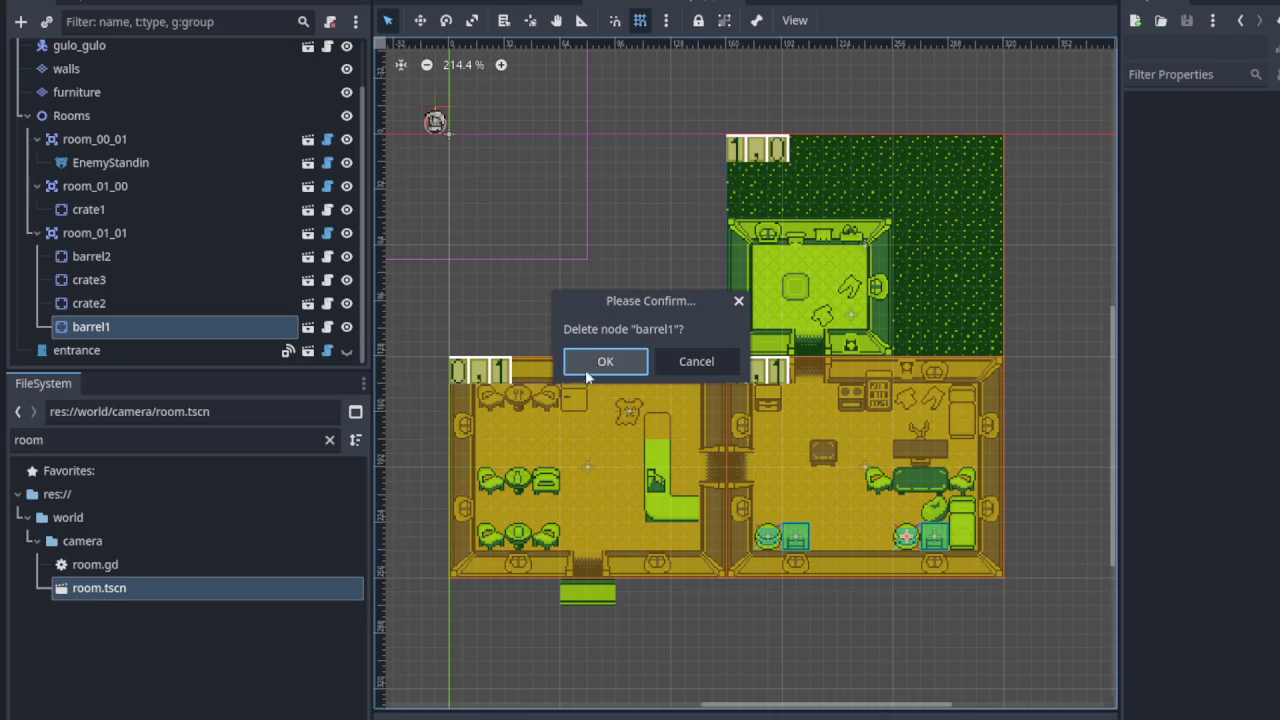
Delete the barrel1, crate2 and crate3 nodes, confirming each deletion.
left_click(605, 361)
right_click(148, 317)
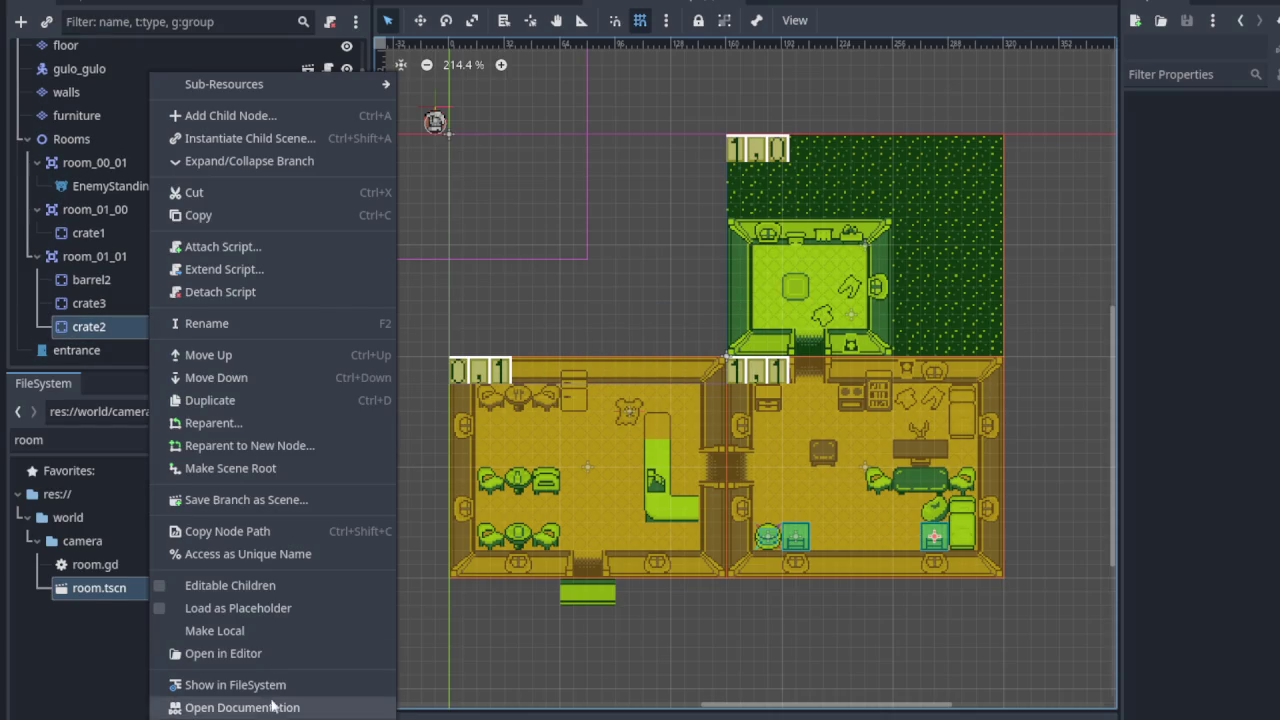
left_click(230, 718)
left_click(607, 363)
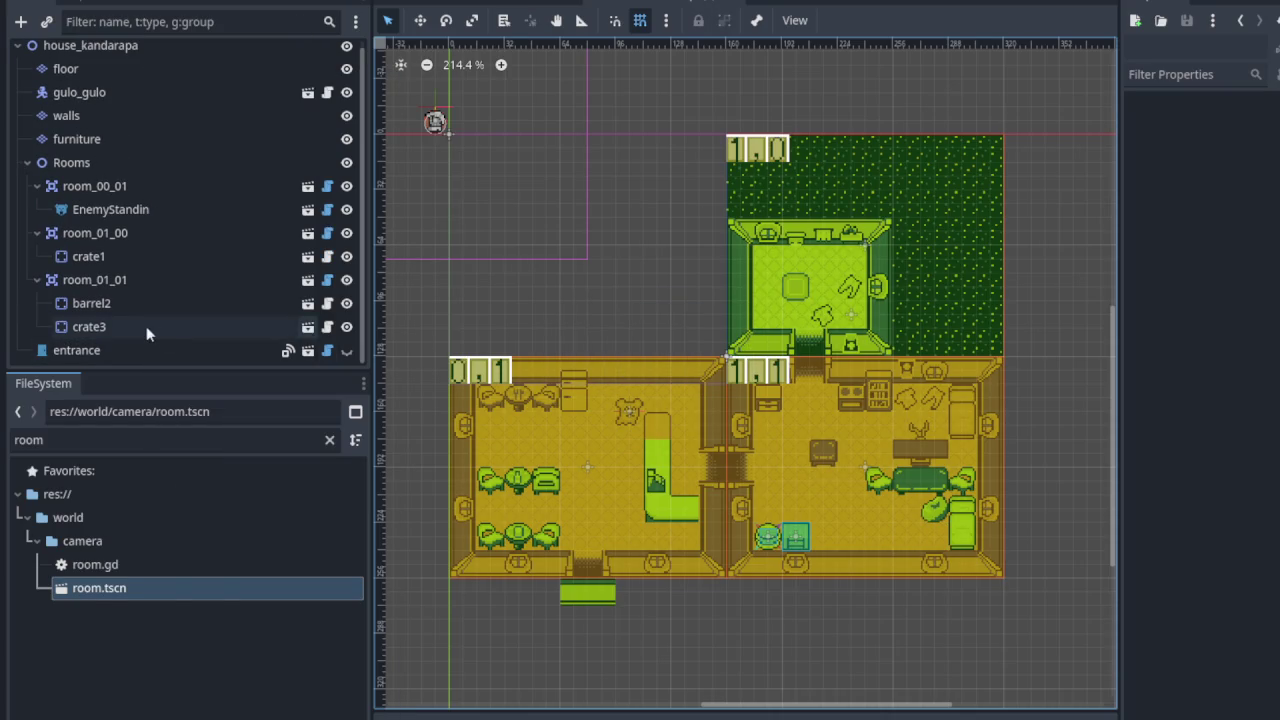
right_click(146, 326)
left_click(230, 718)
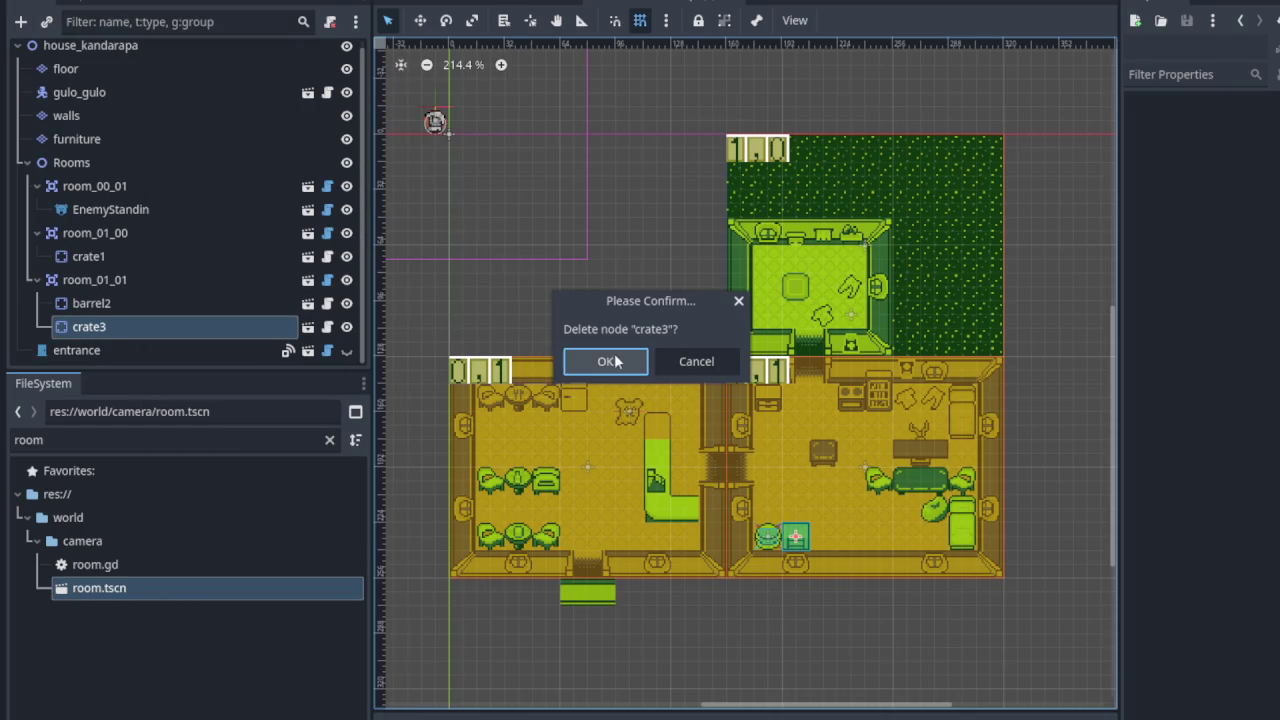
left_click(612, 361)
Delete barrel2 and crate1 from room_01_01, confirming each deletion.
right_click(68, 334)
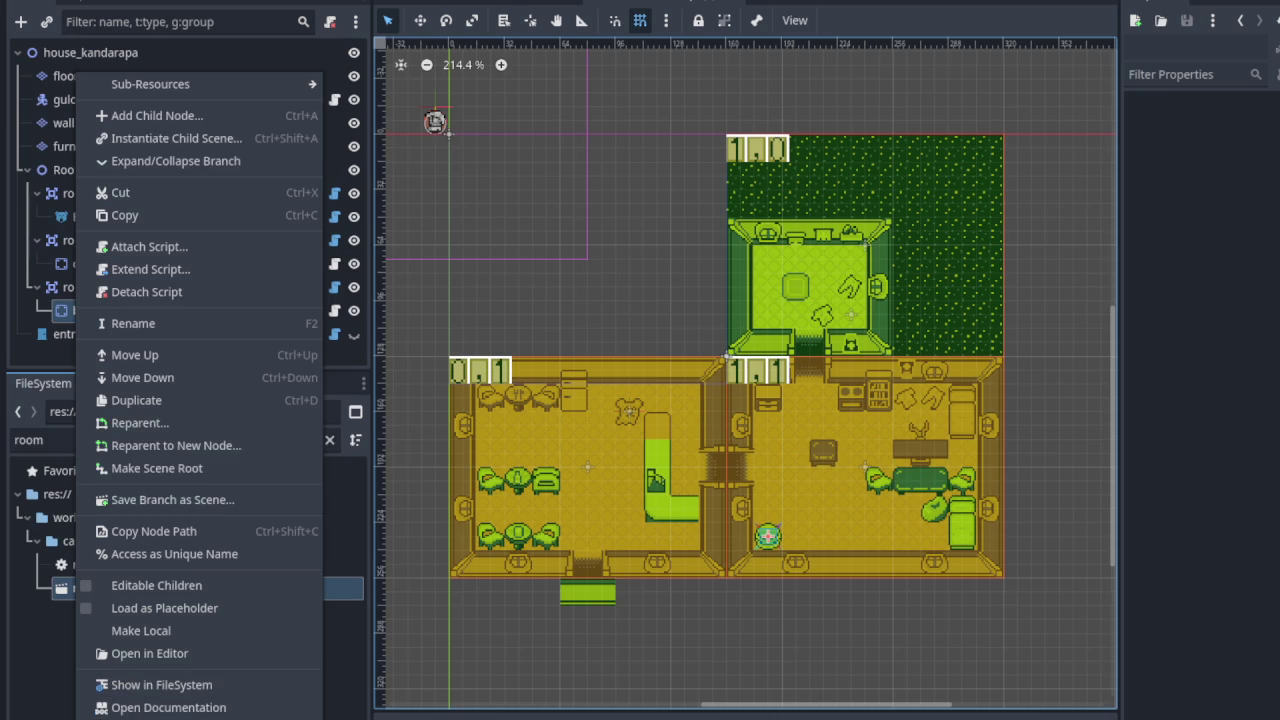
left_click(150, 700)
left_click(605, 367)
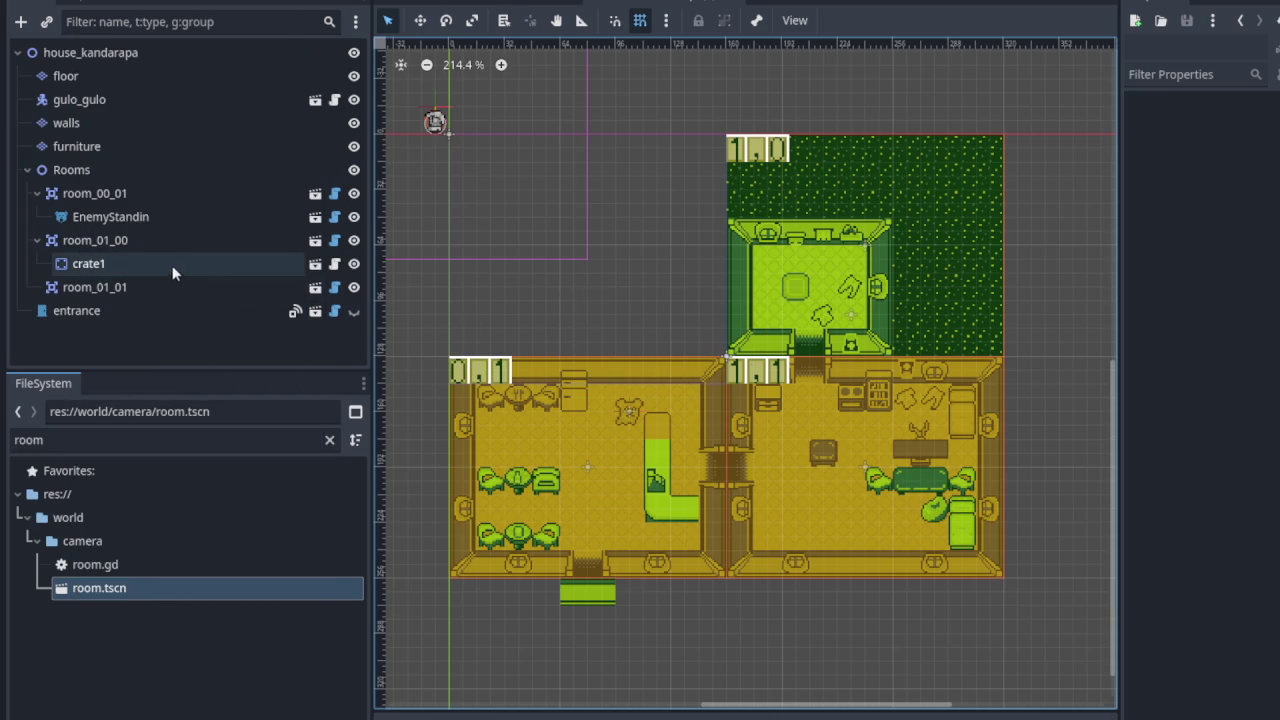
right_click(175, 265)
left_click(230, 710)
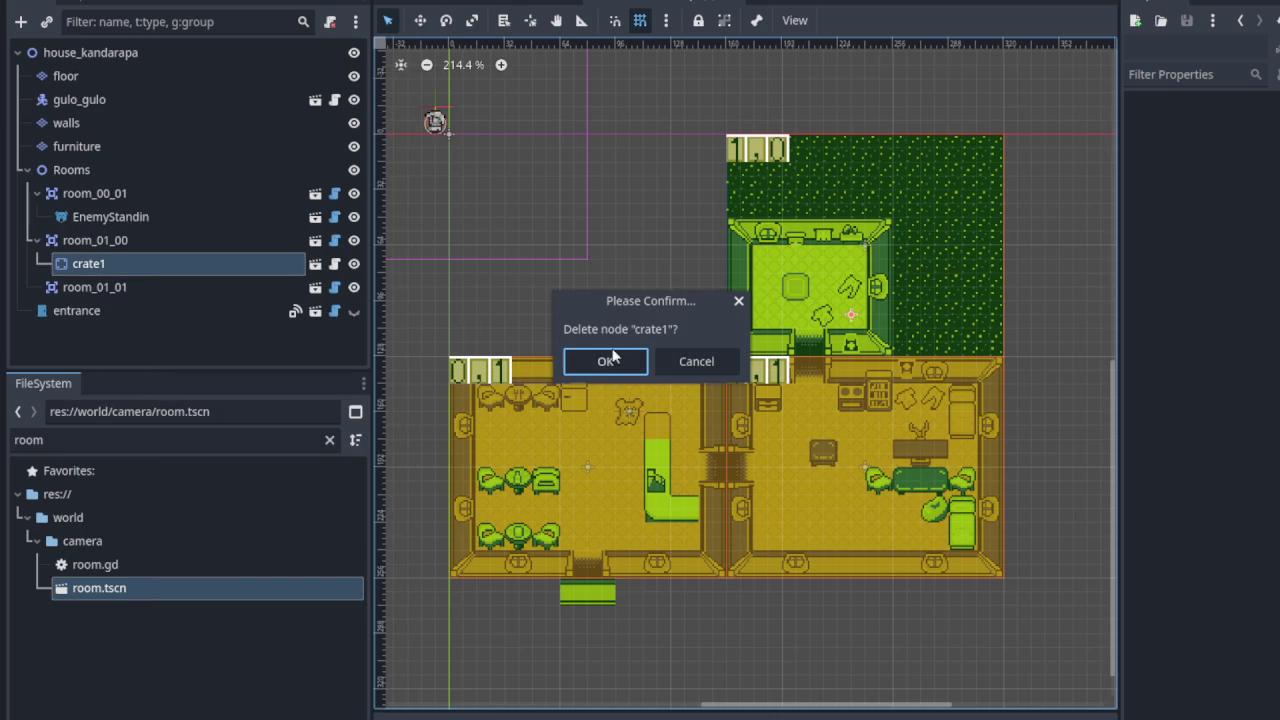
left_click(610, 358)
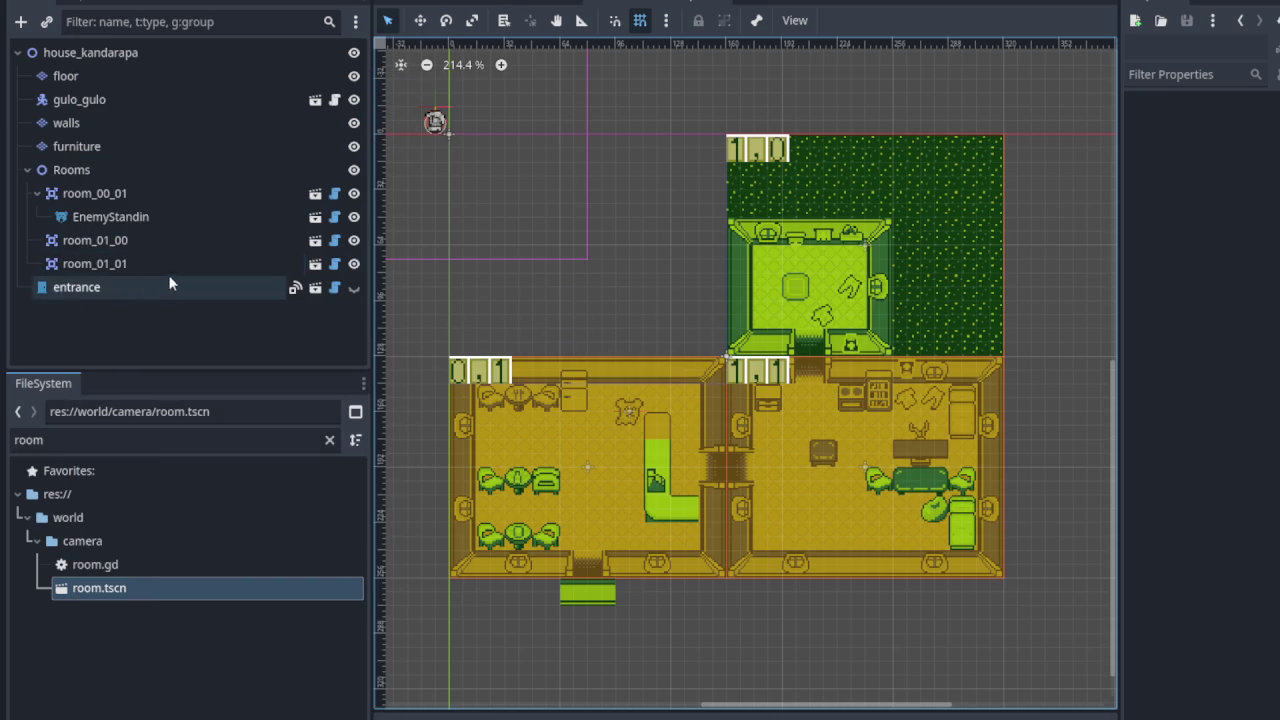
Filter FileSystem by 'pick' and drag pickable_standin.tscn under room_01_01.
left_click(329, 439)
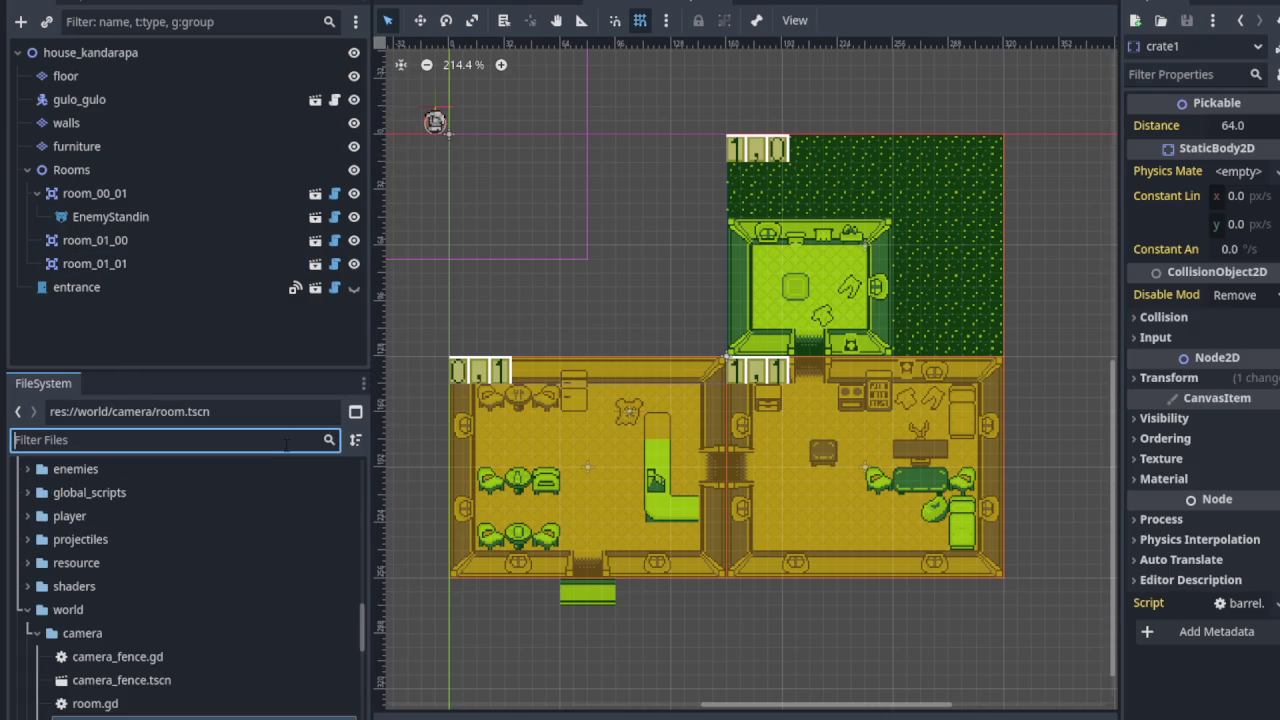
type("pick")
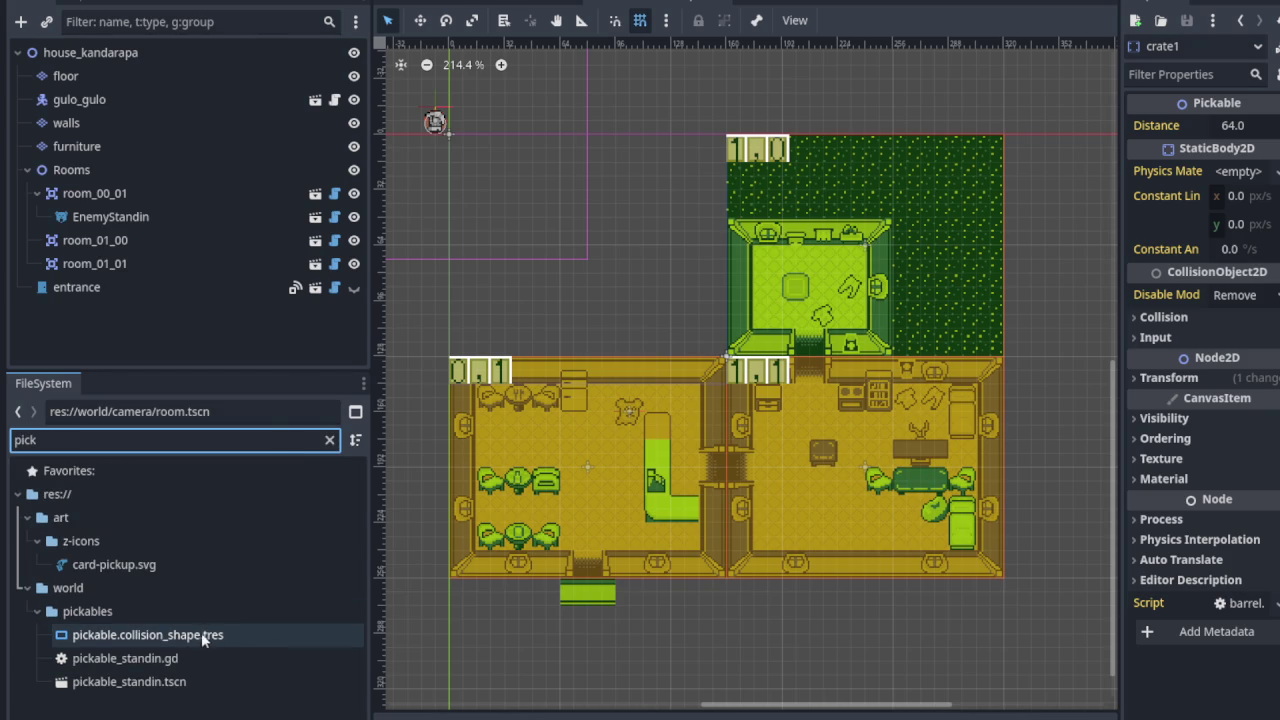
left_click(180, 690)
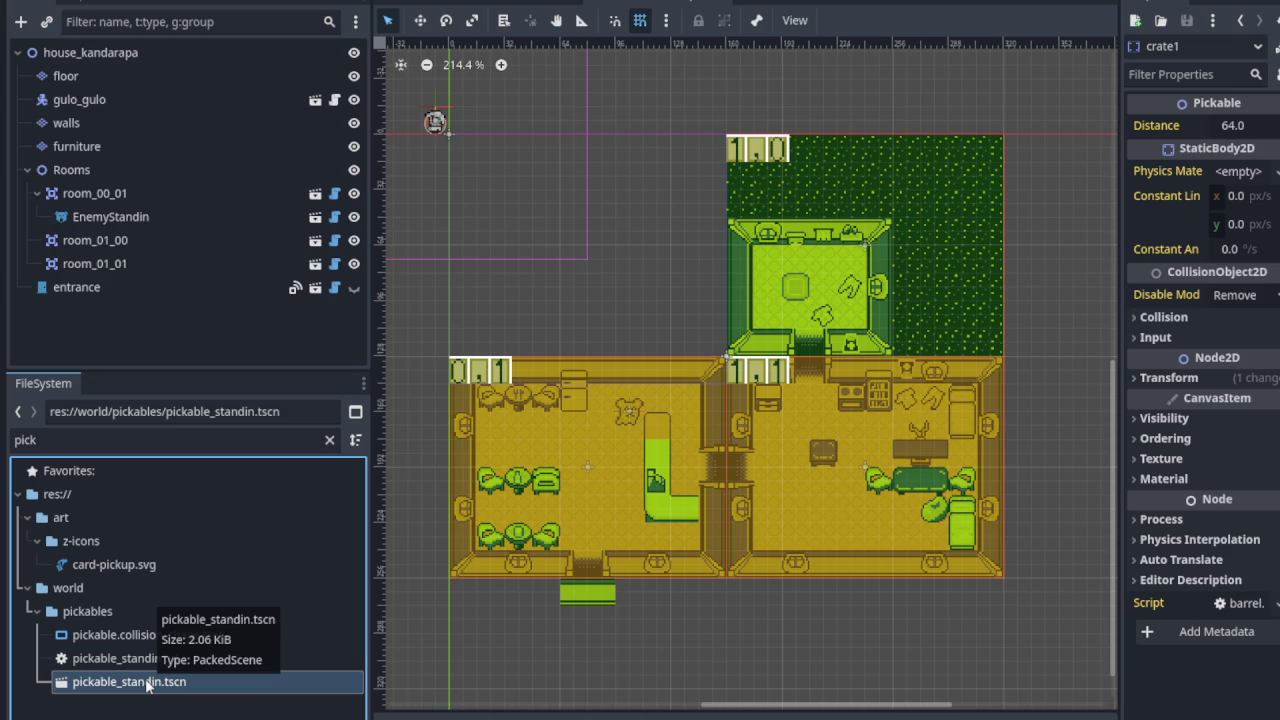
left_click_drag(147, 684, 129, 268)
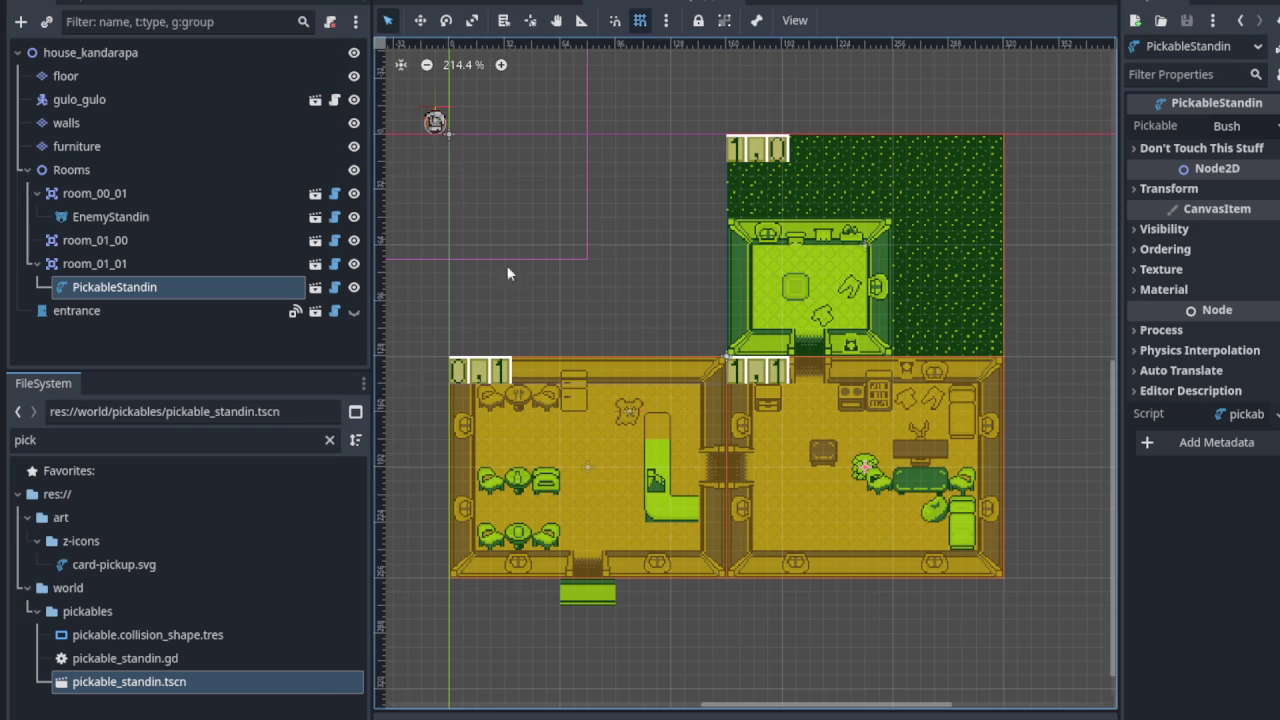
Move the new PickableStandin into room_01_01's lower-left corner on the canvas.
left_click_drag(506, 246, 523, 329)
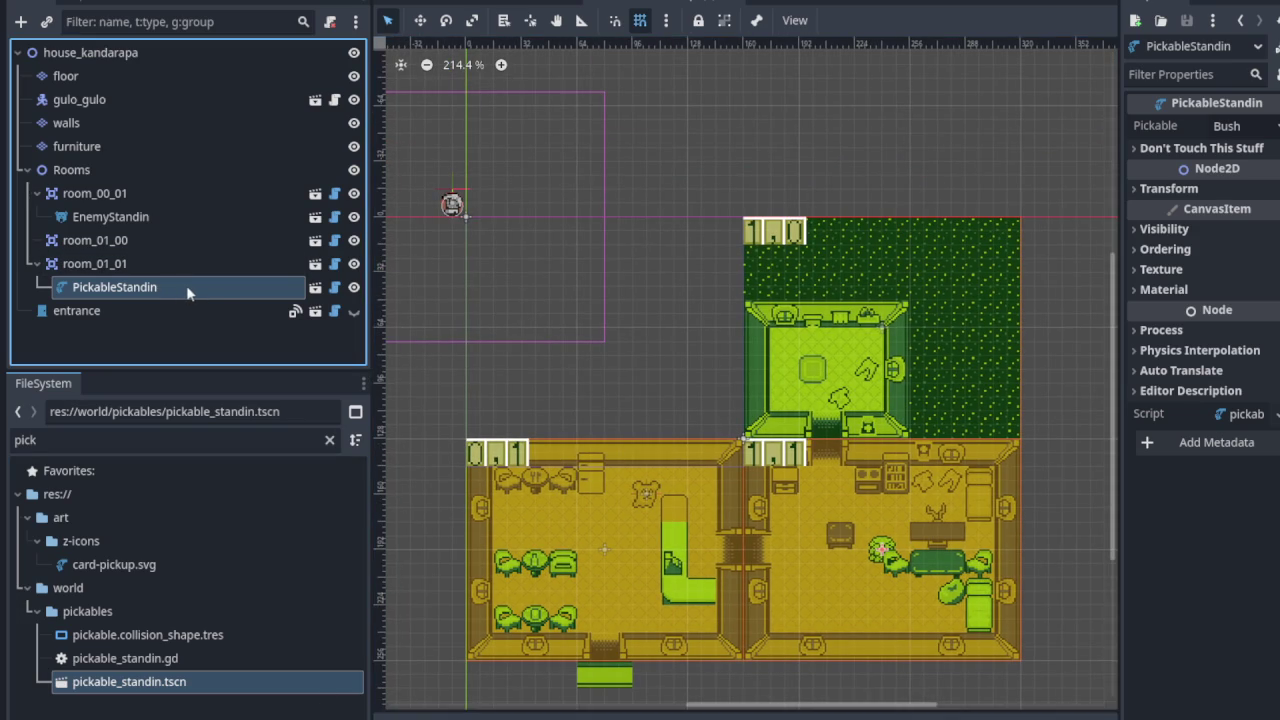
scroll(548, 255, "down", 2)
scroll(552, 296, "up", 1)
scroll(532, 273, "up", 1)
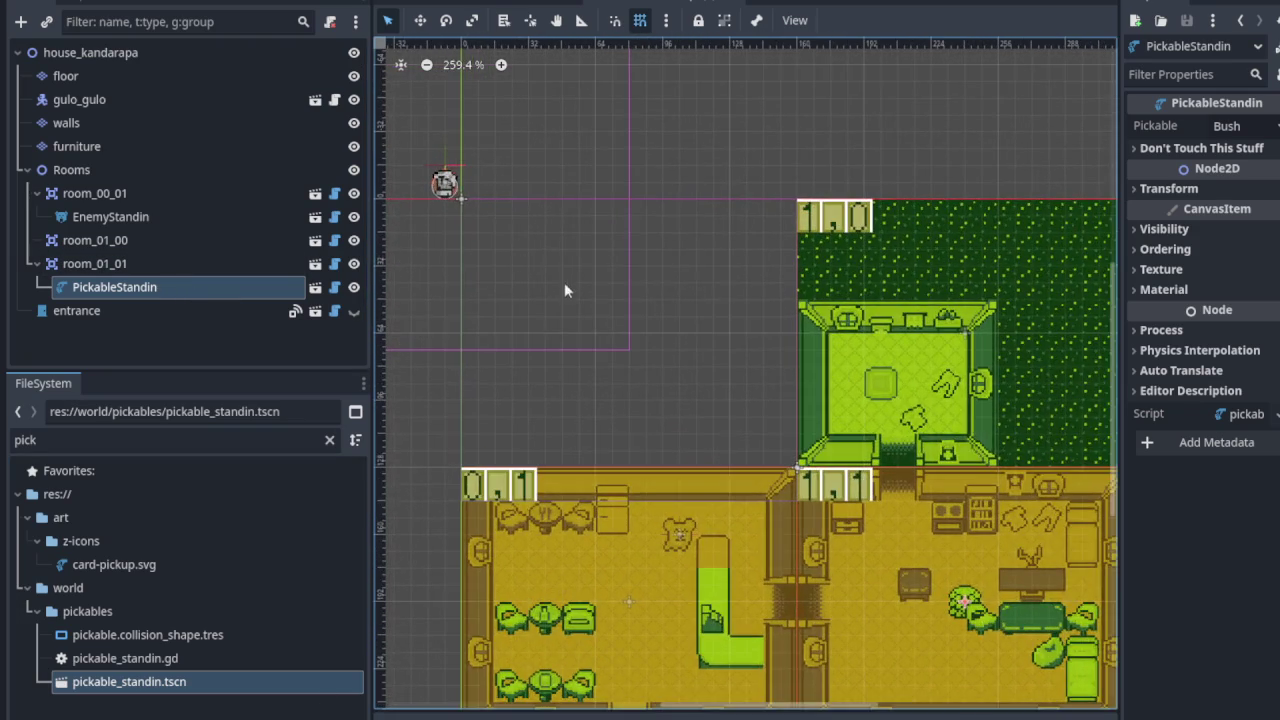
scroll(564, 282, "down", 1)
scroll(548, 314, "down", 2)
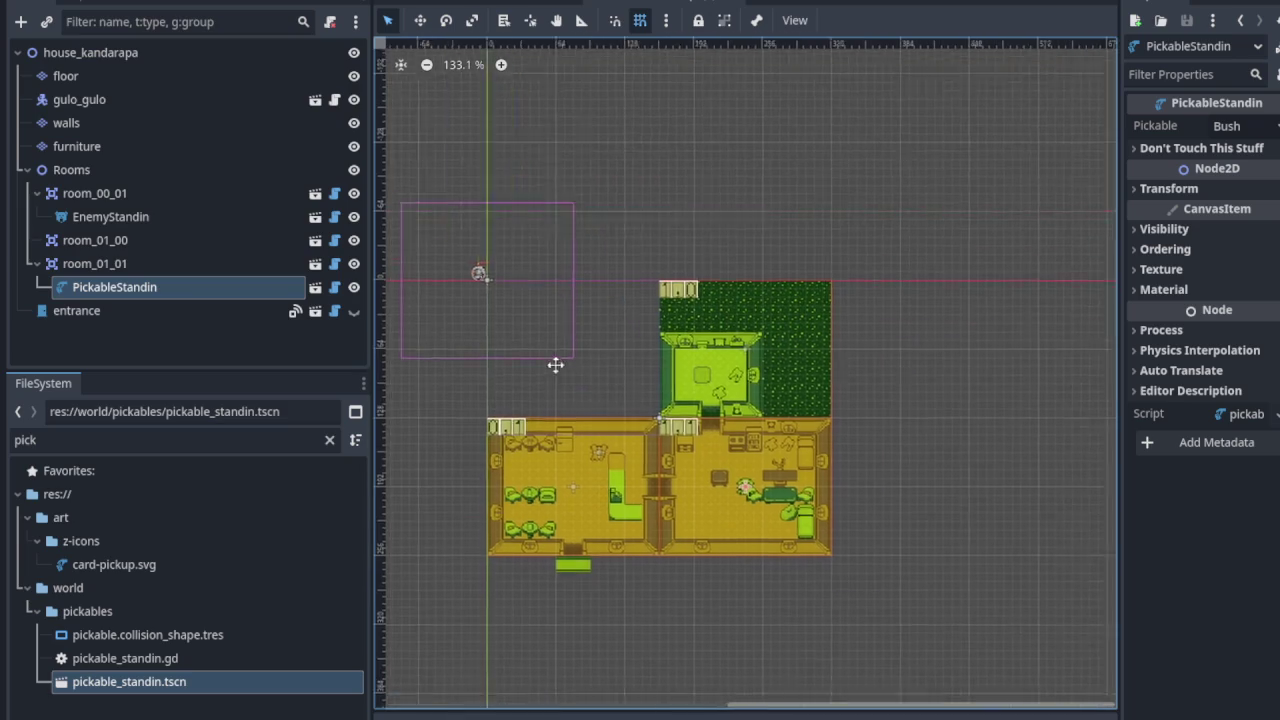
scroll(590, 400, "up", 3)
scroll(612, 428, "up", 3)
left_click_drag(612, 428, 482, 525)
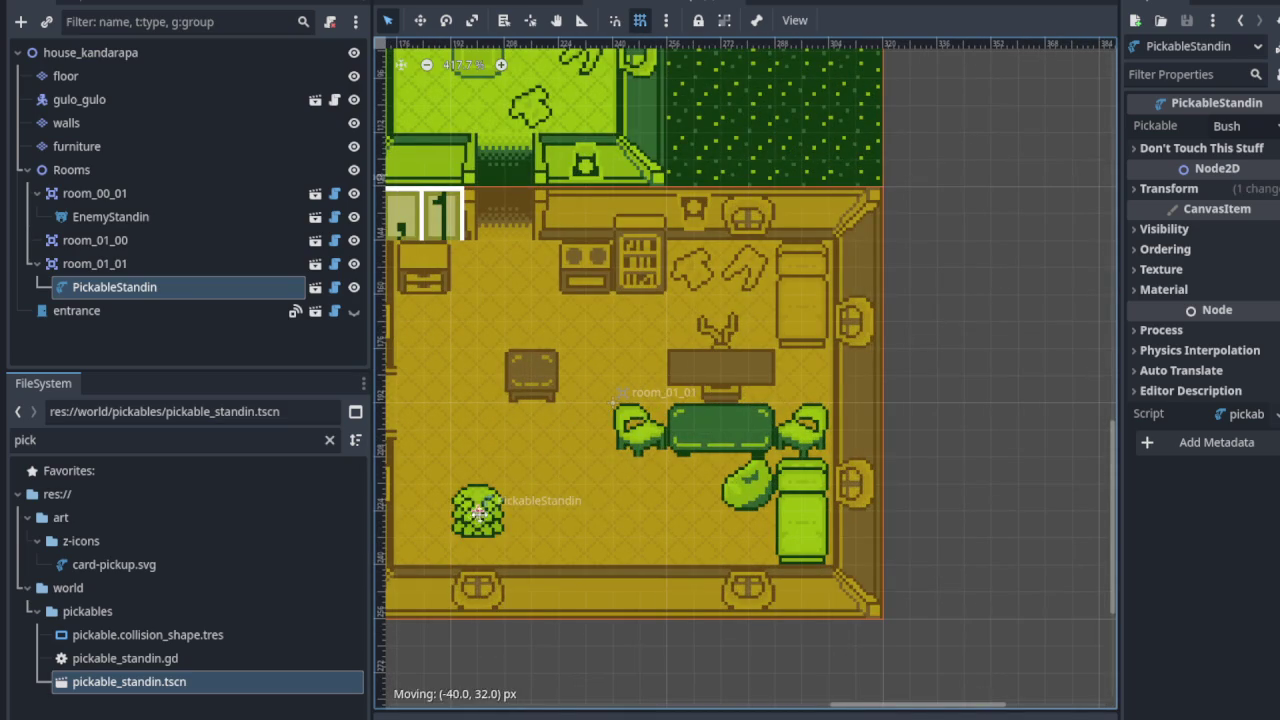
scroll(620, 475, "up", 1)
left_click_drag(620, 475, 565, 490)
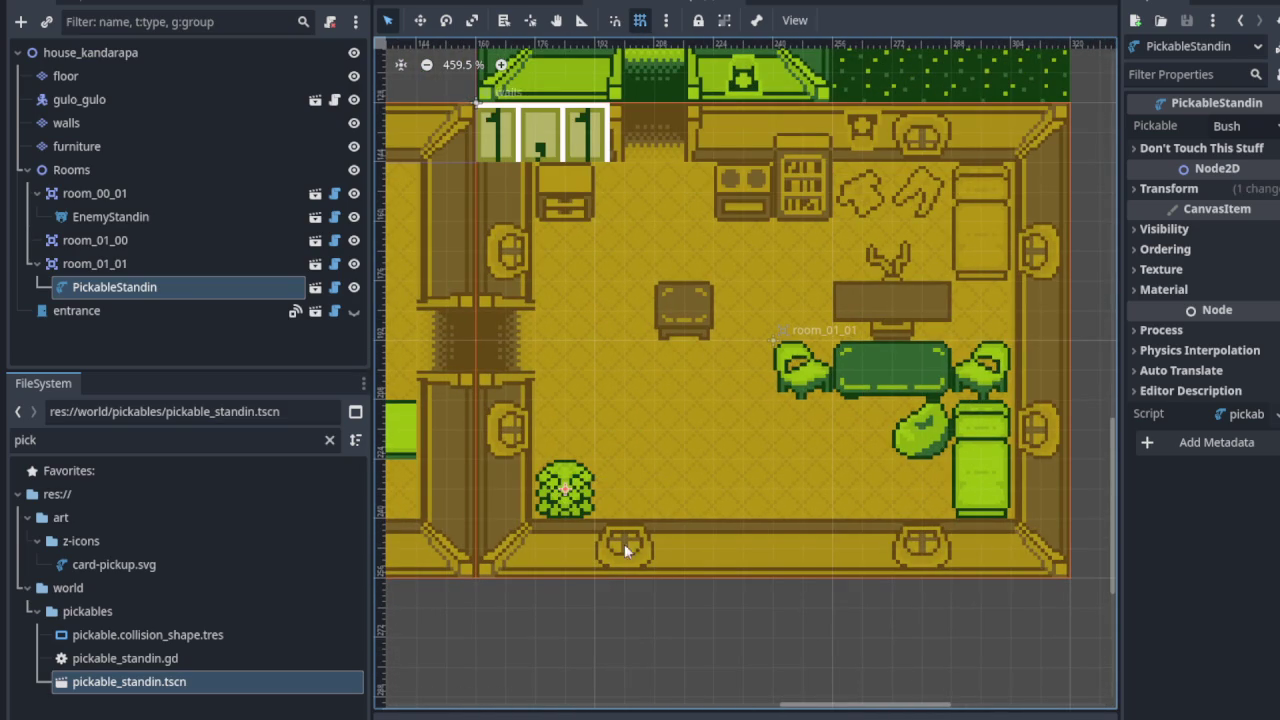
Set the standin's Pickable to Barrel and drag in another pickable_standin instance.
left_click(1235, 128)
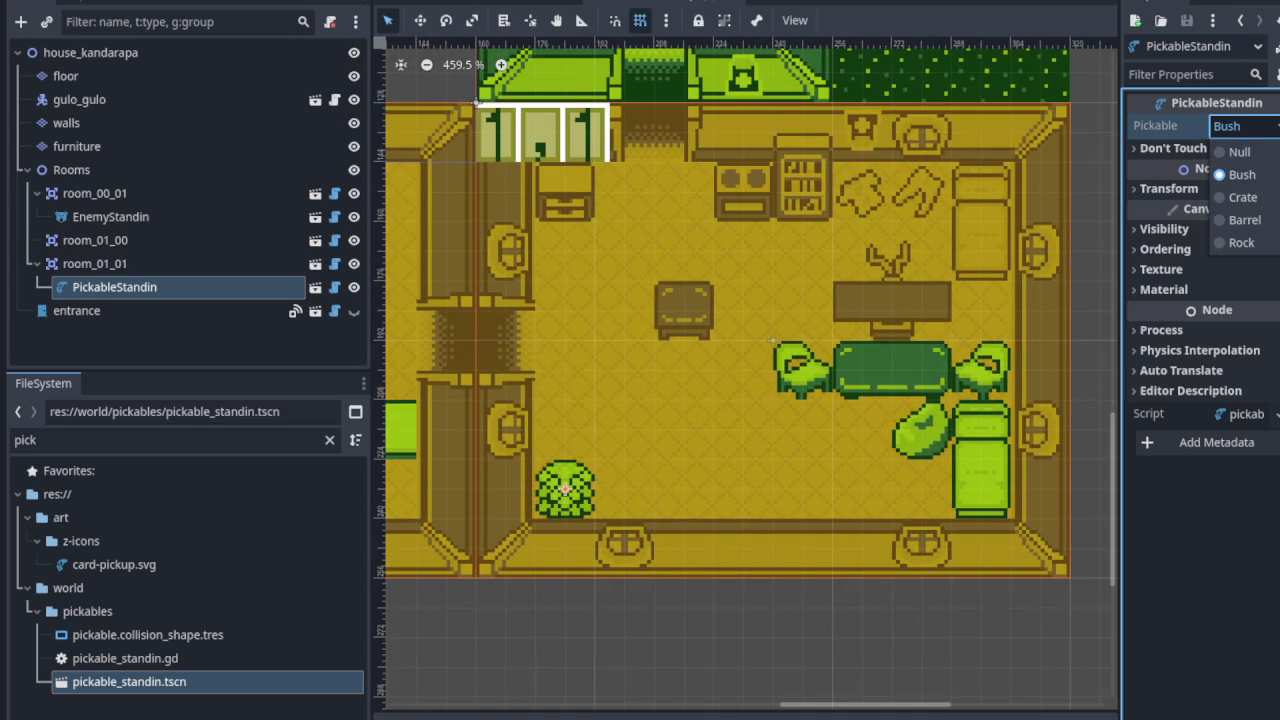
left_click(1240, 174)
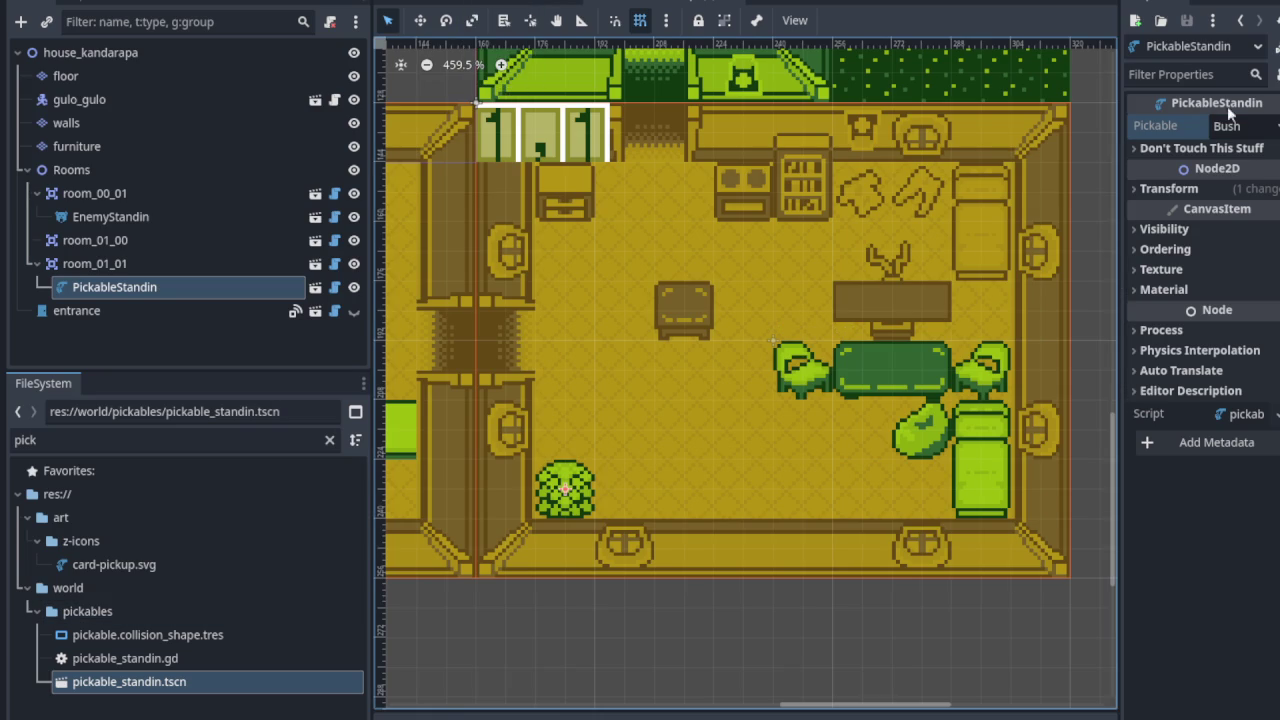
left_click(1252, 132)
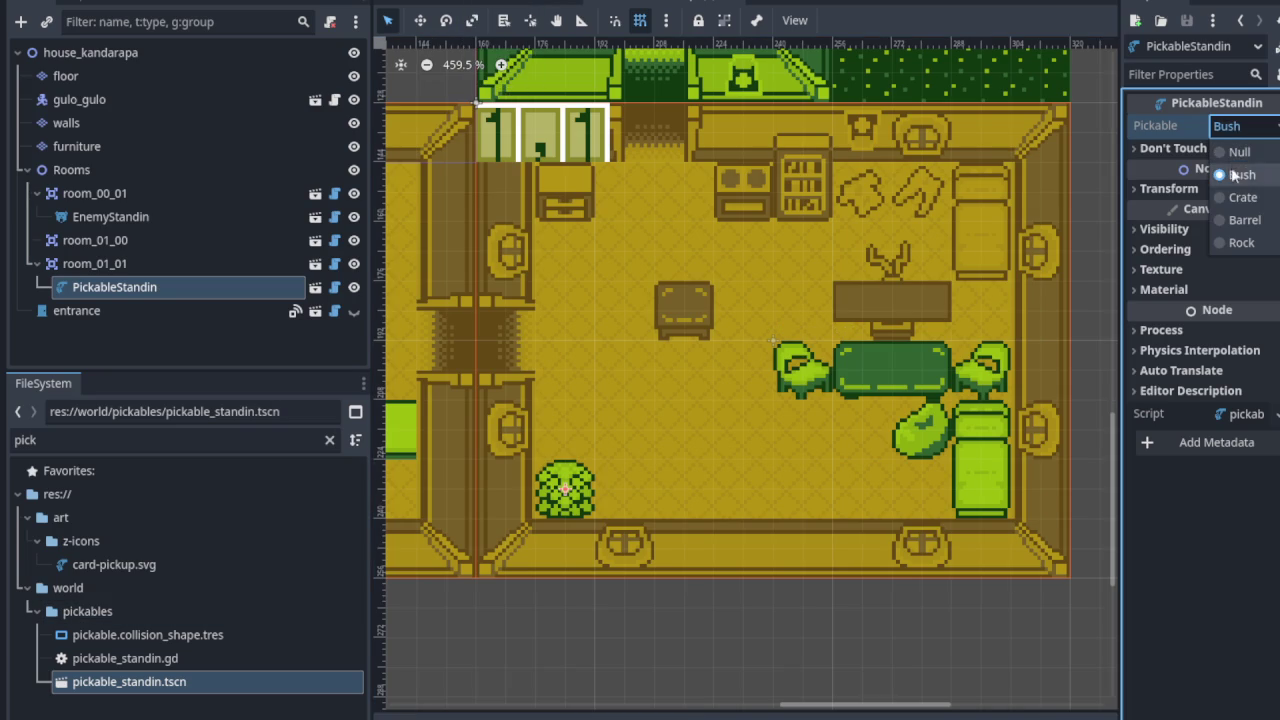
left_click(1245, 220)
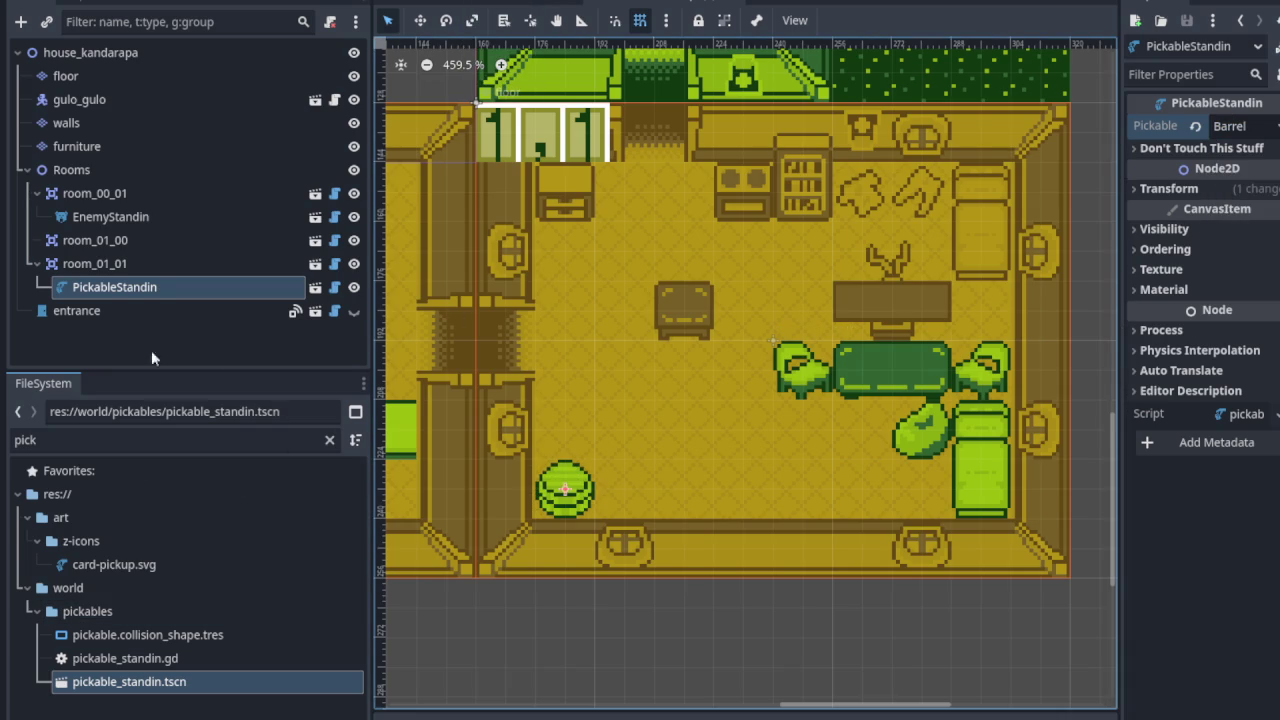
left_click(114, 678)
mouse_move(114, 678)
left_mouse_down()
mouse_move(117, 306)
mouse_move(107, 320)
left_mouse_up()
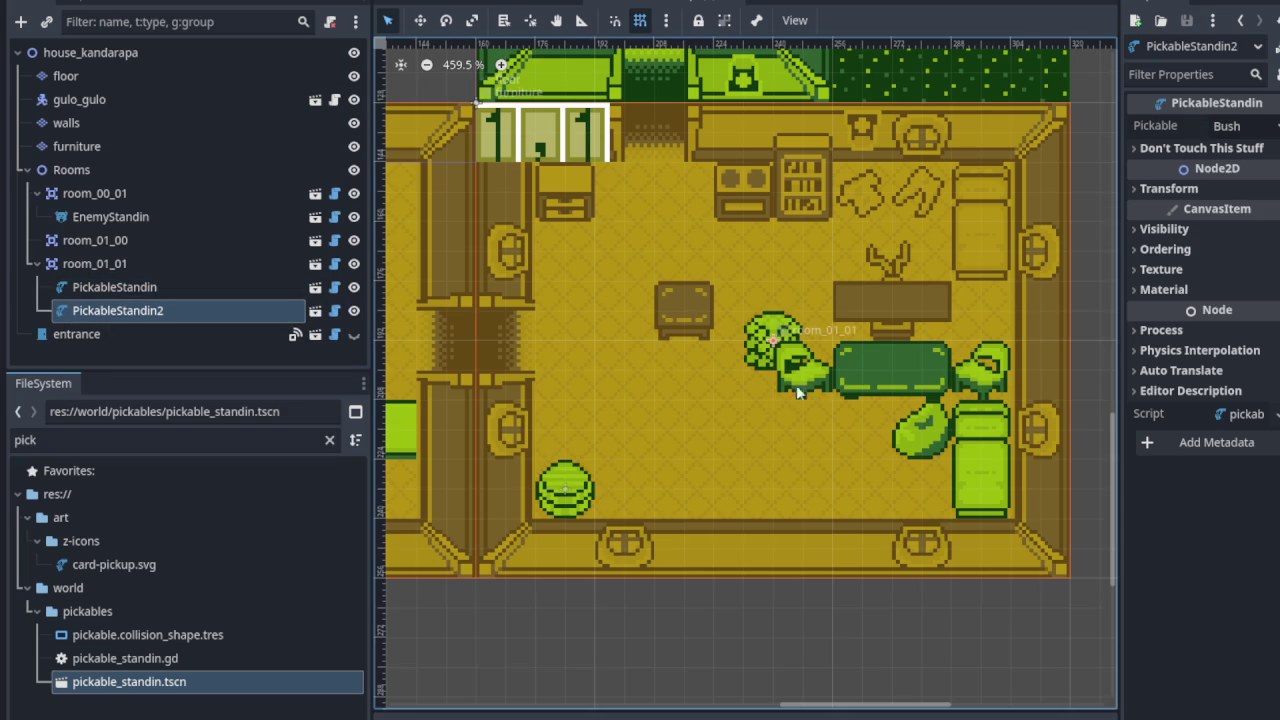
Place the second standin beside the first as a Crate, and add a third as a Barrel.
mouse_move(785, 352)
left_mouse_down()
mouse_move(627, 462)
mouse_move(625, 490)
left_mouse_up()
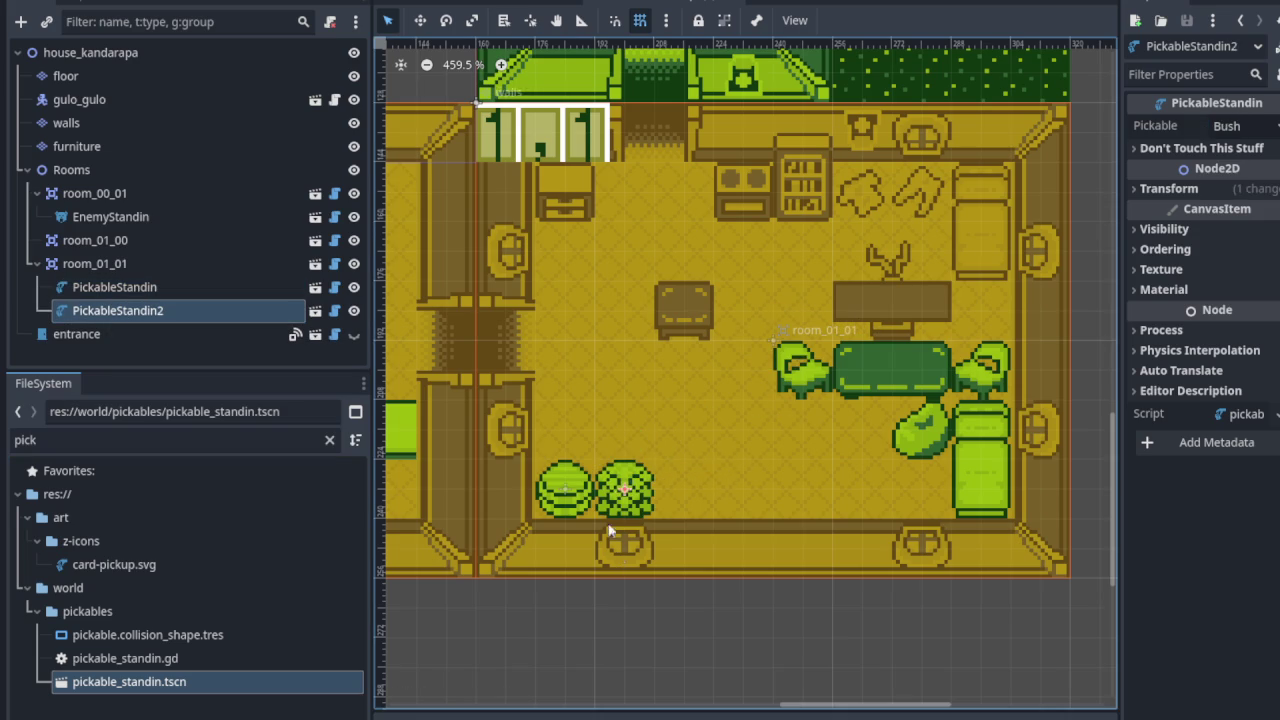
left_click(1228, 127)
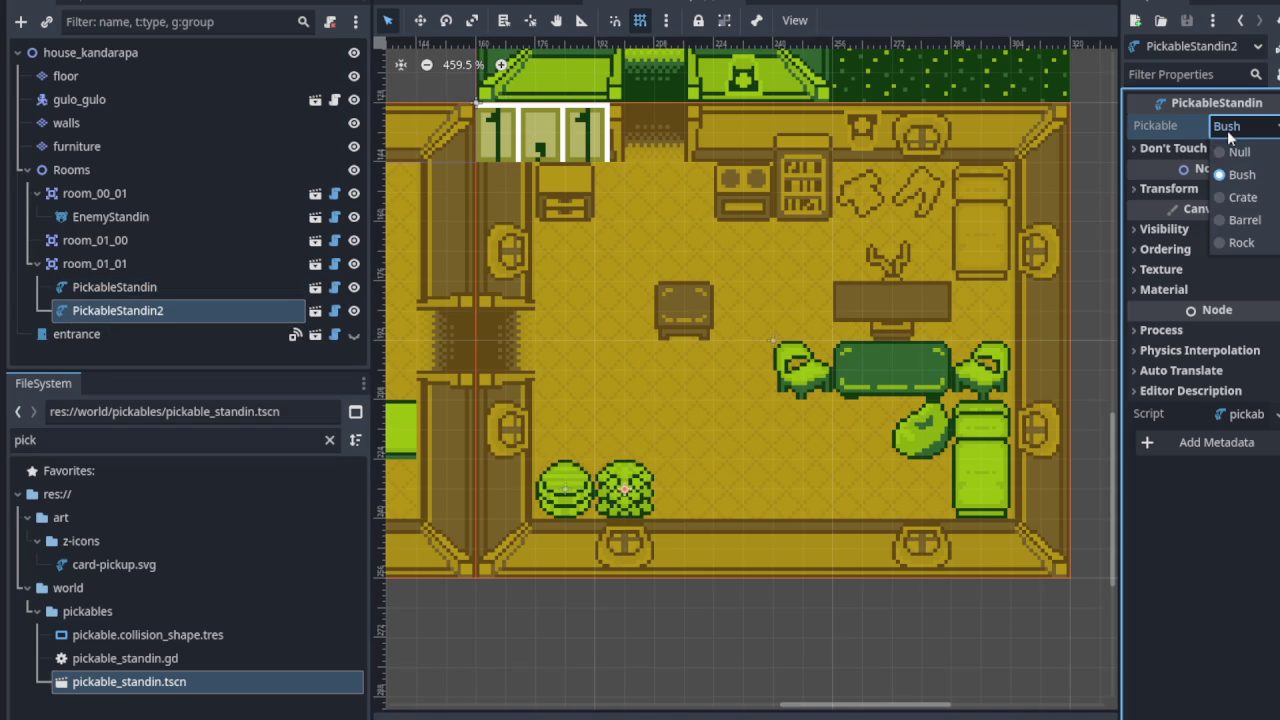
left_click(1253, 199)
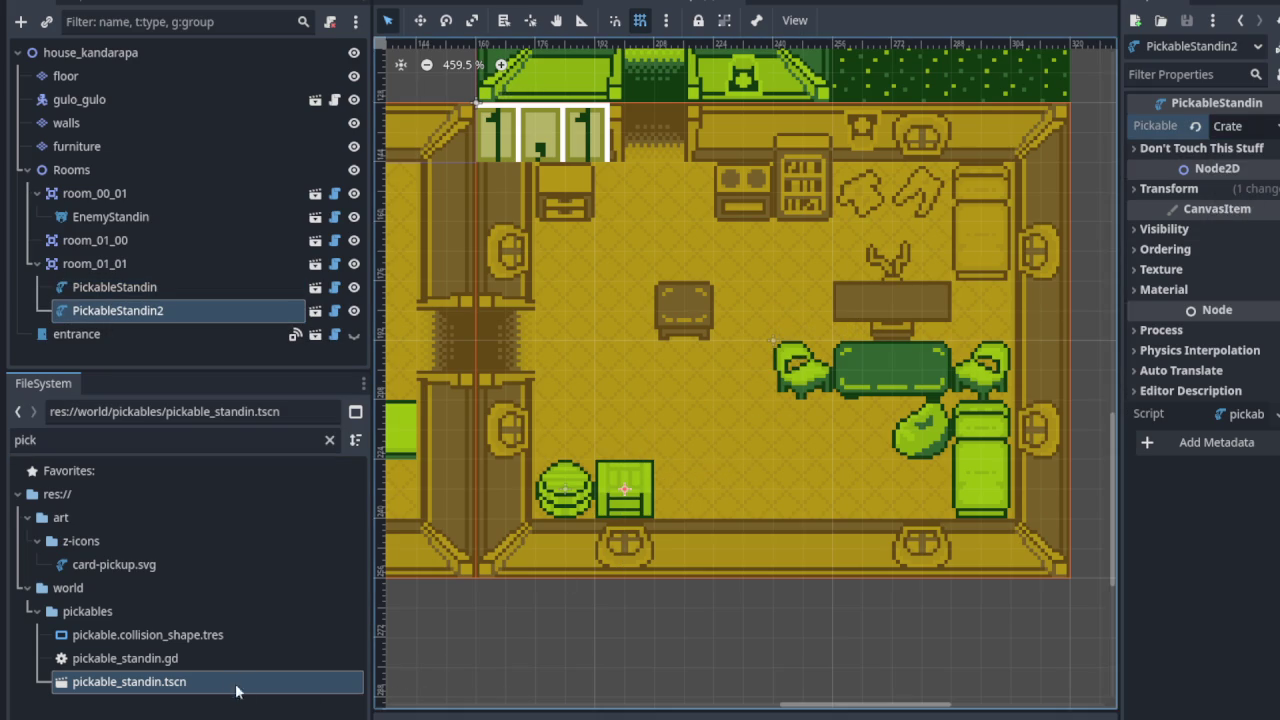
left_click_drag(171, 686, 170, 332)
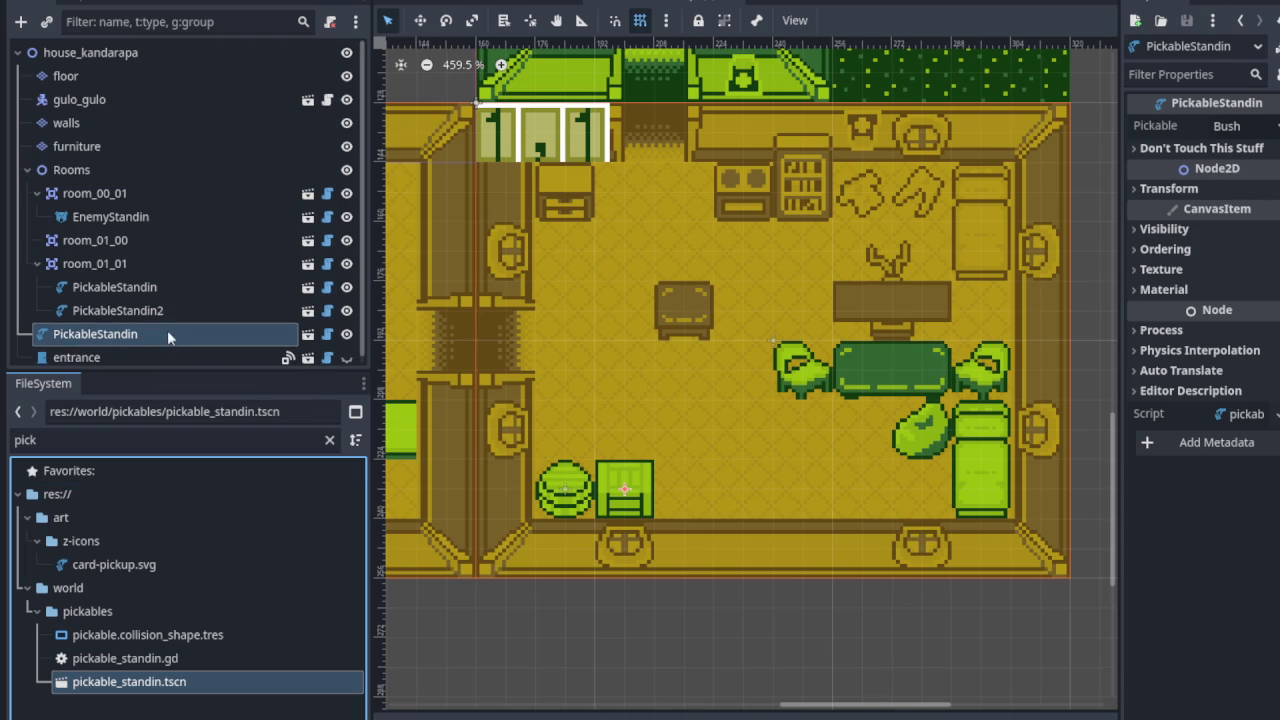
left_click(1263, 135)
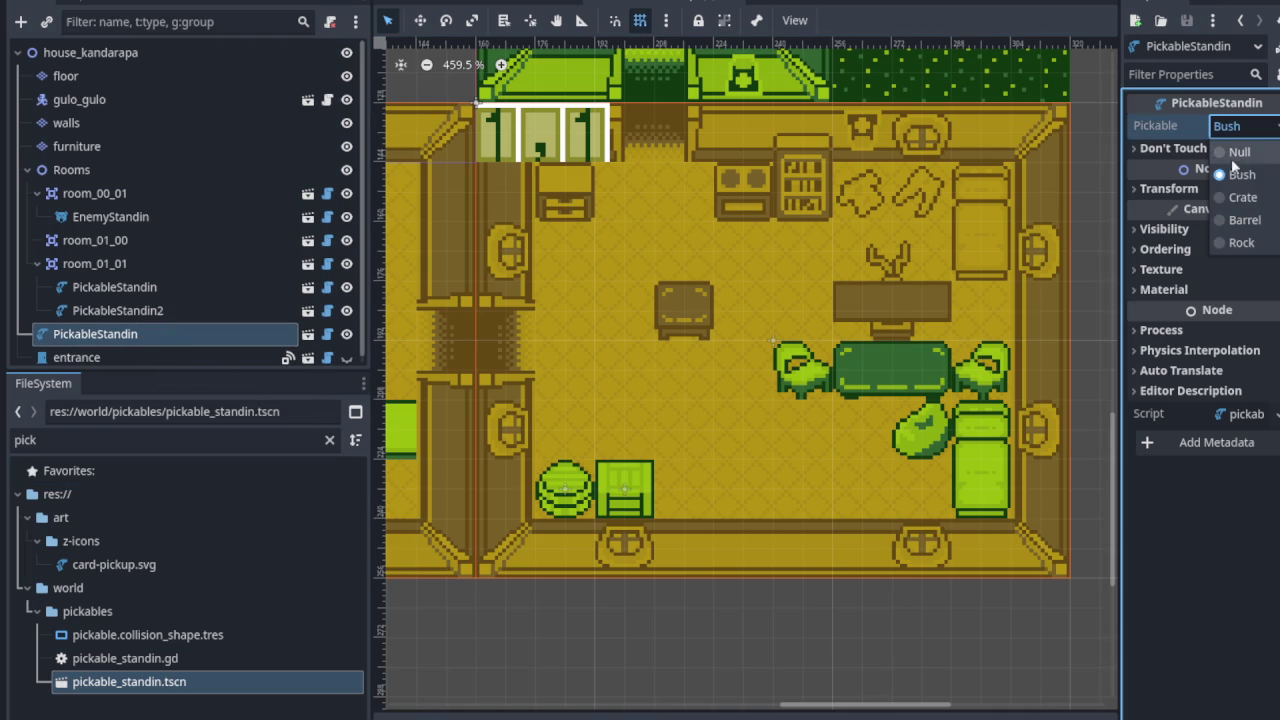
left_click(1244, 222)
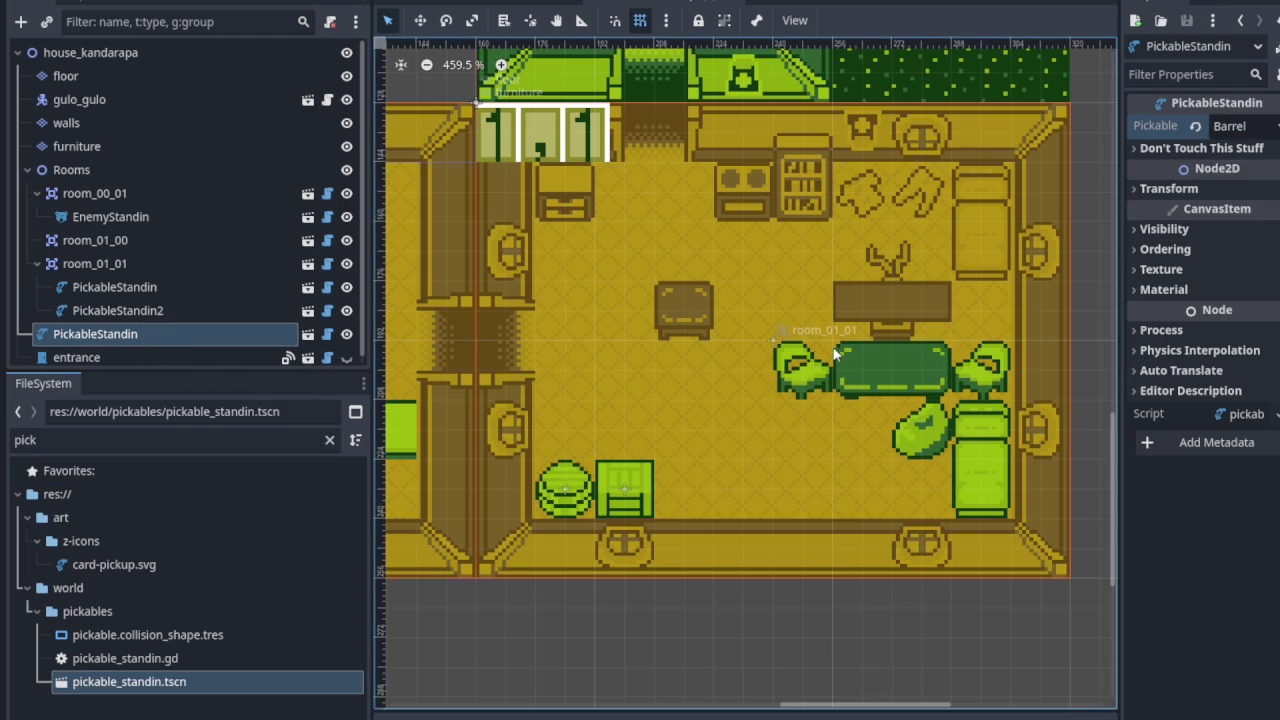
Move PickableStandin3 under room_01_01 in the Scene tree.
left_click(772, 357)
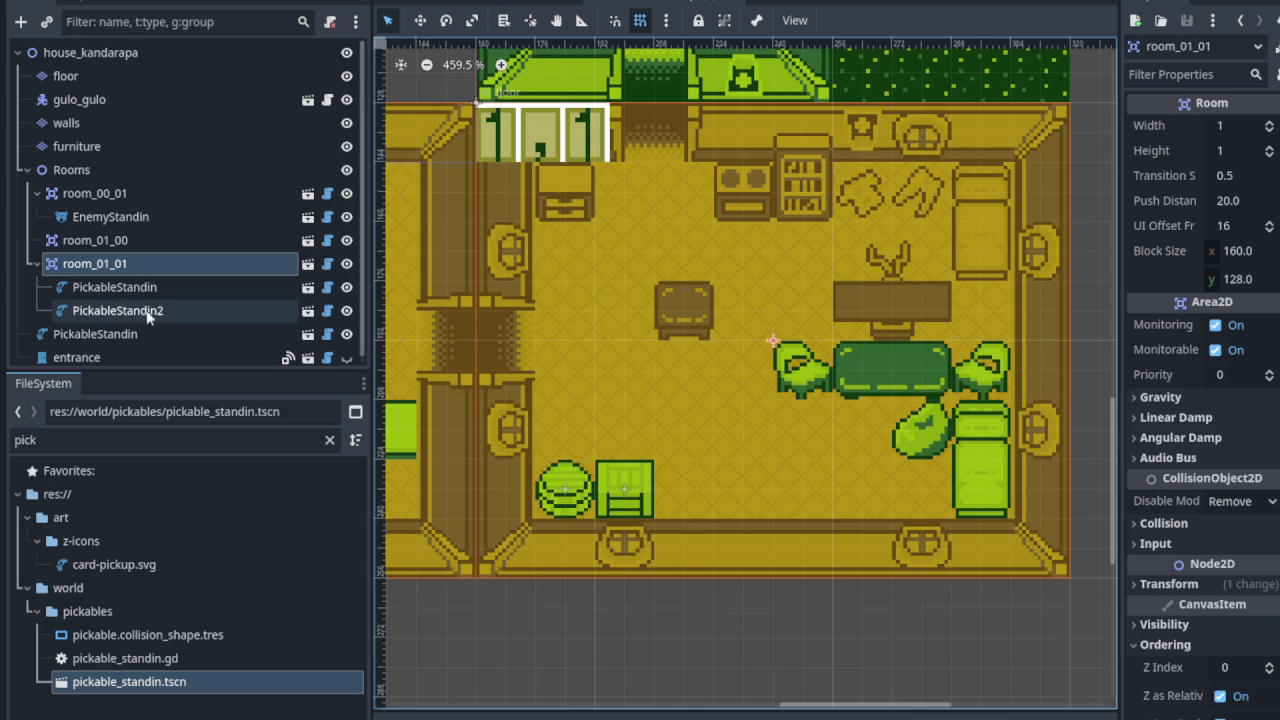
scroll(159, 333, "down", 1)
left_click_drag(128, 328, 133, 318)
scroll(580, 262, "down", 1)
scroll(586, 288, "down", 2)
scroll(525, 229, "down", 2)
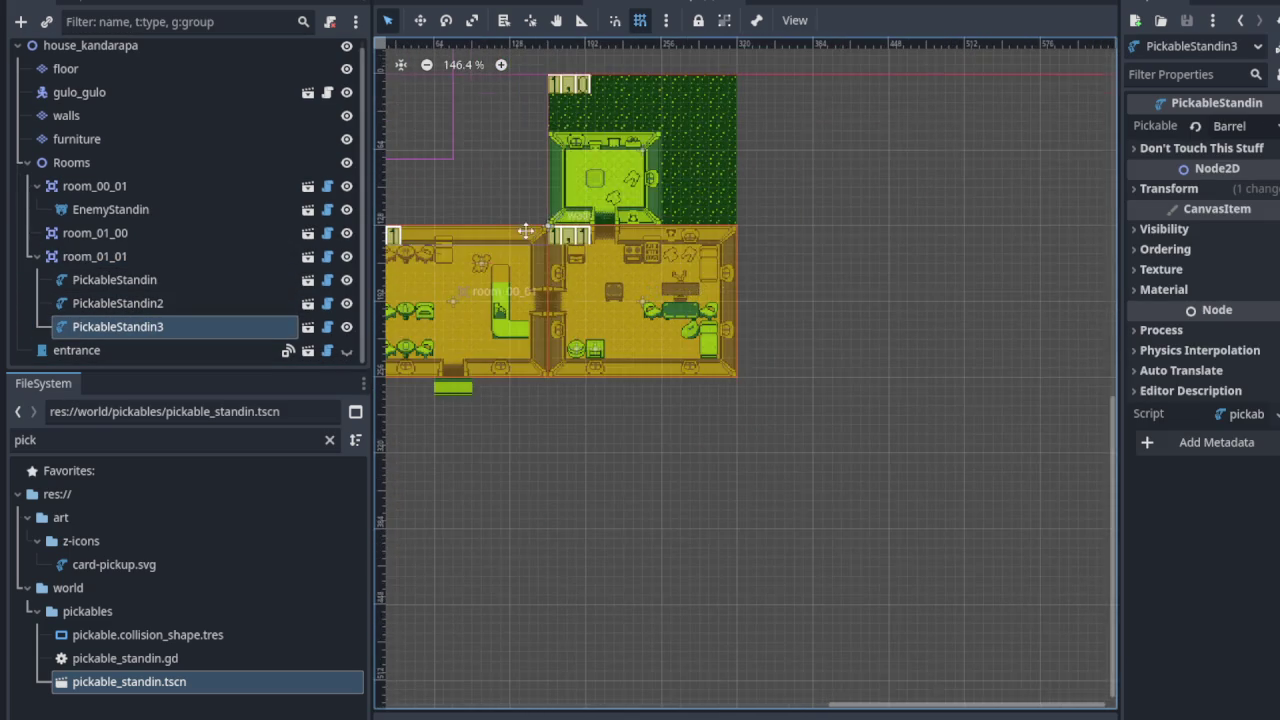
scroll(525, 236, "up", 5)
scroll(525, 236, "left", 5)
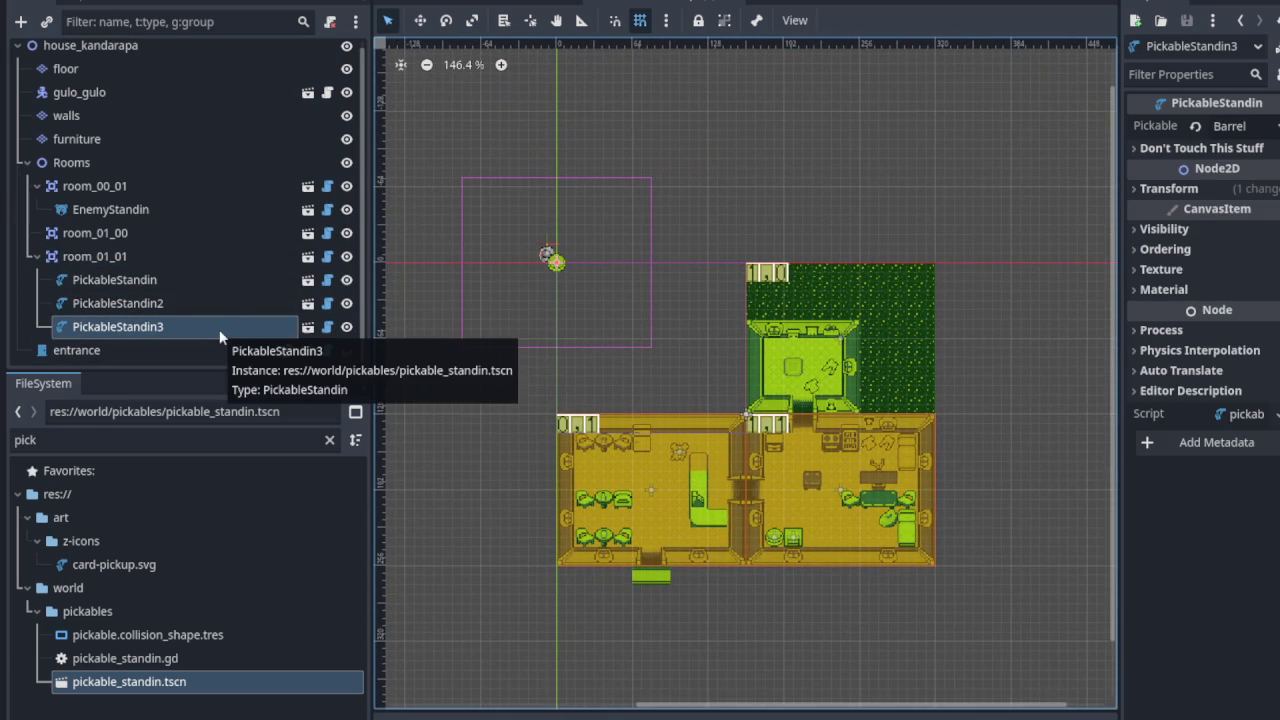
Undo the stray edits, then add a Barrel standin on room_01_01's bottom row.
key("ctrl+z")
key("ctrl+z")
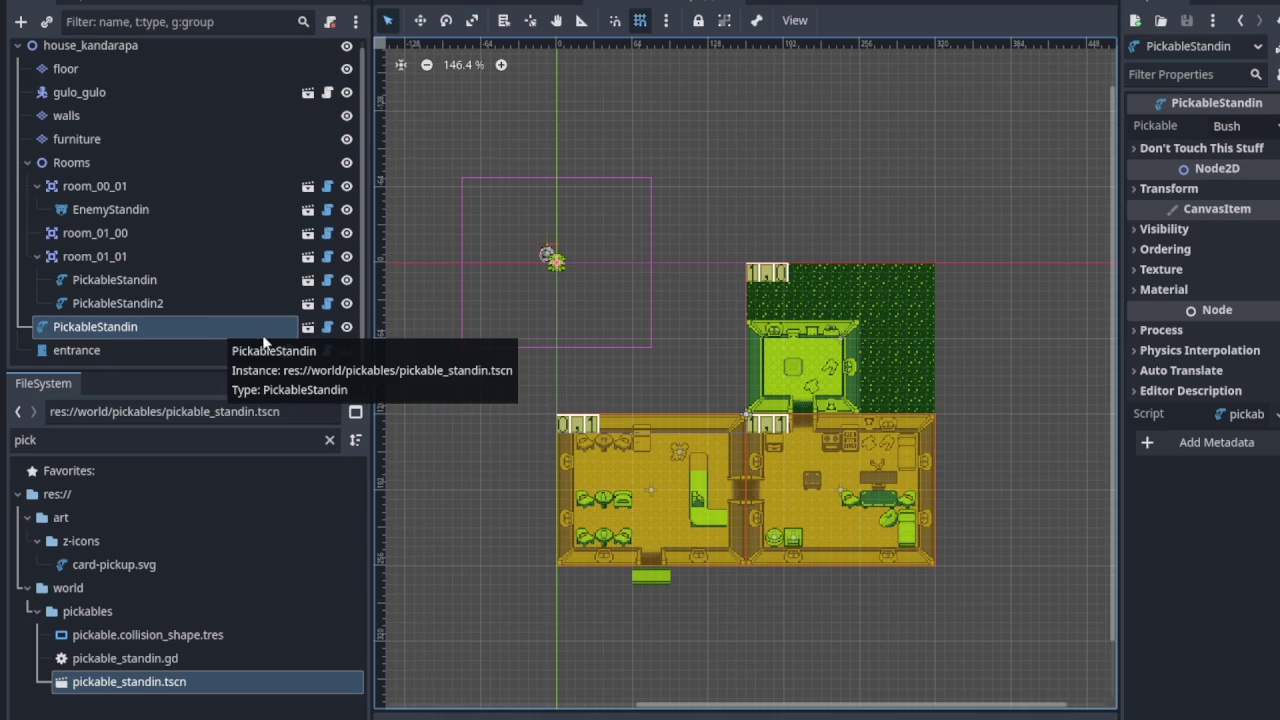
key("ctrl+z")
left_click_drag(93, 688, 100, 264)
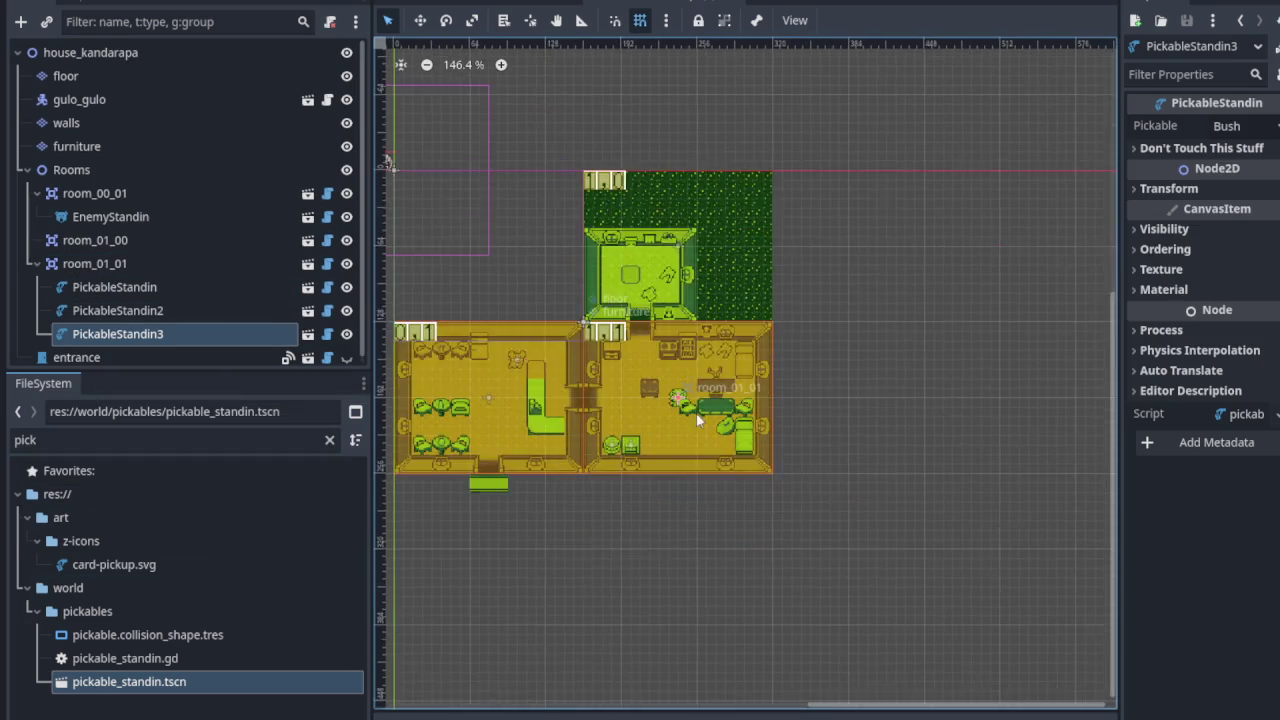
scroll(1000, 560, "up", 3)
left_click(1245, 126)
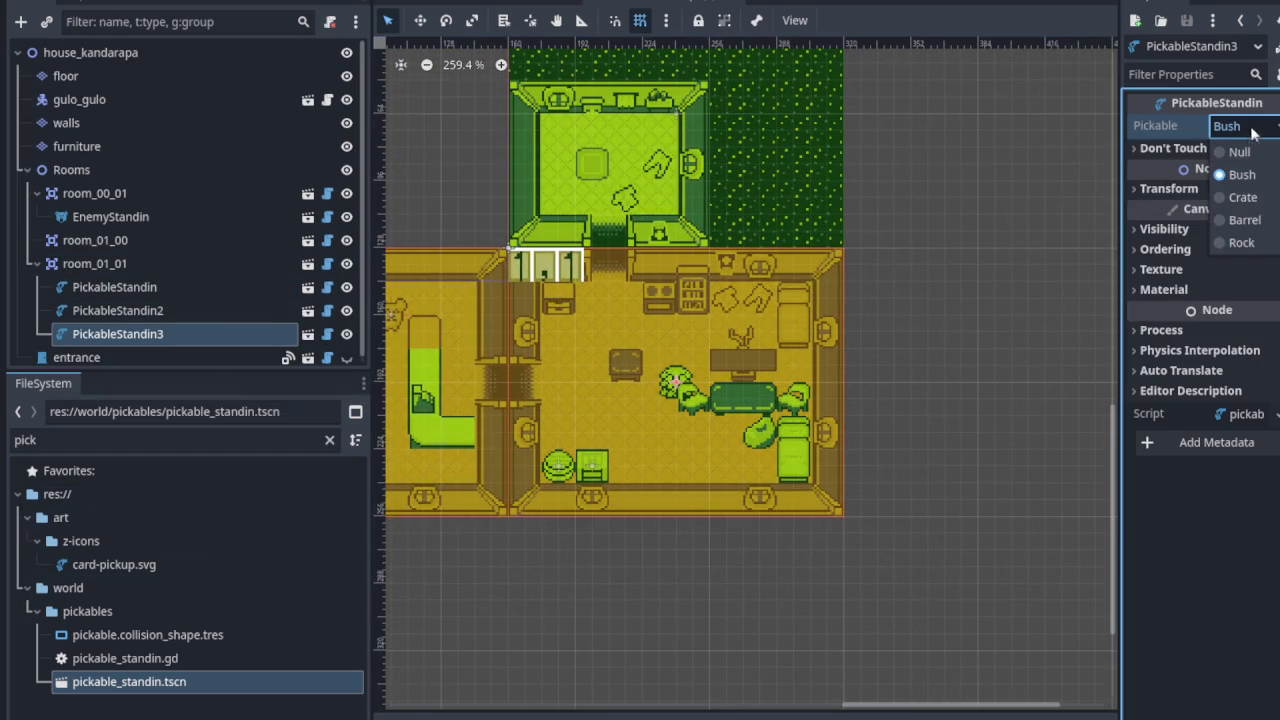
left_click(1245, 220)
scroll(672, 388, "up", 2)
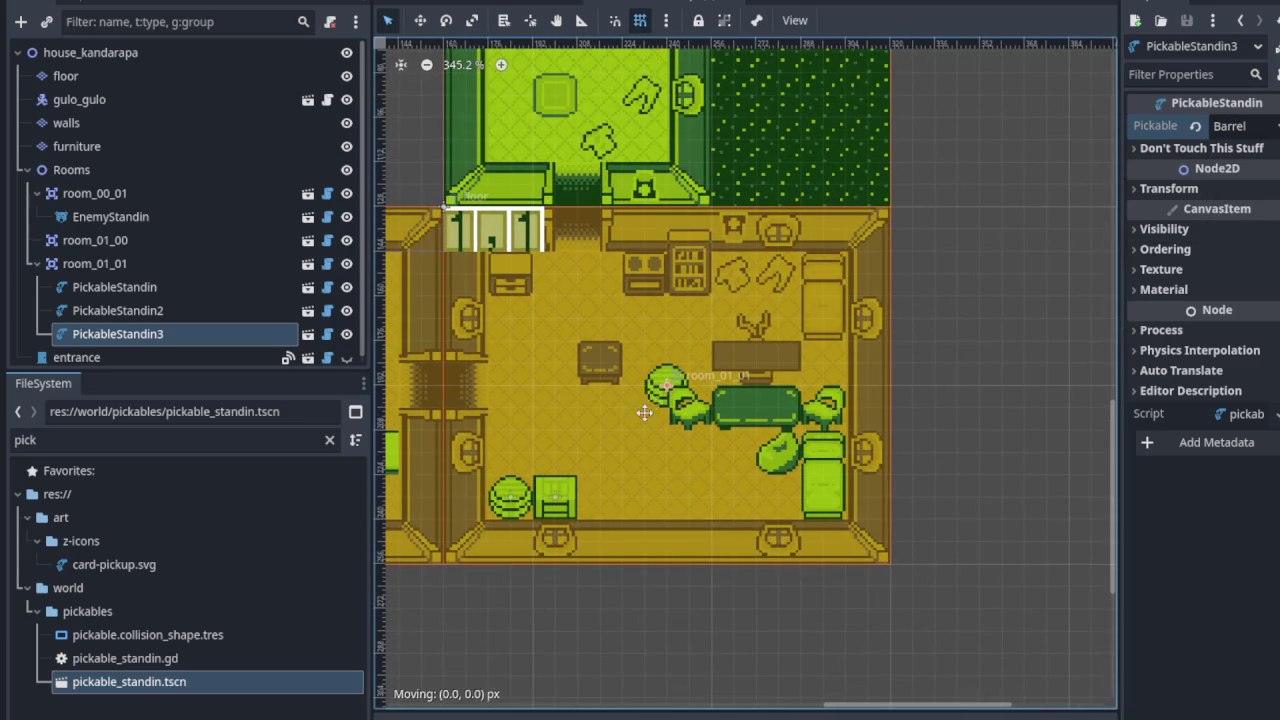
left_click_drag(670, 390, 606, 502)
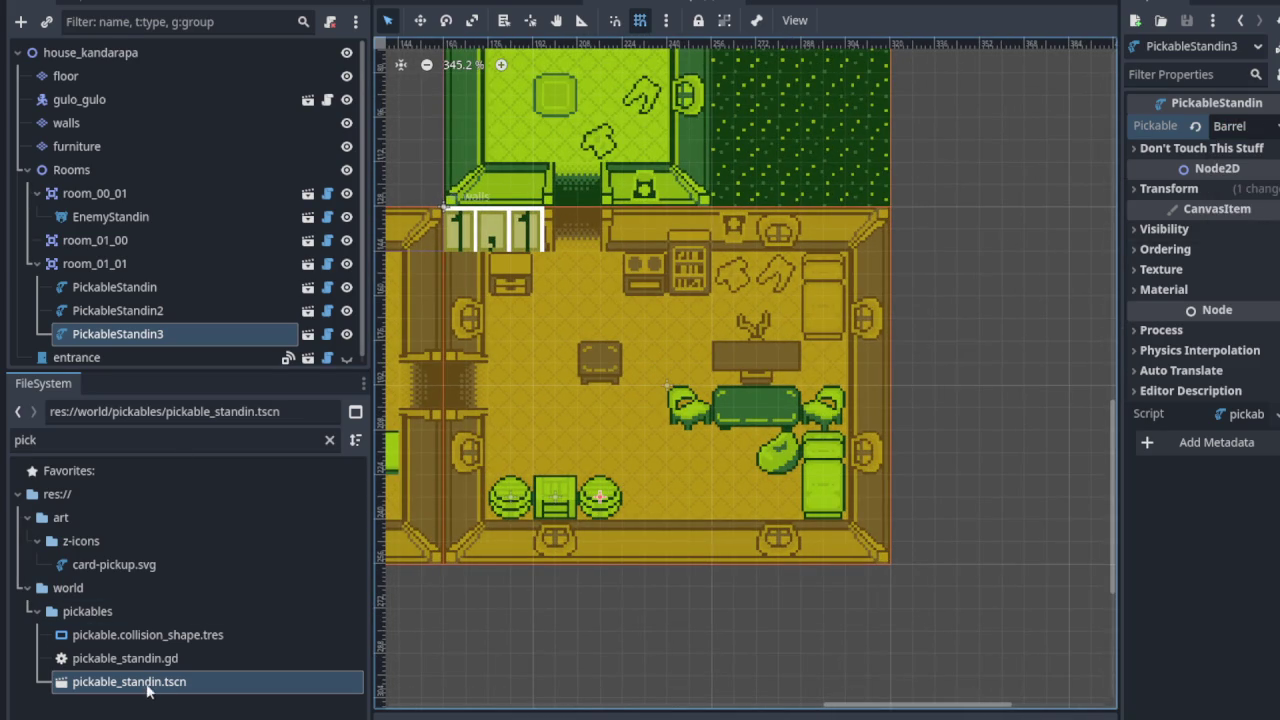
Add another standin to room_01_01, position it, and make it a Barrel.
left_click_drag(155, 690, 143, 270)
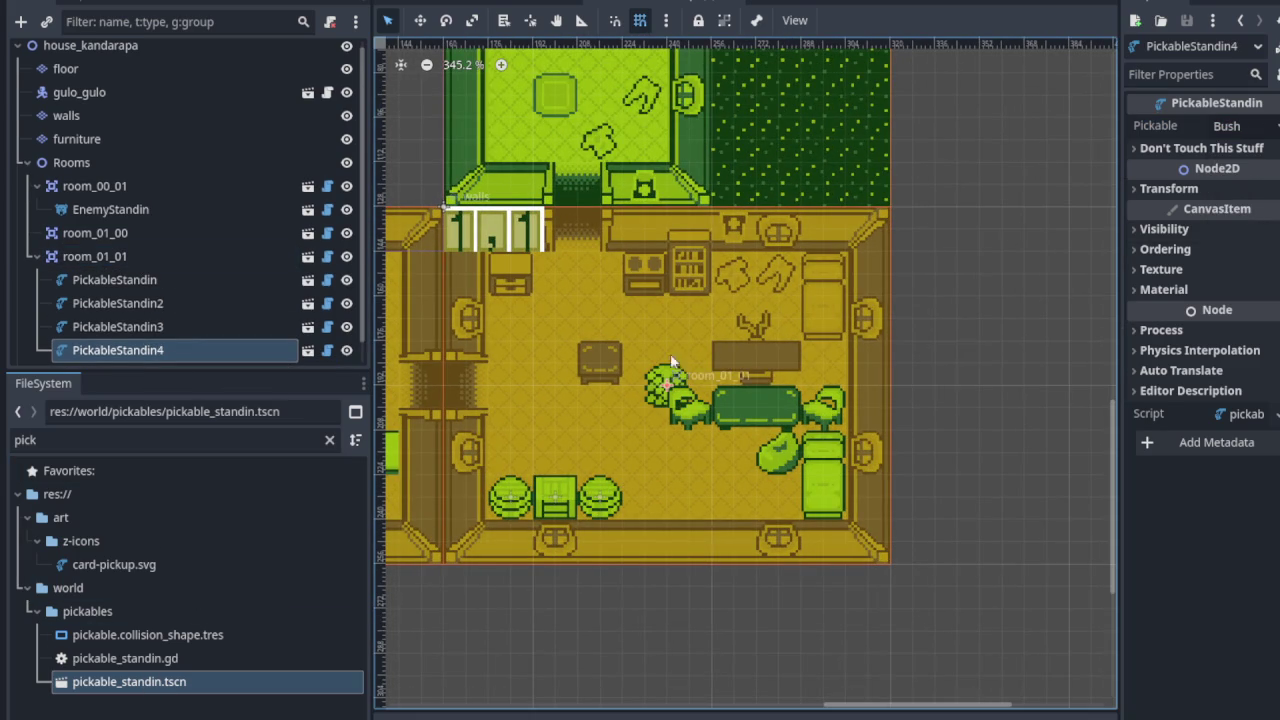
mouse_move(667, 392)
left_mouse_down()
mouse_move(712, 494)
mouse_move(734, 496)
left_mouse_up()
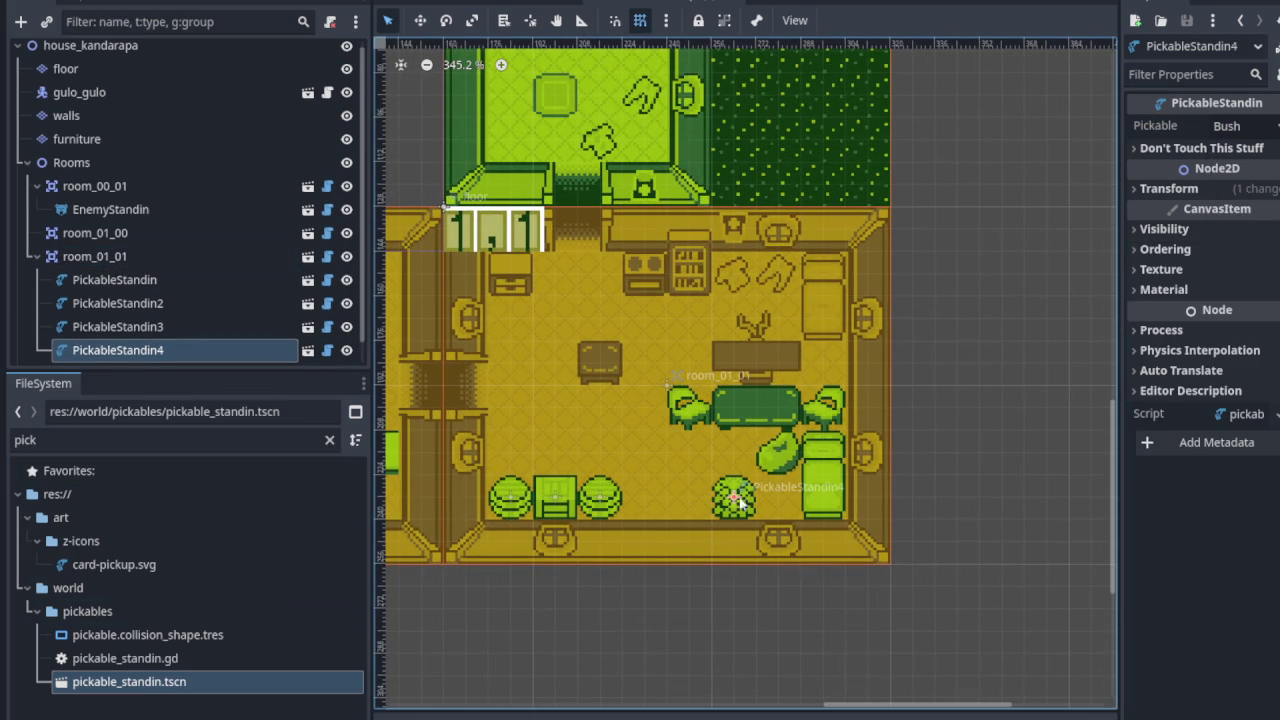
left_click(1230, 126)
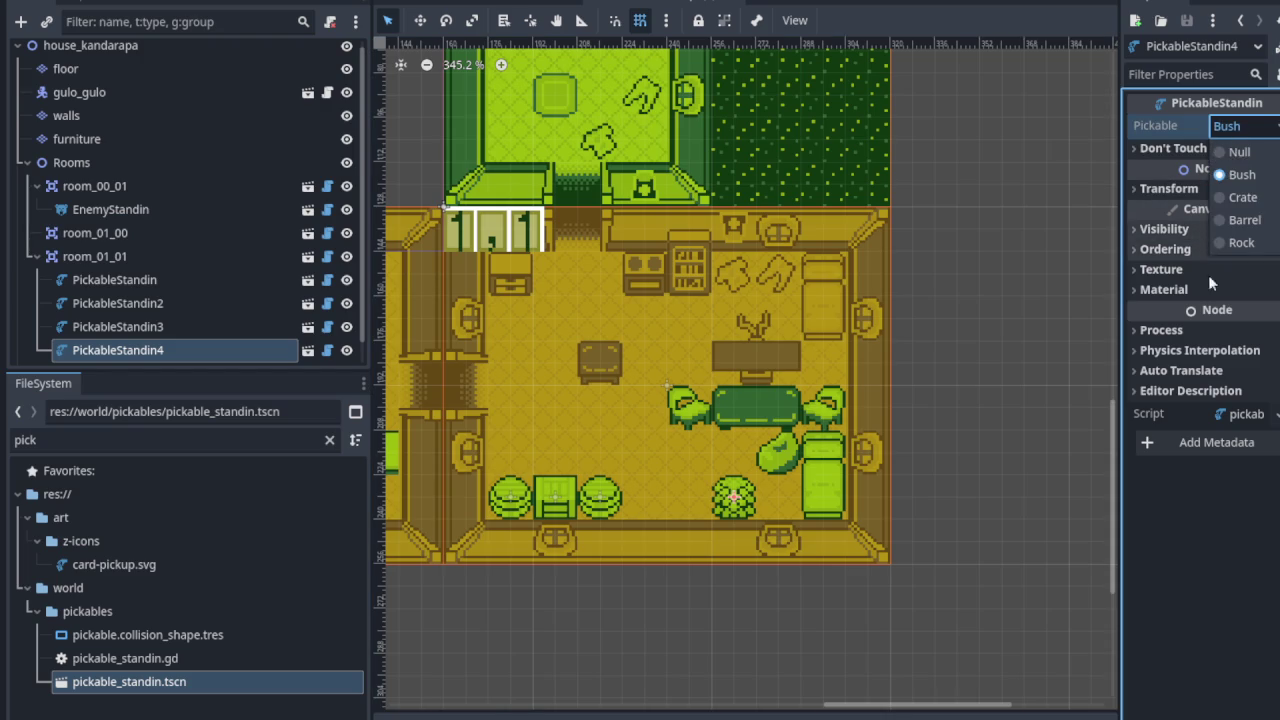
left_click(1244, 220)
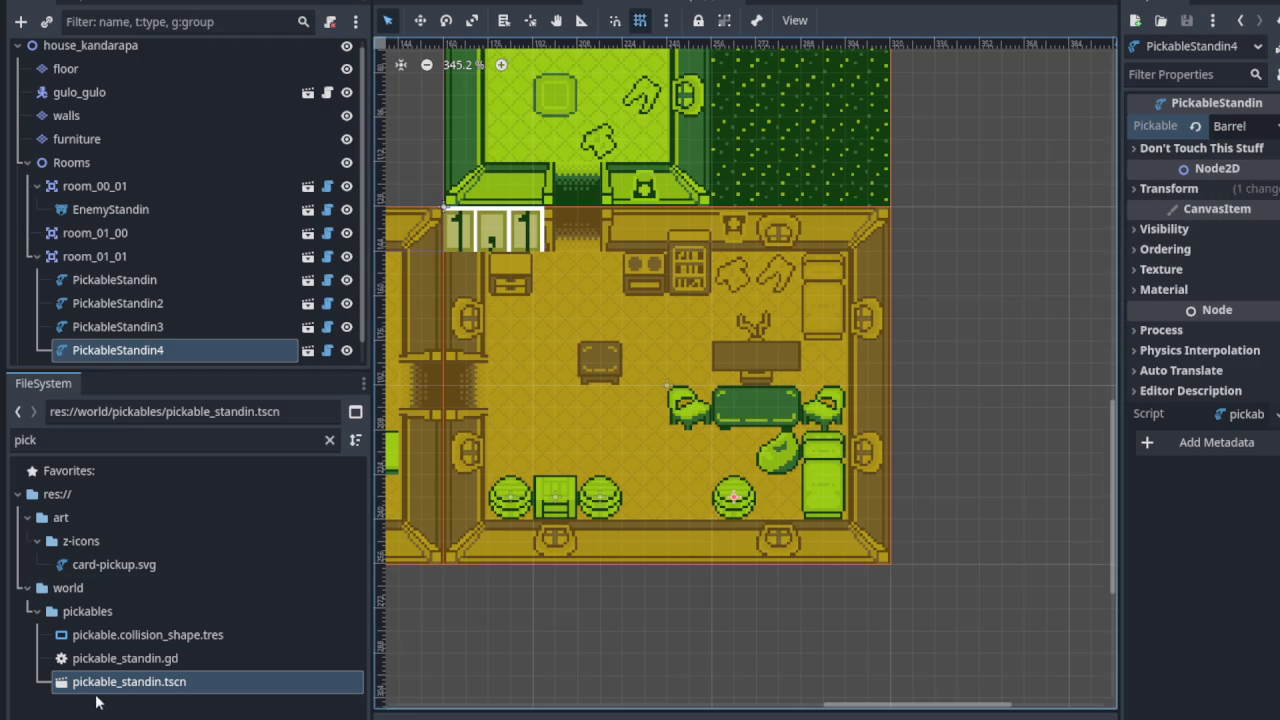
Add a fifth standin to room_01_01 and make it a Crate.
left_click_drag(105, 683, 111, 239)
left_click_drag(667, 383, 778, 495)
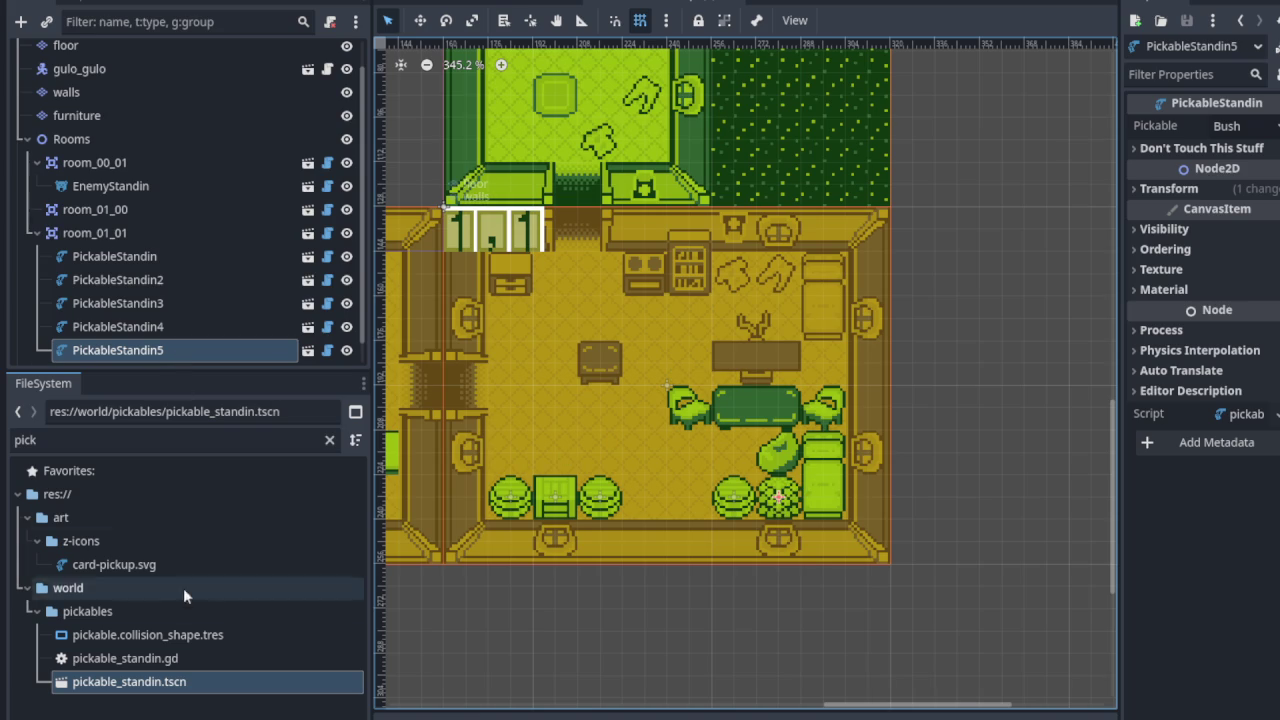
left_click(1250, 126)
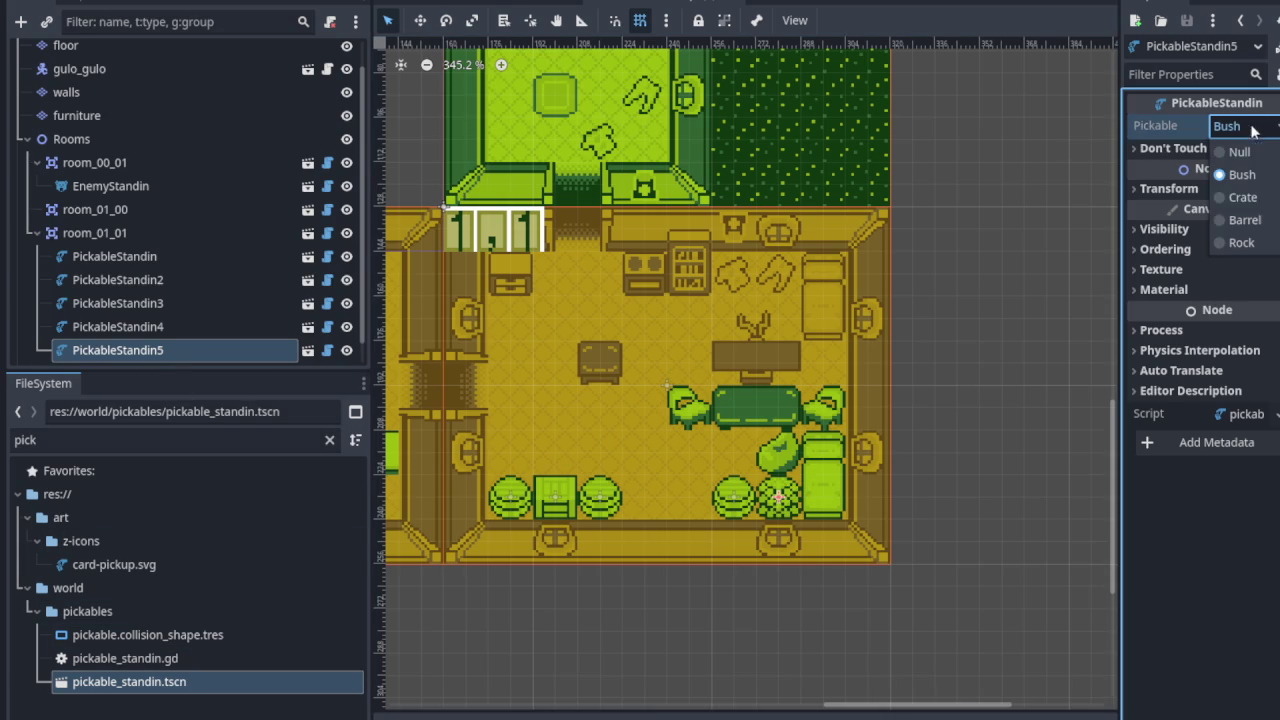
left_click(1240, 196)
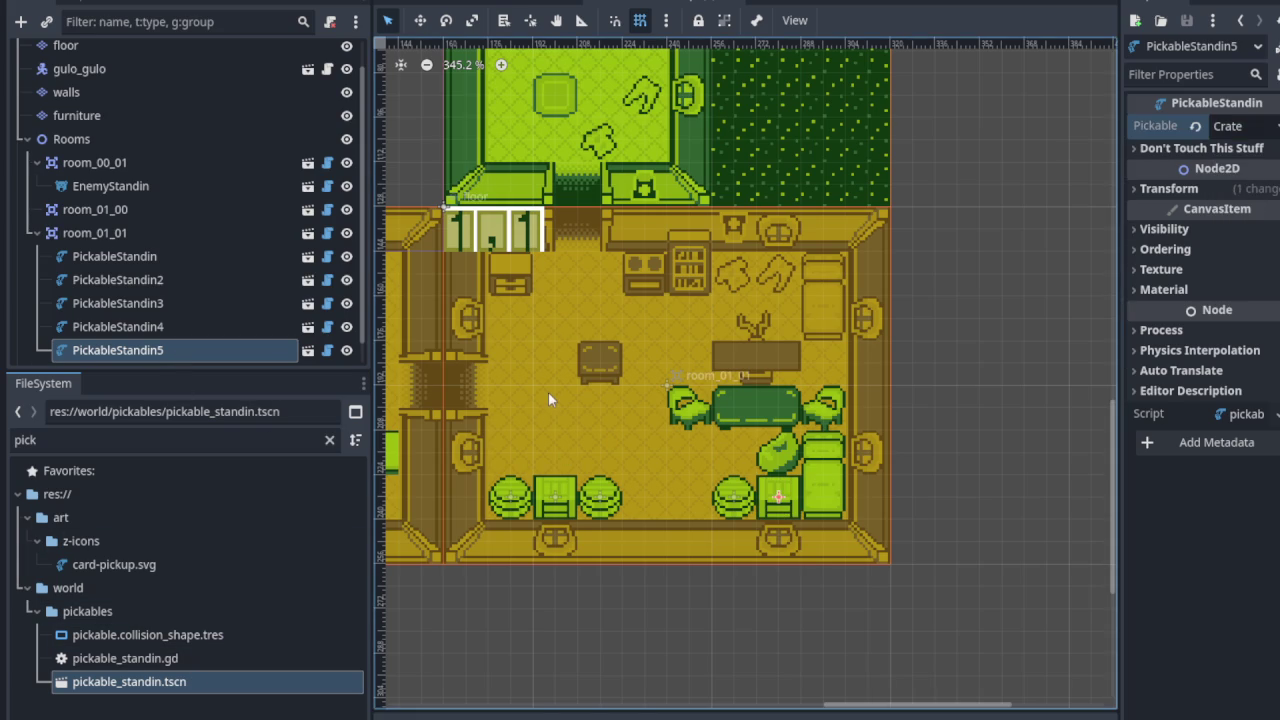
Add a pickable standin under room_01_00 and hide the walls layer.
left_click_drag(585, 314, 631, 600)
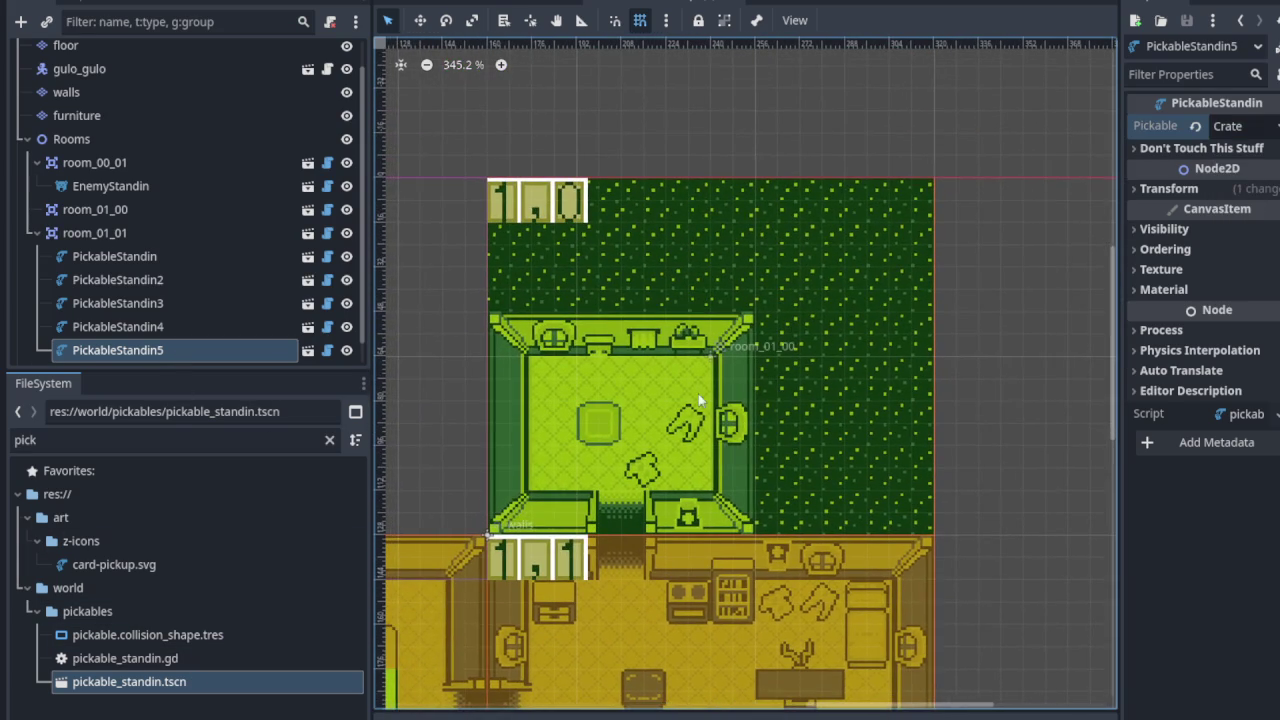
scroll(637, 333, "up", 3)
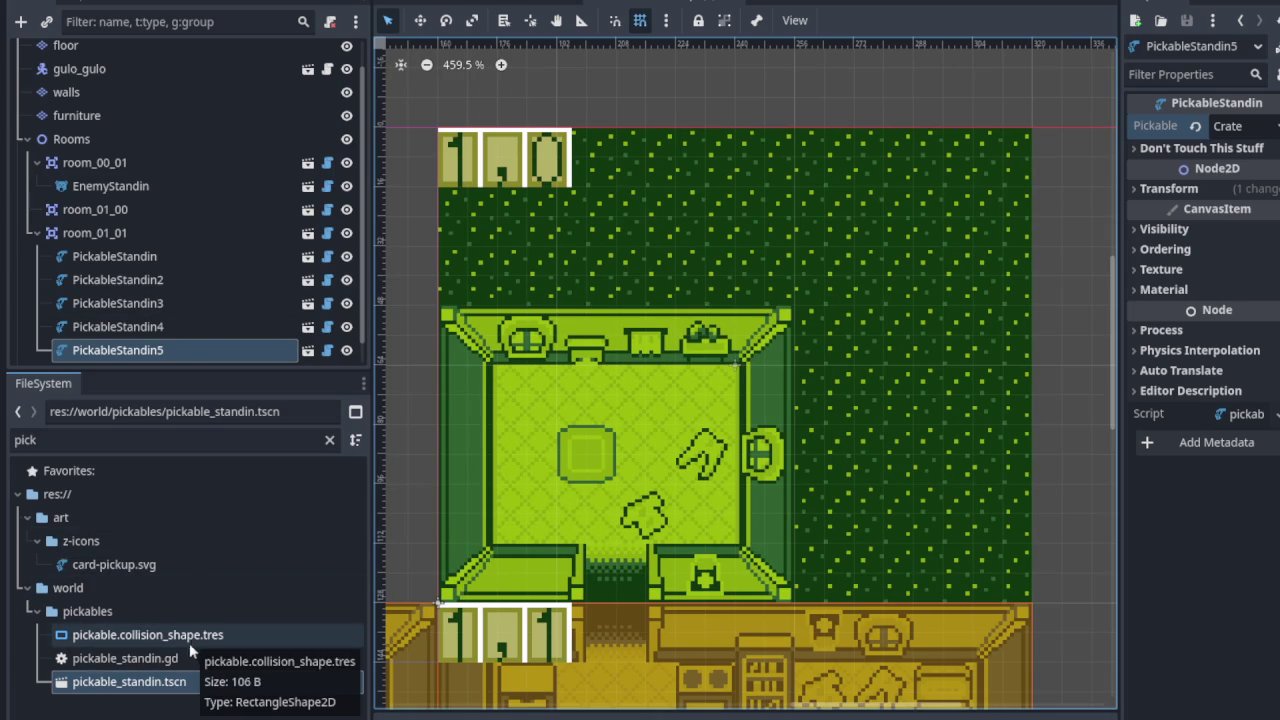
left_click(173, 683)
left_click_drag(173, 683, 120, 190)
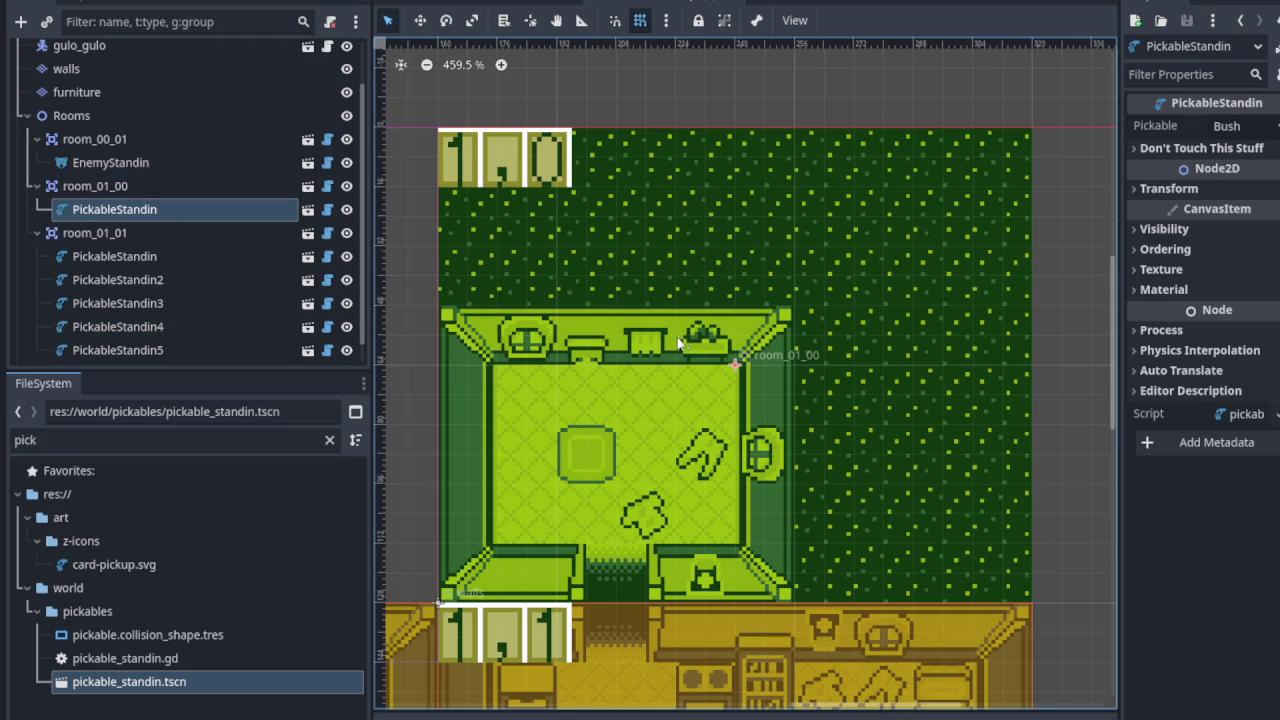
scroll(703, 388, "down", 2)
scroll(703, 388, "up", 1)
scroll(713, 387, "up", 2)
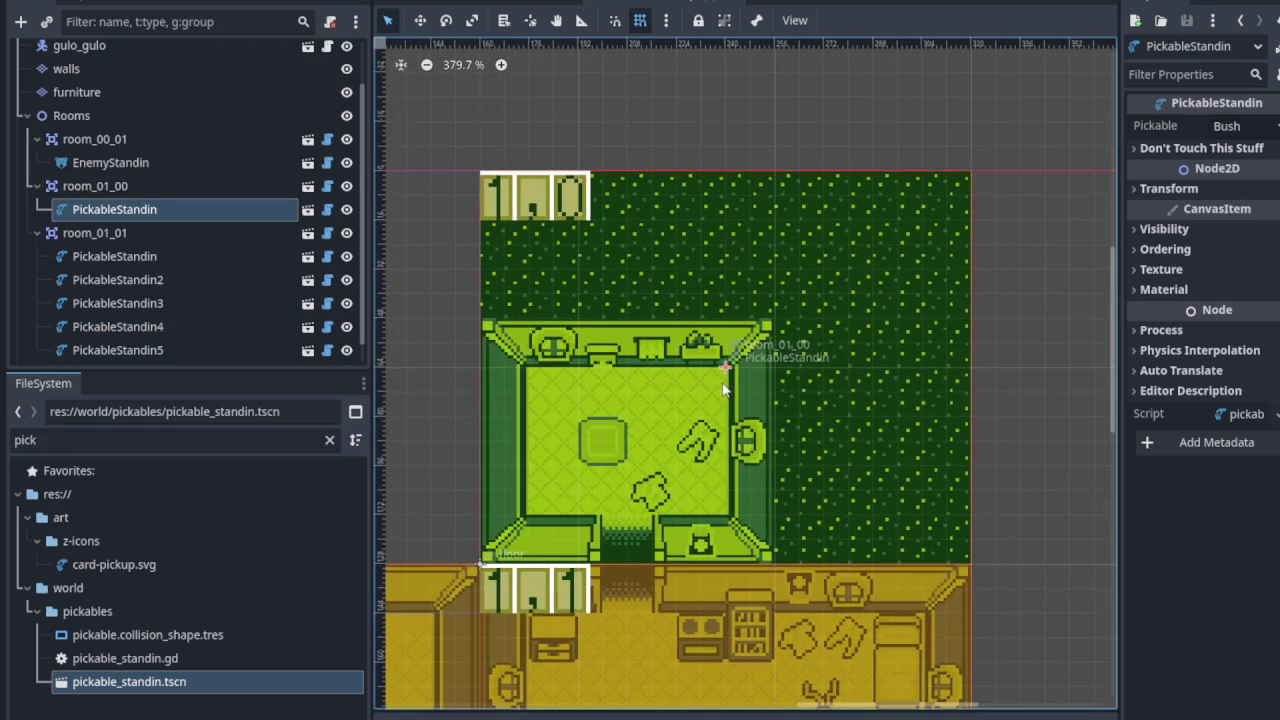
scroll(228, 164, "up", 2)
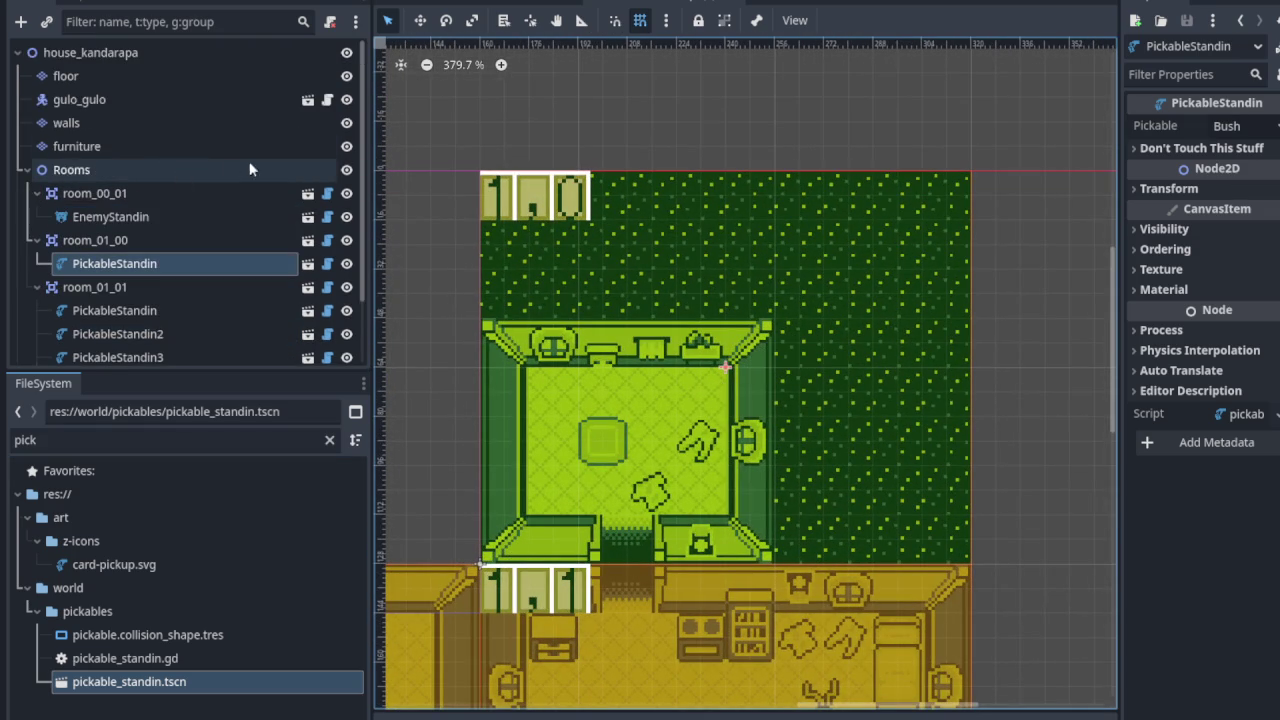
left_click(346, 123)
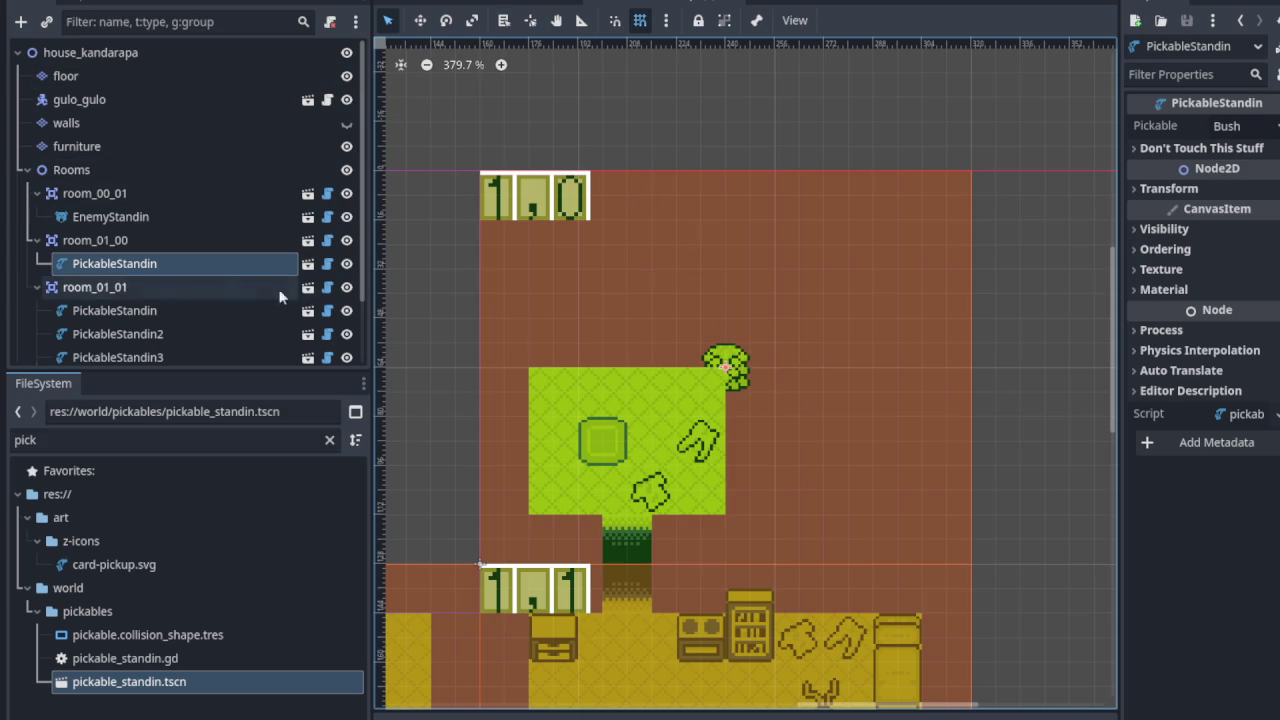
Move room_01_00's standin to the room's middle, hide the floor layer, and make it a Crate.
left_click_drag(724, 360, 696, 484)
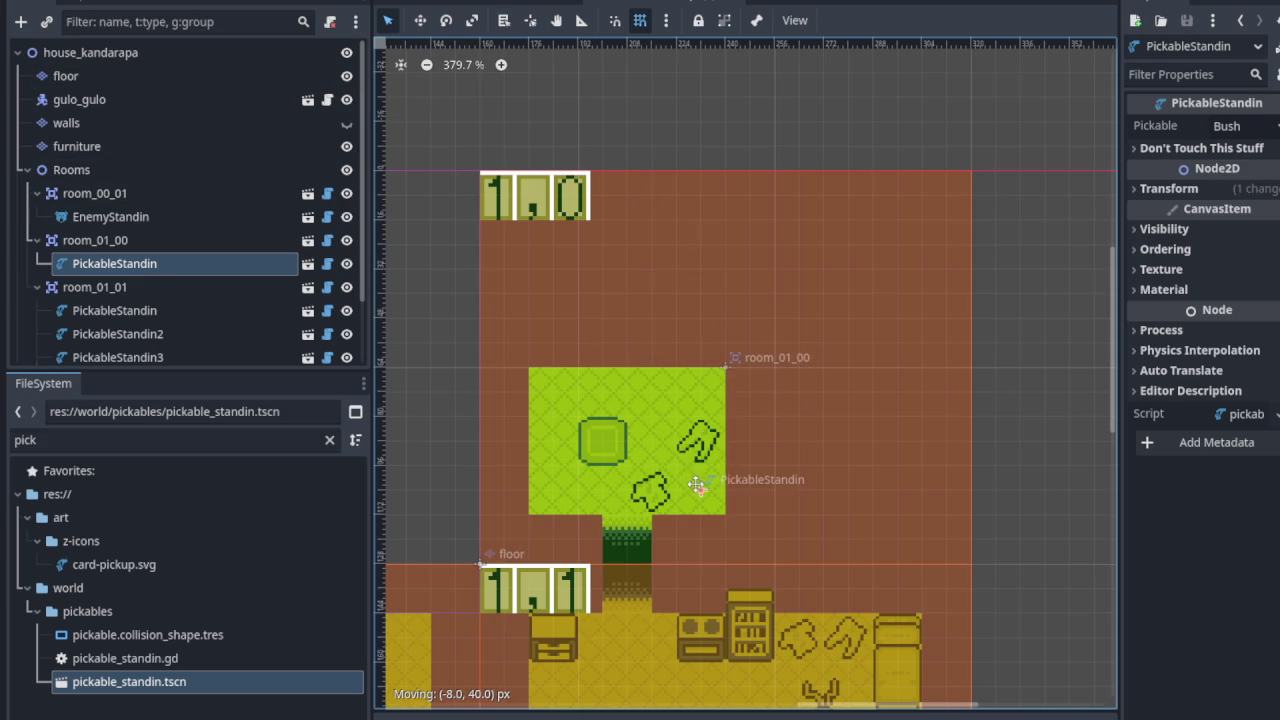
left_click(346, 78)
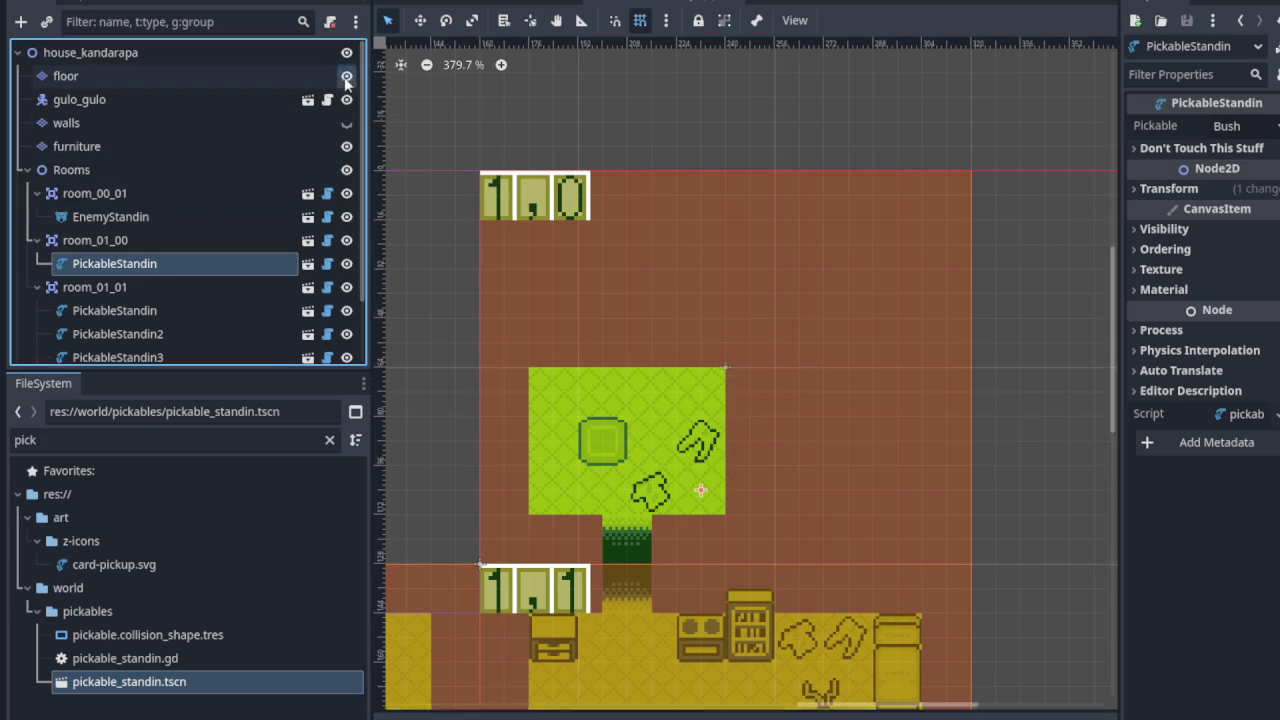
left_click(346, 77)
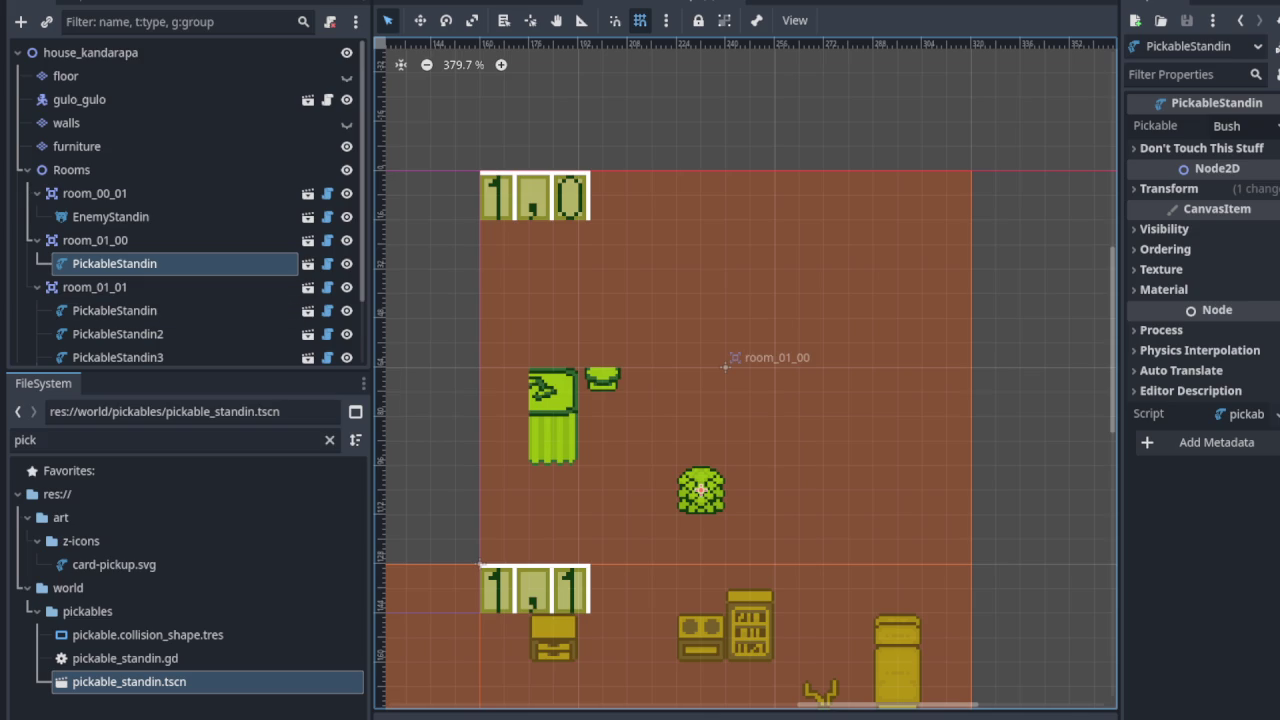
left_click(1227, 126)
left_click(1250, 194)
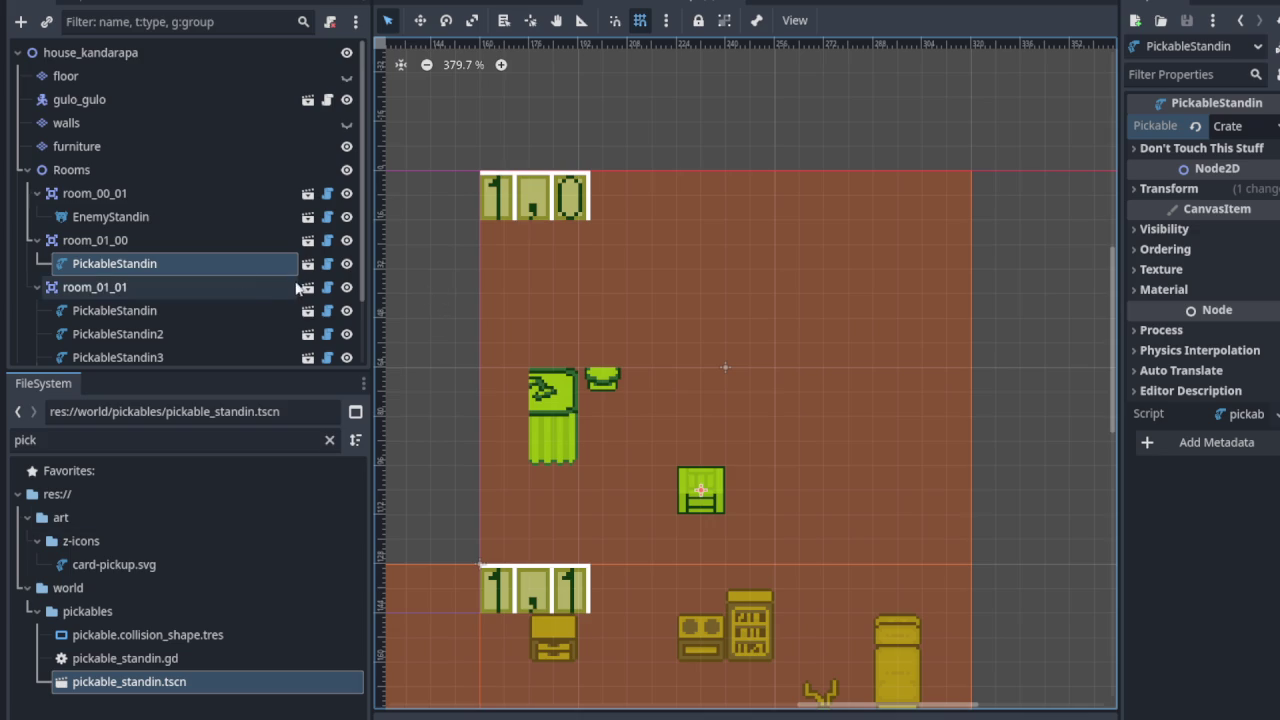
left_click(560, 424)
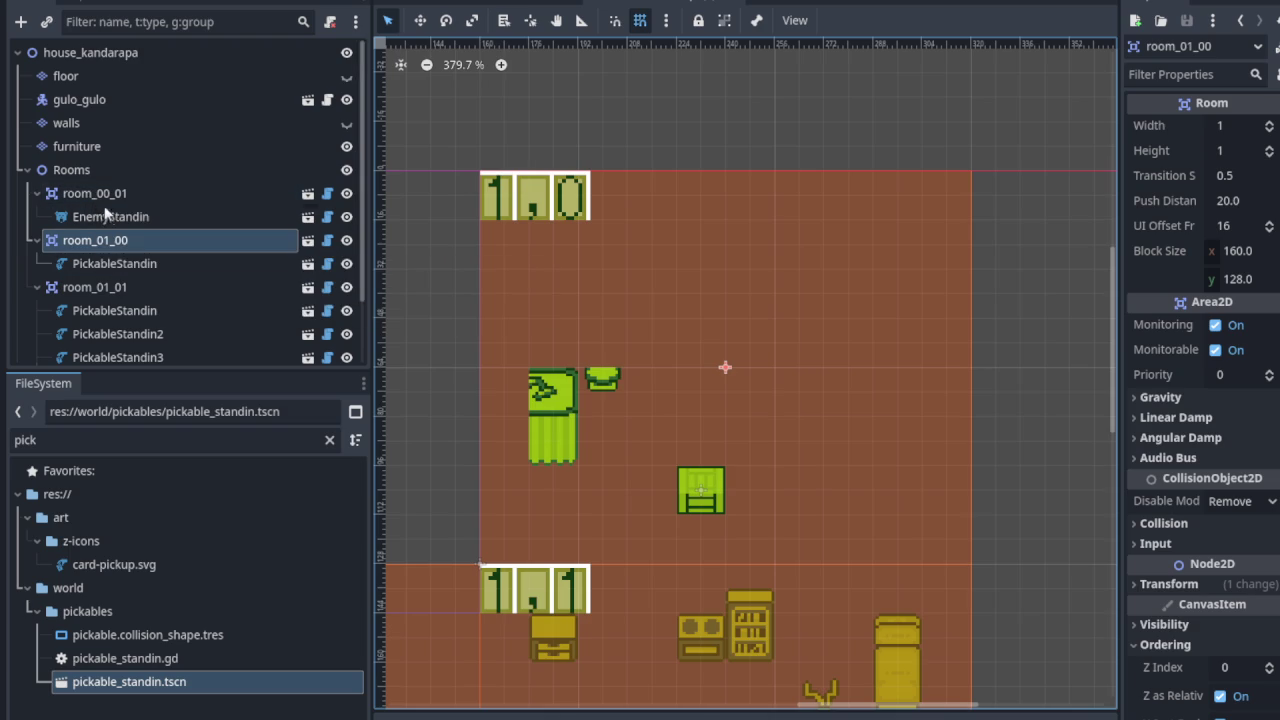
left_click(137, 146)
scroll(630, 462, "down", 3)
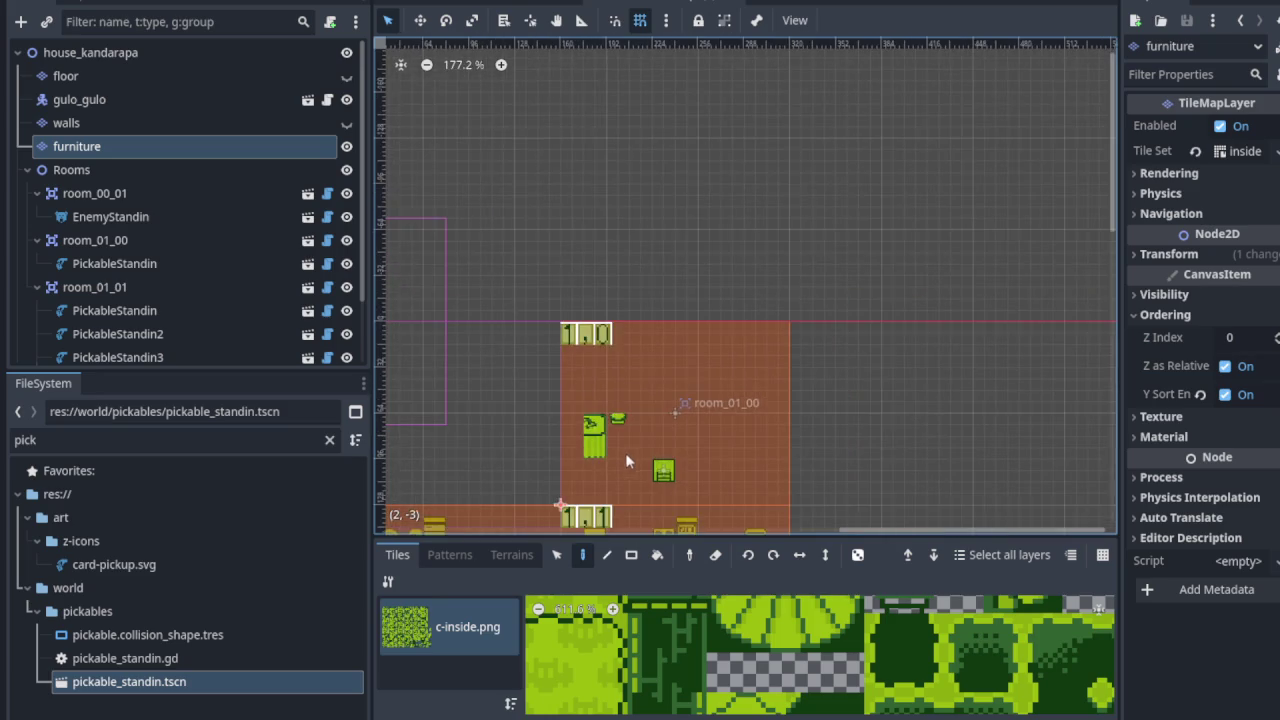
scroll(656, 182, "up", 2)
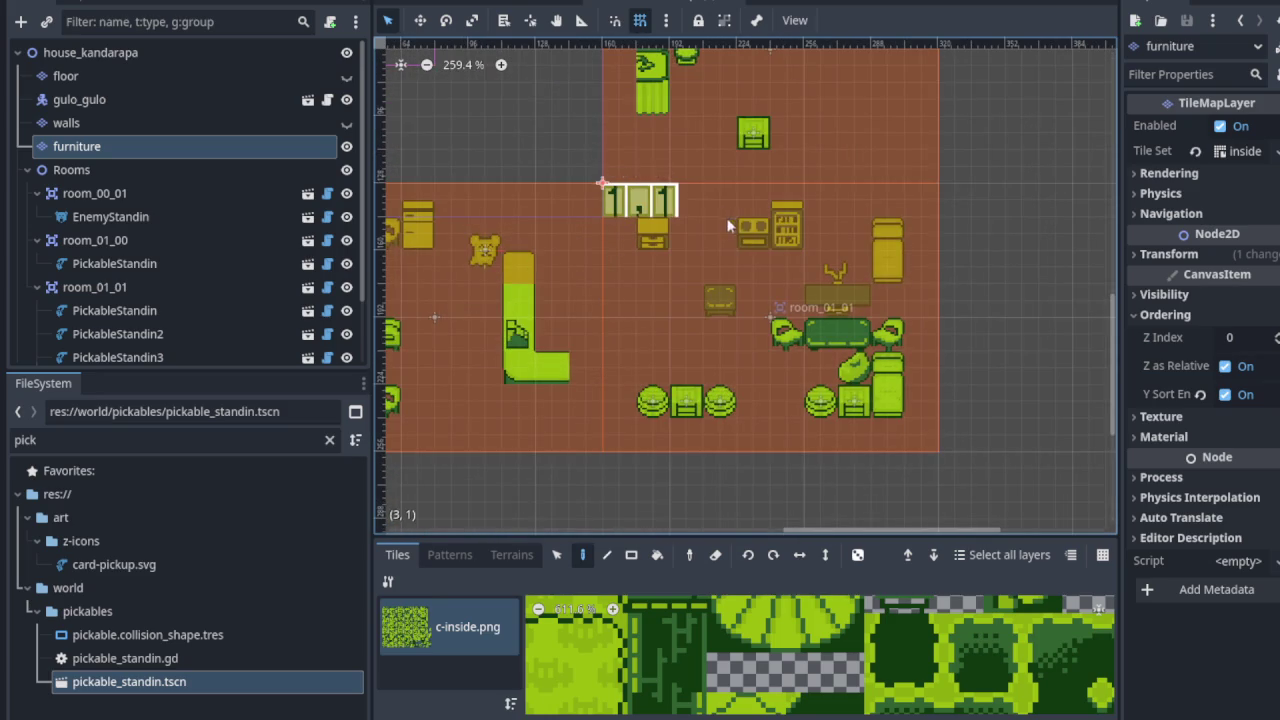
scroll(728, 216, "up", 3)
scroll(700, 314, "up", 2)
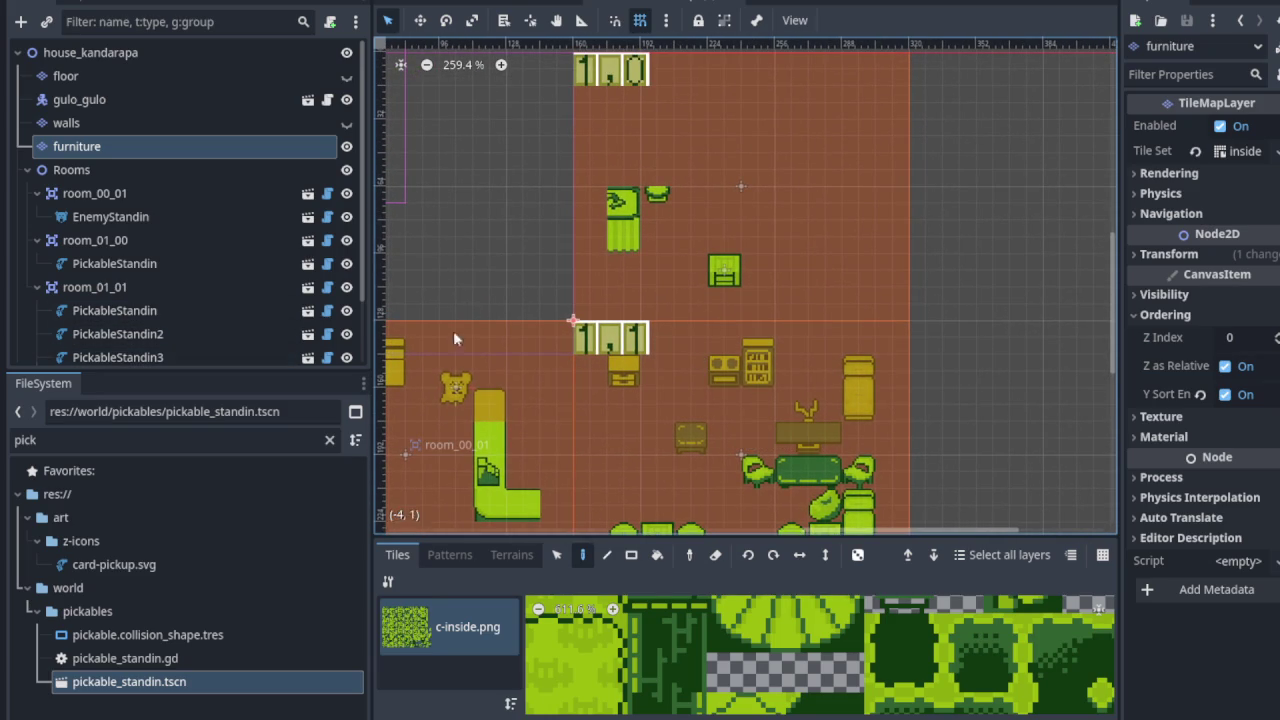
left_click(160, 150)
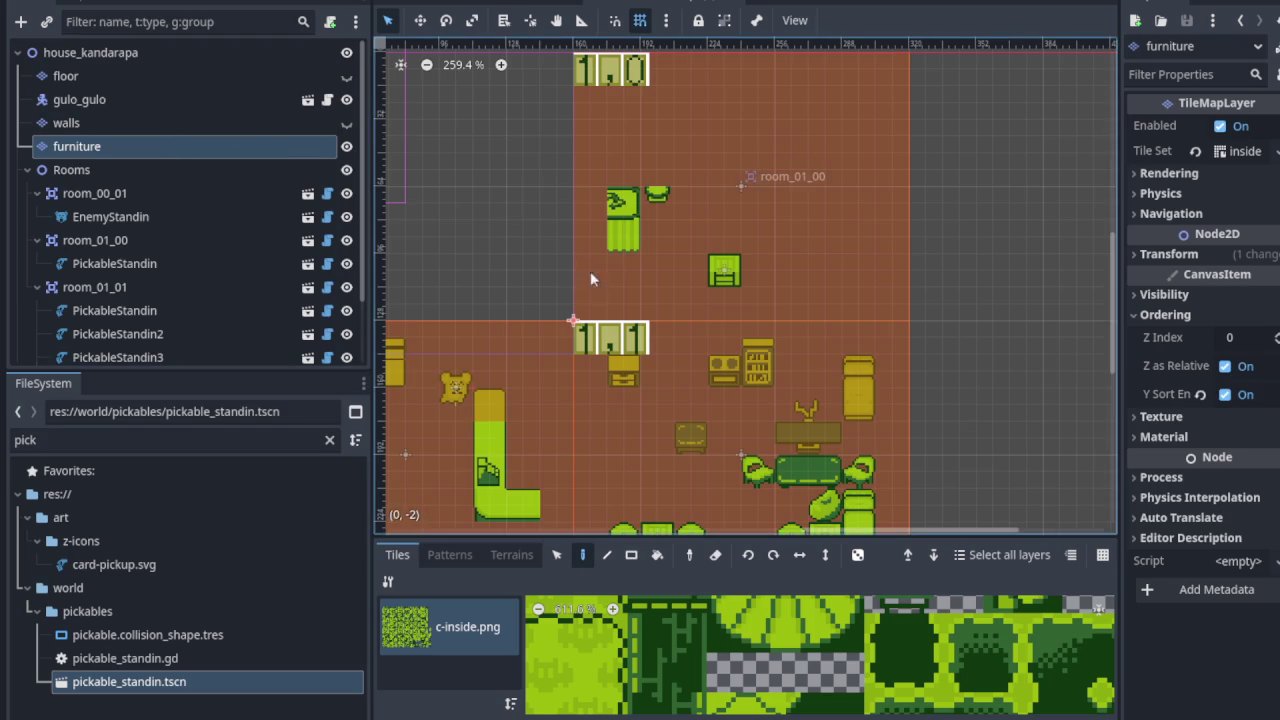
scroll(601, 303, "down", 2)
scroll(601, 303, "up", 2)
mouse_move(601, 303)
left_mouse_down()
mouse_move(812, 290)
mouse_move(774, 270)
left_mouse_up()
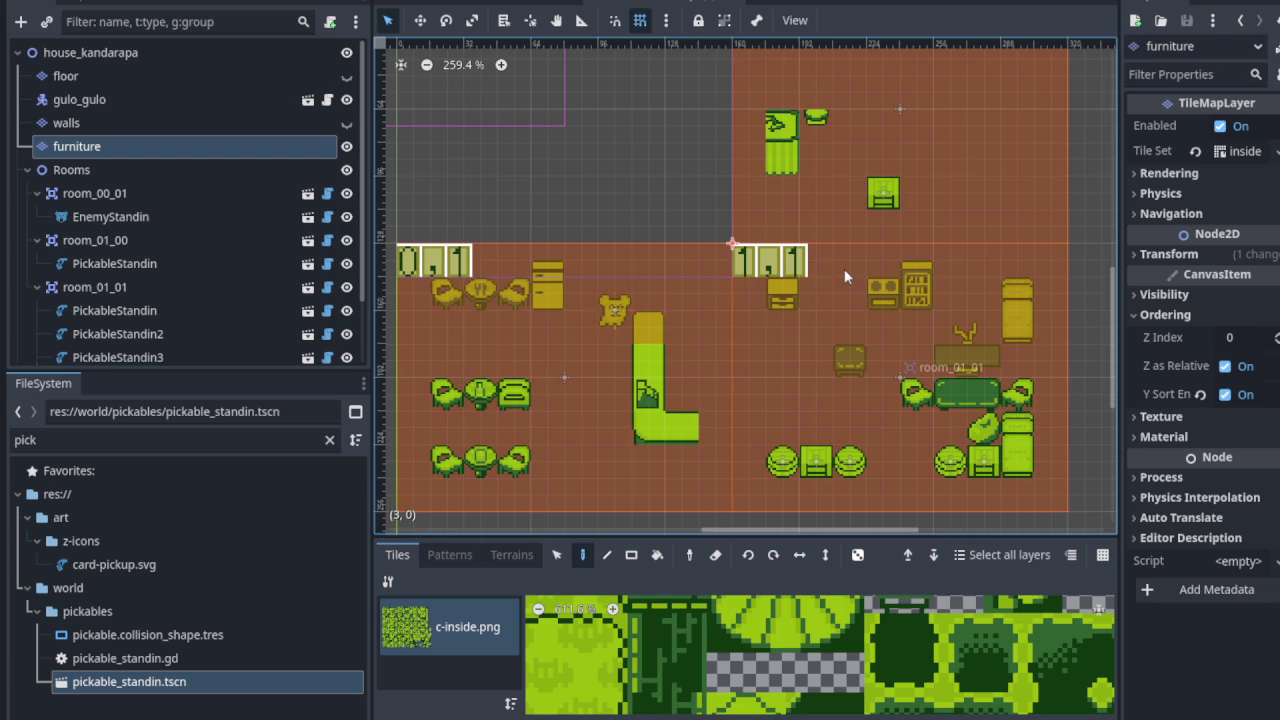
scroll(950, 321, "up", 1)
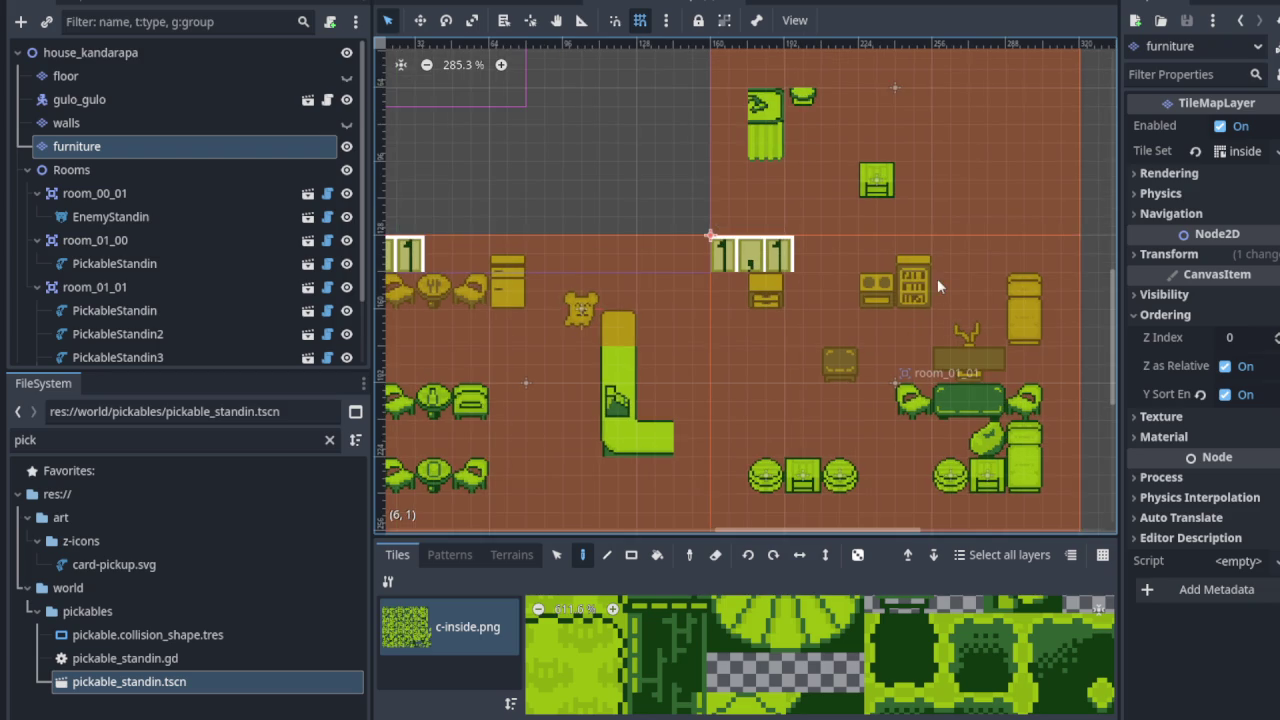
left_click_drag(937, 278, 960, 338)
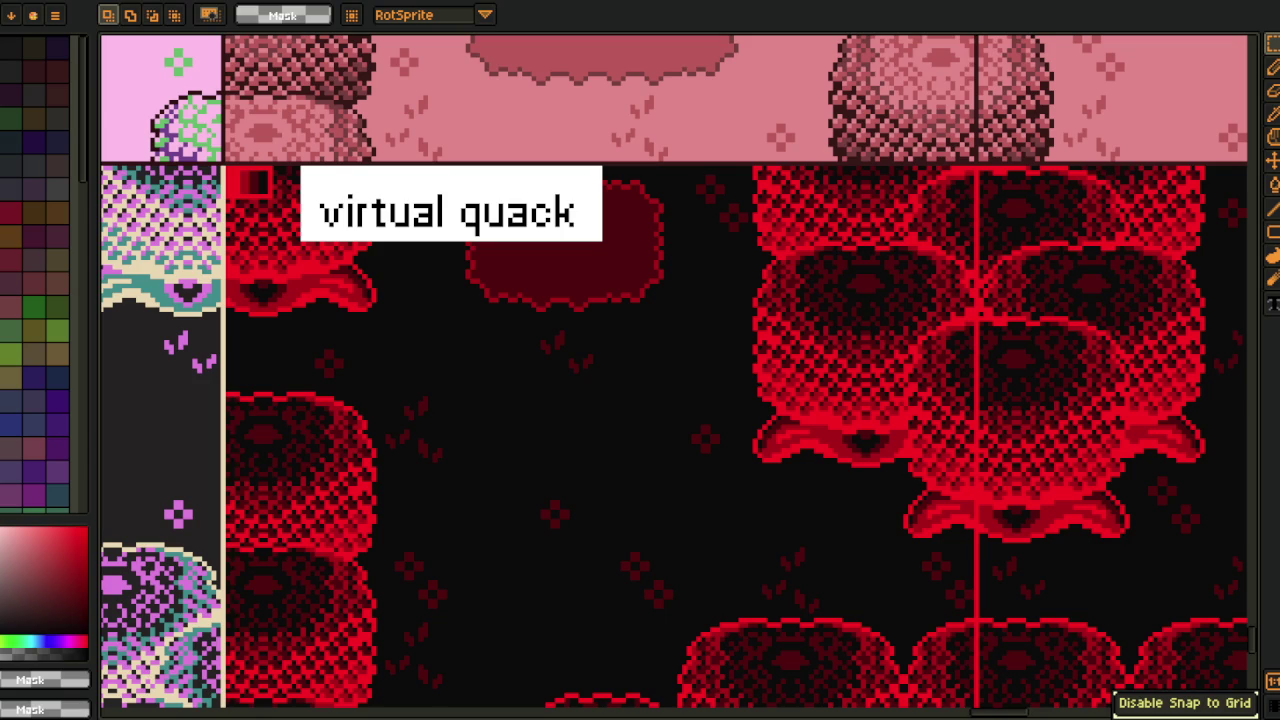
scroll(444, 427, "down", 5)
scroll(298, 422, "up", 2)
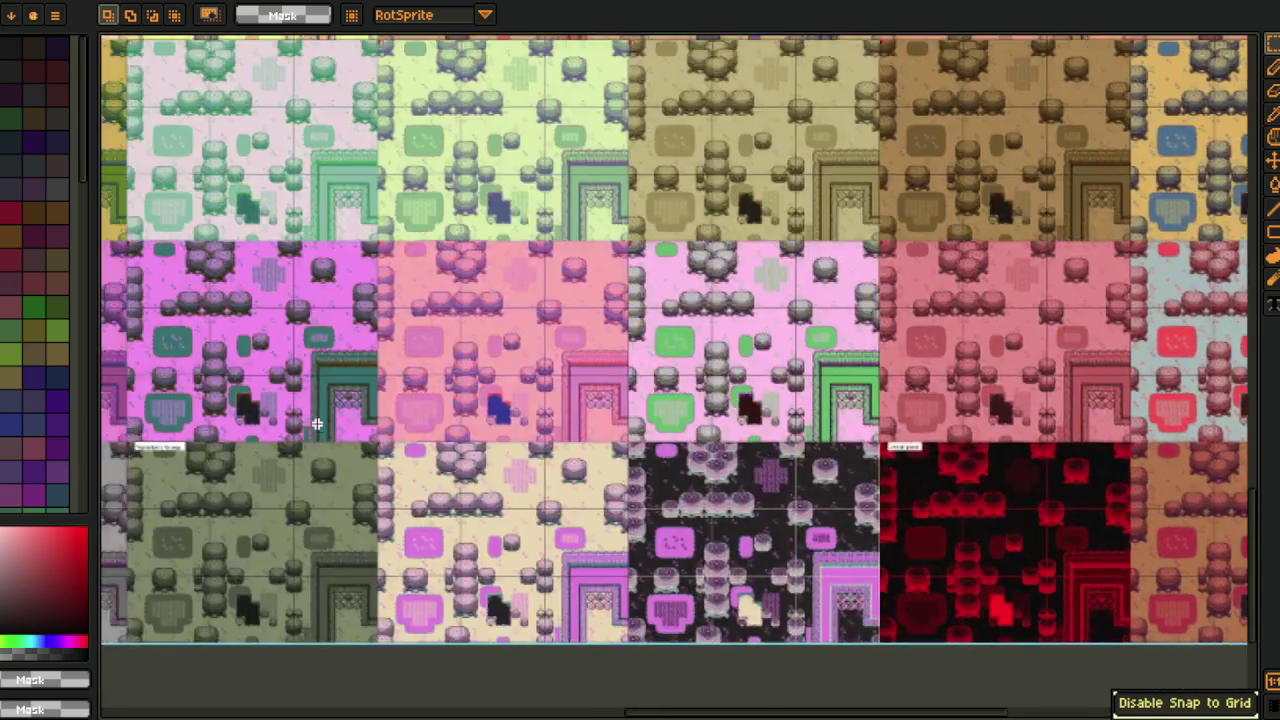
scroll(450, 421, "left", 6)
scroll(567, 432, "left", 2)
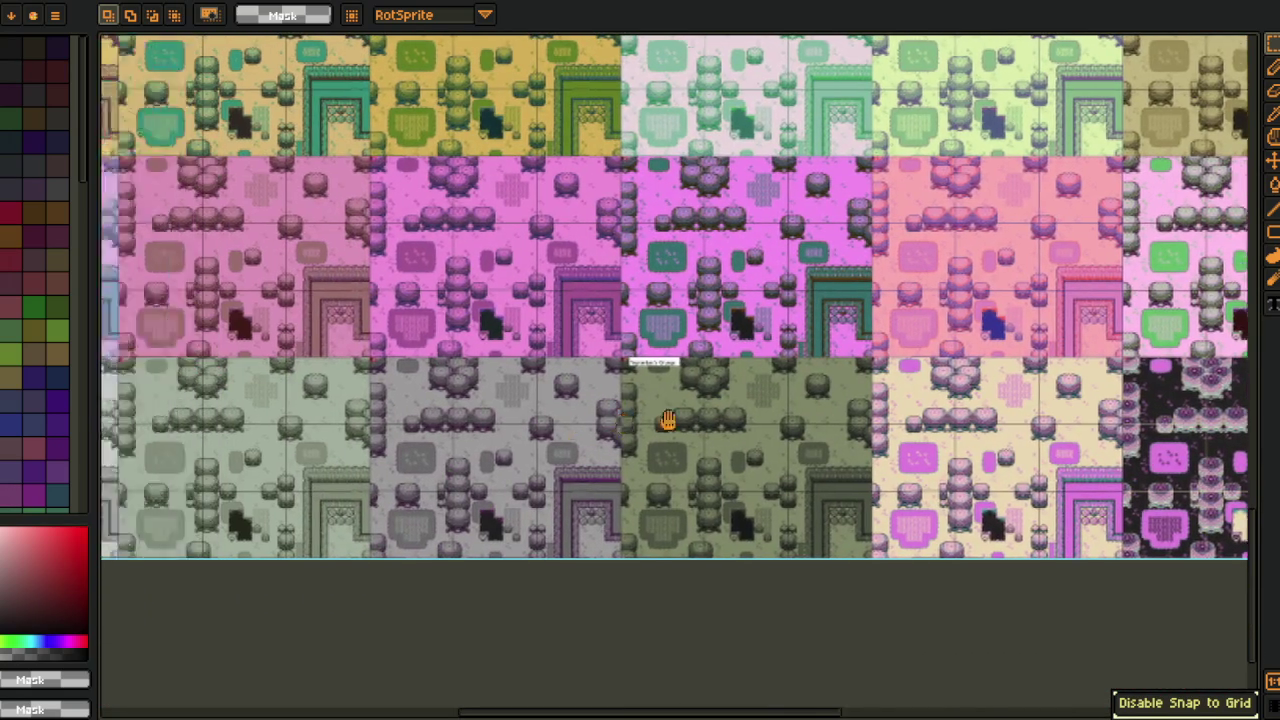
scroll(566, 445, "left", 2)
scroll(565, 460, "left", 2)
scroll(428, 605, "right", 1)
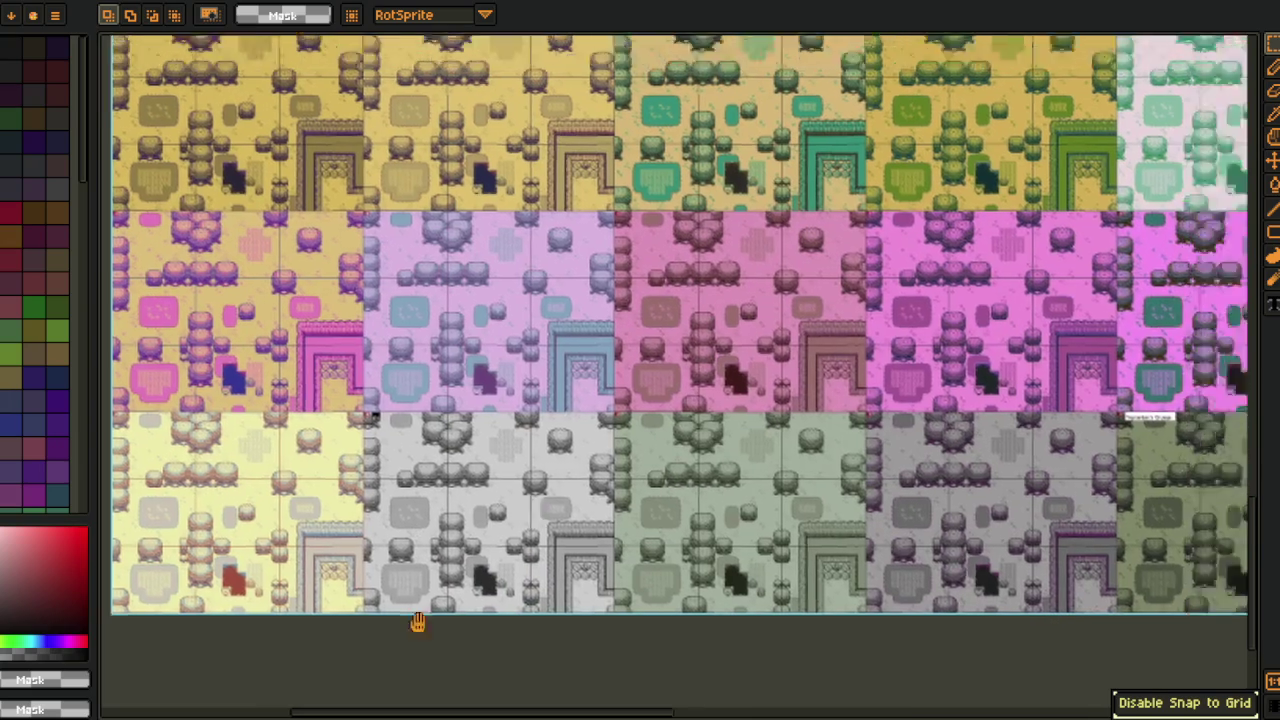
scroll(628, 486, "up", 3)
scroll(420, 608, "right", 2)
scroll(472, 566, "up", 1)
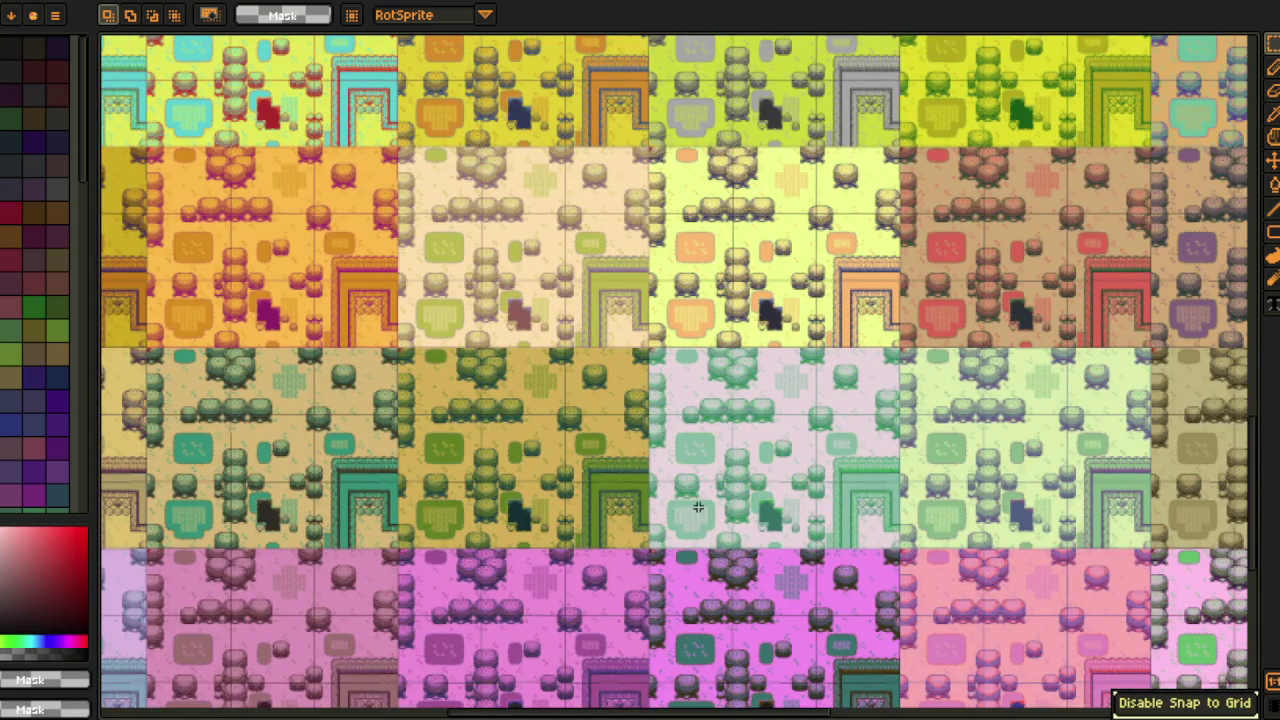
scroll(698, 508, "up", 1)
scroll(698, 508, "right", 3)
scroll(500, 537, "up", 1)
scroll(500, 537, "right", 1)
scroll(500, 537, "up", 2)
scroll(500, 537, "right", 1)
scroll(566, 524, "up", 1)
scroll(566, 524, "right", 1)
scroll(624, 540, "down", 1)
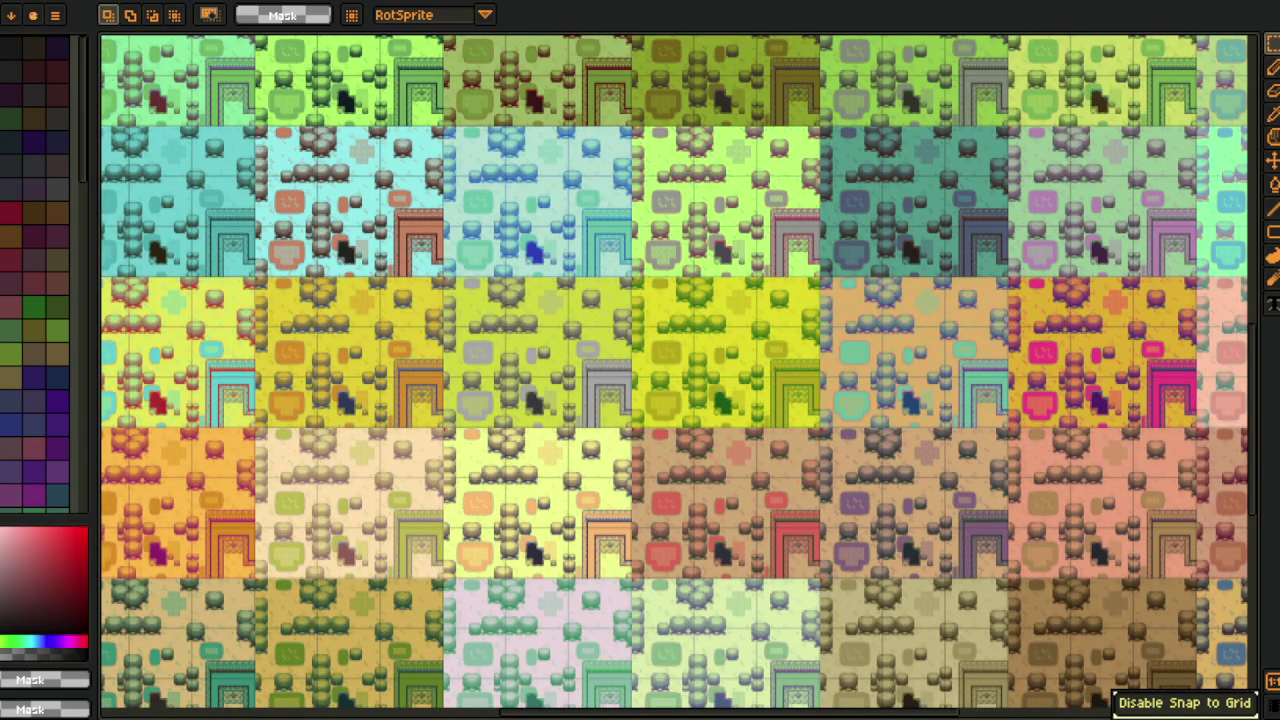
scroll(472, 549, "down", 3)
scroll(472, 549, "left", 2)
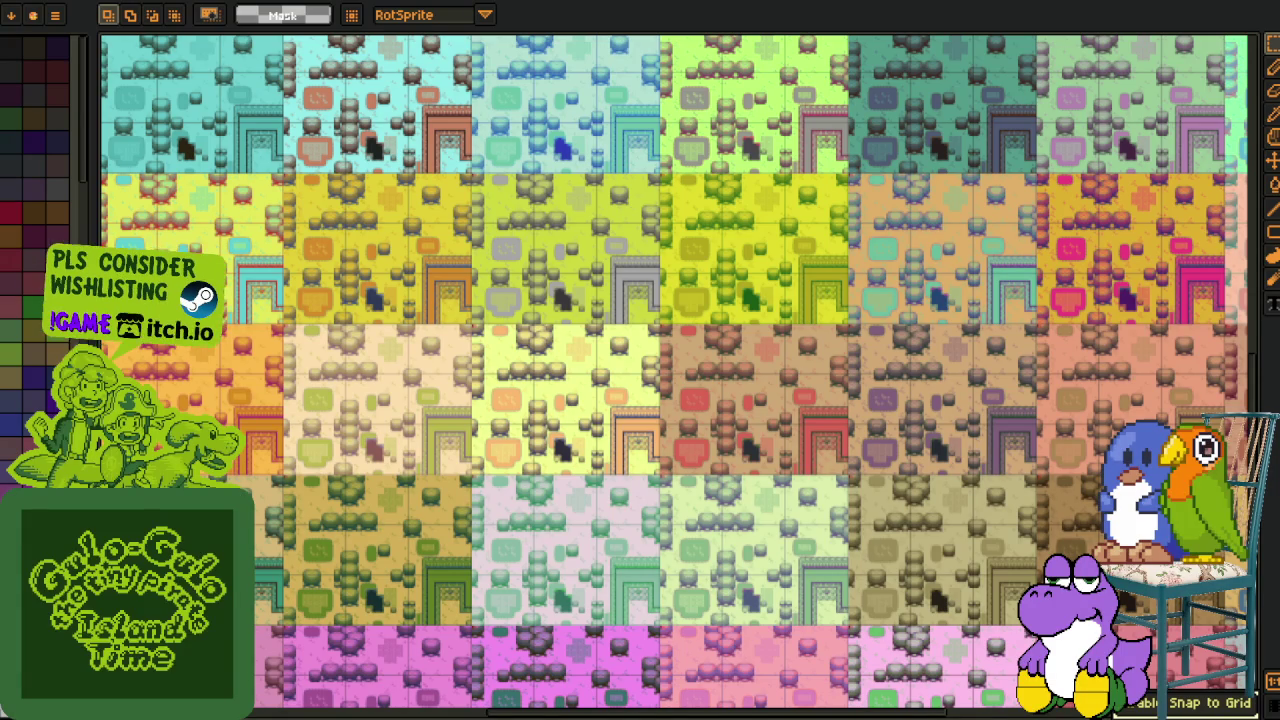
mouse_move(446, 332)
left_mouse_down()
mouse_move(441, 290)
mouse_move(455, 358)
left_mouse_up()
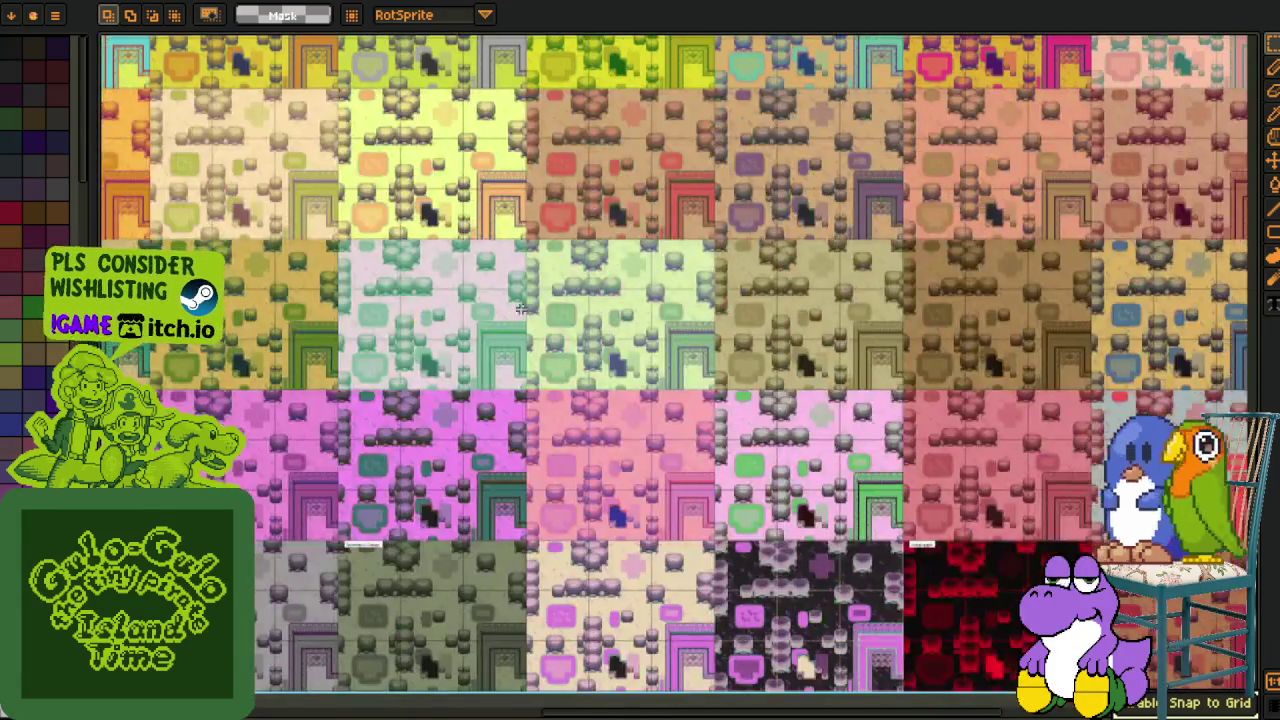
scroll(455, 358, "up", 2)
scroll(455, 358, "down", 2)
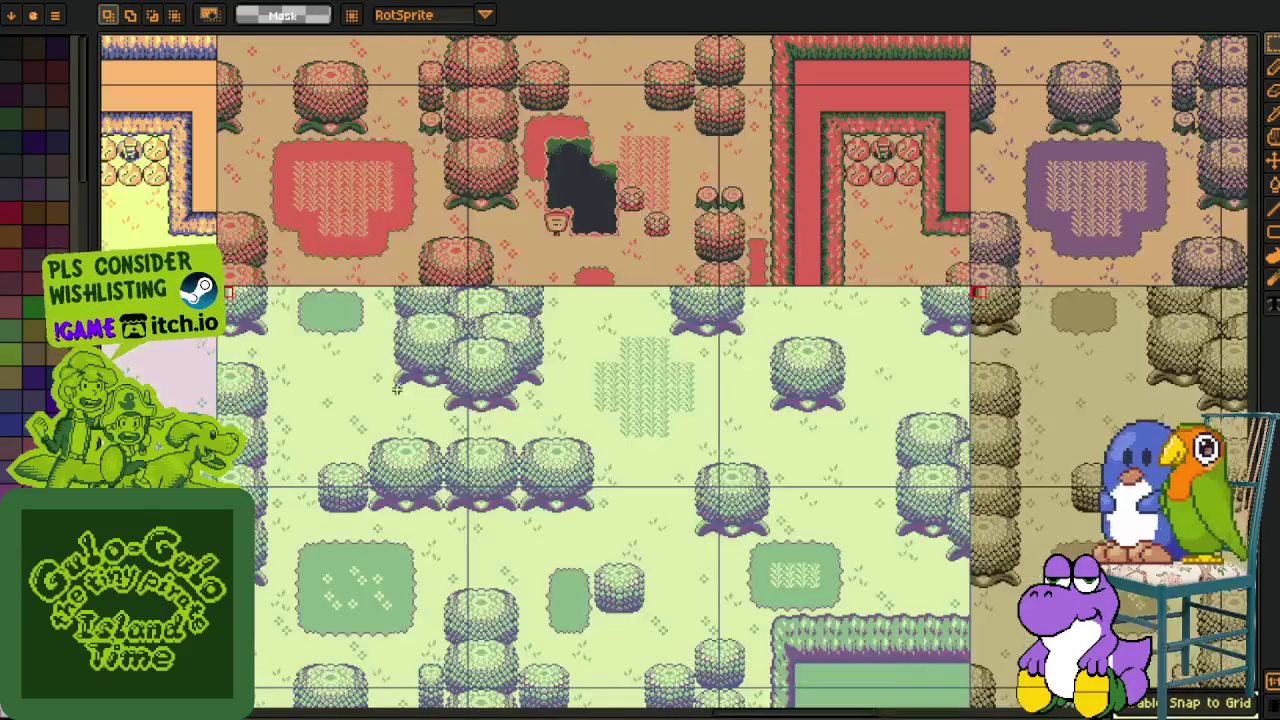
scroll(360, 410, "down", 2)
scroll(716, 445, "up", 1)
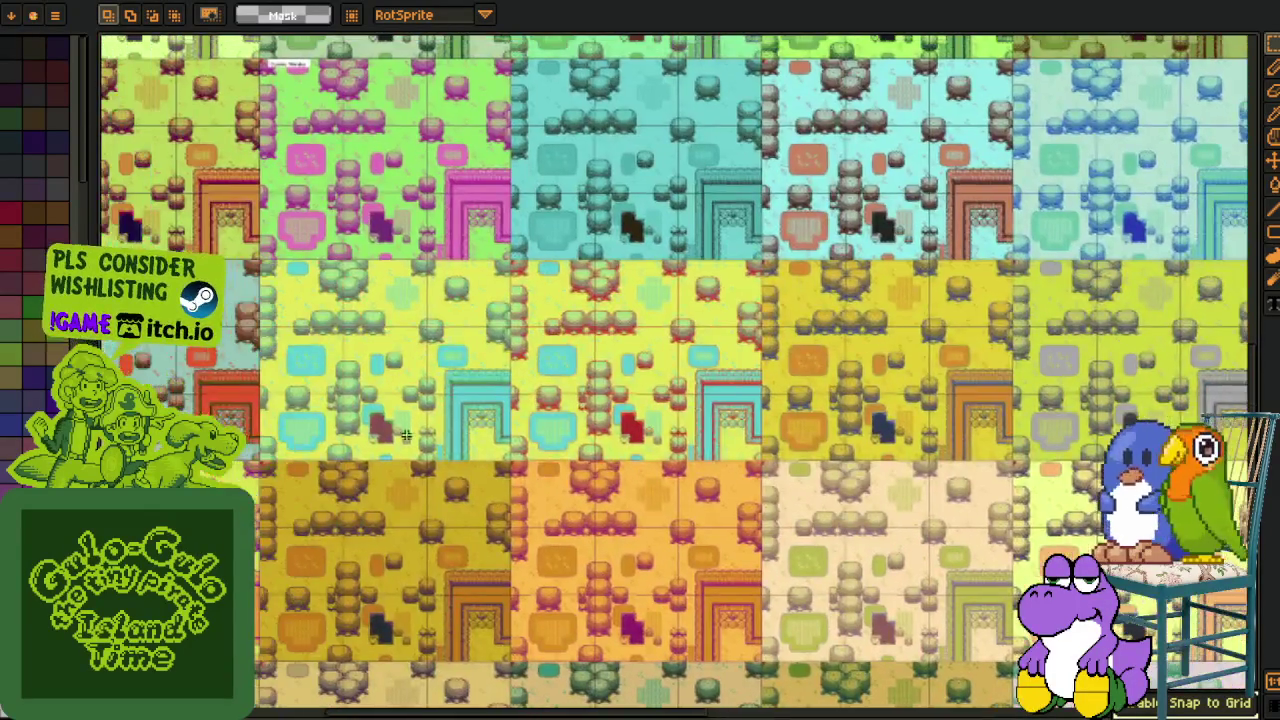
mouse_move(716, 445)
left_mouse_down()
mouse_move(671, 512)
mouse_move(385, 510)
left_mouse_up()
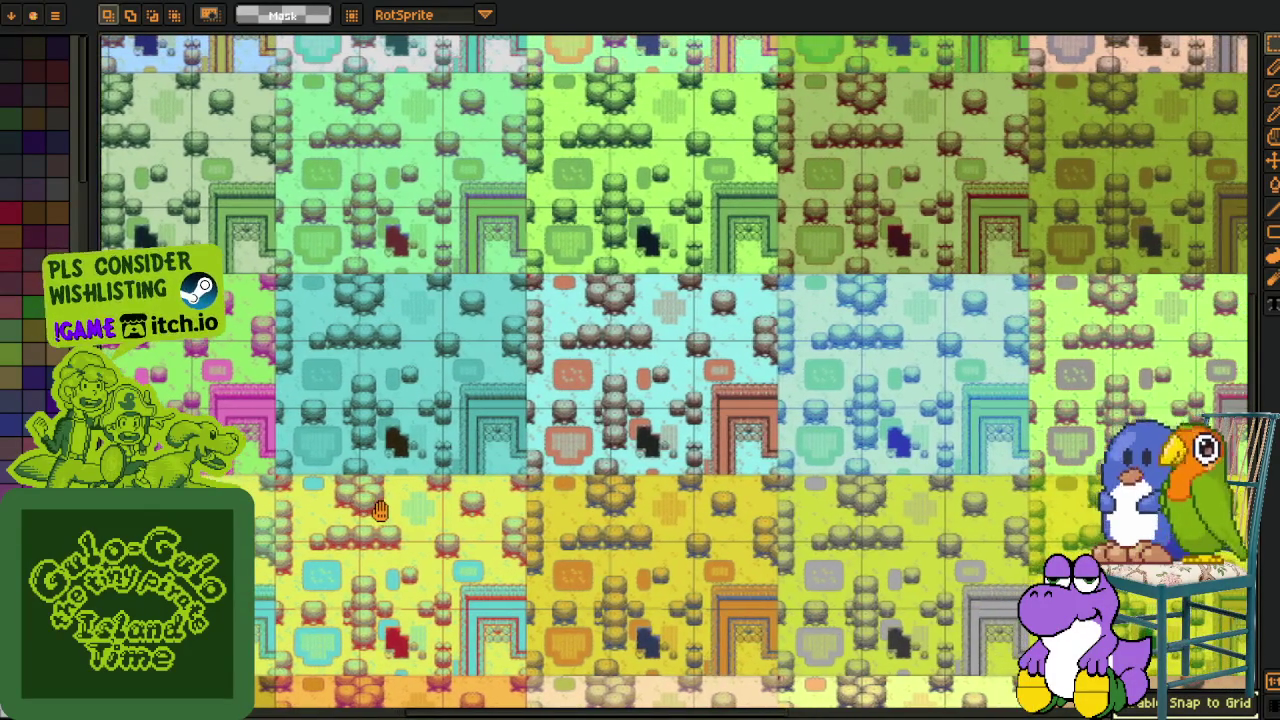
scroll(443, 480, "down", 1)
scroll(443, 480, "down", 1)
mouse_move(443, 480)
left_mouse_down()
mouse_move(507, 543)
mouse_move(600, 341)
left_mouse_up()
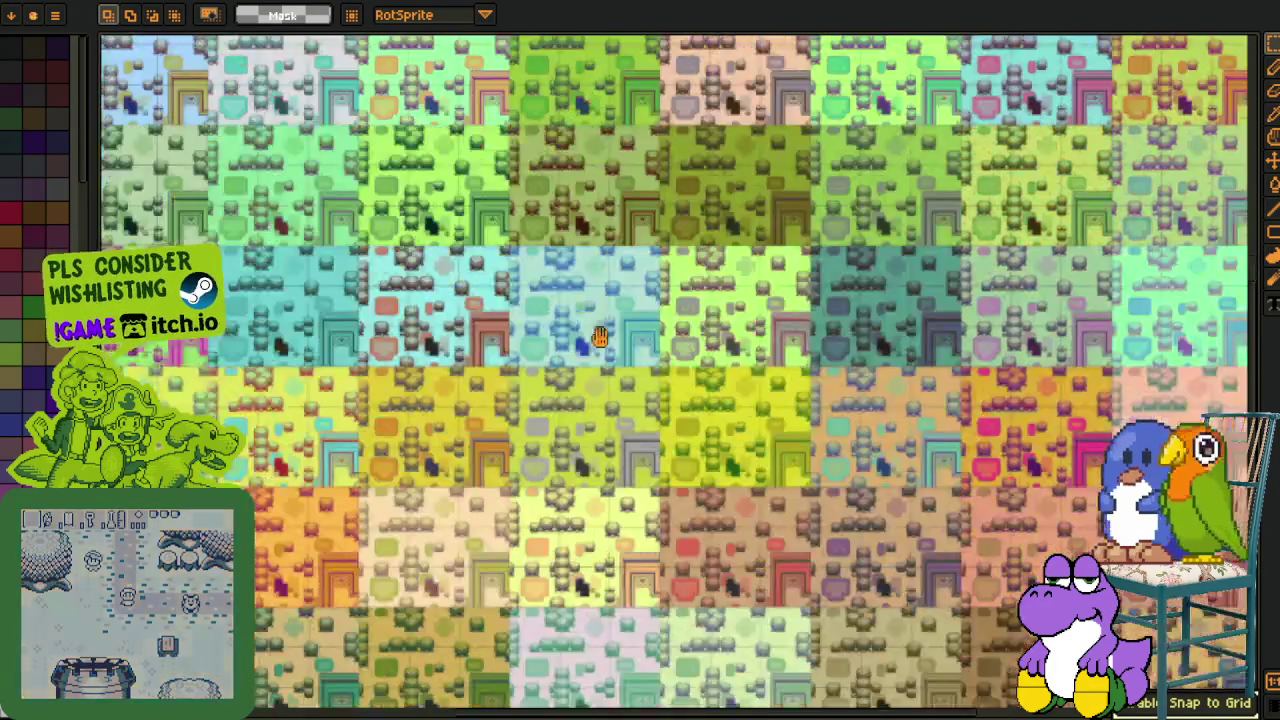
mouse_move(600, 341)
left_mouse_down()
mouse_move(474, 448)
mouse_move(484, 468)
left_mouse_up()
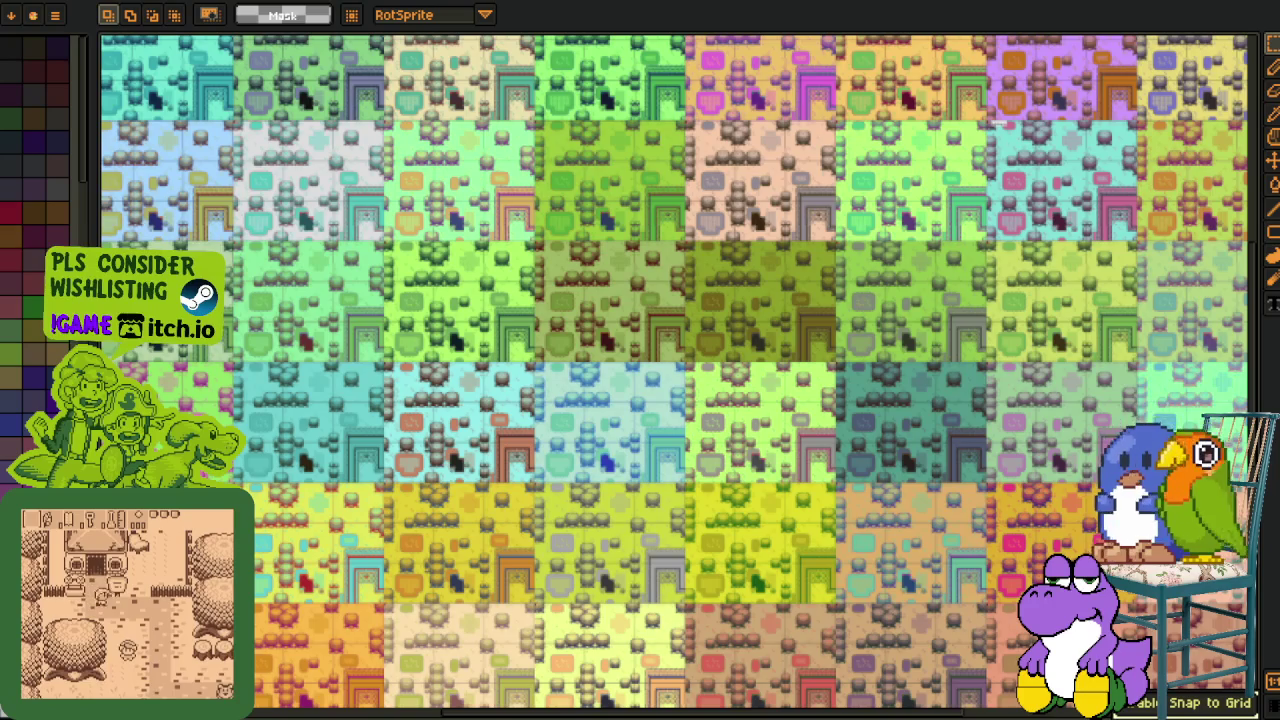
scroll(650, 470, "down", 3)
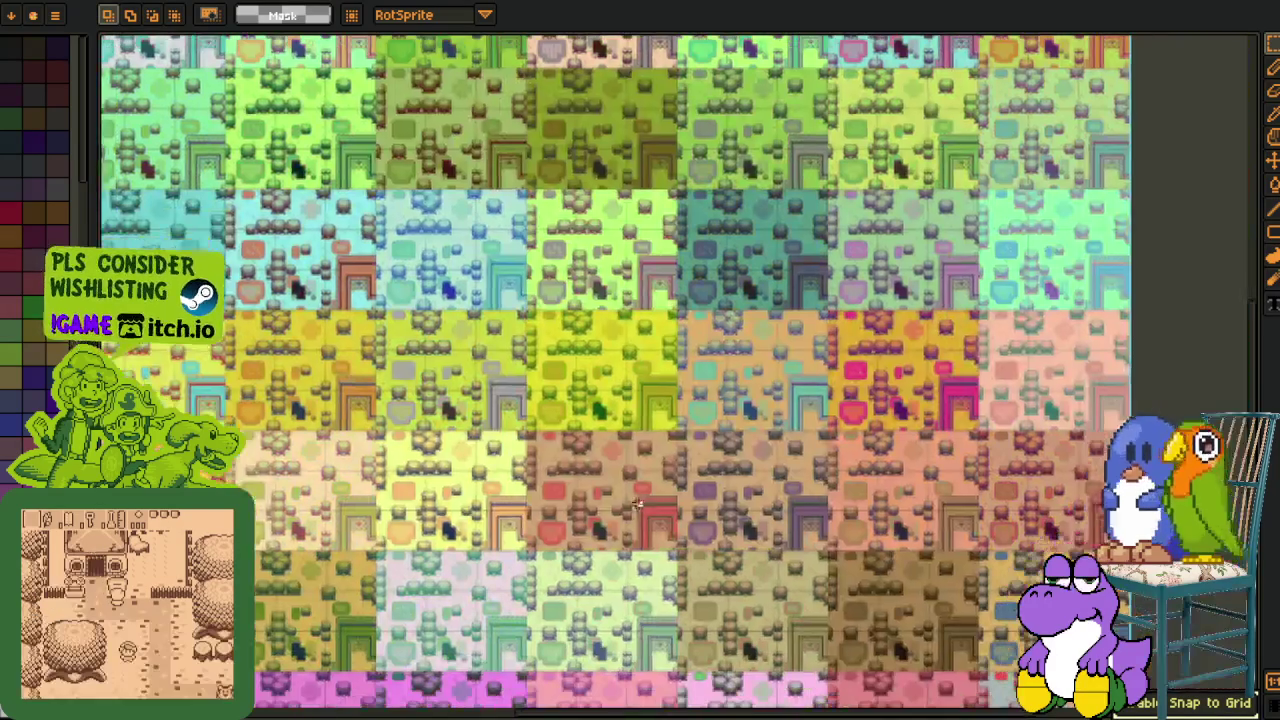
scroll(600, 472, "down", 2)
scroll(572, 472, "up", 2)
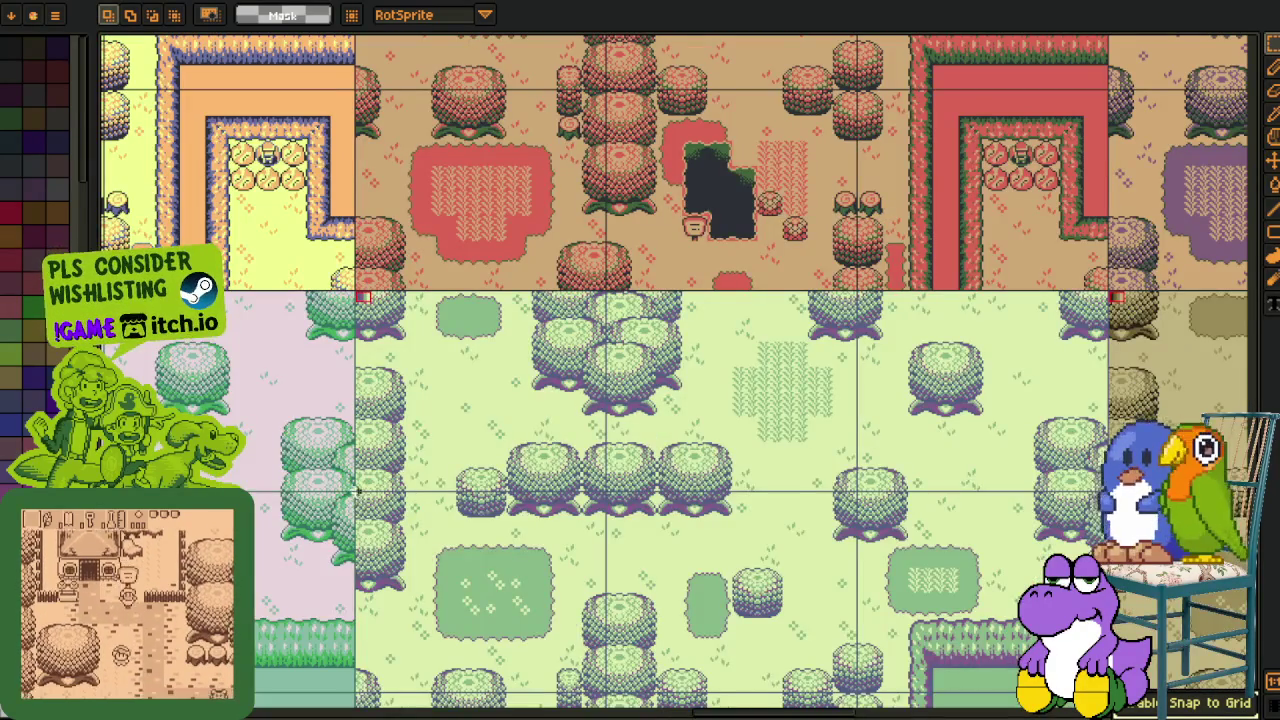
key("Tab")
Add a new empty layer and clear the current selection.
right_click(252, 526)
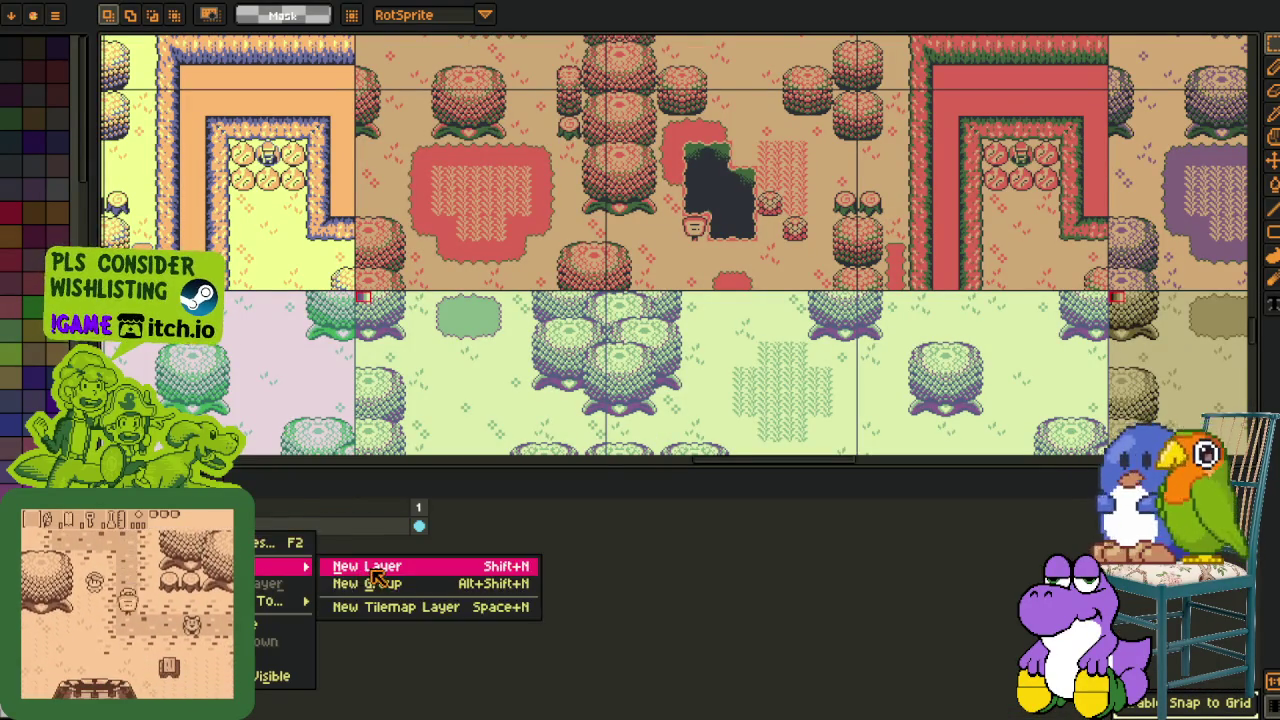
left_click(366, 563)
scroll(474, 380, "up", 3)
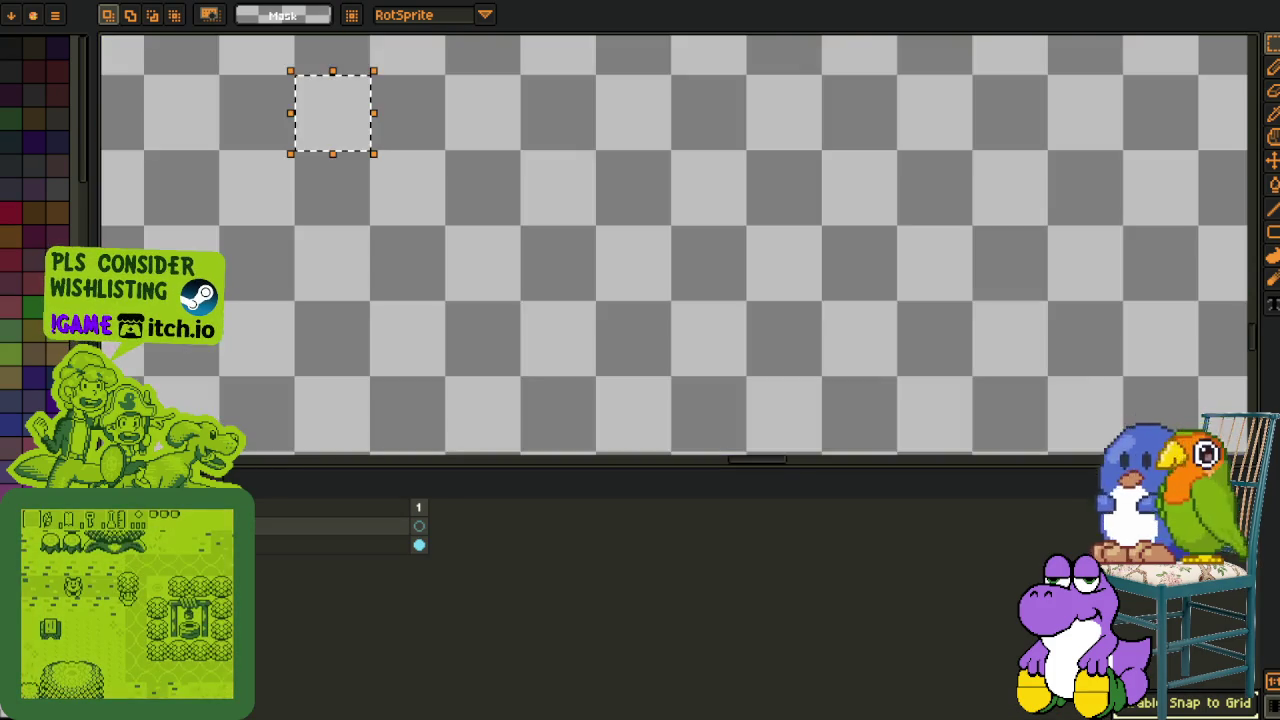
scroll(360, 300, "up", 2)
key("ctrl+d")
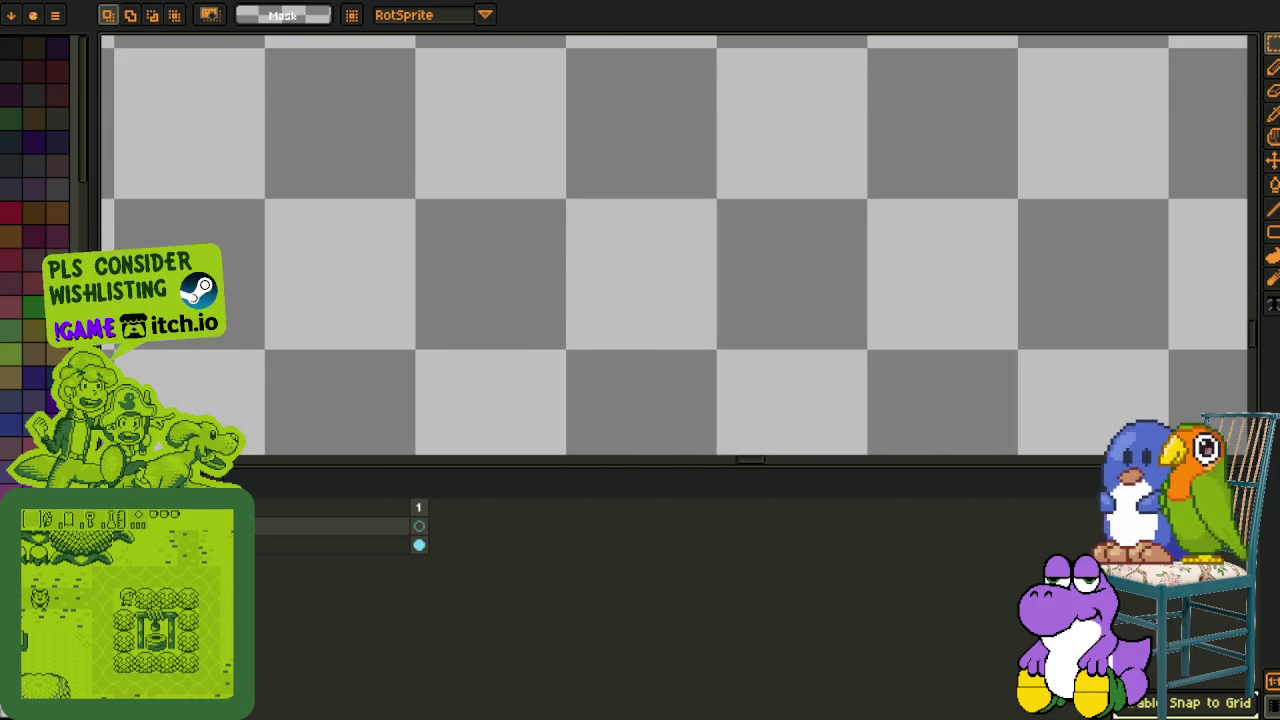
Type the label 'pandan' with the Text tool on the empty canvas.
key("t")
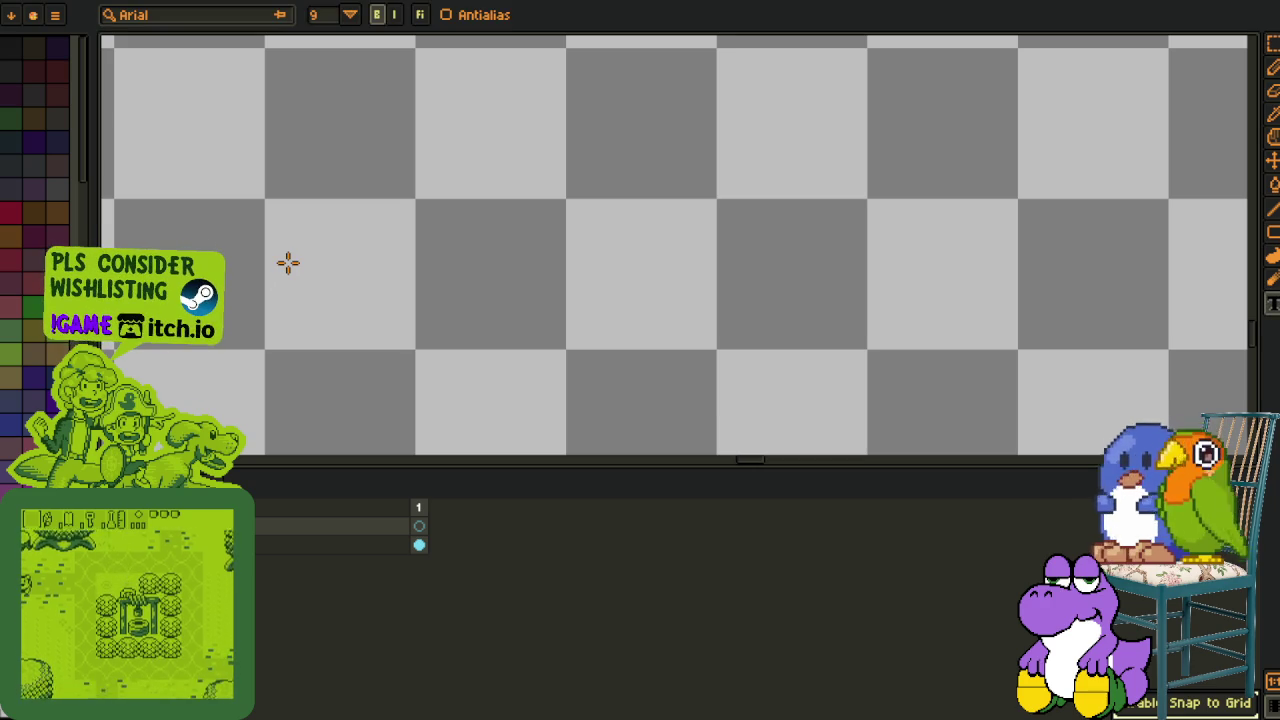
left_click(288, 263)
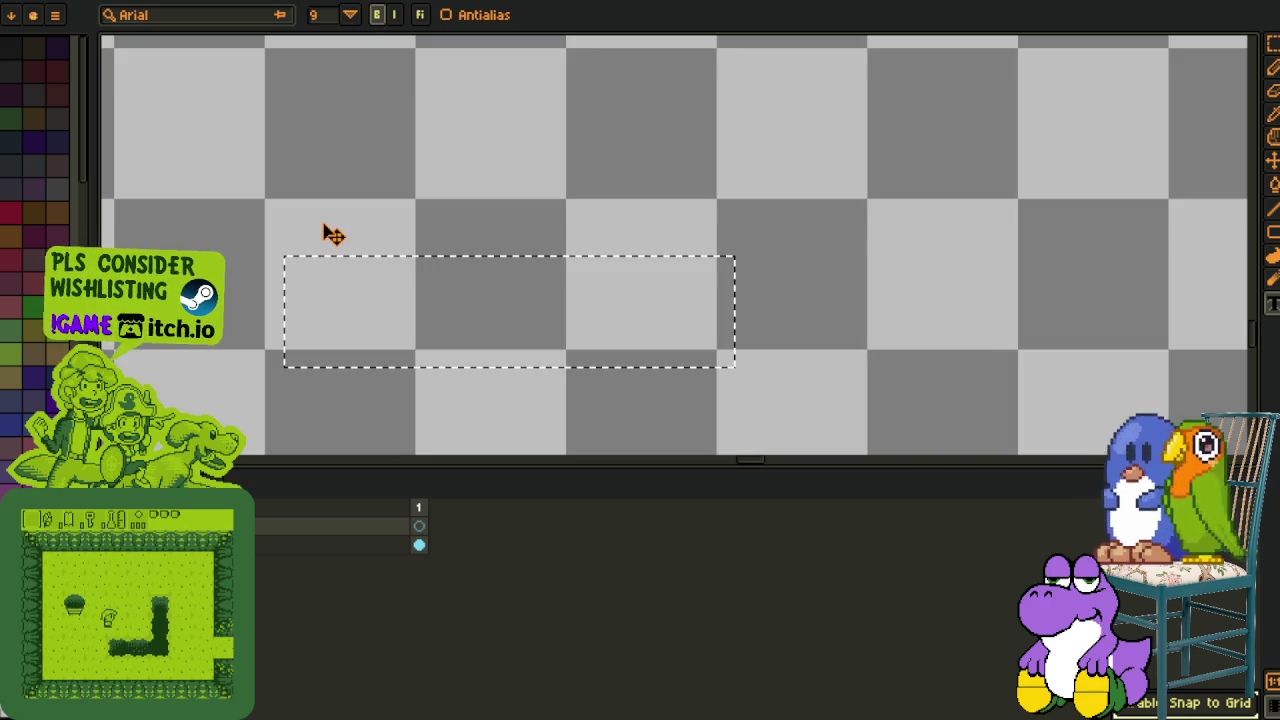
type("panda")
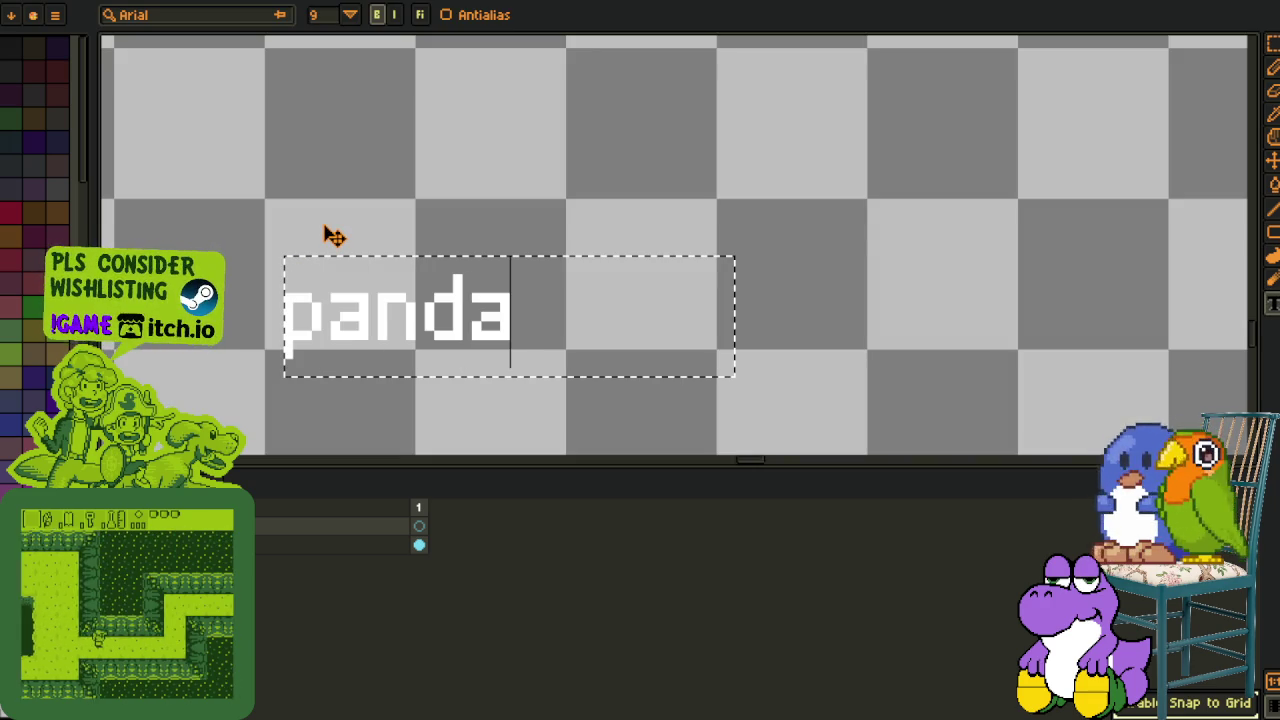
type("n")
key("Return")
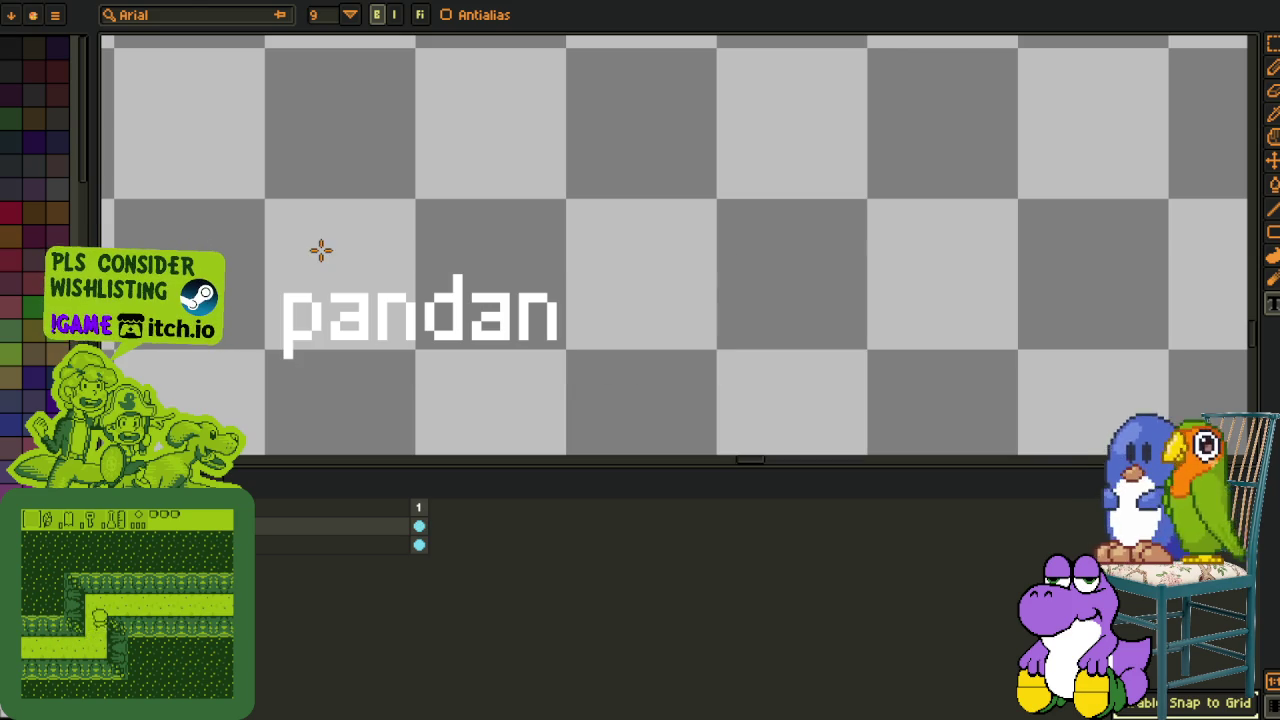
Marquee the pandan text and nudge it up and left into place.
key("m")
left_click_drag(266, 194, 569, 354)
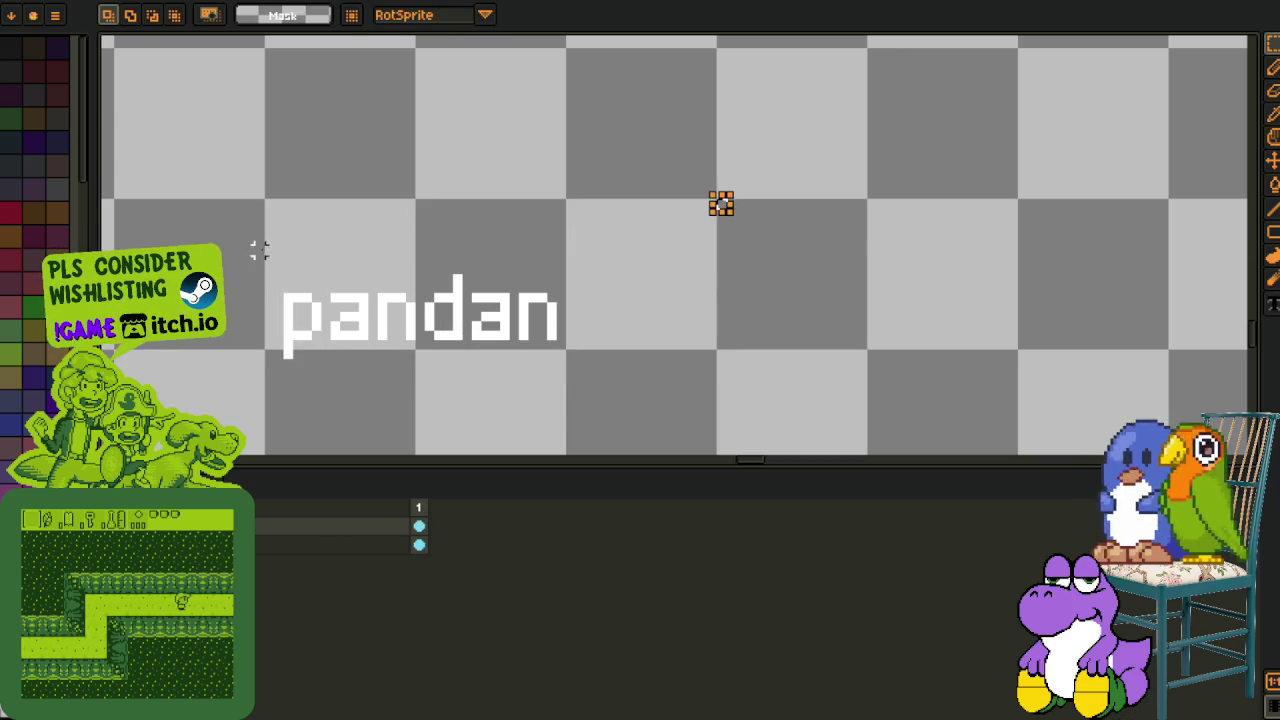
left_click_drag(268, 249, 692, 456)
key("Up")
key("Up")
key("Left")
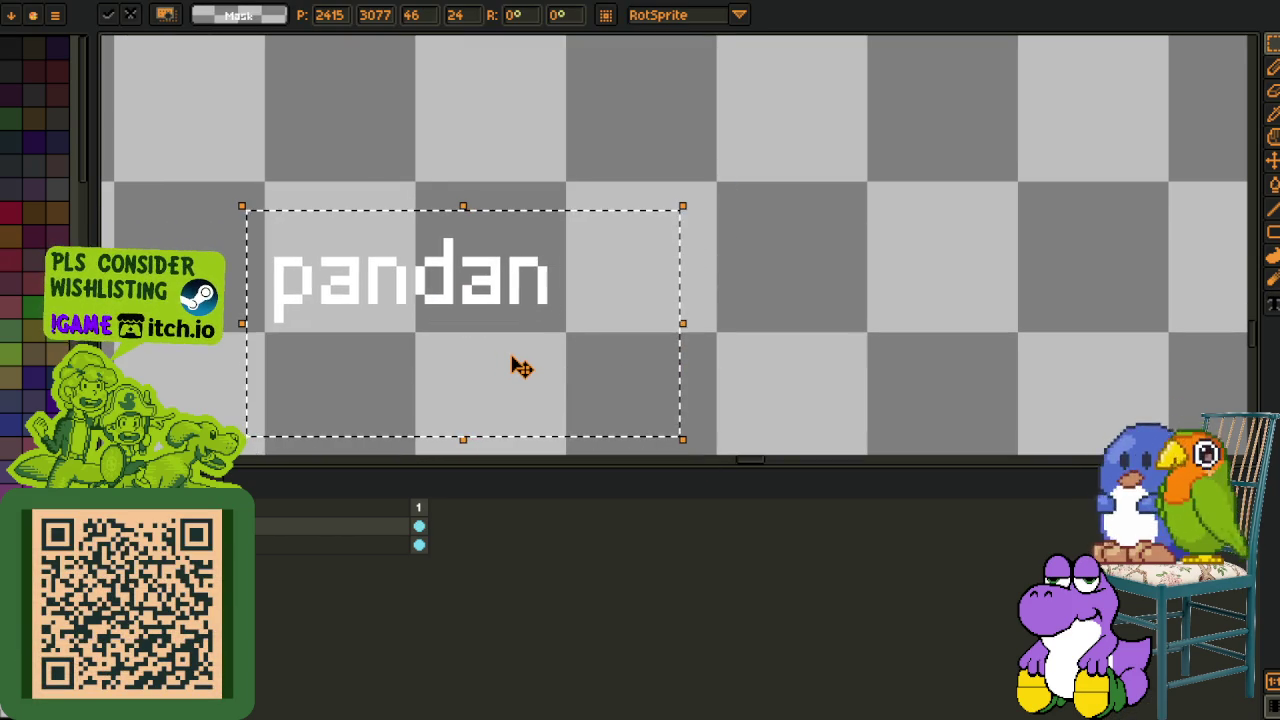
left_click(834, 215)
left_click_drag(265, 182, 566, 334)
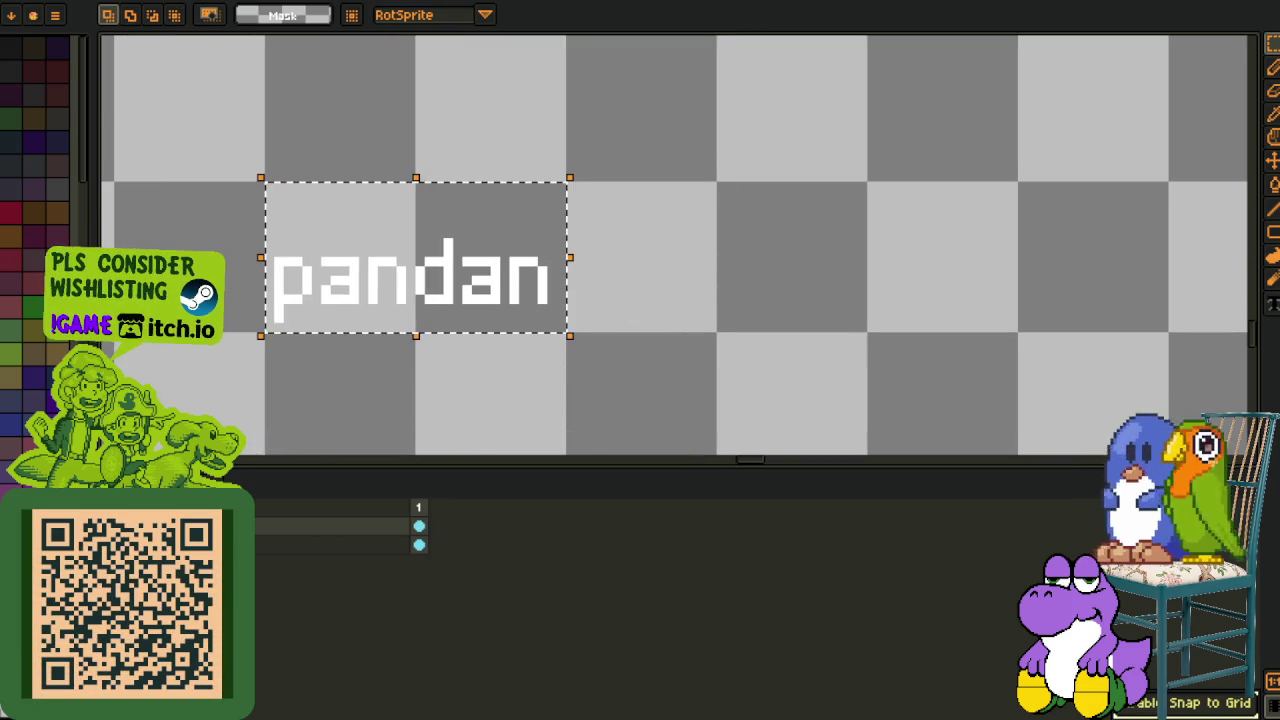
Fill the pandan label's background with sampled black using Replace Color.
key("i")
left_click(322, 254)
key("shift+r")
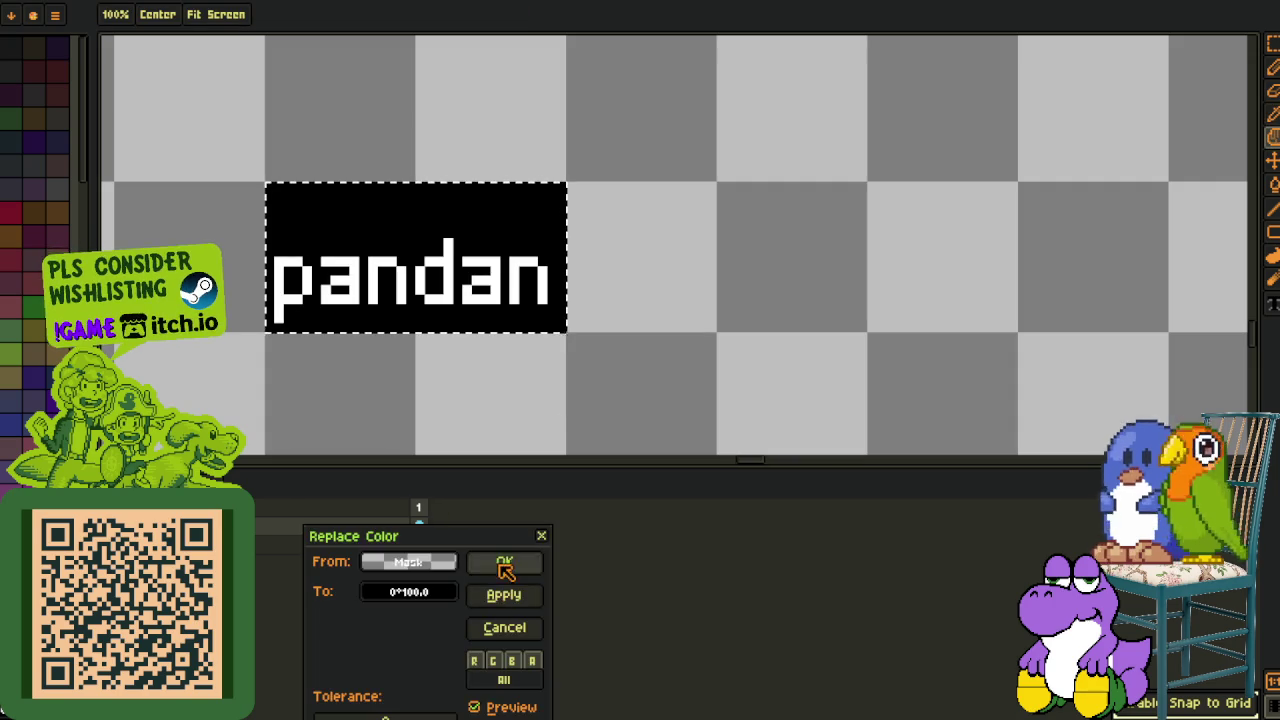
left_click(503, 561)
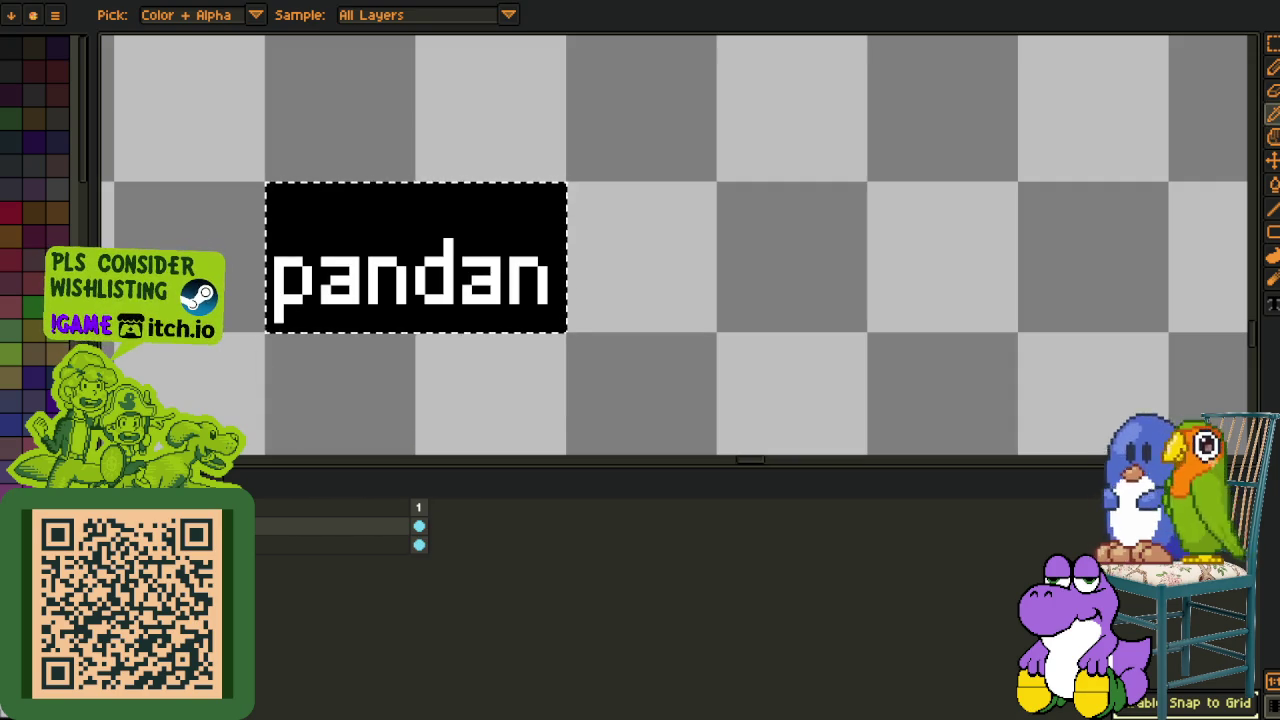
Show the map artwork behind the label again and save the sheet.
left_click(112, 544)
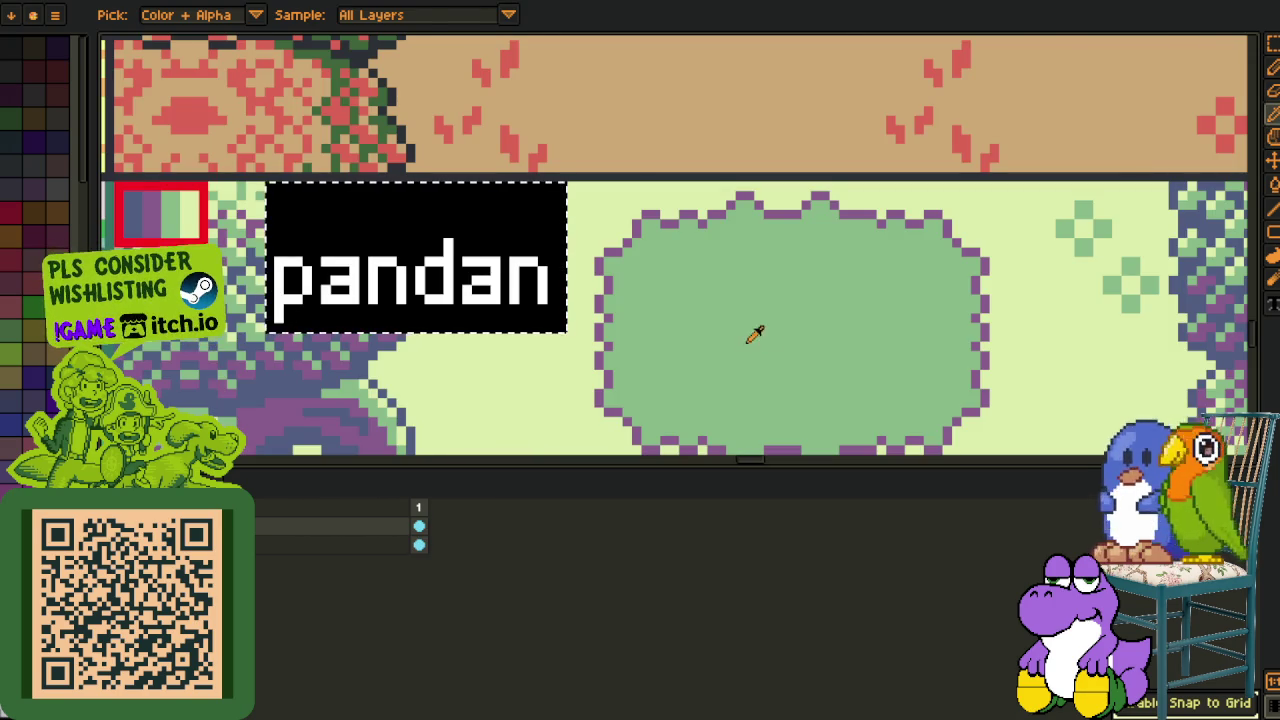
key("m")
scroll(711, 338, "down", 2)
scroll(711, 338, "down", 3)
key("ctrl+s")
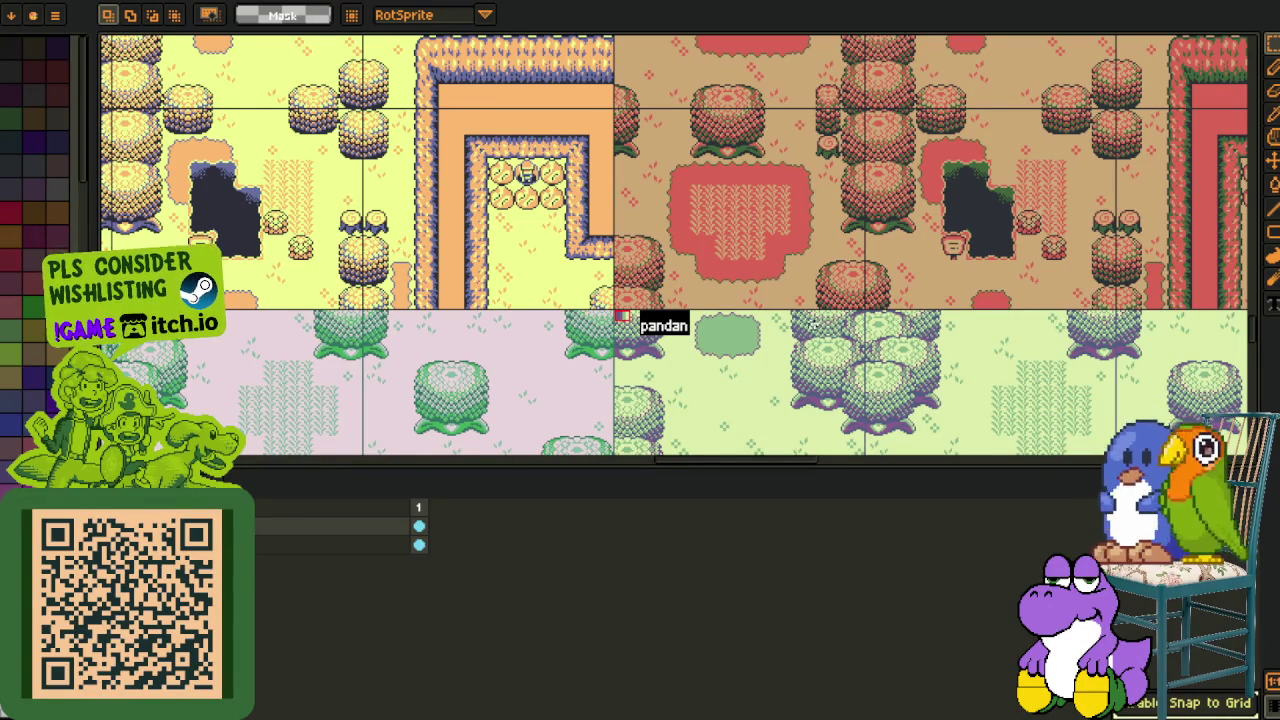
Pan and zoom across the variant map to the brown tile.
left_click_drag(910, 402, 742, 259)
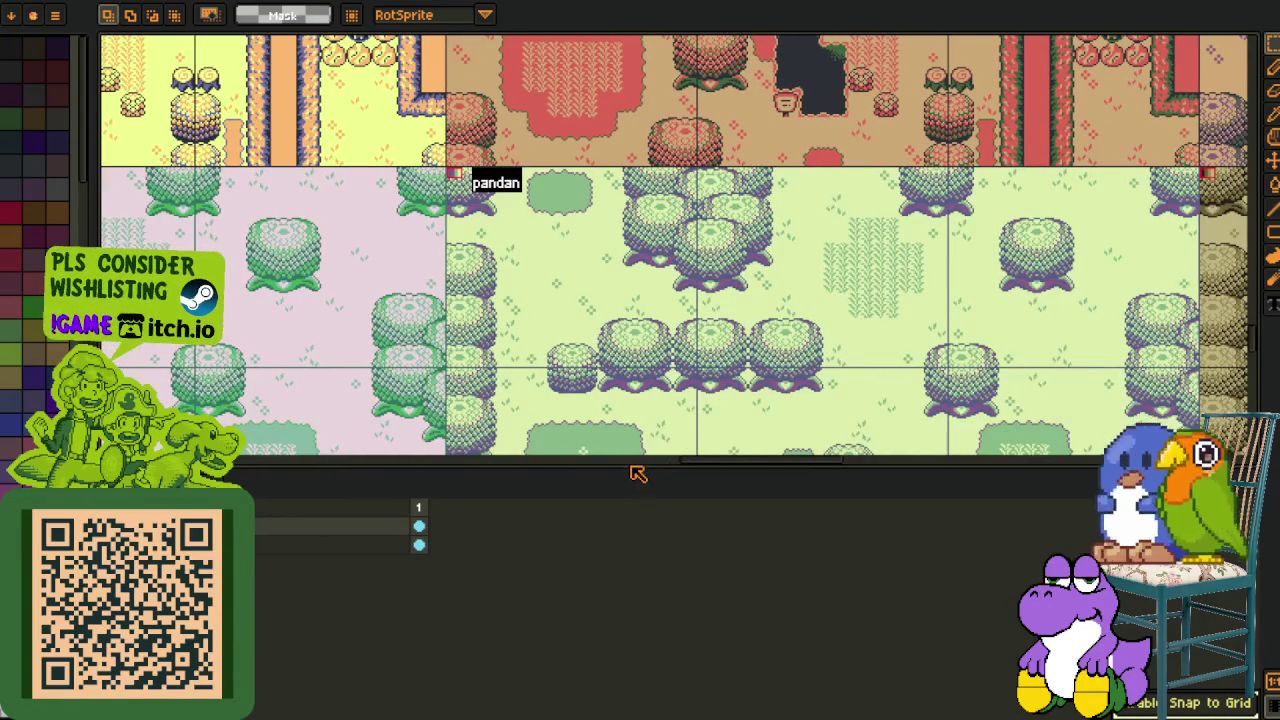
left_click_drag(638, 474, 642, 690)
scroll(700, 360, "down", 2)
scroll(884, 470, "down", 1)
scroll(884, 470, "down", 1)
scroll(643, 280, "up", 2)
left_click_drag(686, 337, 535, 340)
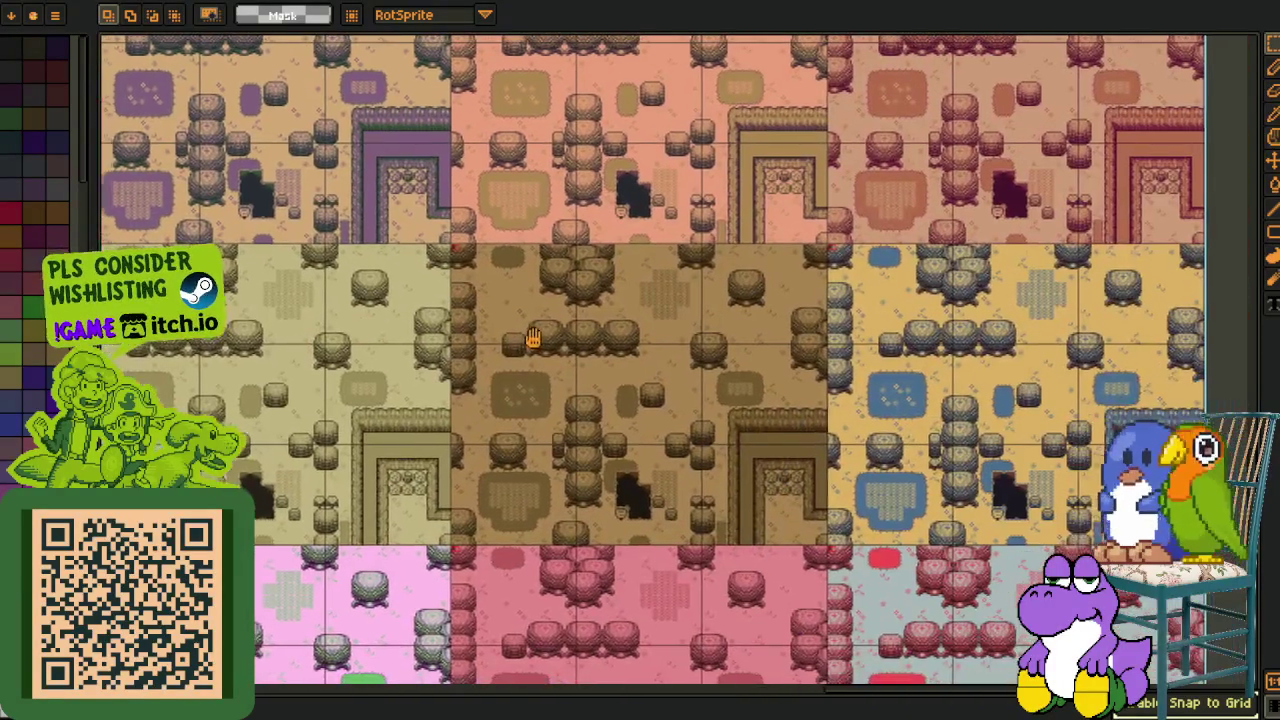
scroll(535, 340, "down", 1)
scroll(431, 330, "up", 1)
scroll(431, 330, "up", 3)
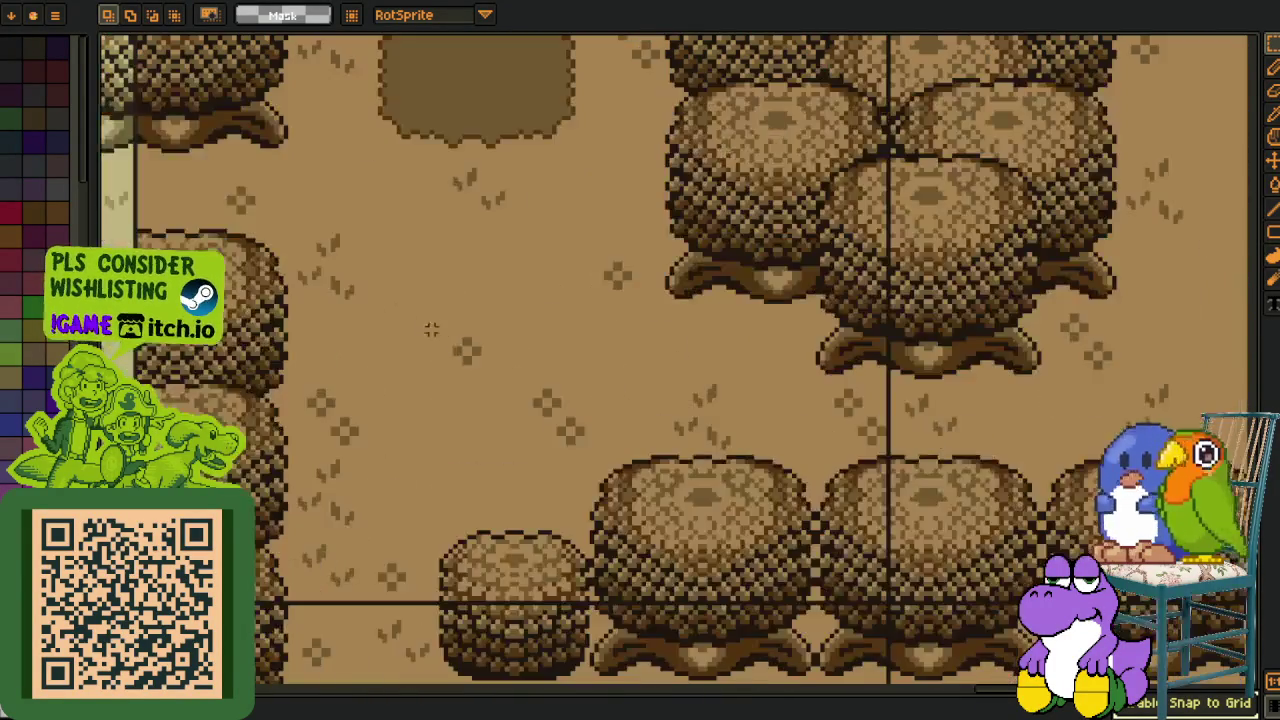
scroll(417, 300, "up", 5)
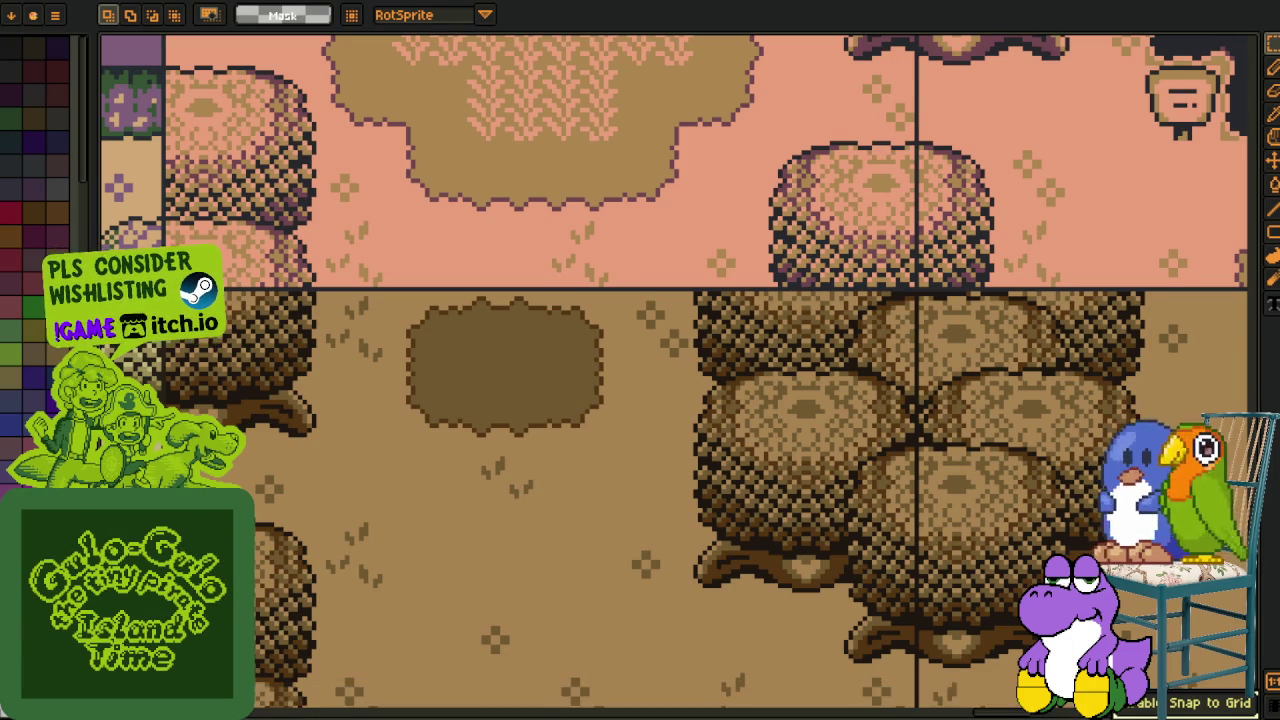
Show the layer timeline, mark out a cell on the brown variant, then deselect.
key("Tab")
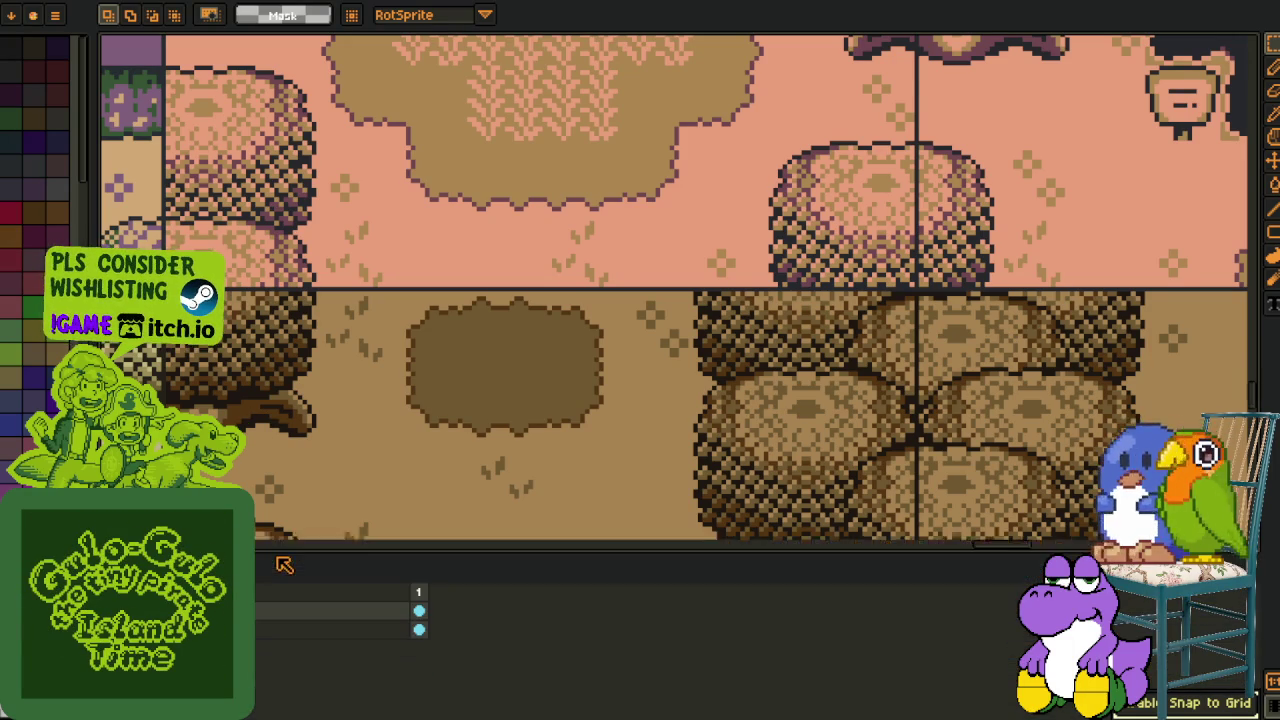
scroll(250, 330, "up", 1)
left_click_drag(240, 260, 368, 388)
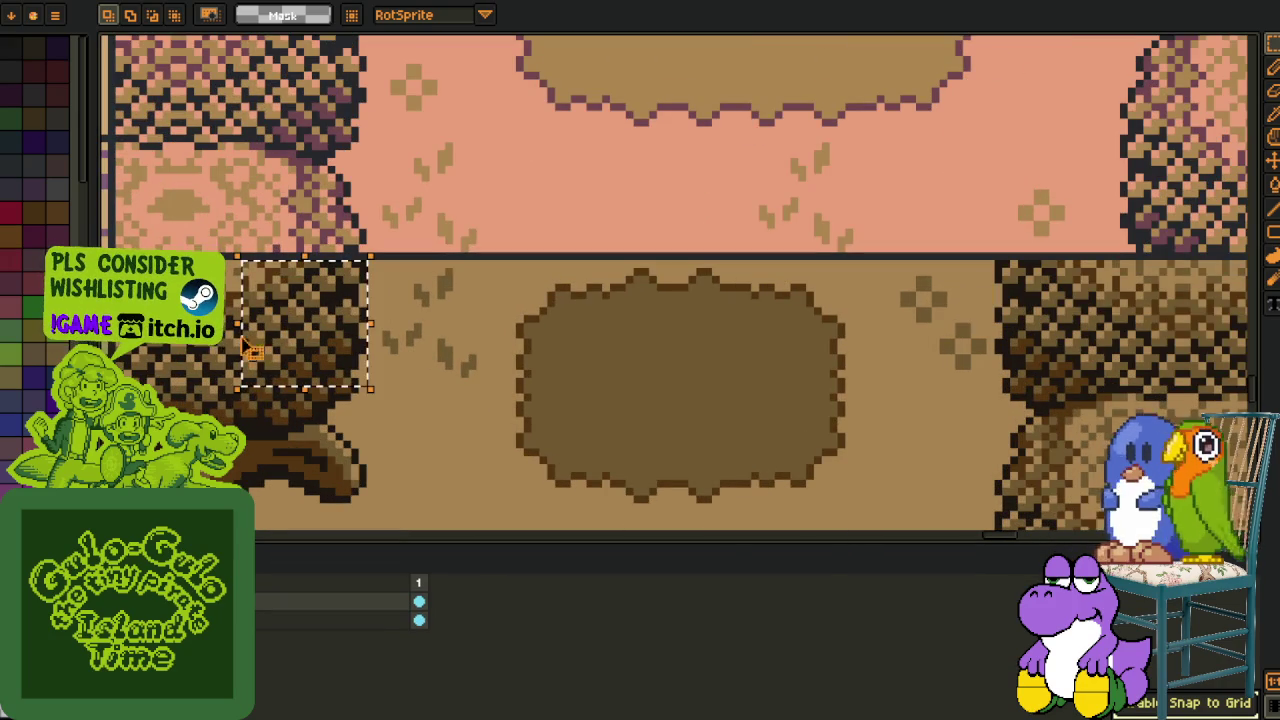
scroll(569, 251, "up", 1)
key("ctrl+d")
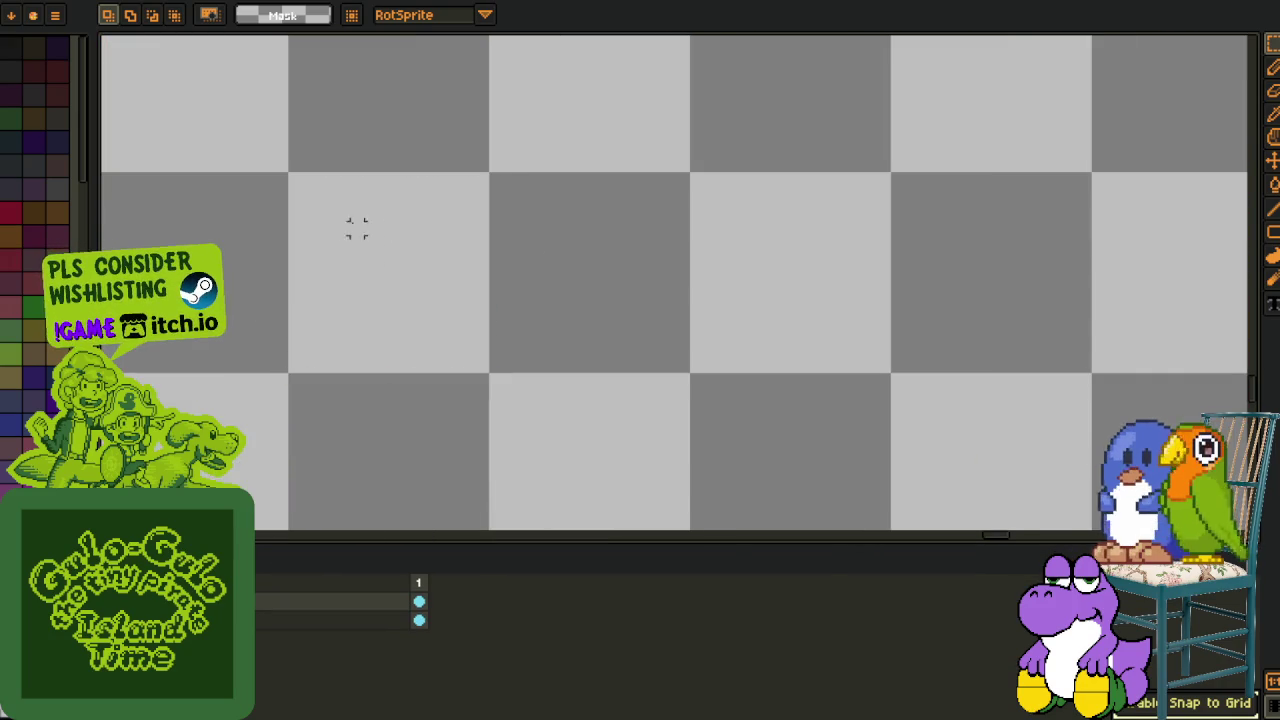
Type the label 'kape' with the Text tool on the empty canvas.
key("t")
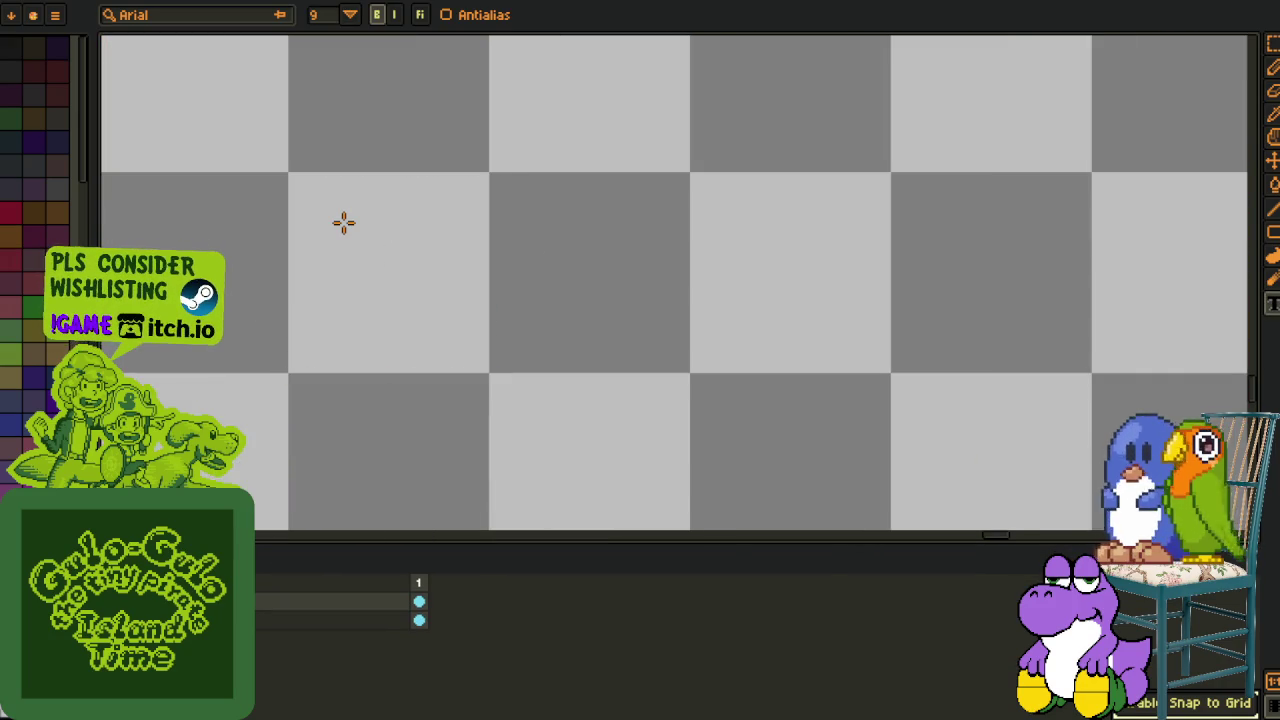
left_click(314, 210)
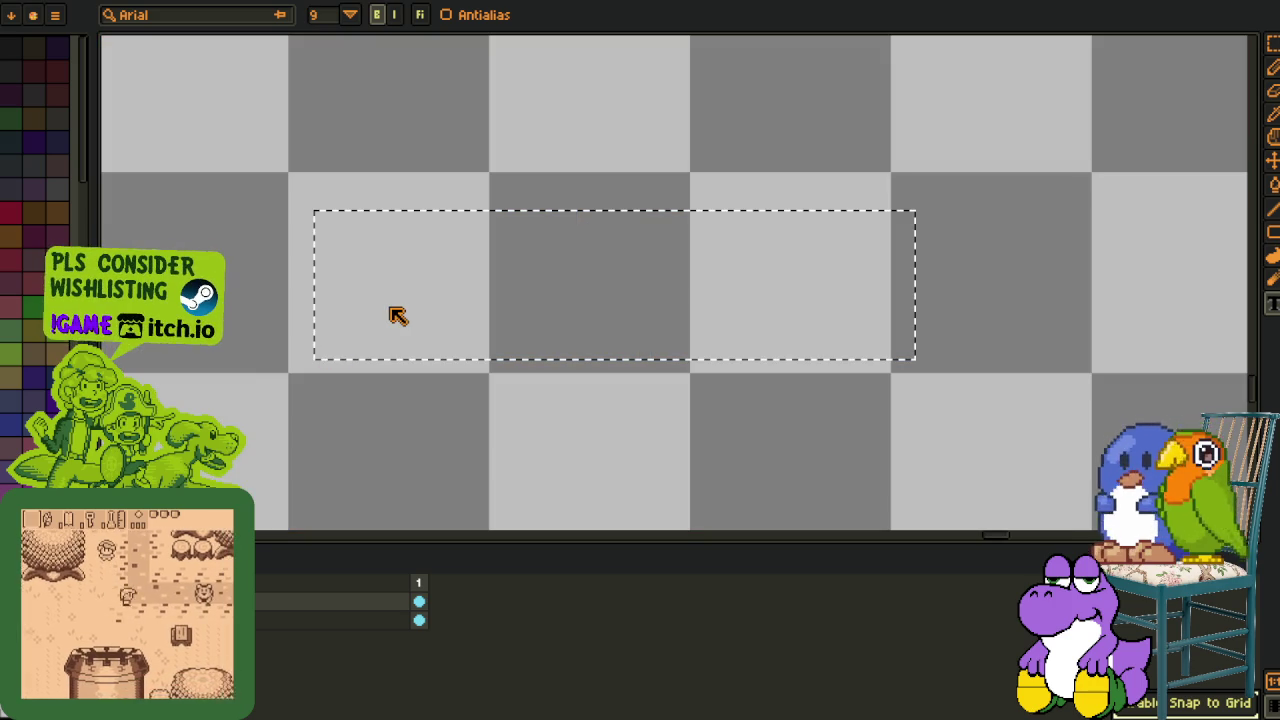
left_click(406, 180)
left_click(339, 219)
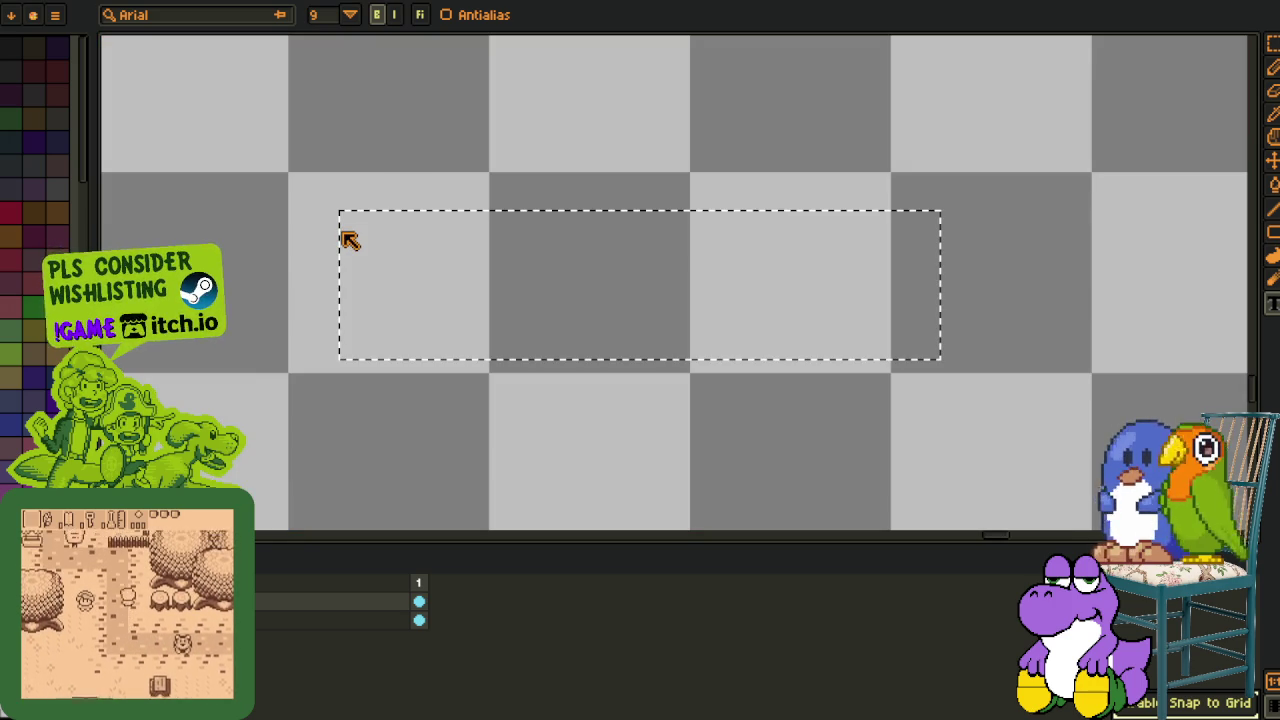
type("kape")
key("Return")
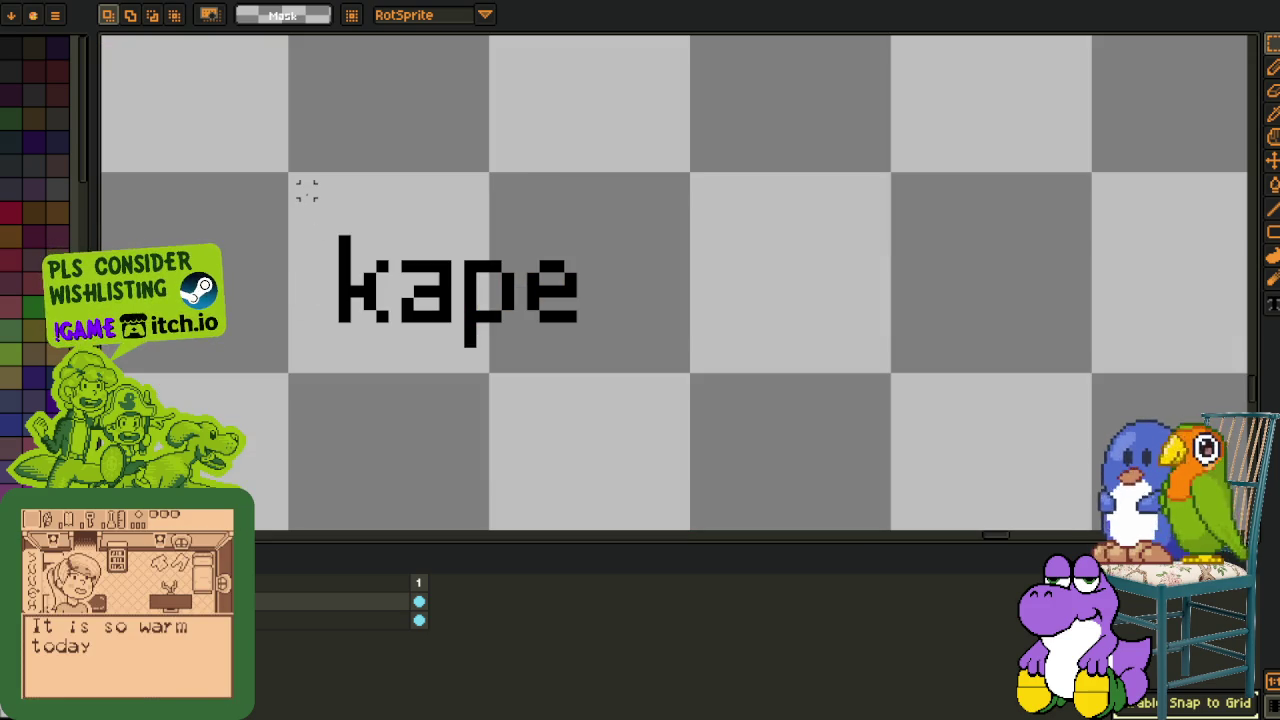
Fill the kape label's background white using Replace Color.
left_click_drag(306, 190, 692, 376)
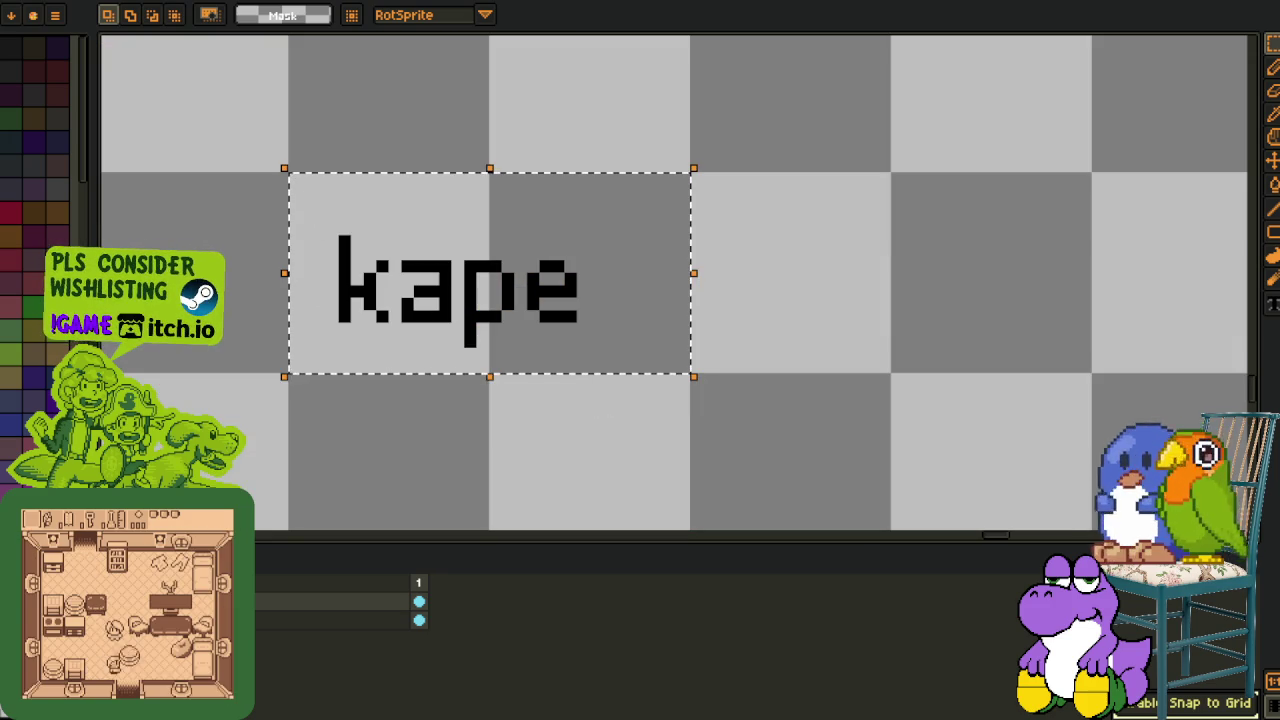
key("i")
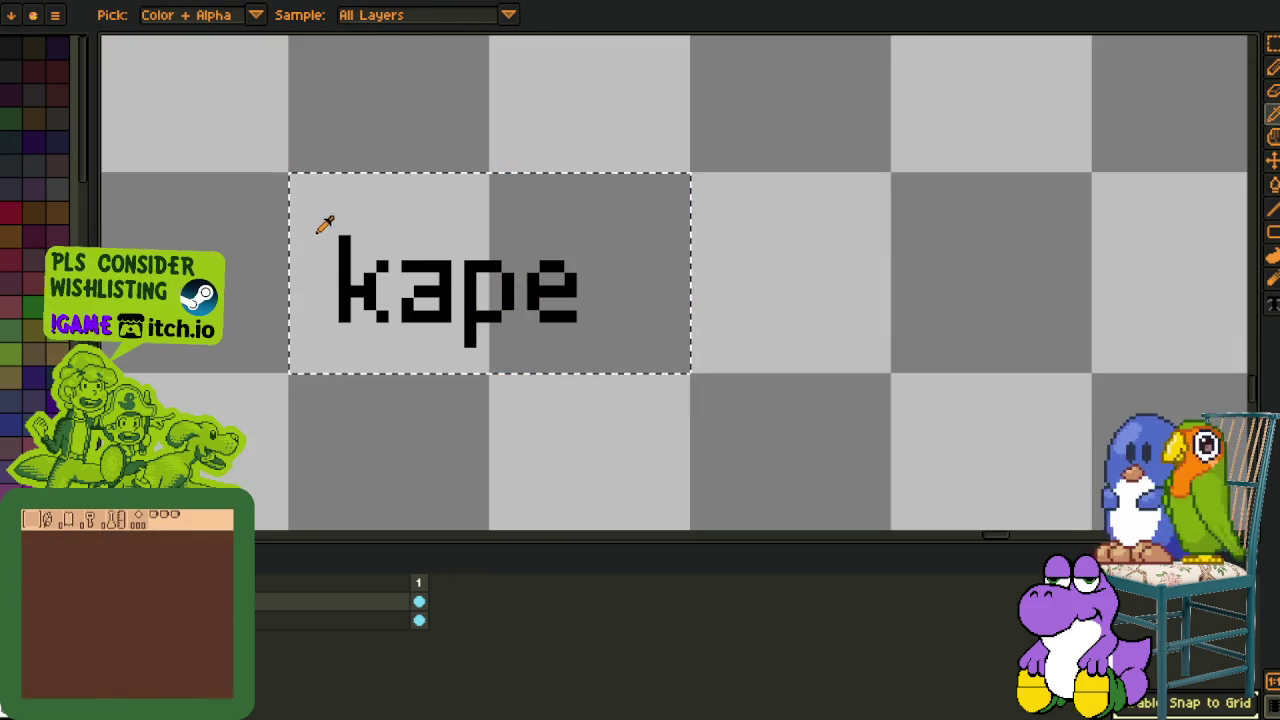
key("shift+r")
left_click(515, 562)
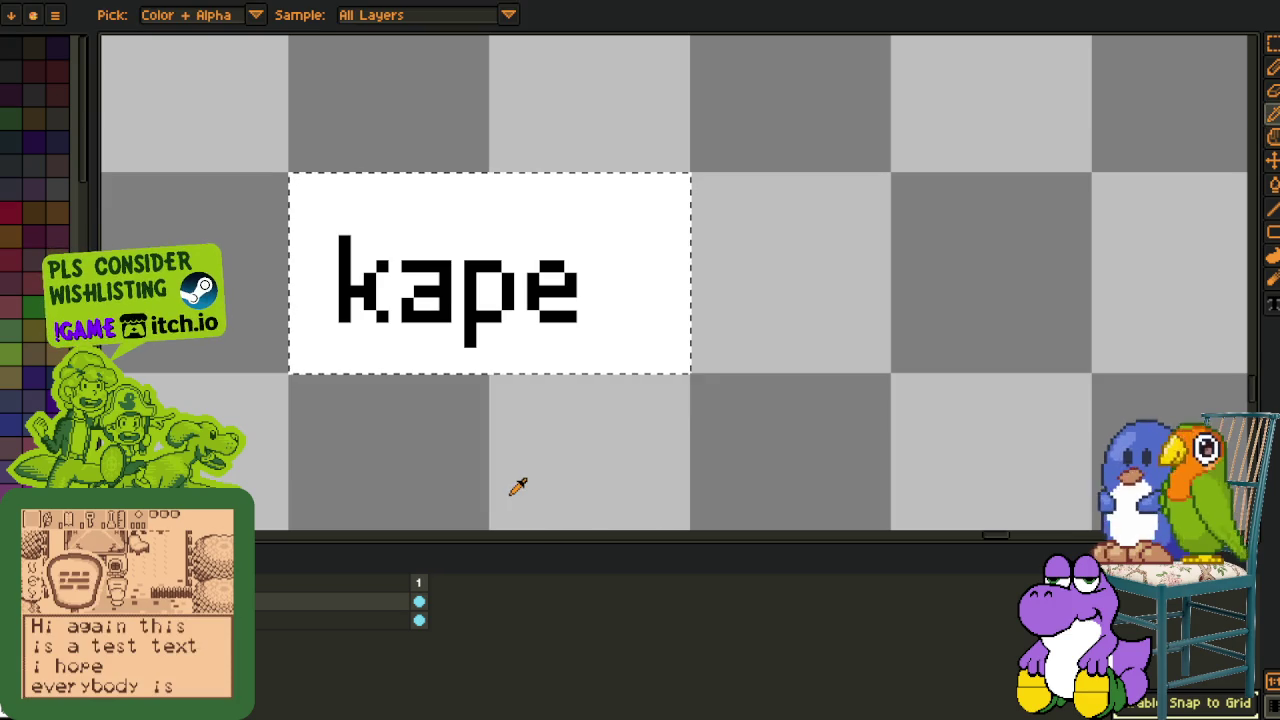
Deselect the label and bring the map artwork back into view.
key("m")
left_click(495, 480)
scroll(455, 462, "down", 2)
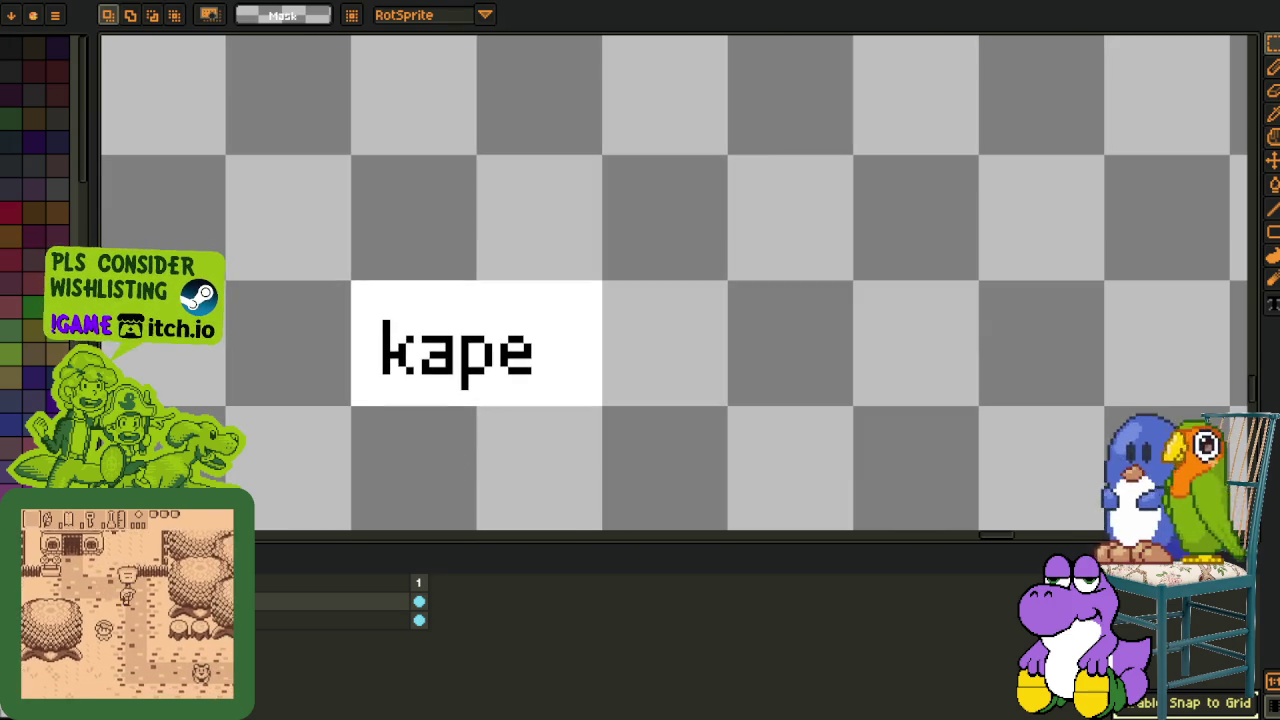
key("ctrl+z")
scroll(276, 432, "down", 4)
scroll(276, 432, "down", 2)
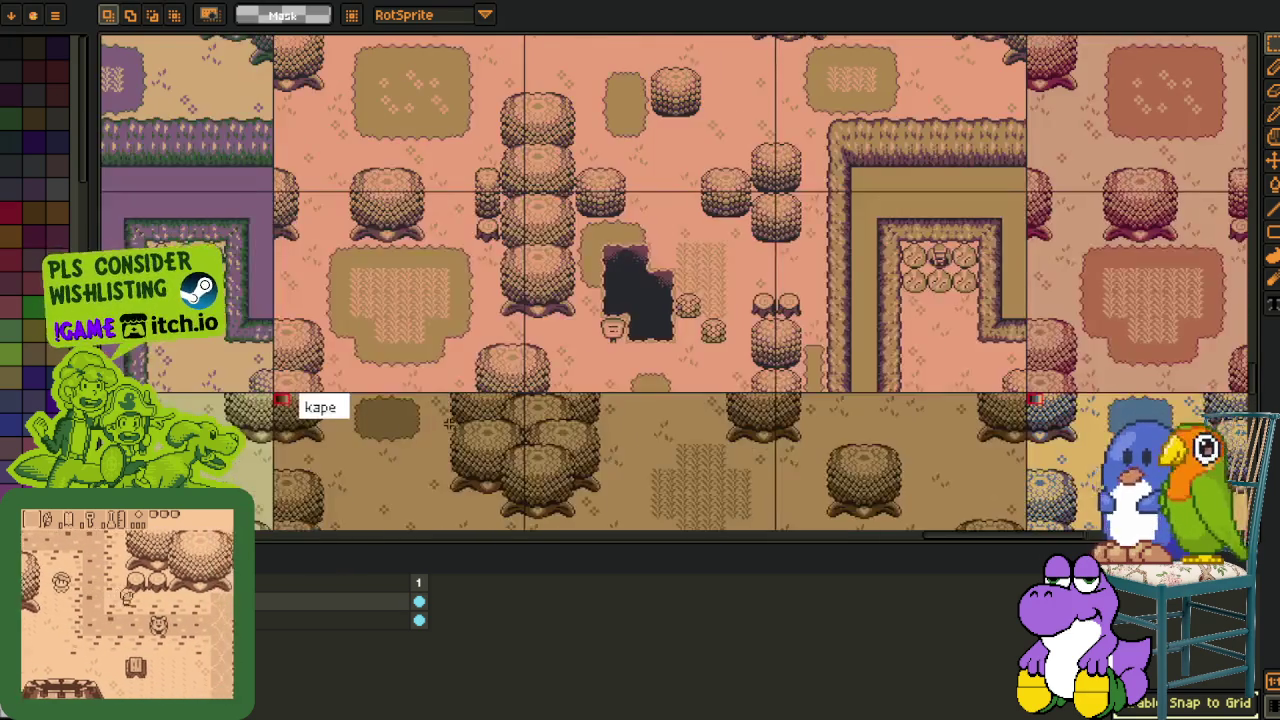
left_click_drag(408, 451, 542, 357)
mouse_move(651, 342)
left_mouse_down()
mouse_move(422, 360)
mouse_move(518, 388)
left_mouse_up()
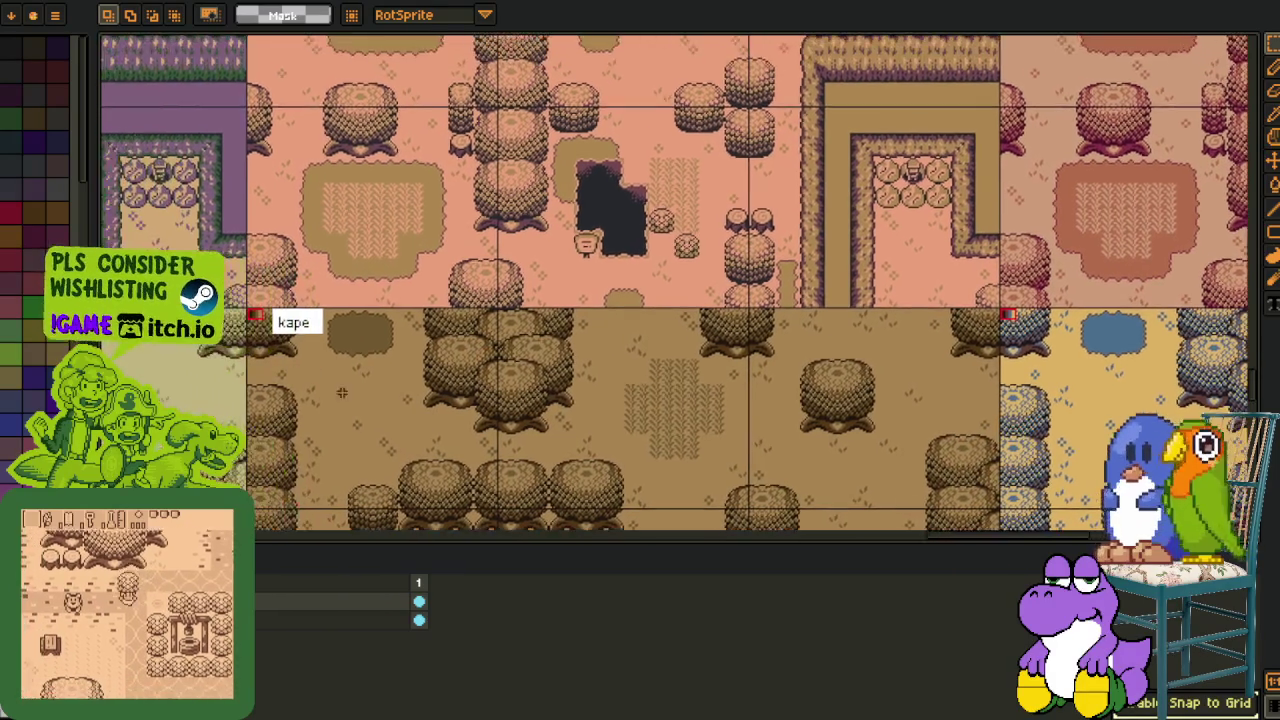
scroll(305, 327, "up", 4)
scroll(305, 327, "up", 1)
left_click_drag(305, 327, 345, 458)
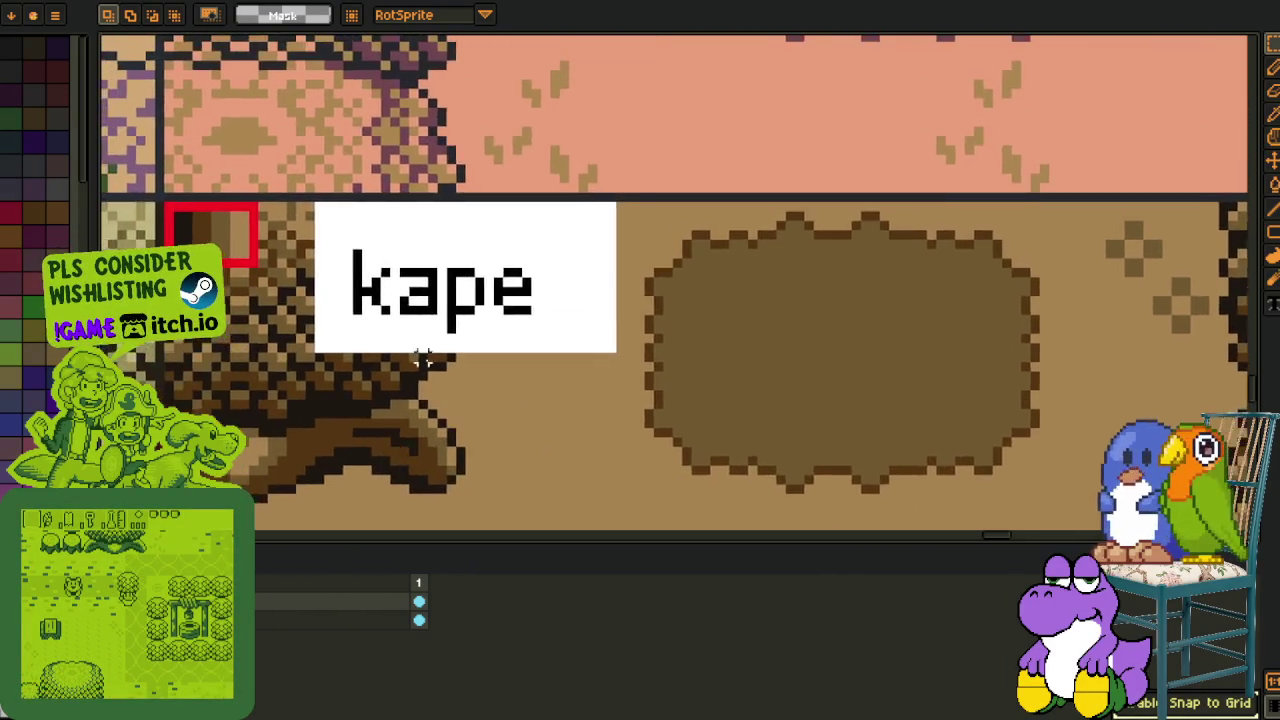
scroll(458, 258, "up", 2)
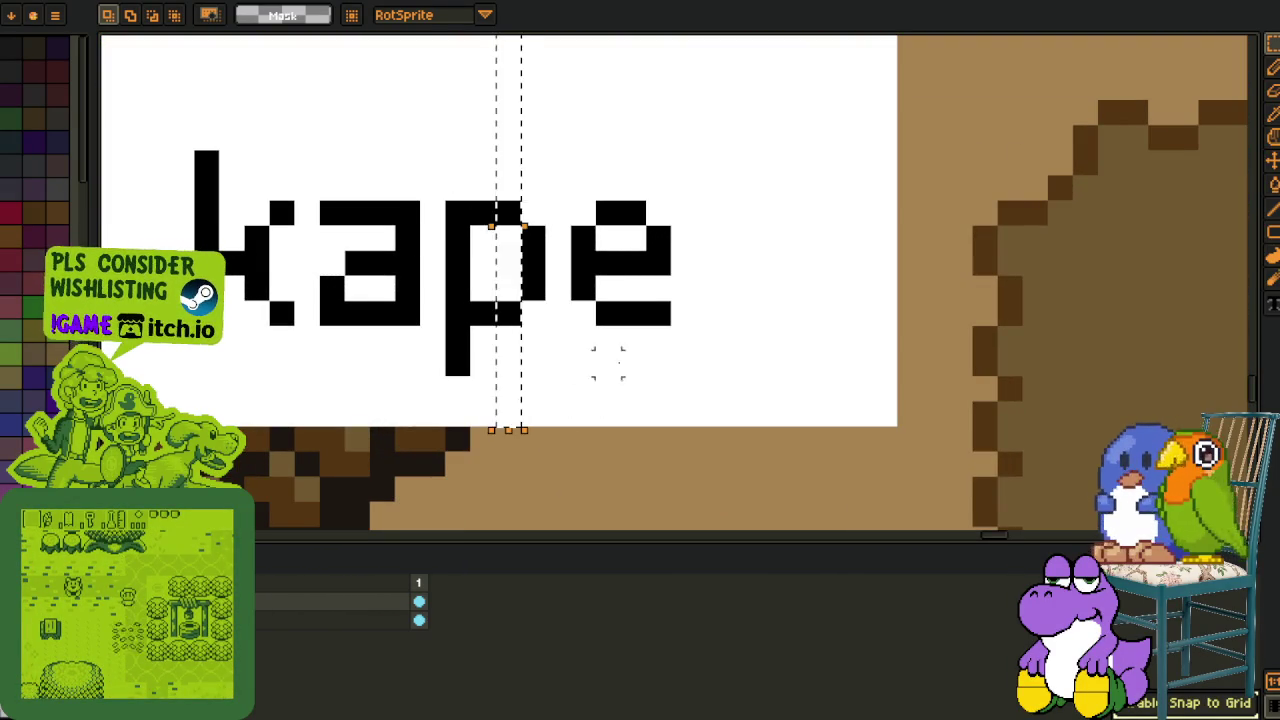
scroll(571, 380, "down", 3)
scroll(657, 349, "down", 1)
scroll(729, 366, "down", 2)
scroll(789, 410, "down", 2)
mouse_move(733, 410)
left_mouse_down()
mouse_move(574, 412)
mouse_move(496, 205)
left_mouse_up()
left_click_drag(621, 380, 594, 252)
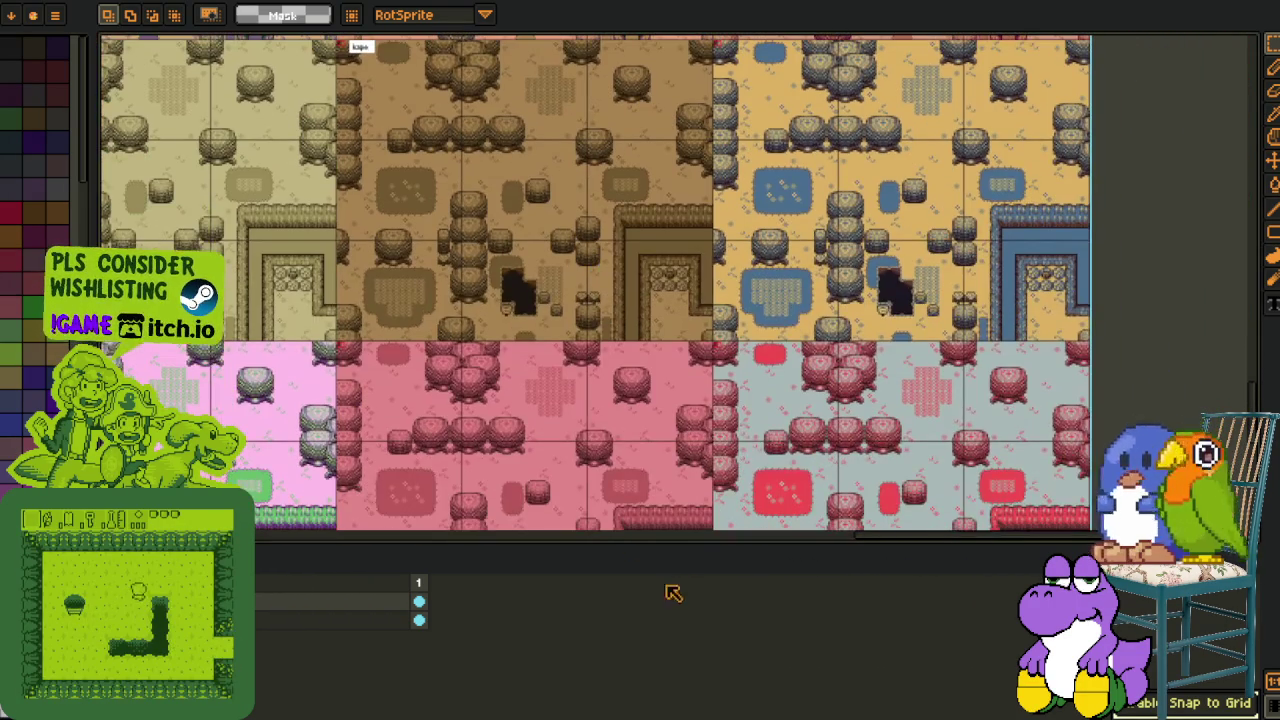
left_click_drag(579, 543, 586, 709)
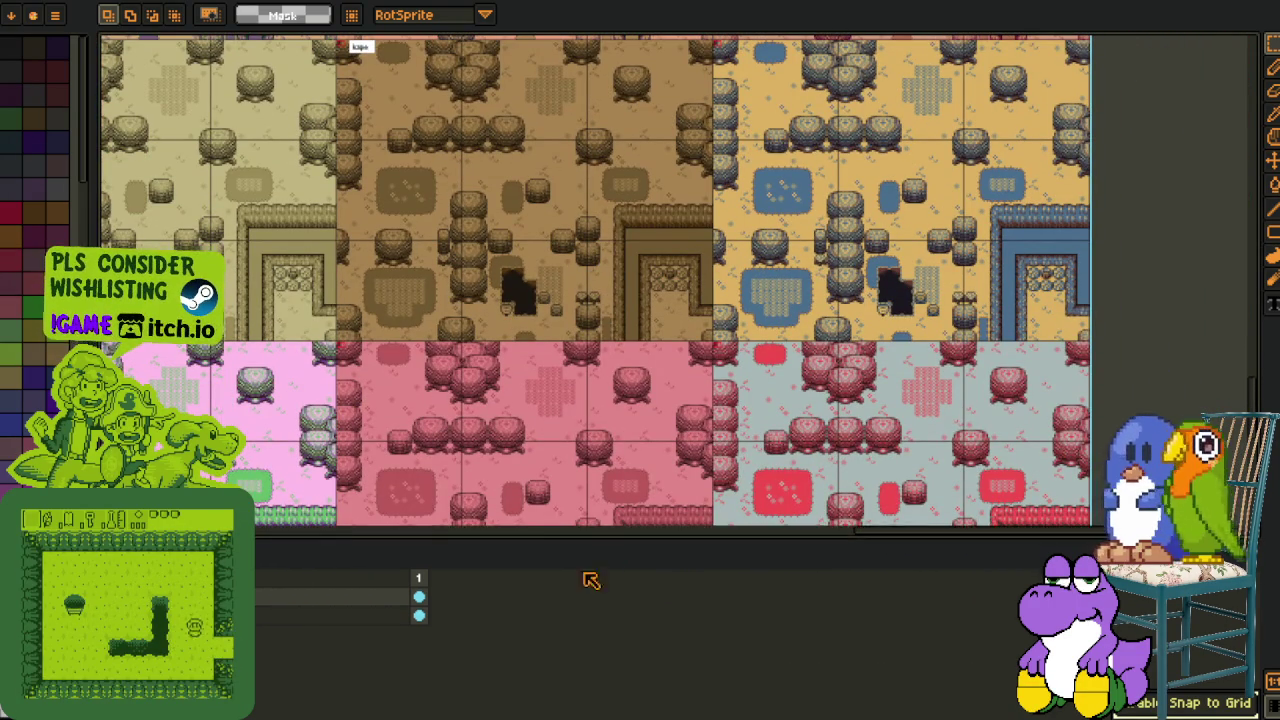
left_click_drag(491, 508, 551, 434)
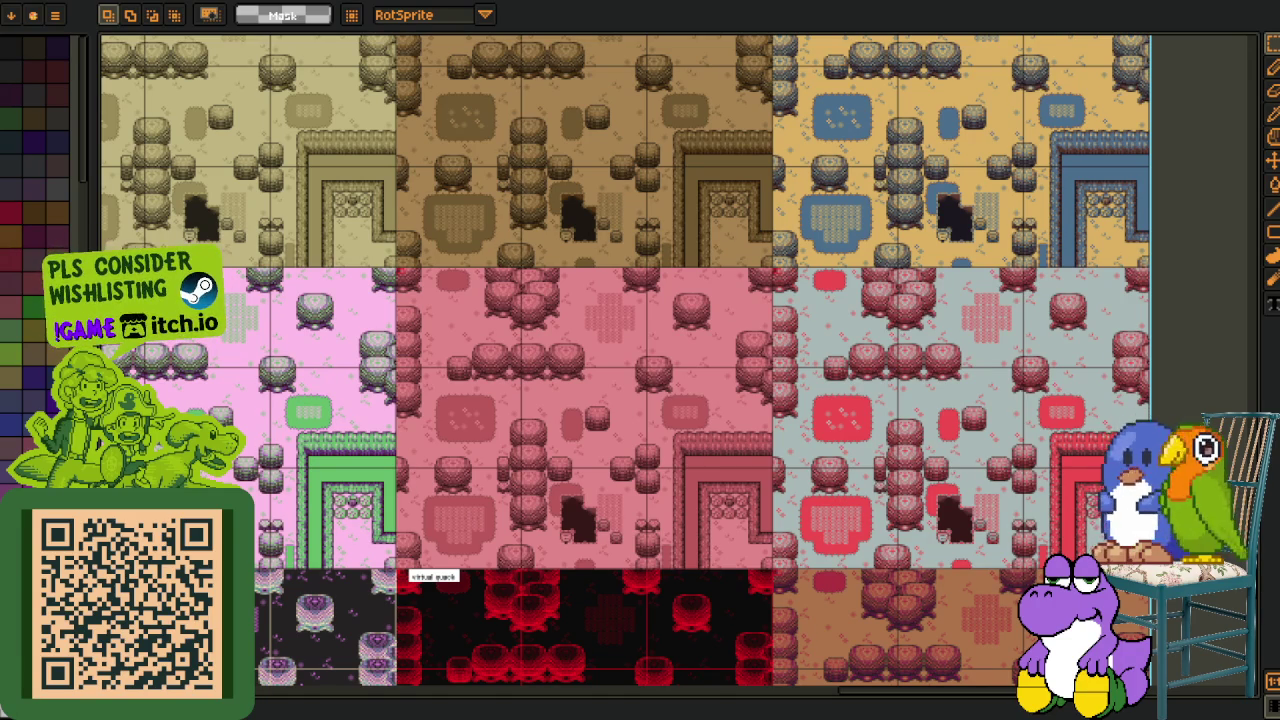
mouse_move(504, 357)
left_mouse_down()
mouse_move(651, 443)
mouse_move(677, 476)
left_mouse_up()
scroll(600, 450, "down", 2)
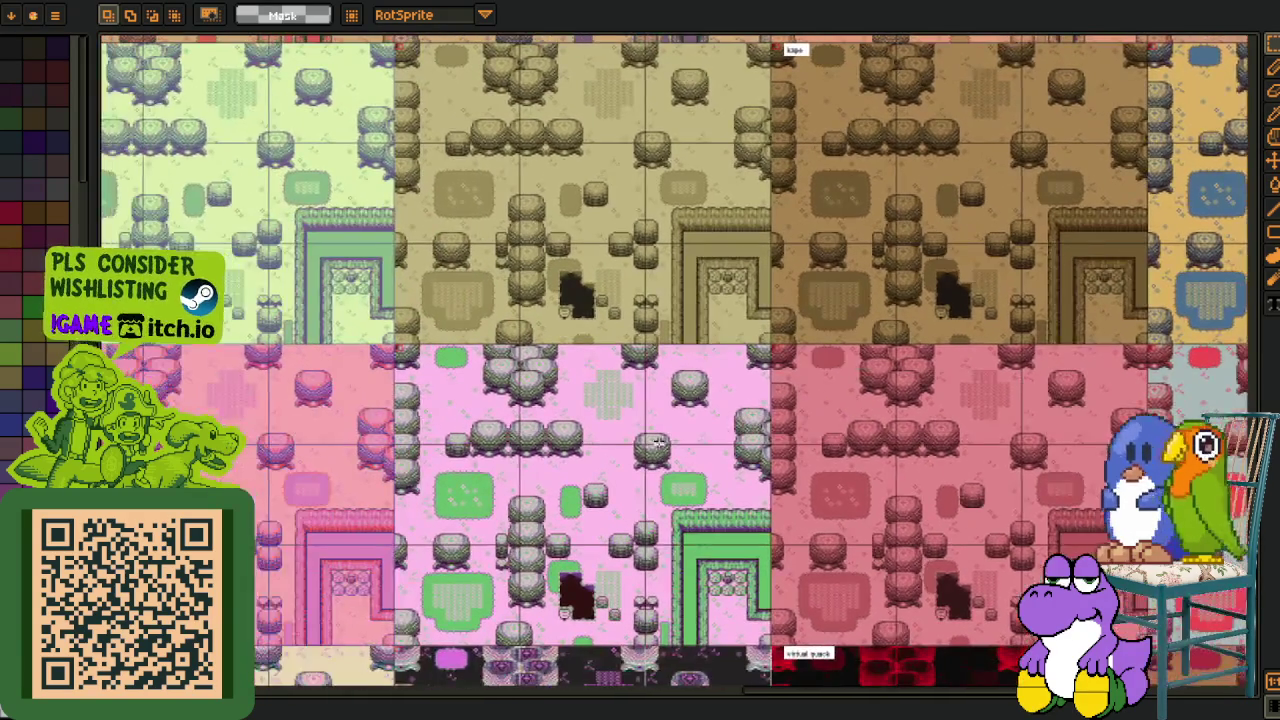
scroll(580, 440, "down", 1)
scroll(566, 428, "down", 2)
scroll(566, 428, "down", 1)
scroll(600, 450, "up", 3)
scroll(618, 467, "down", 1)
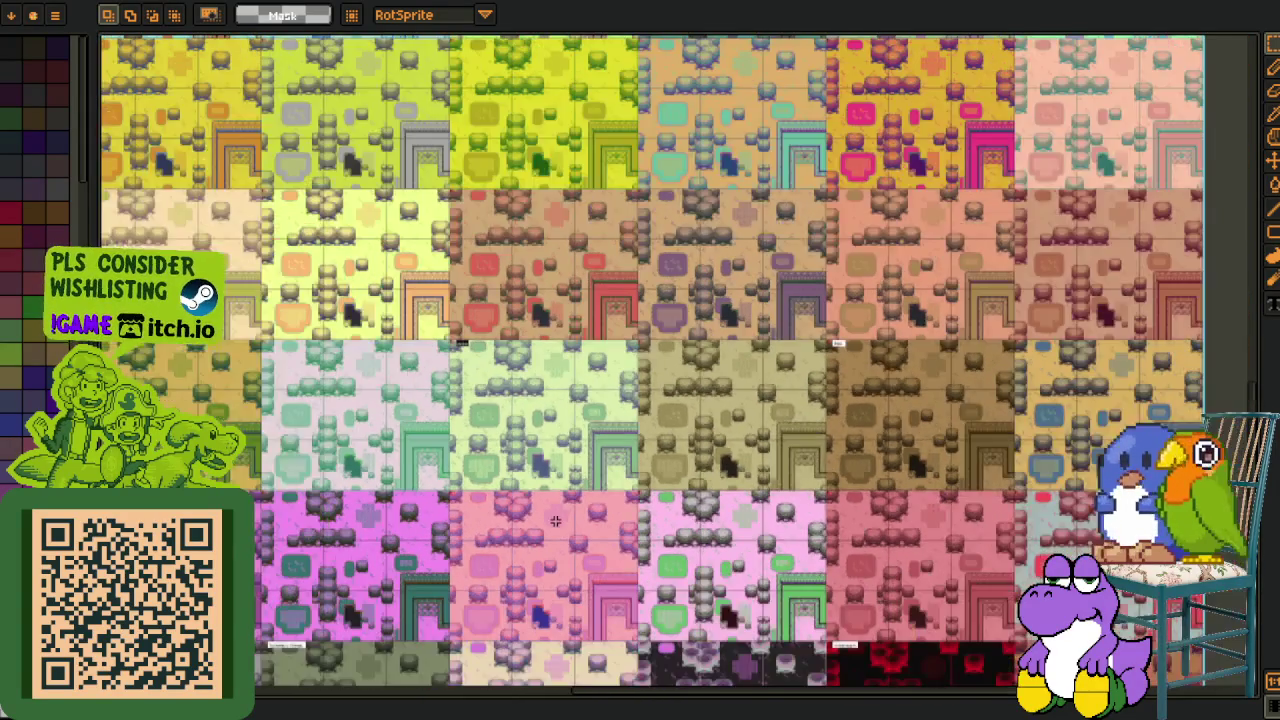
scroll(618, 467, "down", 1)
key("z")
scroll(445, 516, "up", 3)
key("r")
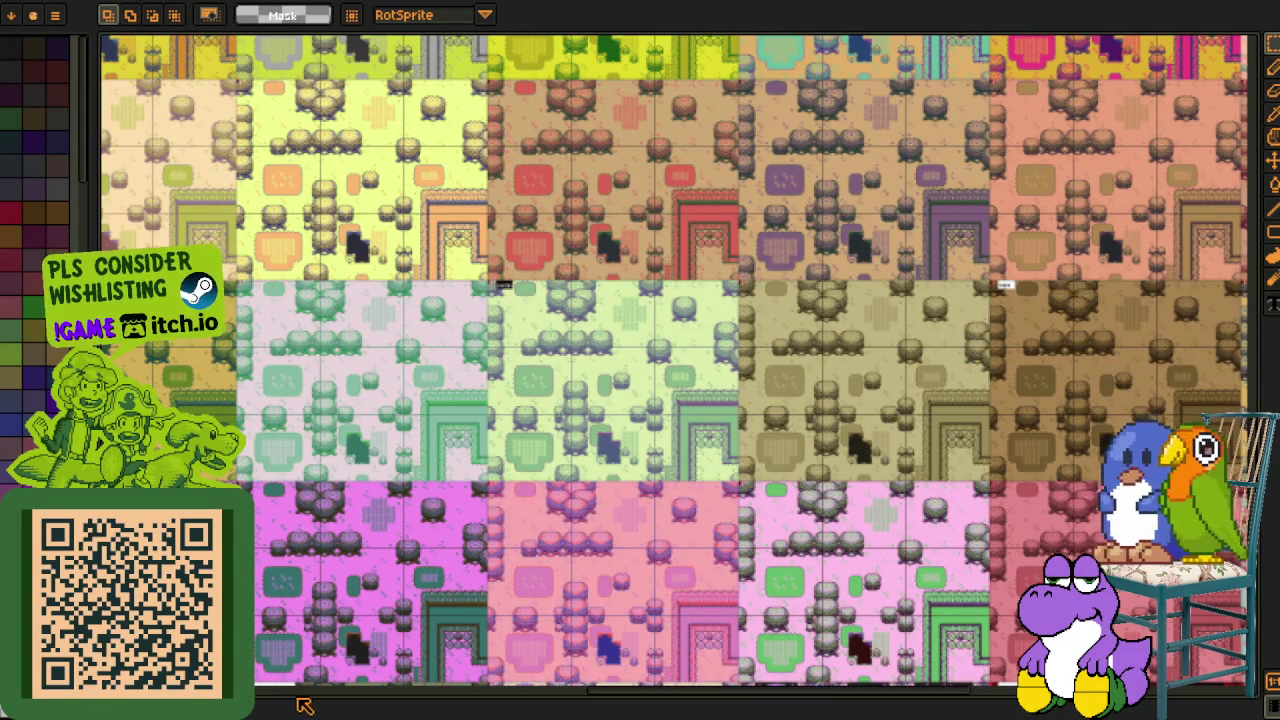
left_click_drag(296, 703, 296, 562)
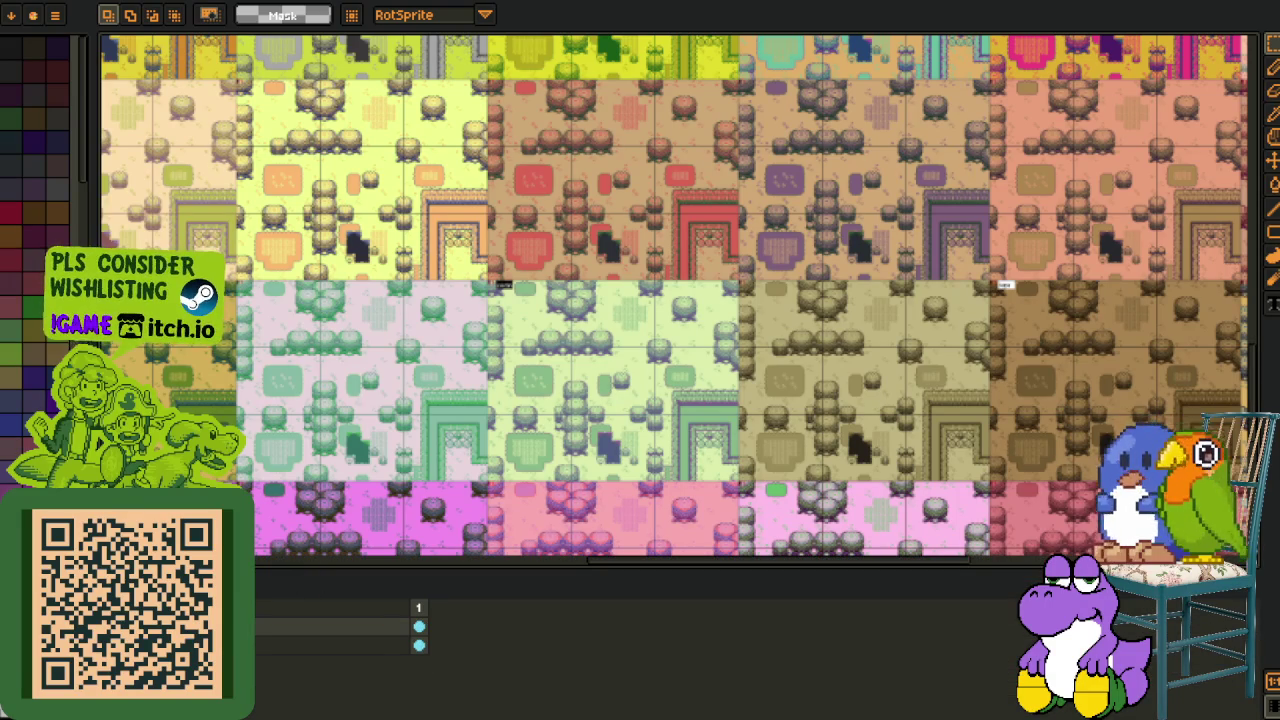
mouse_move(558, 490)
left_mouse_down()
mouse_move(325, 200)
mouse_move(463, 427)
mouse_move(548, 361)
left_mouse_up()
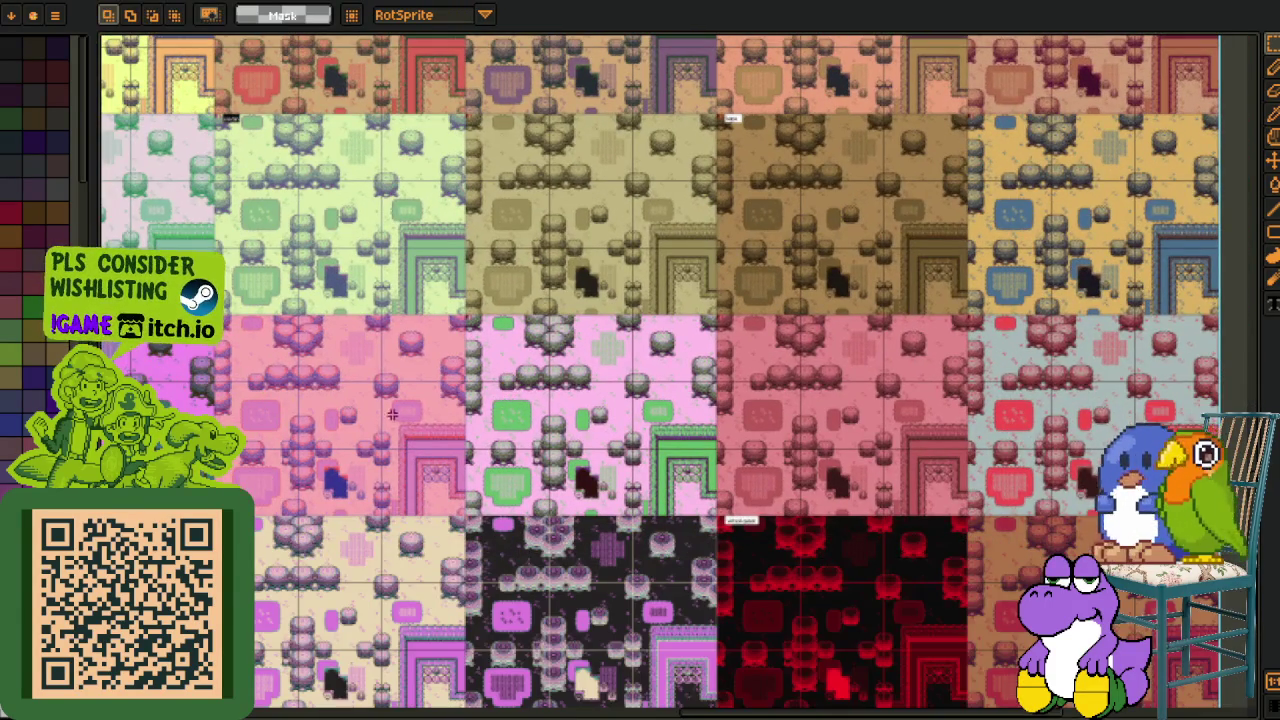
key("ctrl+s")
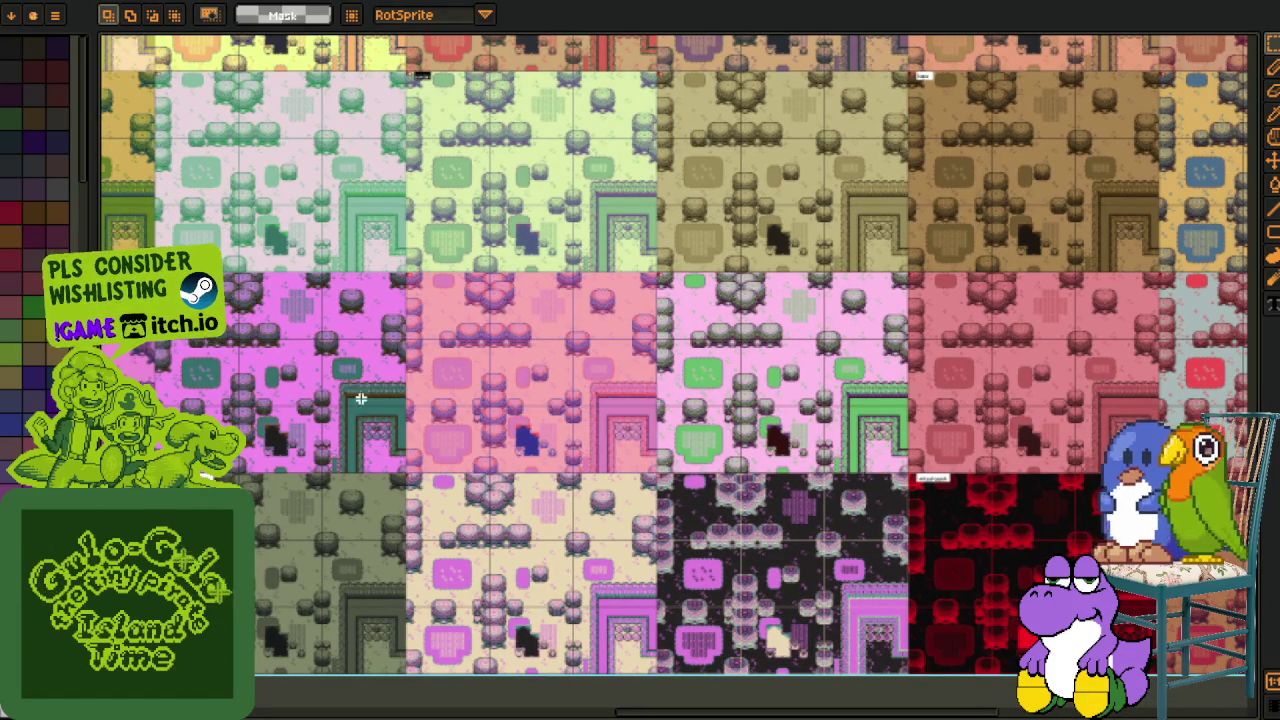
scroll(298, 197, "up", 1)
mouse_move(632, 193)
left_mouse_down()
mouse_move(503, 527)
mouse_move(335, 550)
mouse_move(600, 514)
left_mouse_up()
scroll(375, 530, "down", 1)
scroll(500, 491, "up", 1)
left_click_drag(500, 491, 732, 486)
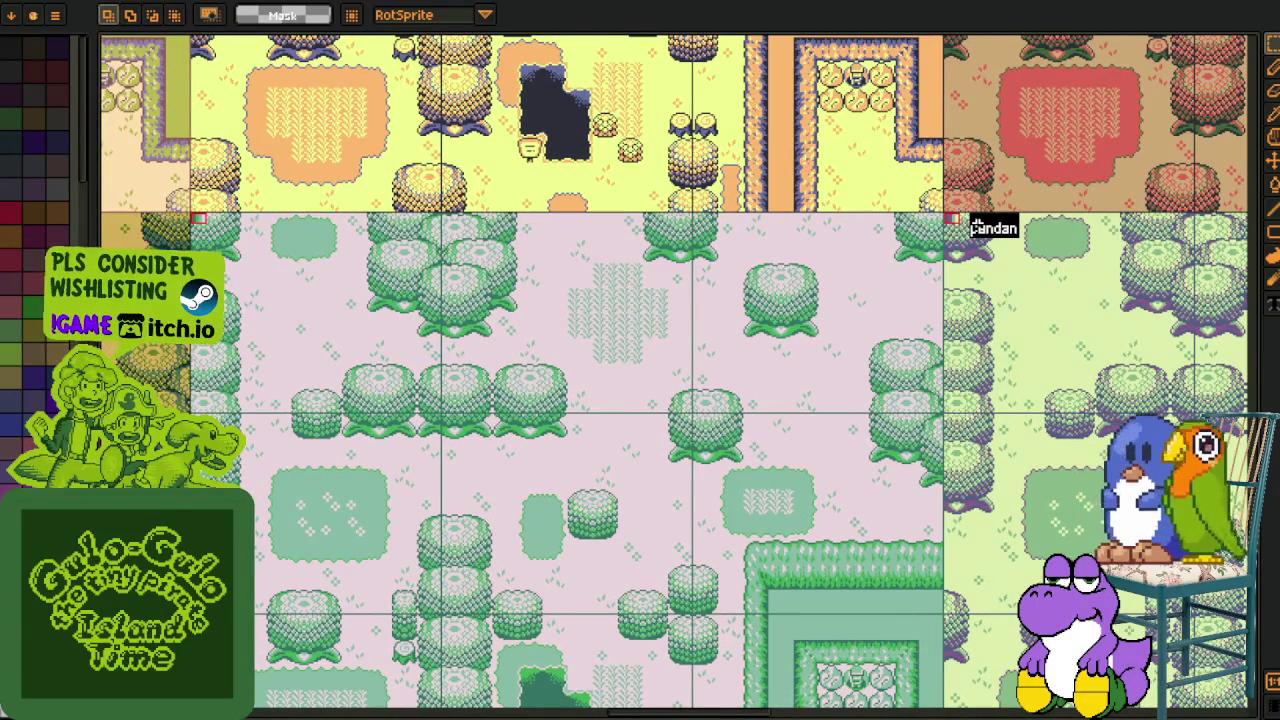
Shift the pandan label left onto the pale pink variant's top-left corner and save the sheet.
left_click_drag(1000, 245, 250, 246)
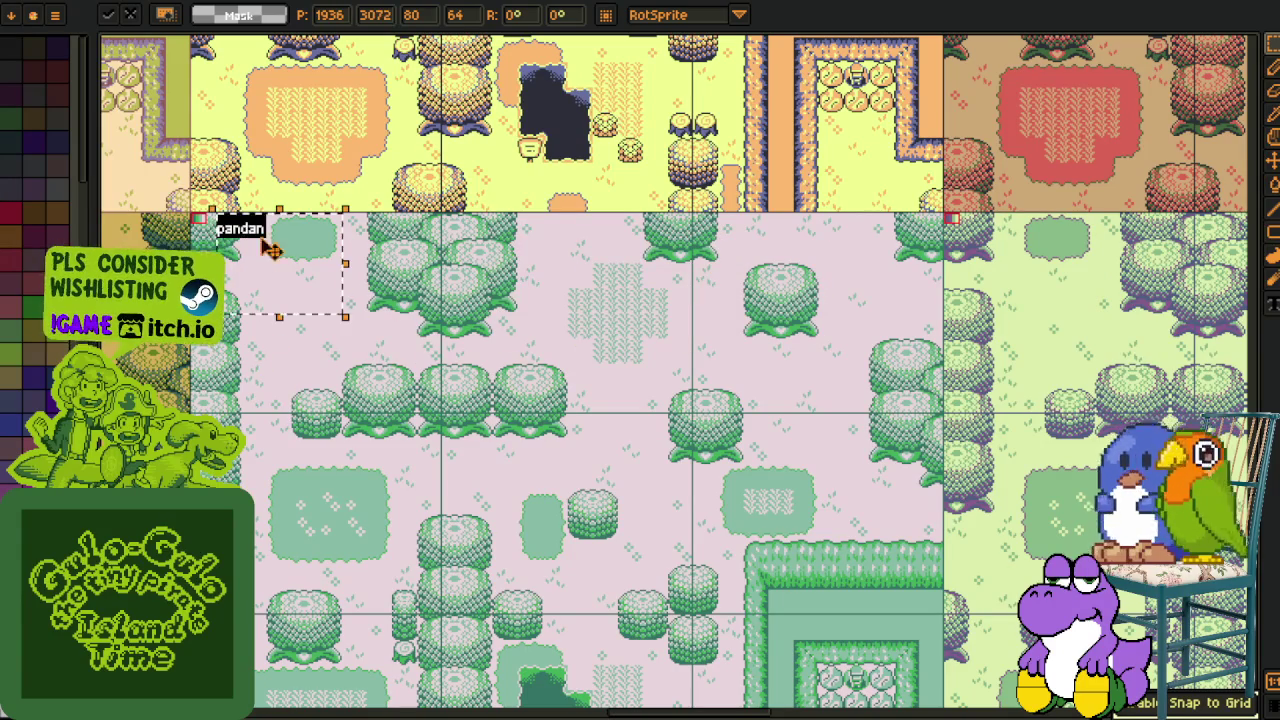
key("Return")
key("ctrl+s")
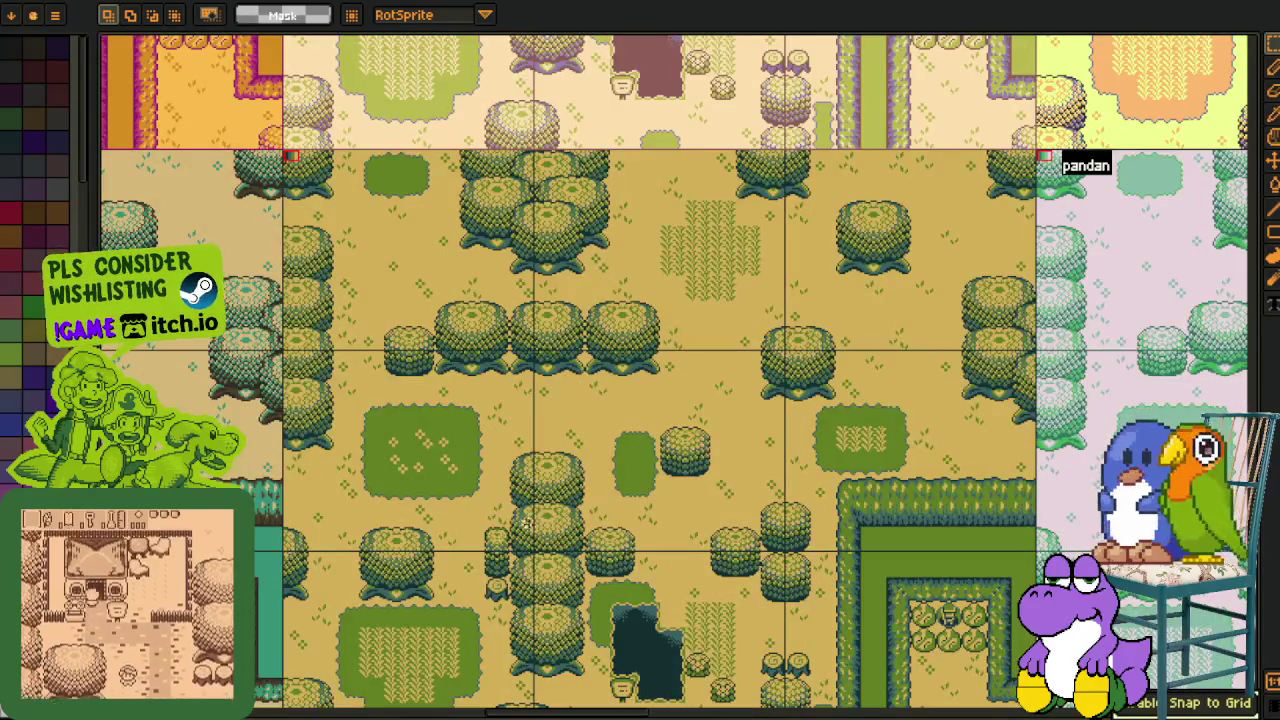
key("i")
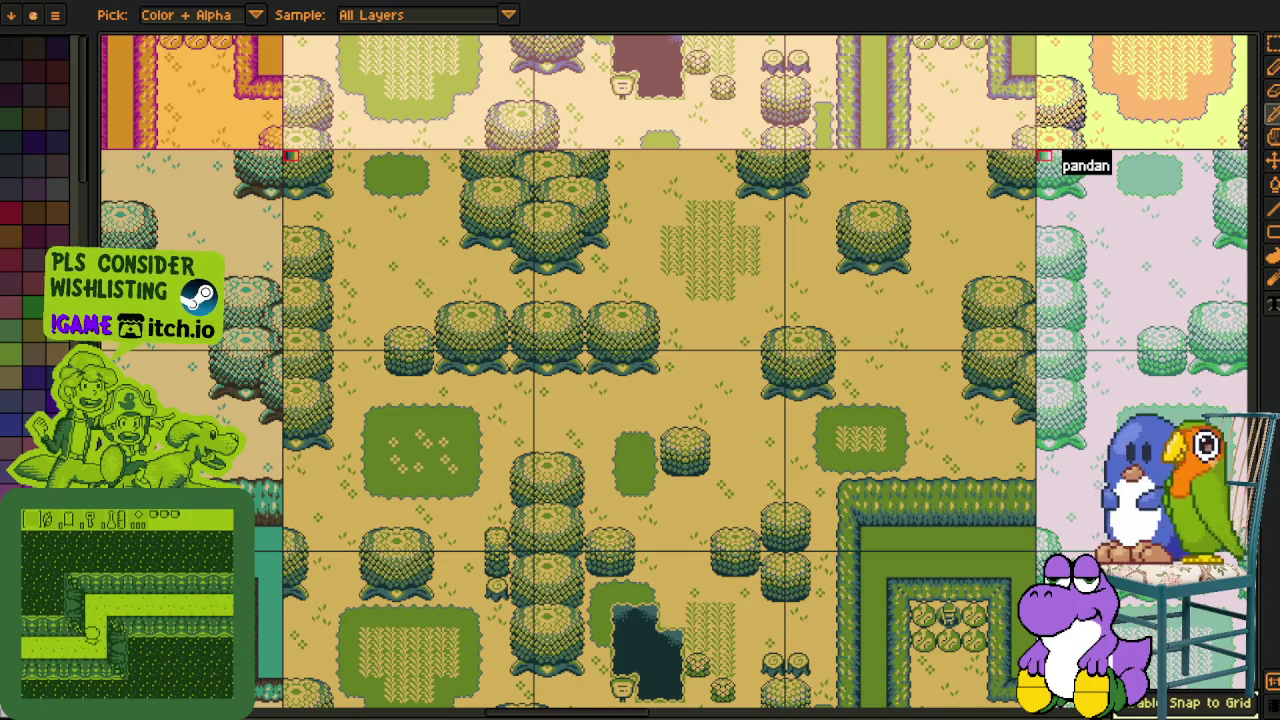
key("m")
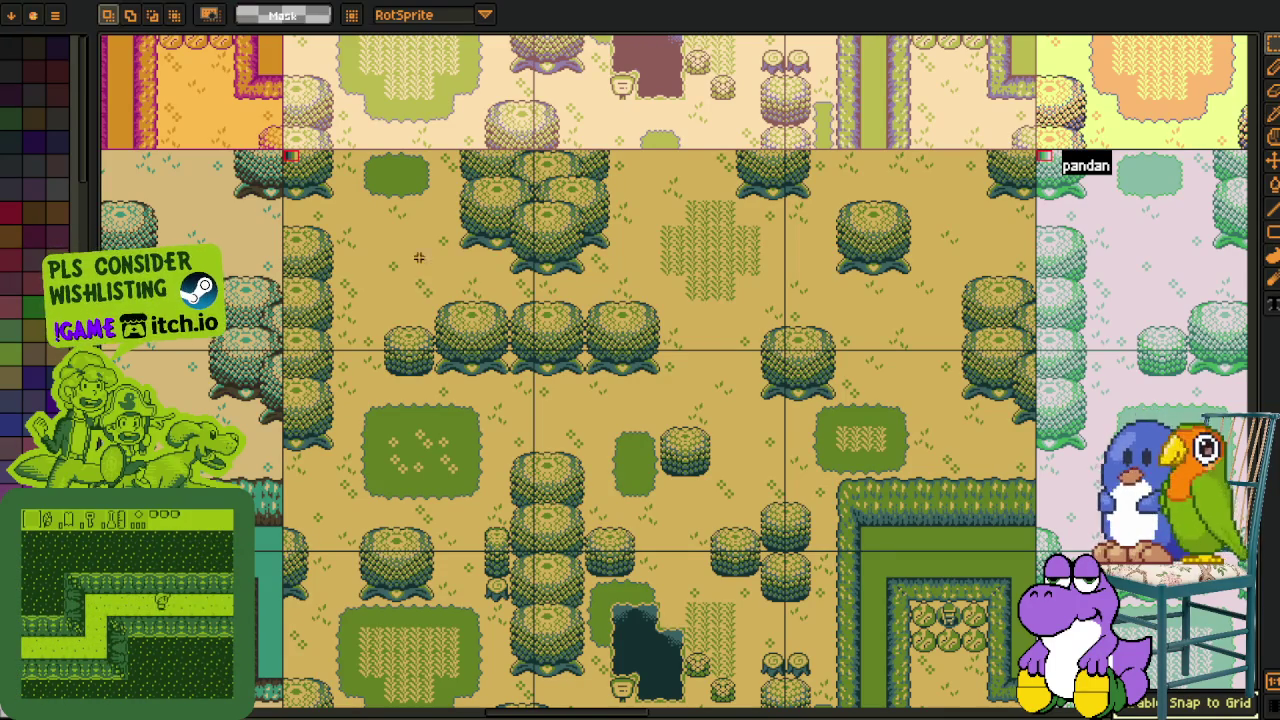
scroll(512, 456, "down", 2)
scroll(512, 456, "down", 3)
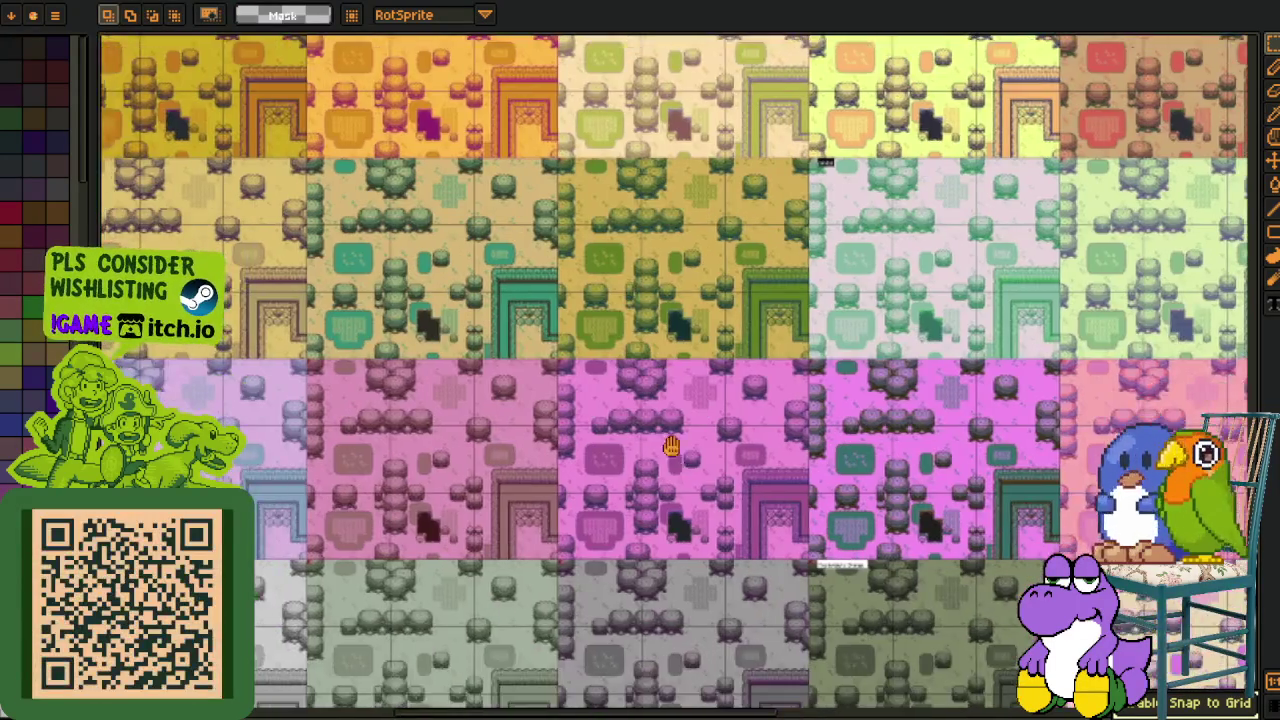
Pan and zoom across the lower variants to the pale yellow variant's corner.
scroll(676, 432, "left", 5)
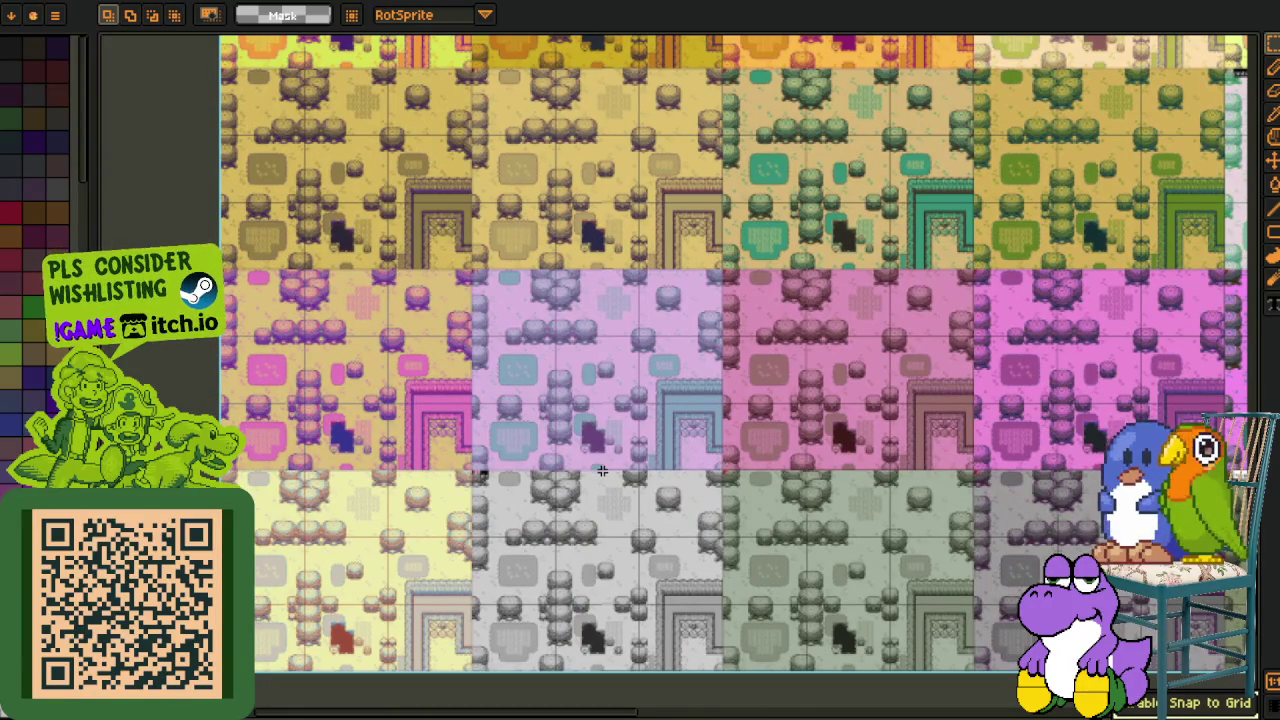
scroll(586, 471, "up", 2)
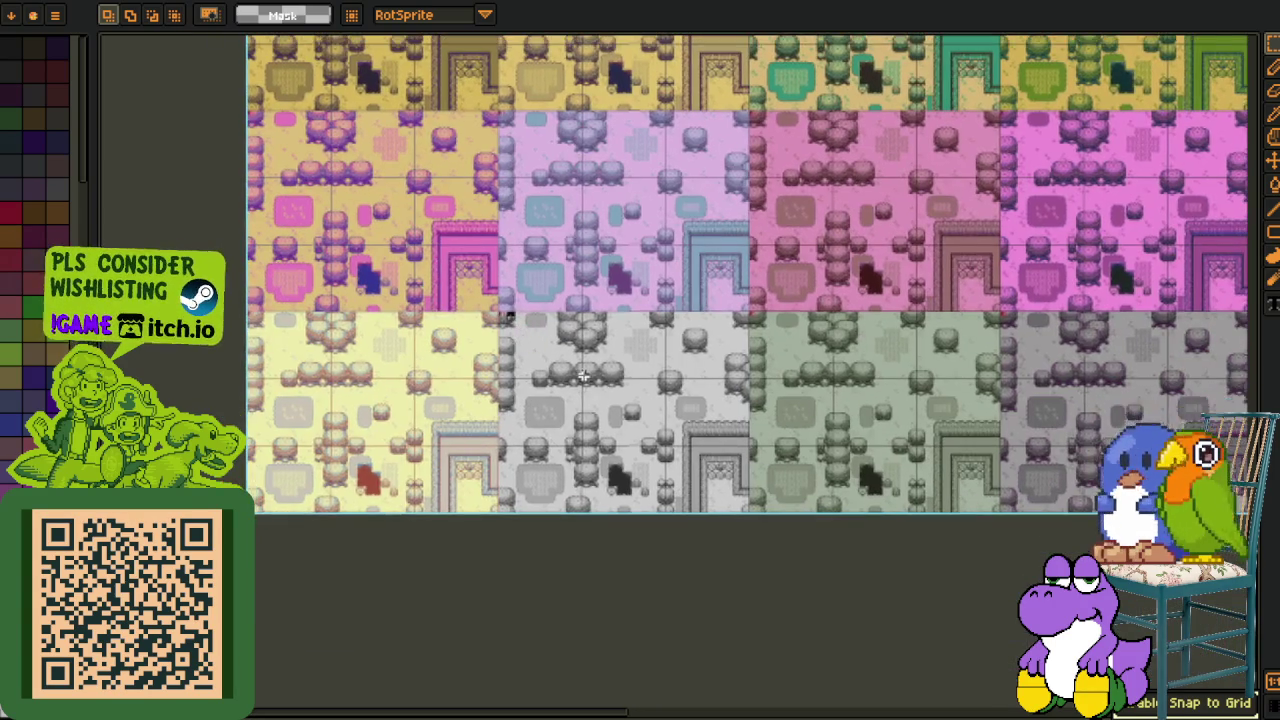
scroll(562, 334, "up", 5)
mouse_move(562, 334)
left_mouse_down()
mouse_move(808, 357)
mouse_move(631, 149)
left_mouse_up()
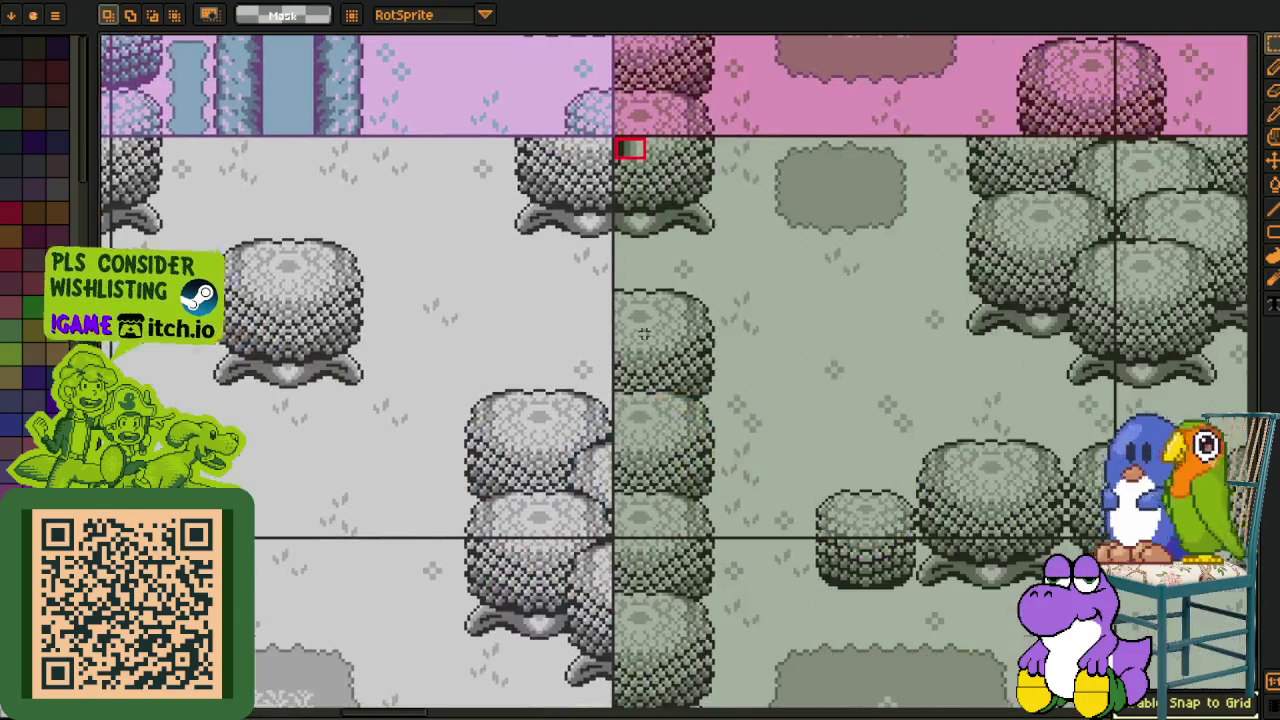
scroll(631, 149, "down", 4)
scroll(963, 367, "up", 1)
left_click_drag(963, 367, 783, 371)
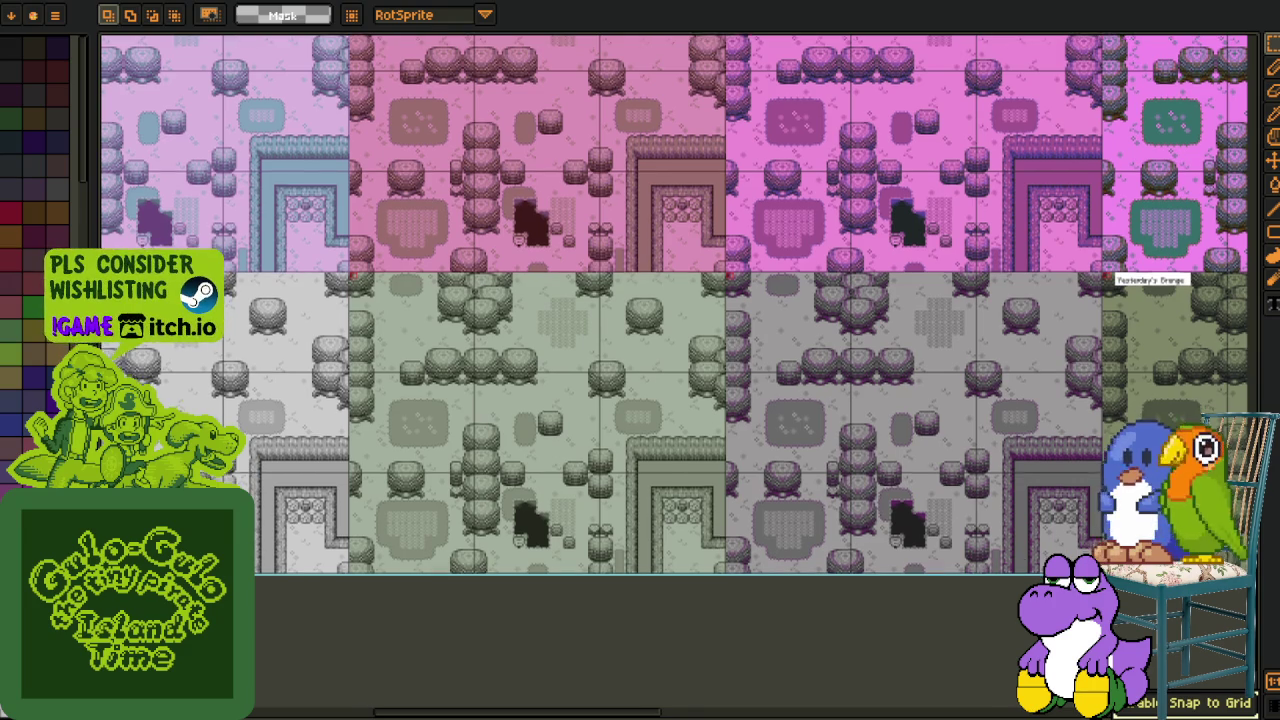
scroll(436, 302, "up", 2)
scroll(436, 302, "up", 3)
scroll(436, 302, "up", 1)
scroll(440, 304, "down", 1)
scroll(447, 307, "up", 1)
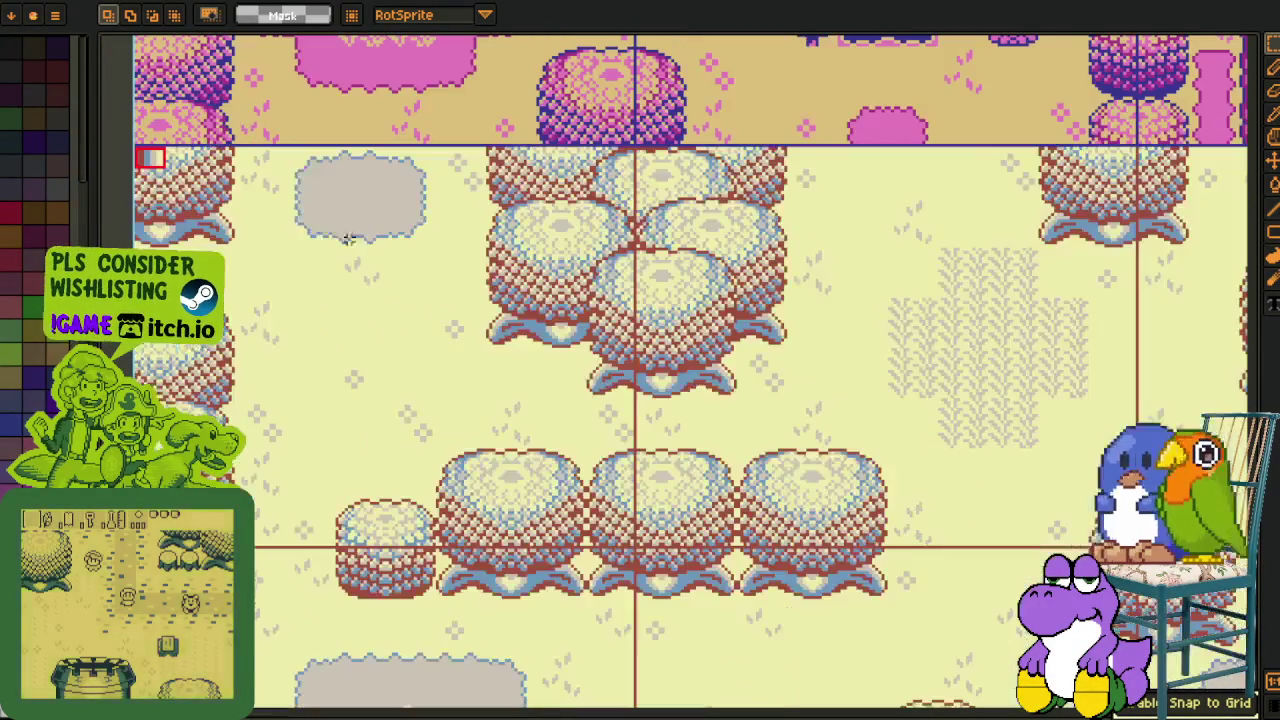
left_click_drag(186, 191, 352, 313)
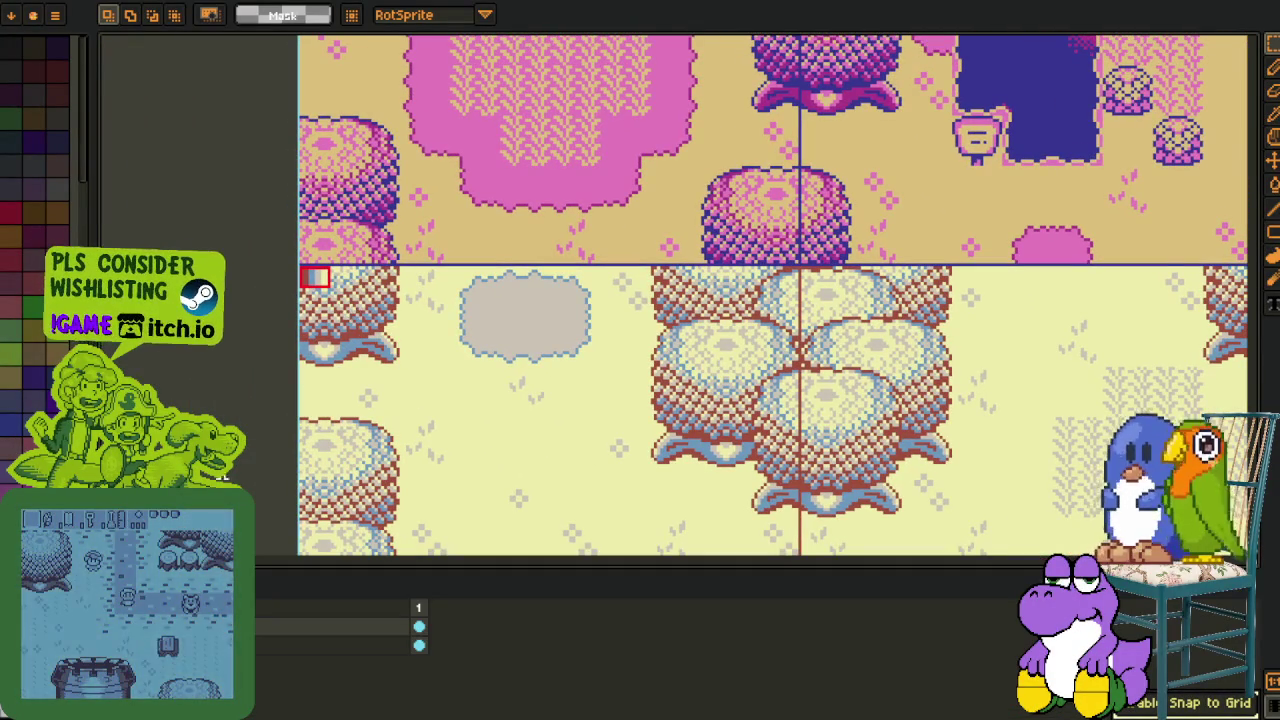
Toggle the timeline and switch to a blank transparent canvas over that area.
key("Tab")
scroll(368, 283, "up", 2)
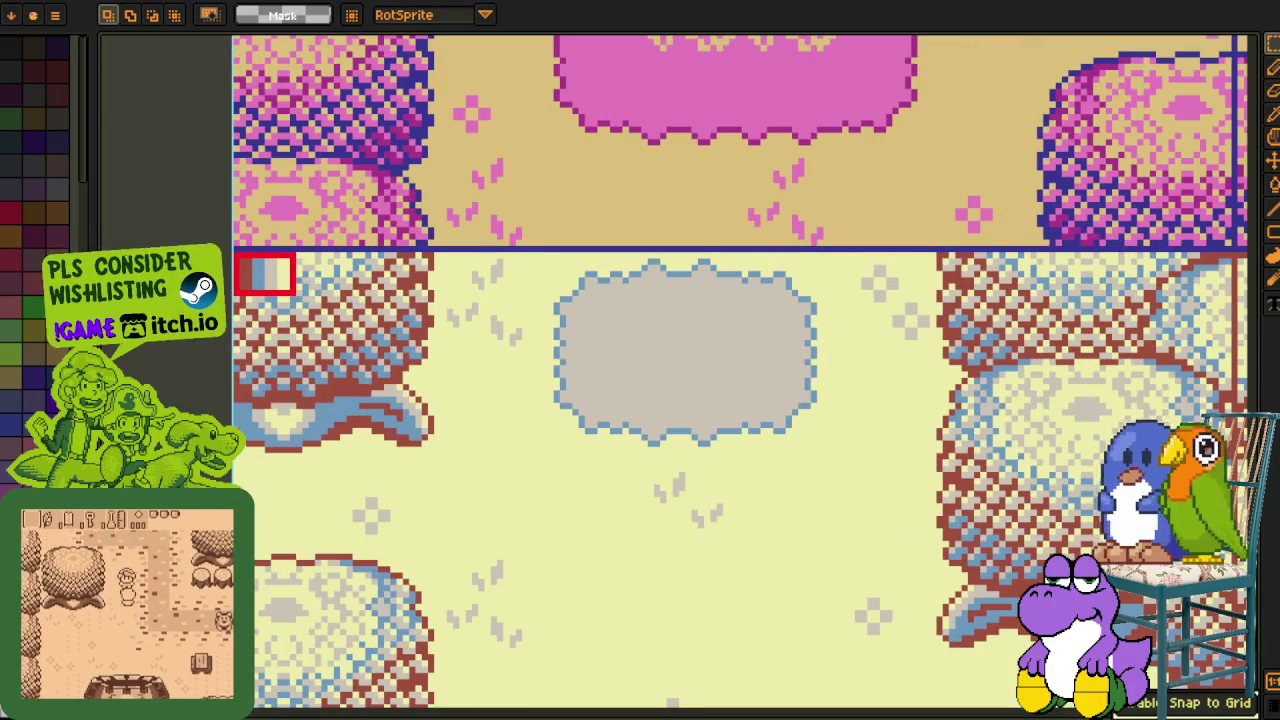
key("Tab")
key("Delete")
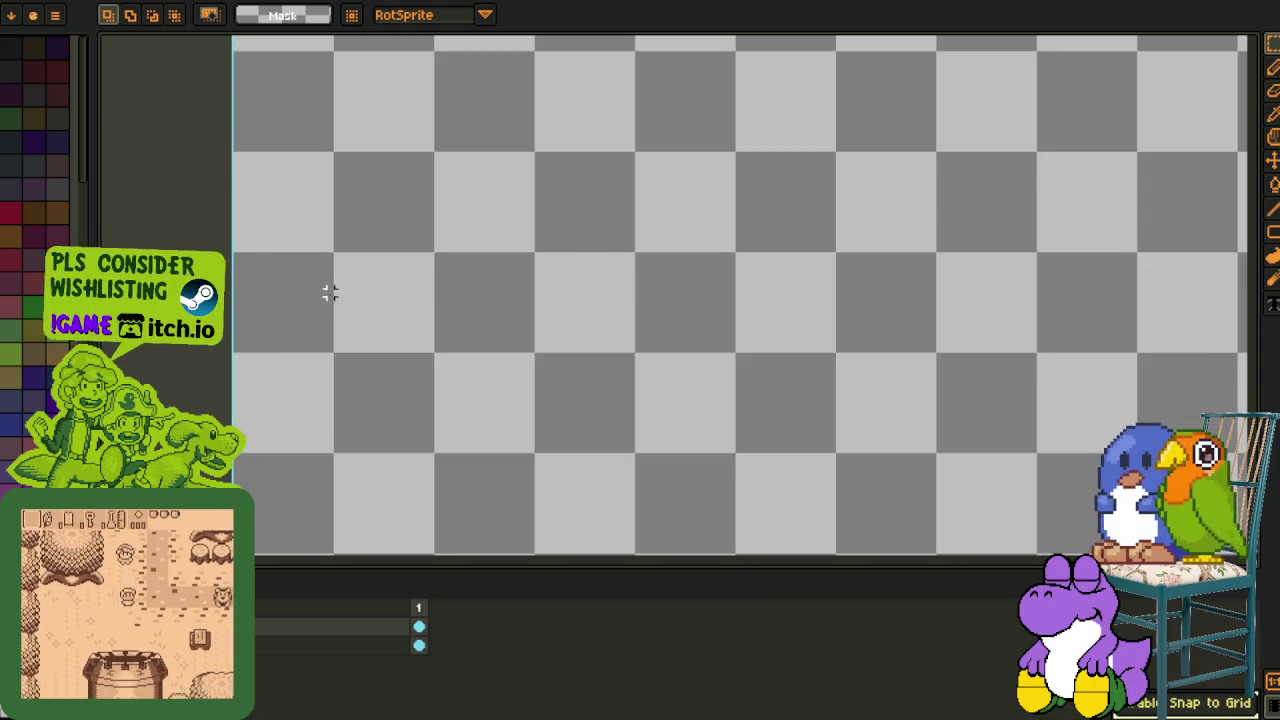
Write 'makapuno' as pixel text on the blank canvas and nudge it into place.
key("t")
left_click(361, 281)
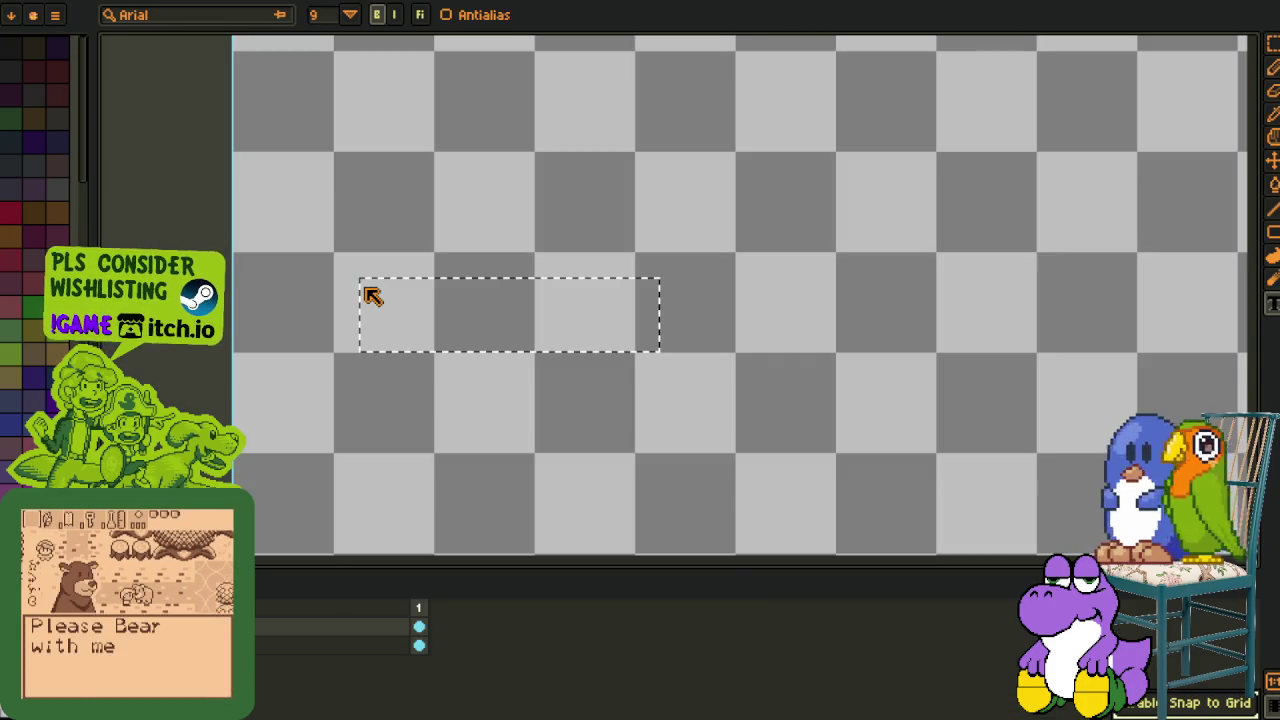
type("makapuno")
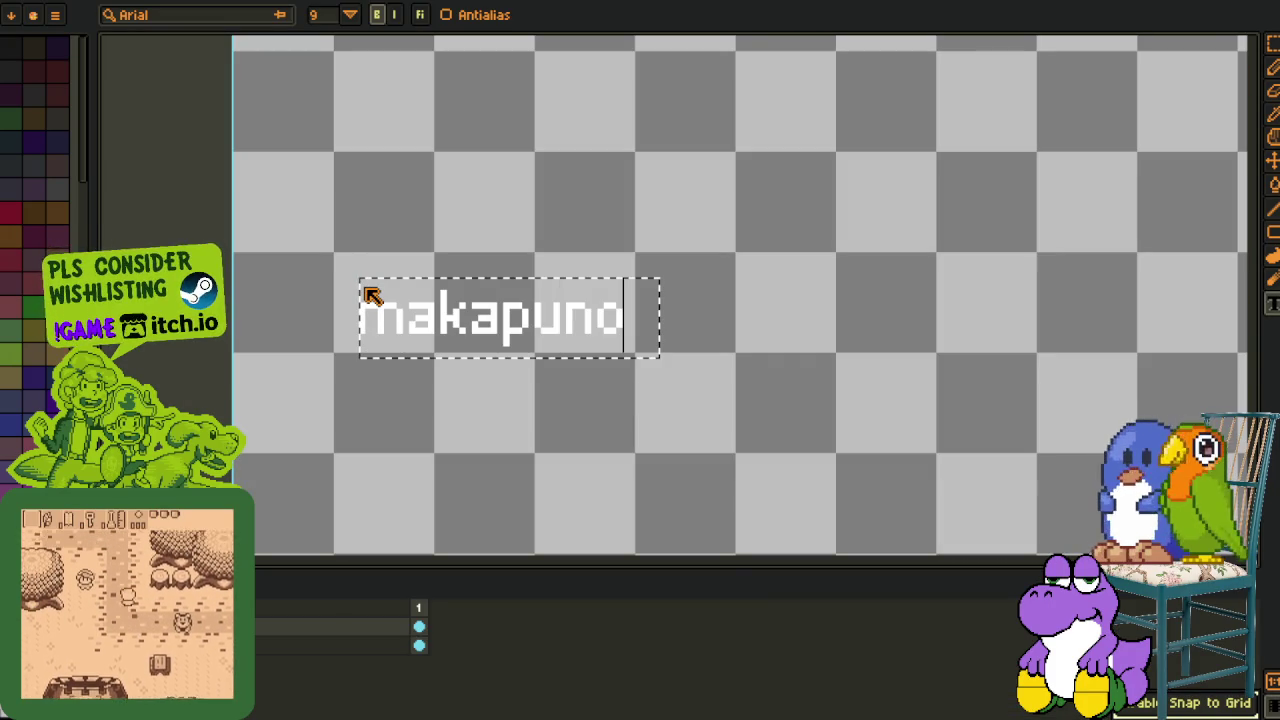
left_click(397, 251)
scroll(397, 251, "up", 1)
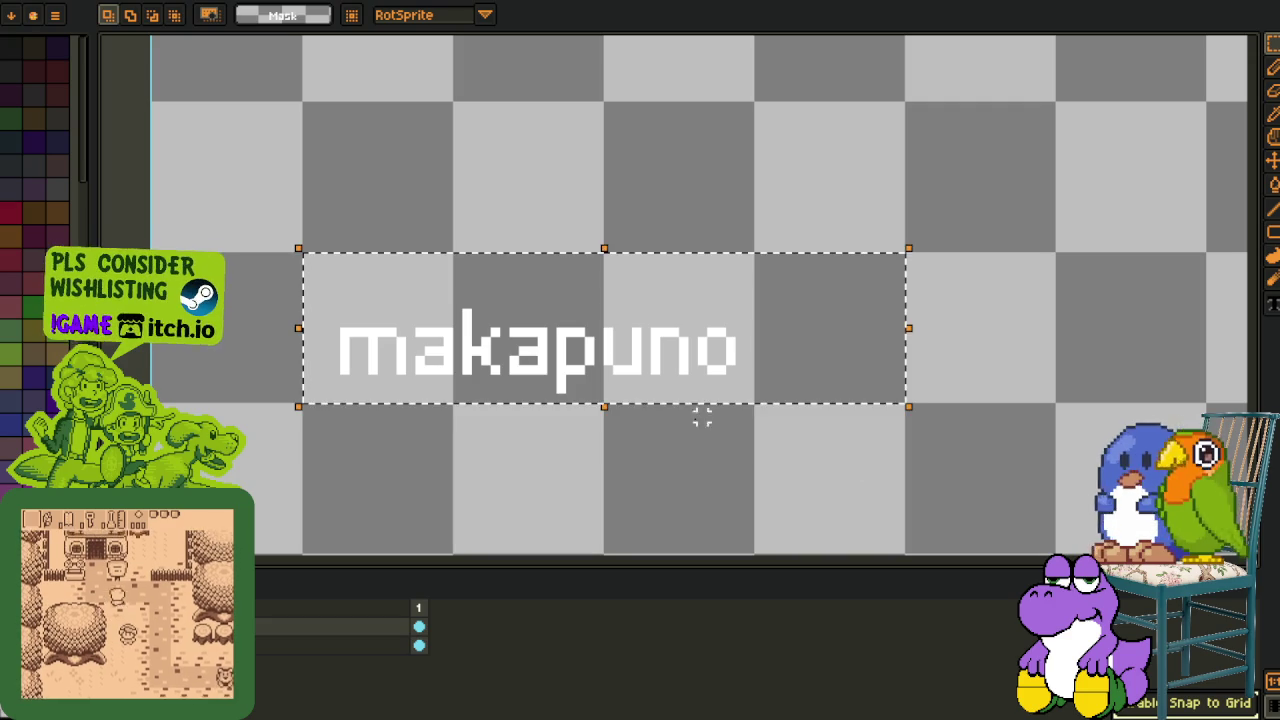
key("Left")
key("Left")
key("Left")
left_click(617, 172)
Select the makapuno text with a rectangle and fine-tune its position.
key("m")
left_click_drag(302, 252, 758, 406)
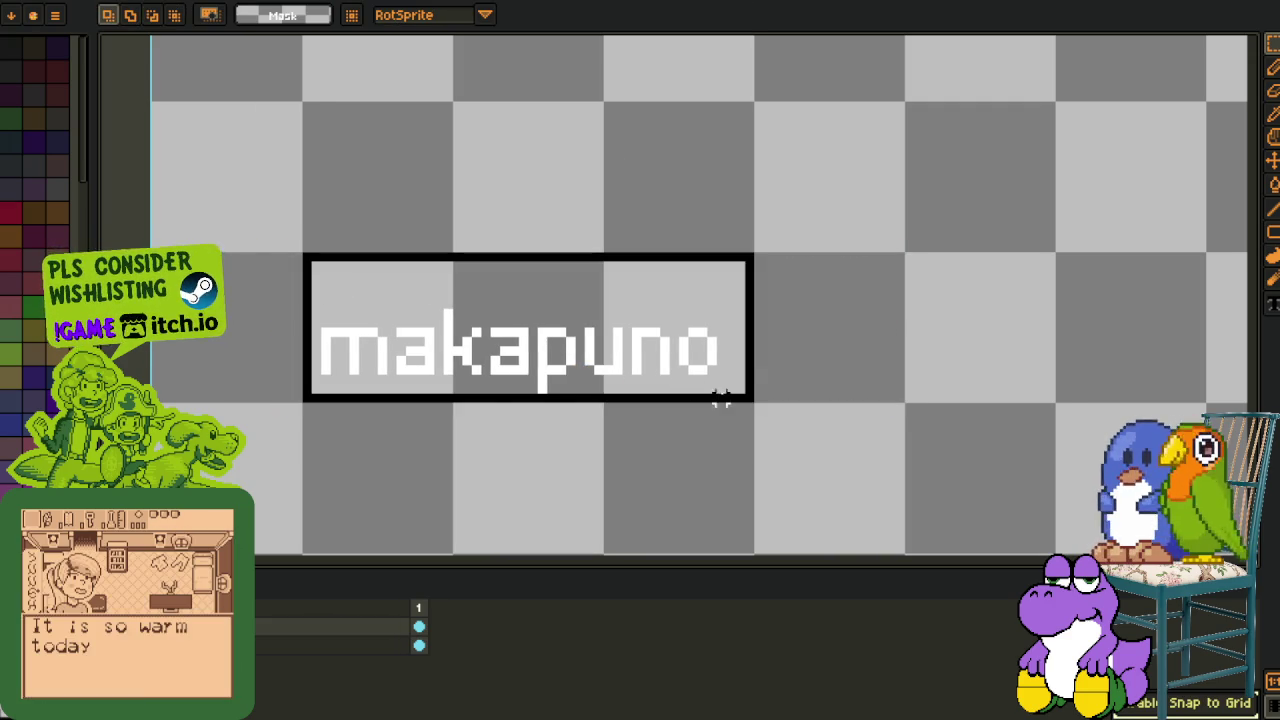
key("Right")
key("Right")
key("Right")
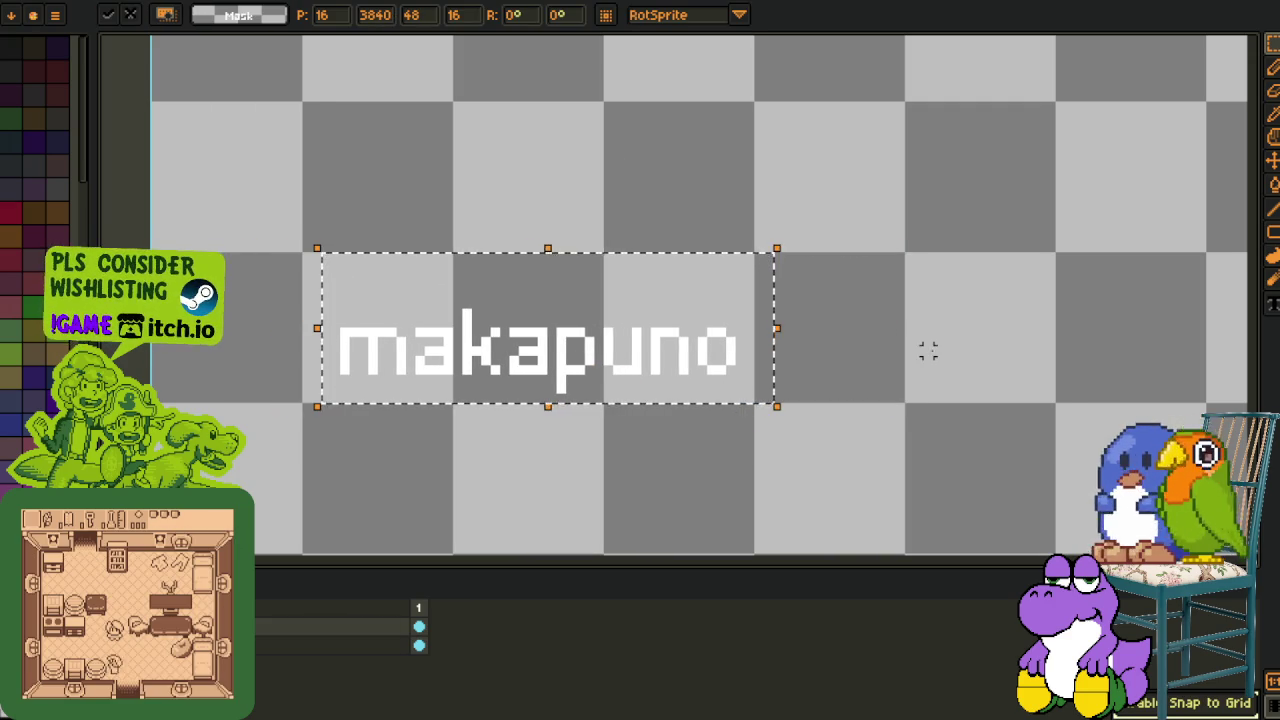
left_click(926, 349)
left_click_drag(758, 248, 298, 406)
key("Left")
left_click(934, 266)
Fill the box behind the makapuno text with black using Replace Color.
left_click_drag(300, 250, 758, 406)
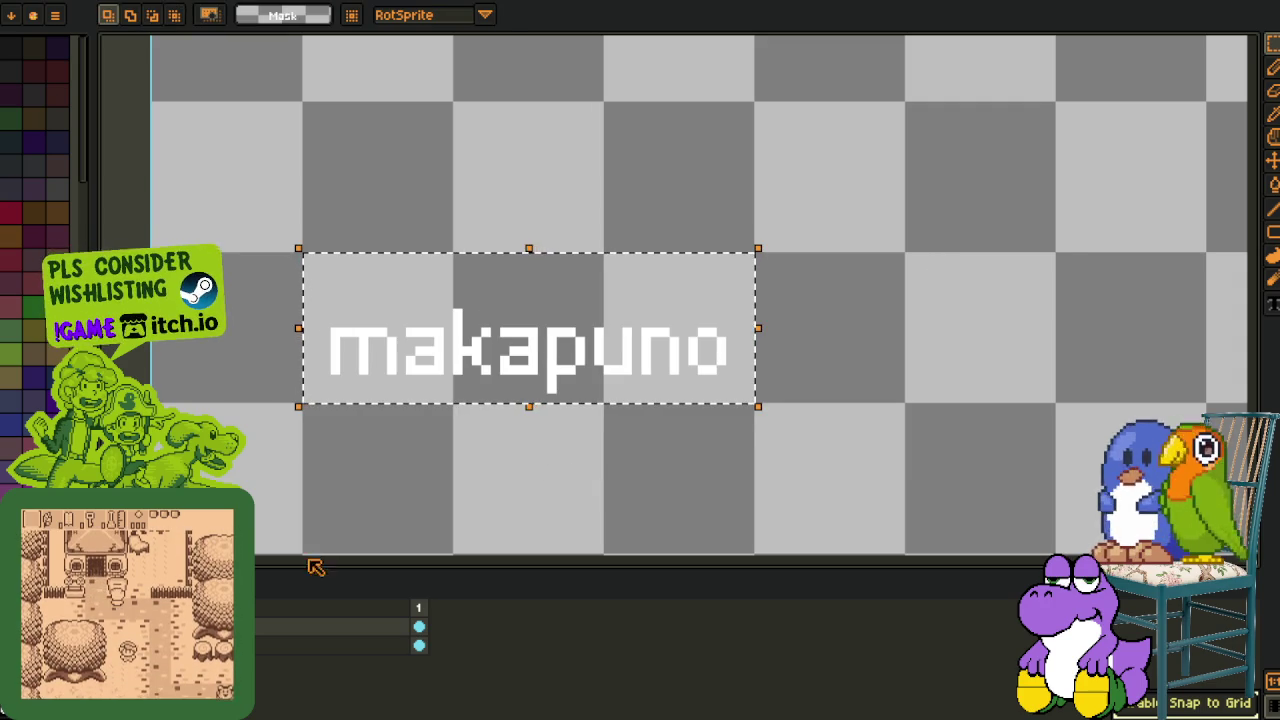
left_click(408, 280, "alt")
key("shift+r")
left_click(493, 556)
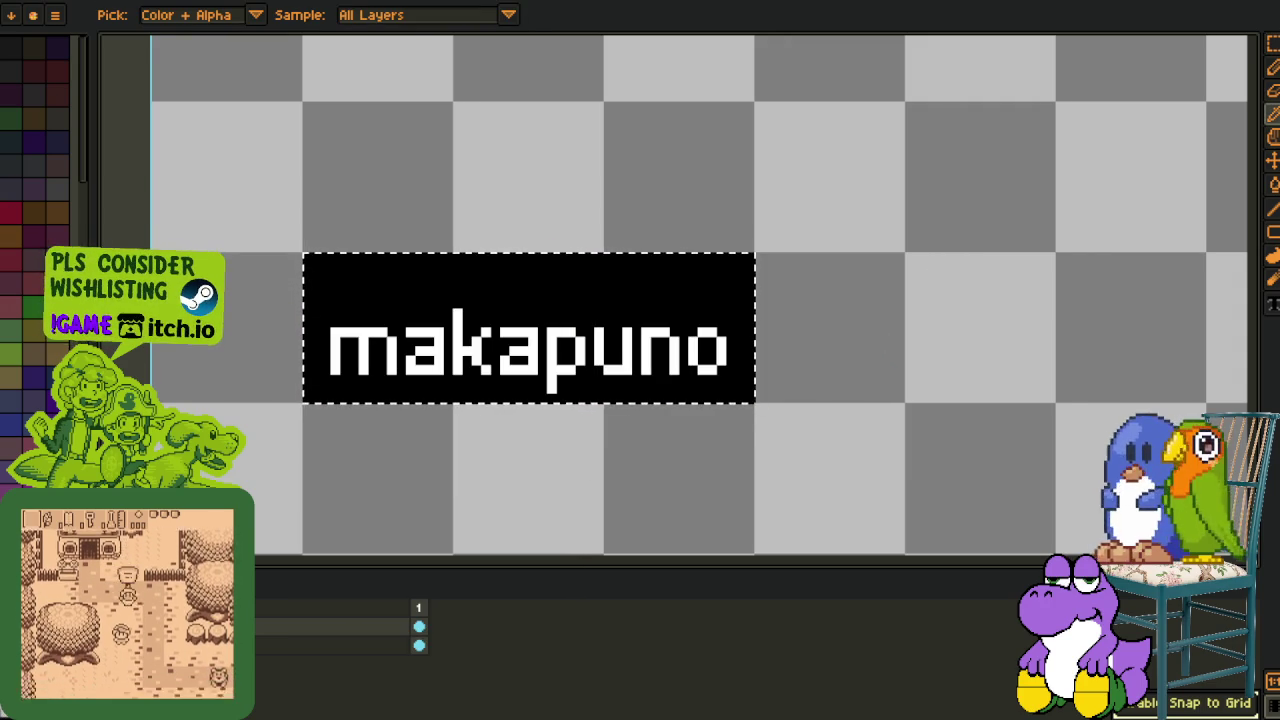
Paste the makapuno label into the map's top-left corner and save the file.
key("ctrl+Tab")
key("ctrl+v")
scroll(703, 318, "down", 2)
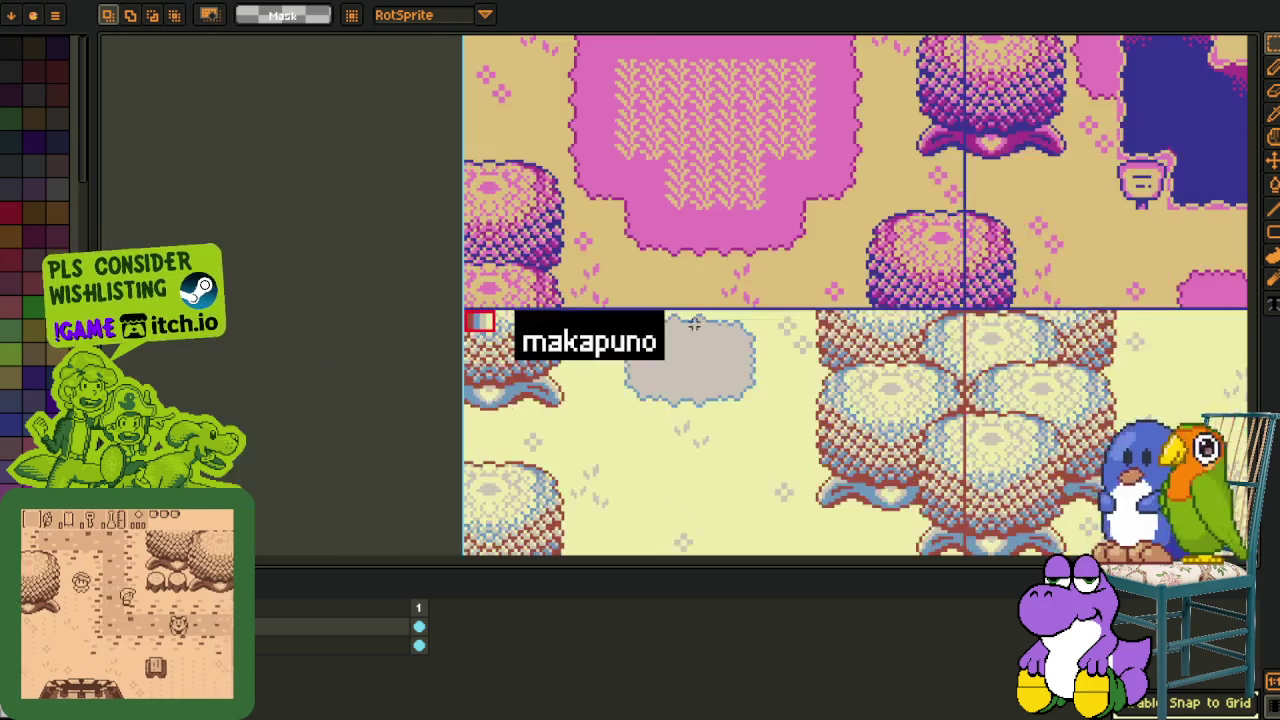
key("ctrl+s")
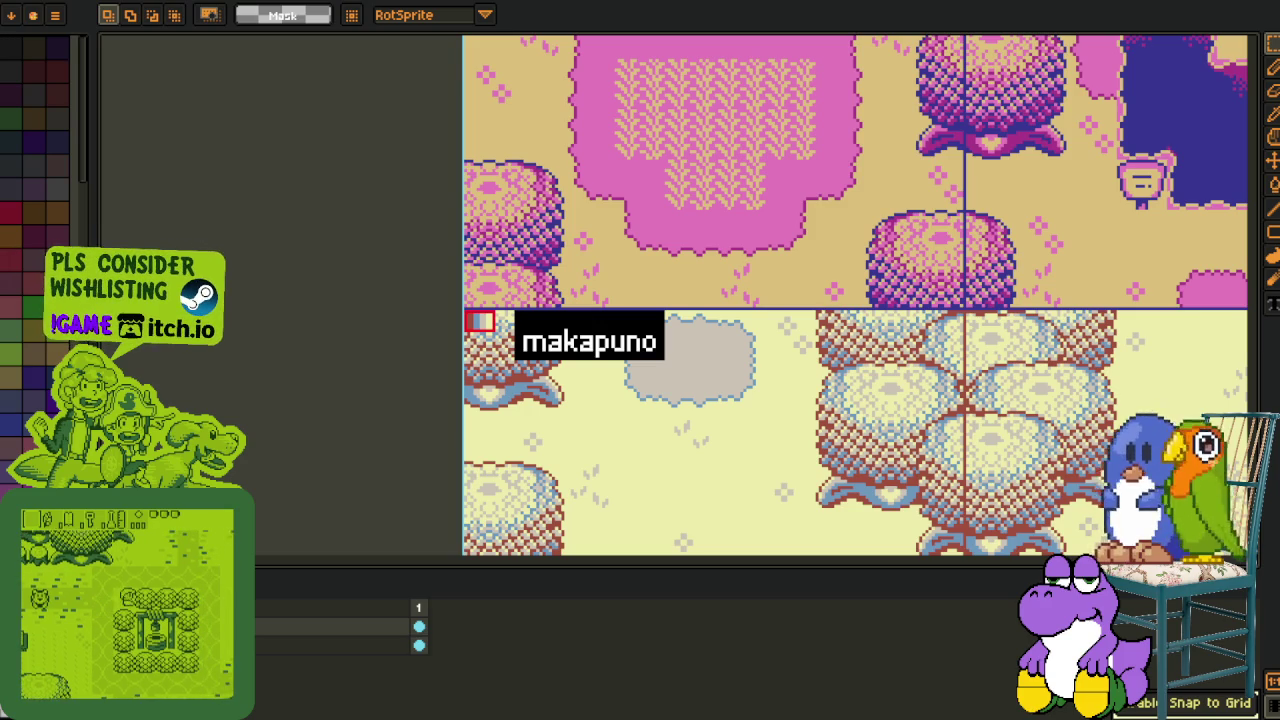
key("ctrl+Tab")
mouse_move(759, 345)
left_mouse_down()
mouse_move(628, 345)
mouse_move(296, 280)
left_mouse_up()
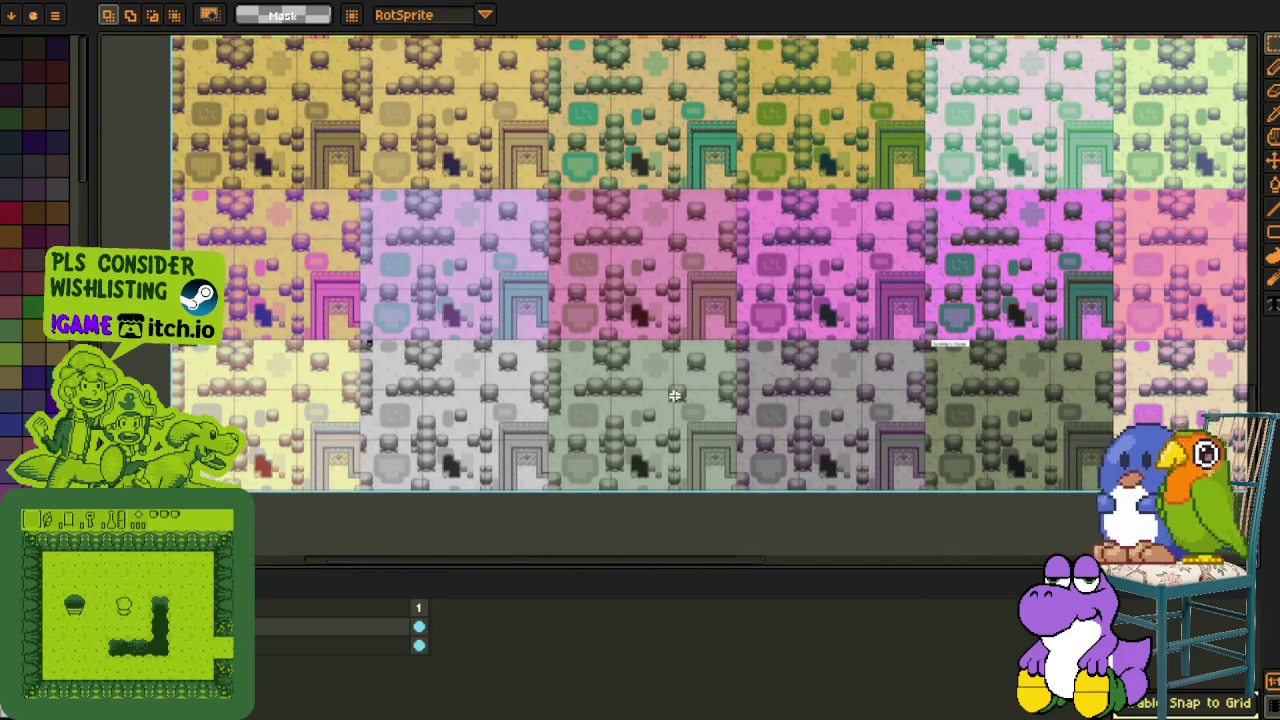
scroll(675, 395, "up", 3)
scroll(700, 394, "right", 3)
scroll(588, 390, "right", 2)
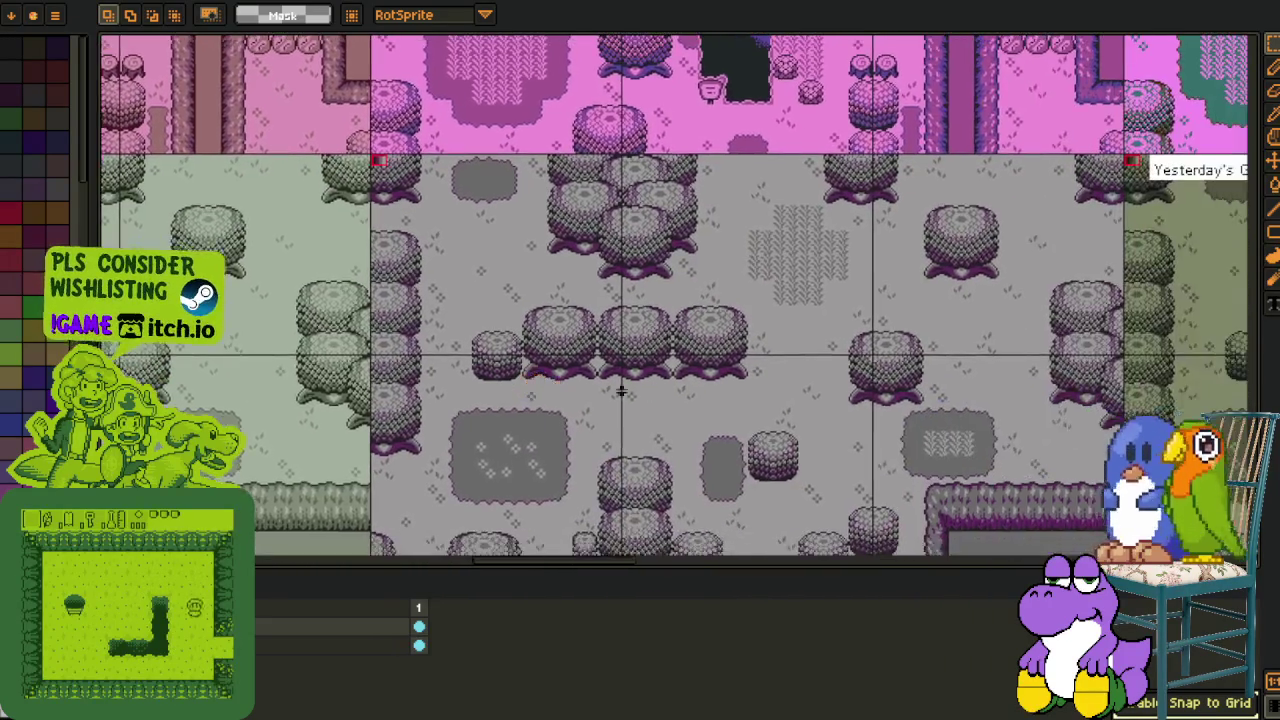
scroll(588, 390, "down", 2)
scroll(560, 385, "down", 2)
scroll(450, 370, "down", 1)
scroll(341, 362, "down", 1)
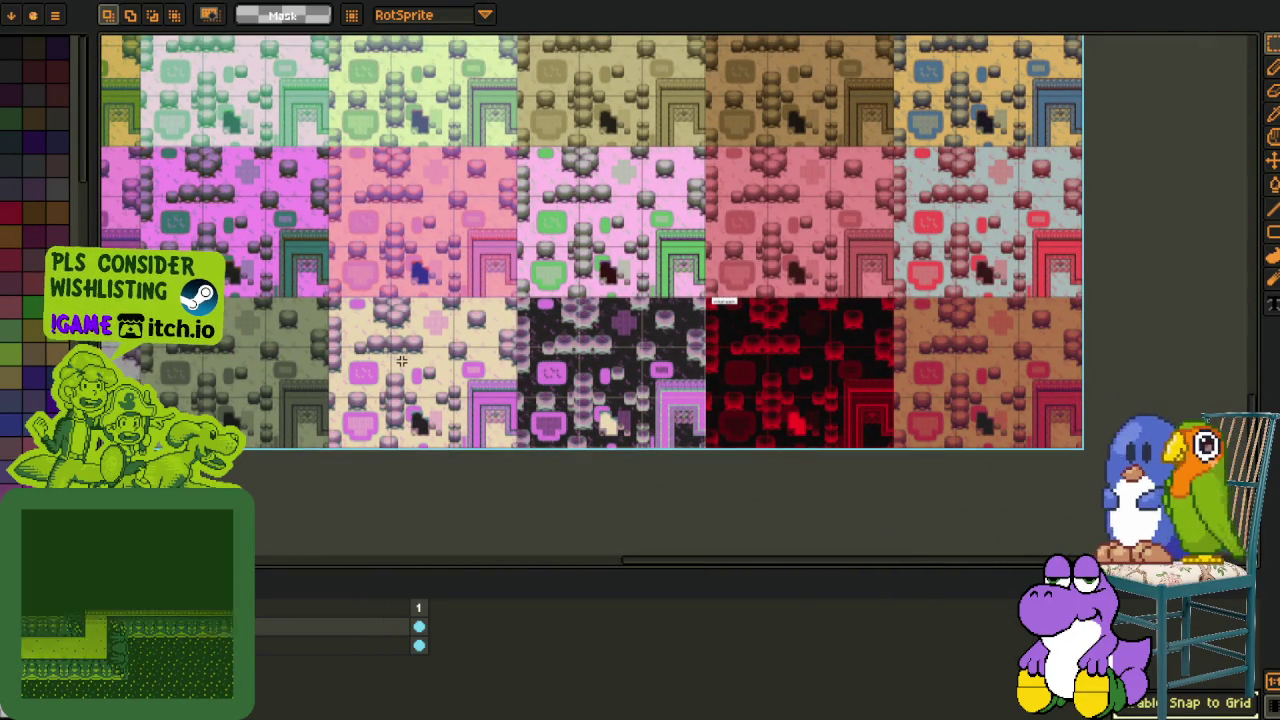
scroll(401, 361, "up", 1)
scroll(401, 361, "up", 1)
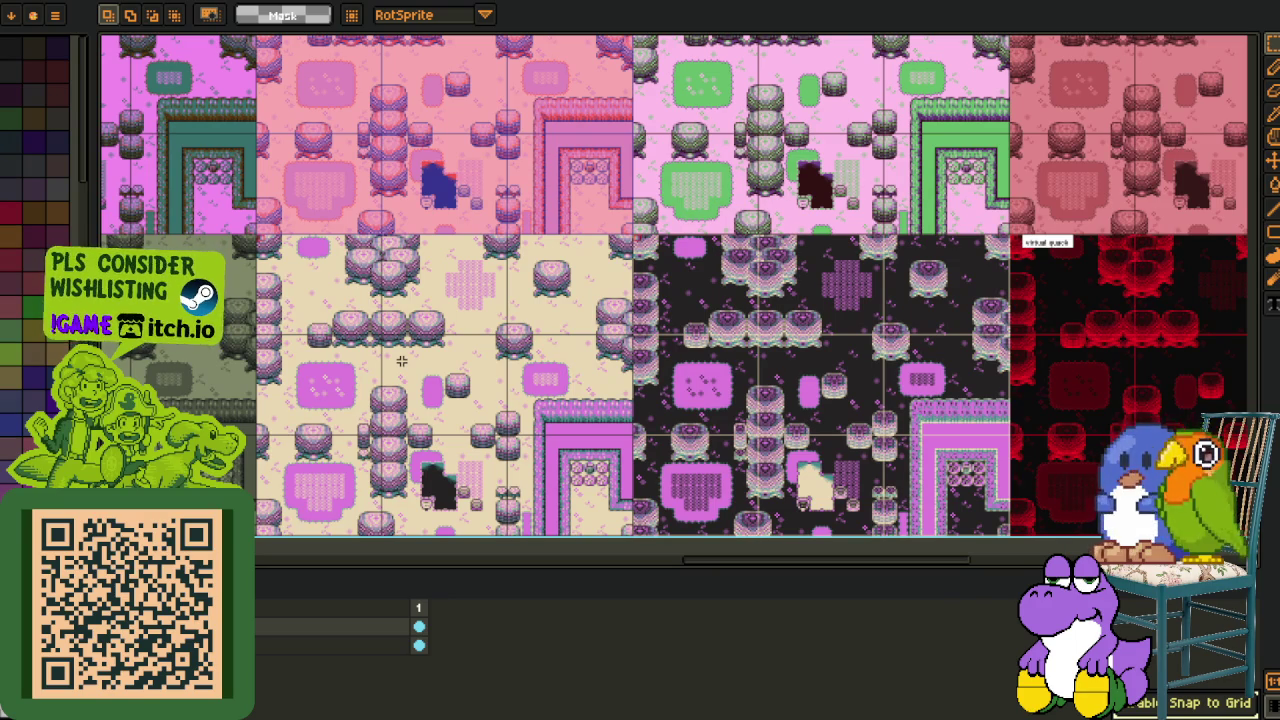
mouse_move(782, 382)
left_mouse_down()
mouse_move(363, 394)
mouse_move(557, 391)
left_mouse_up()
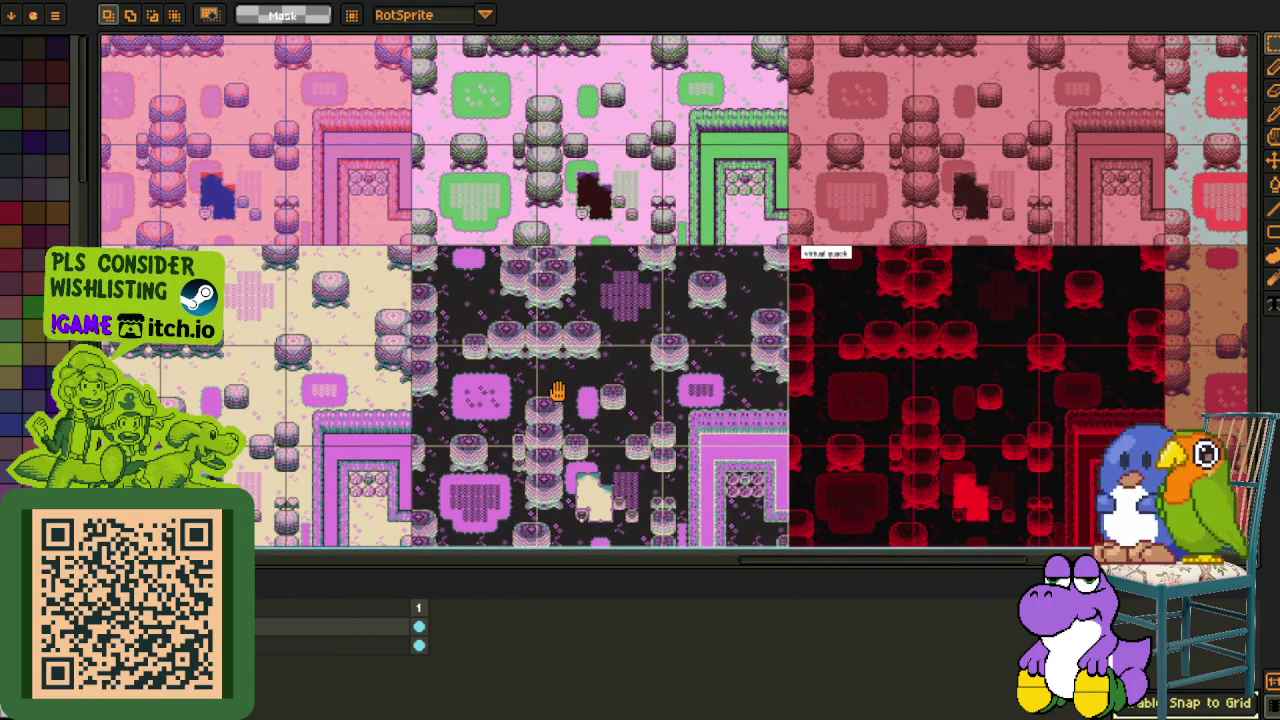
left_click_drag(557, 391, 530, 405)
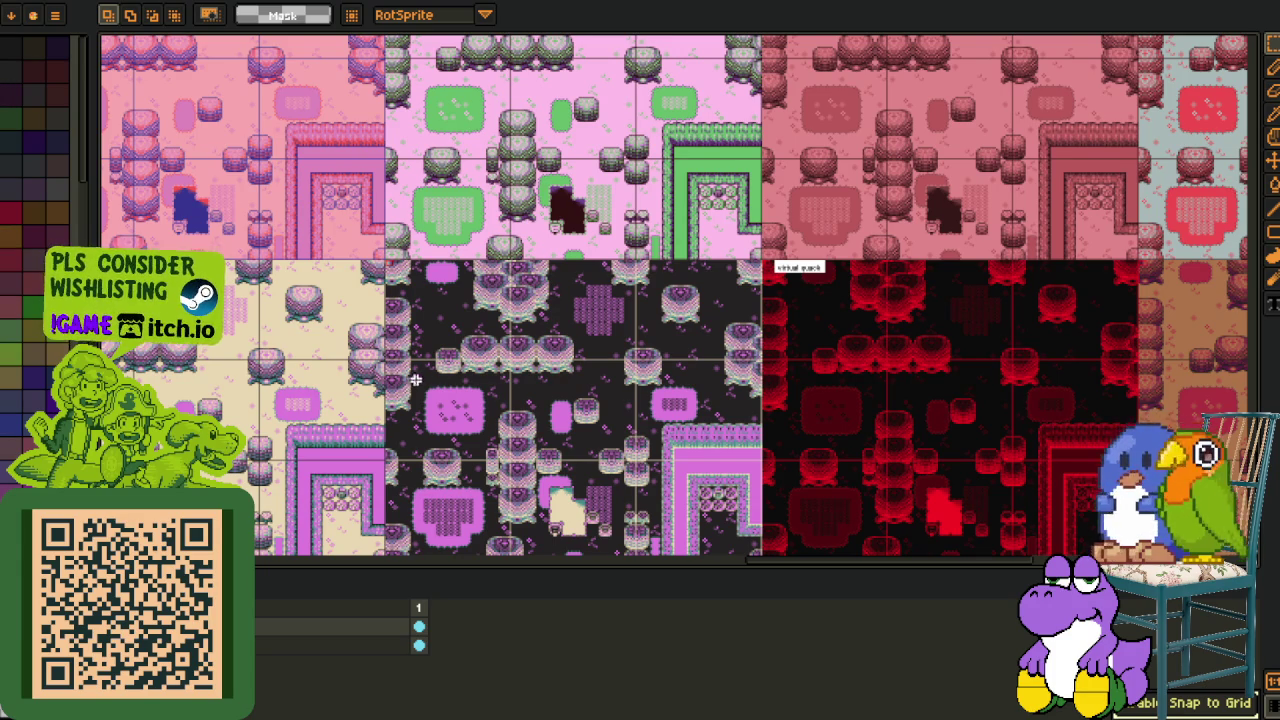
left_click_drag(285, 410, 673, 387)
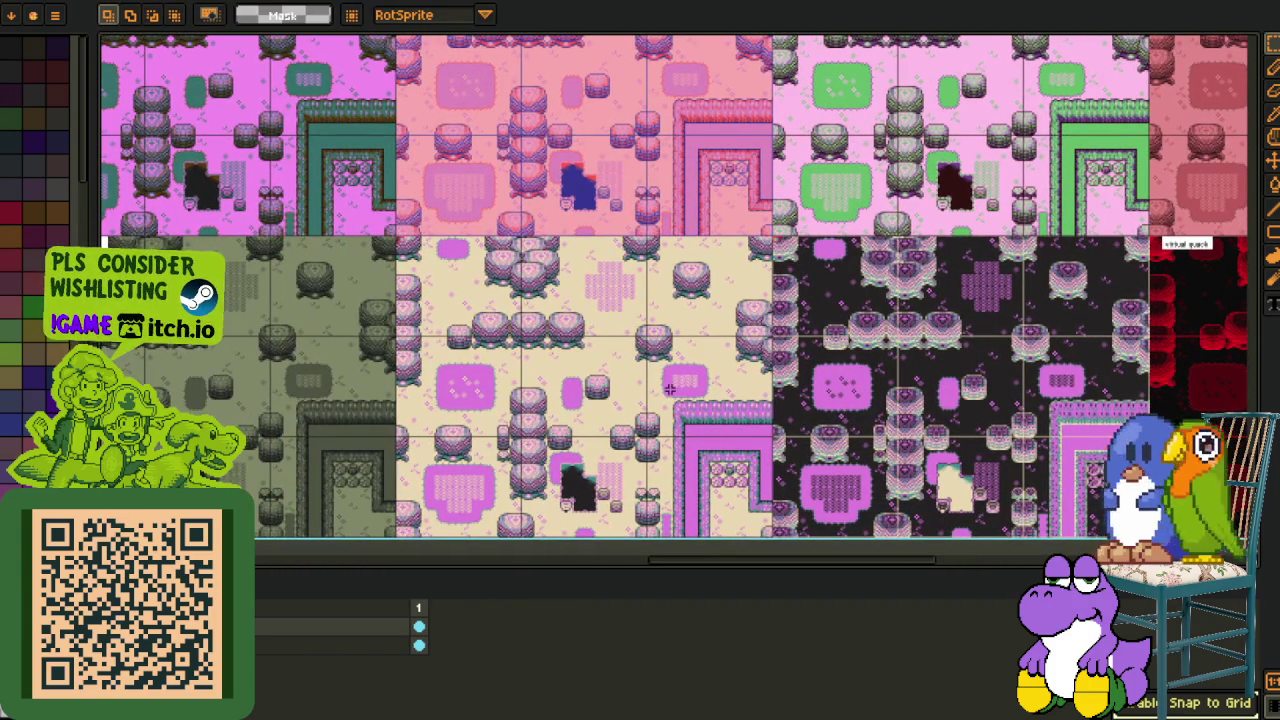
scroll(676, 388, "up", 3)
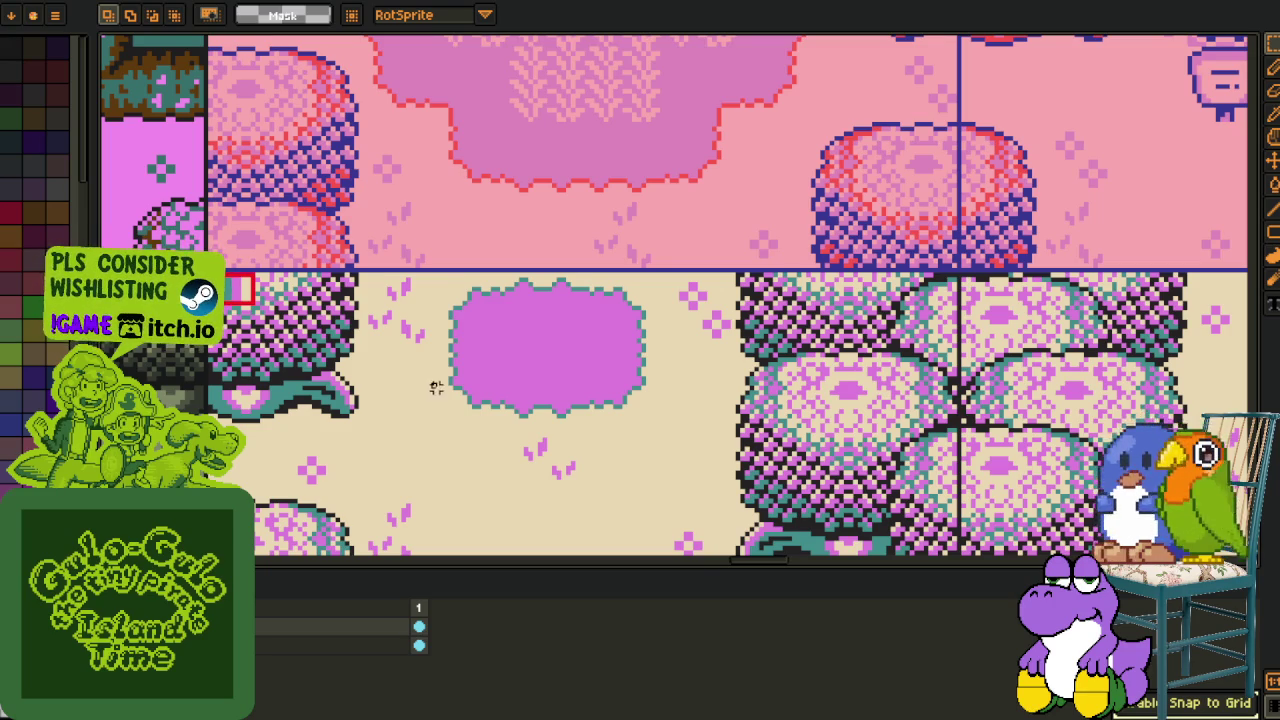
key("Tab")
scroll(400, 337, "down", 3)
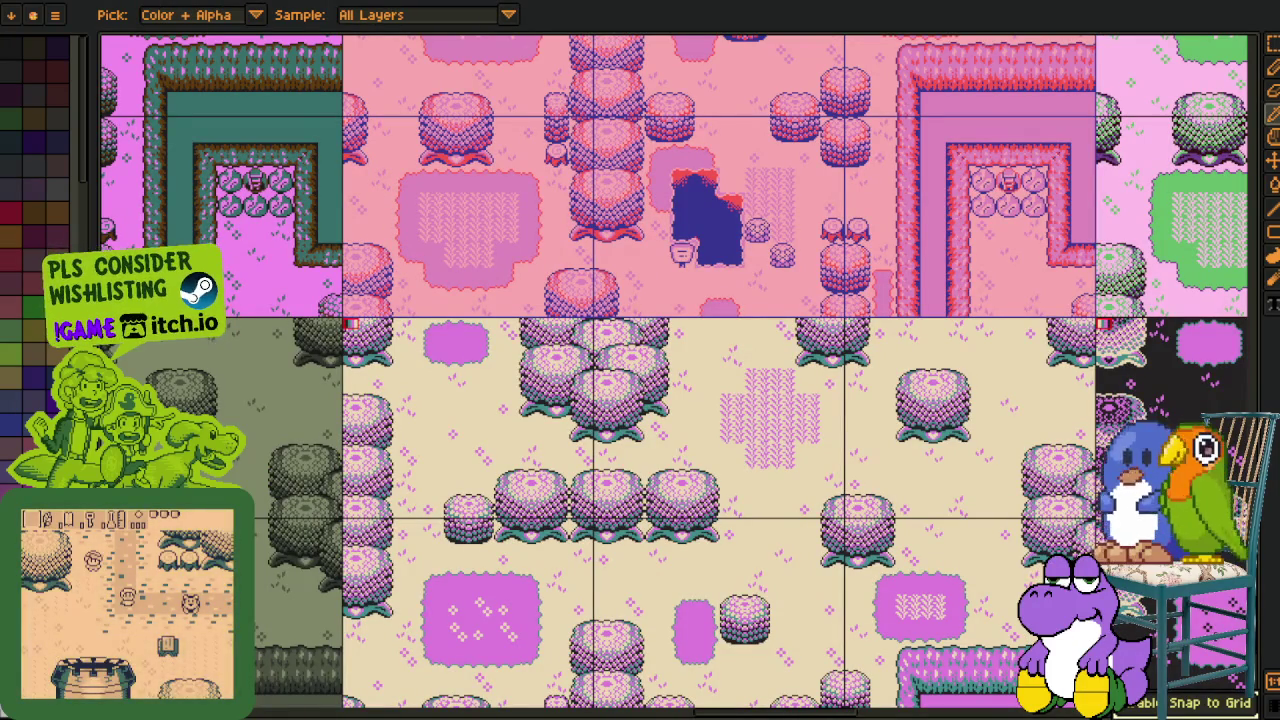
key("v")
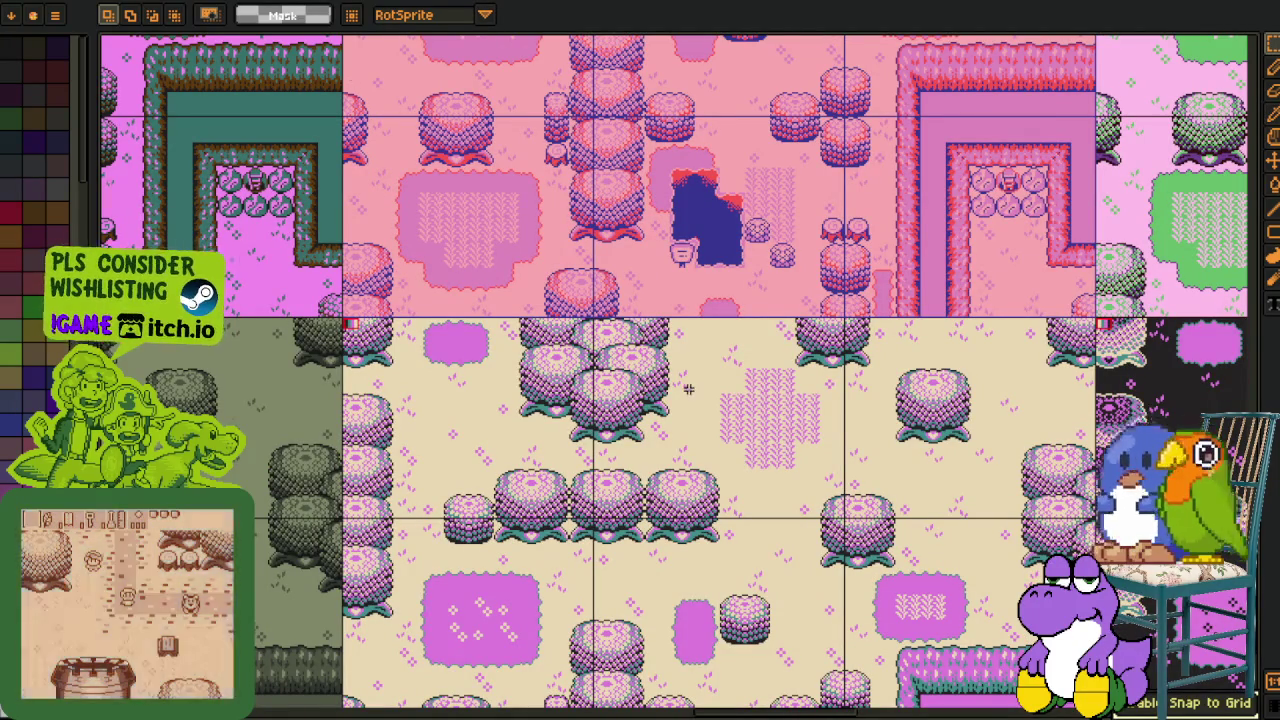
scroll(686, 392, "down", 3)
left_click_drag(631, 397, 711, 478)
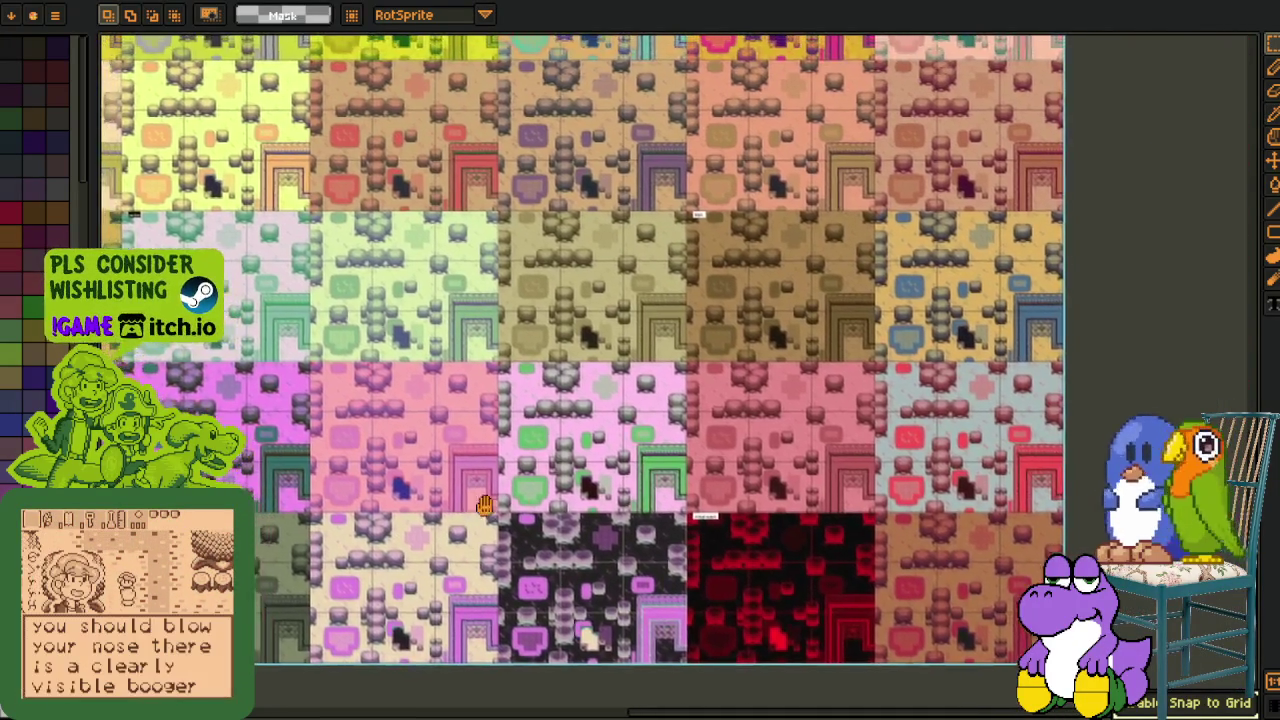
scroll(617, 393, "up", 2)
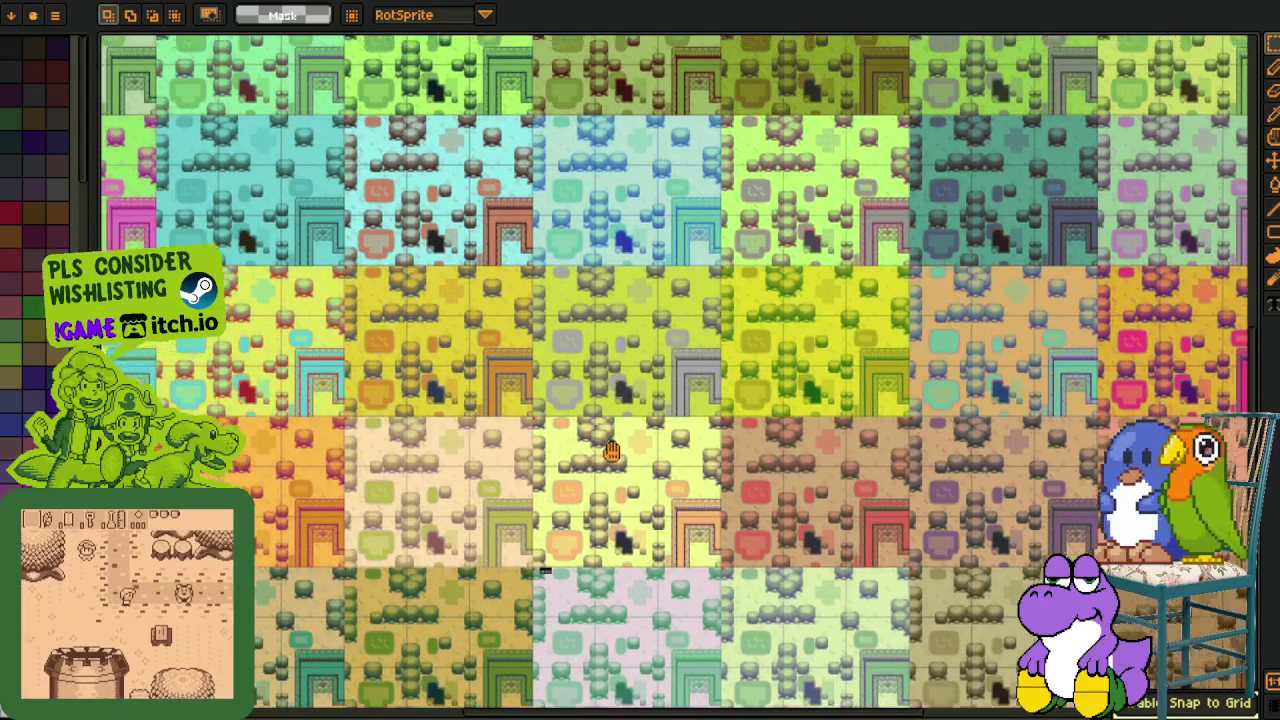
scroll(617, 393, "up", 3)
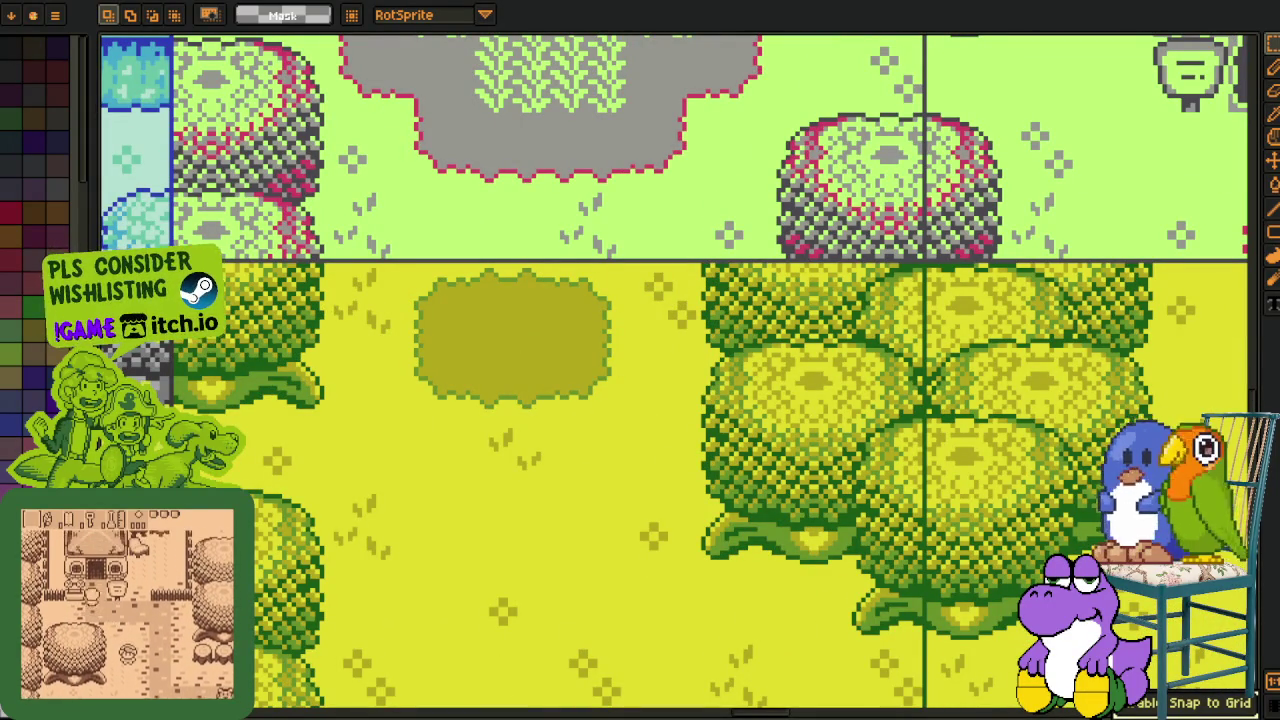
key("i")
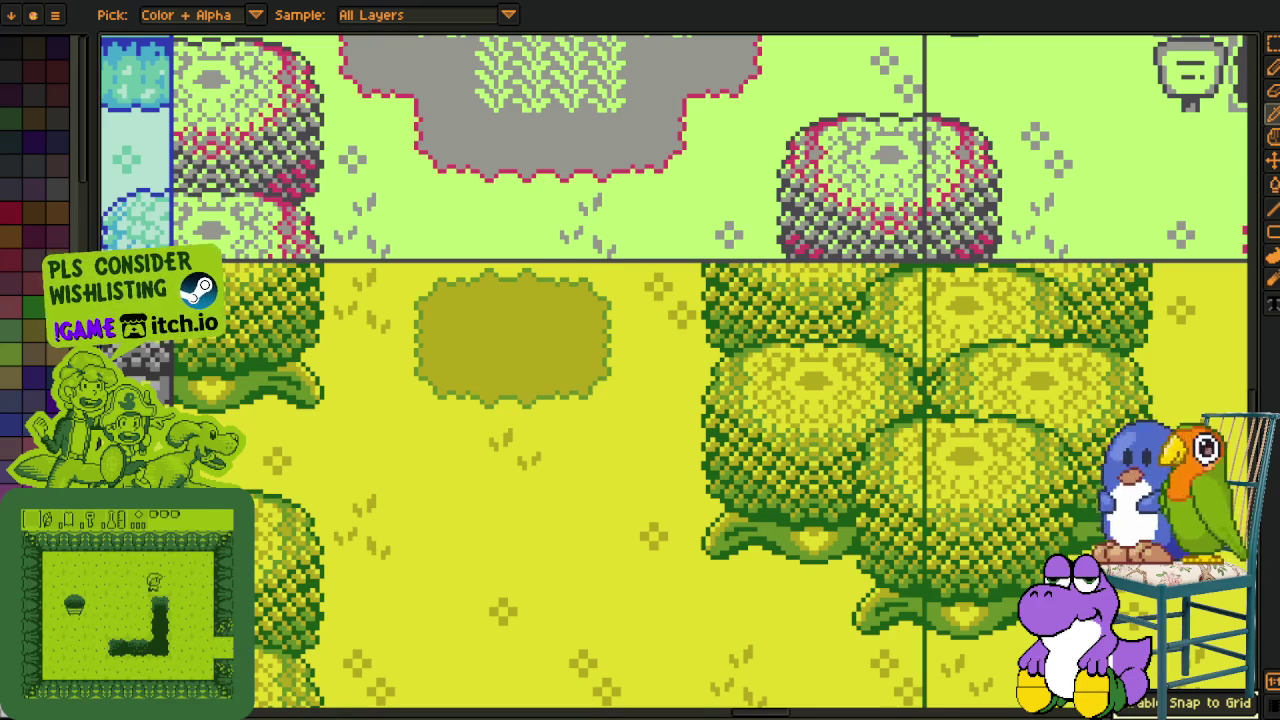
key("m")
key("i")
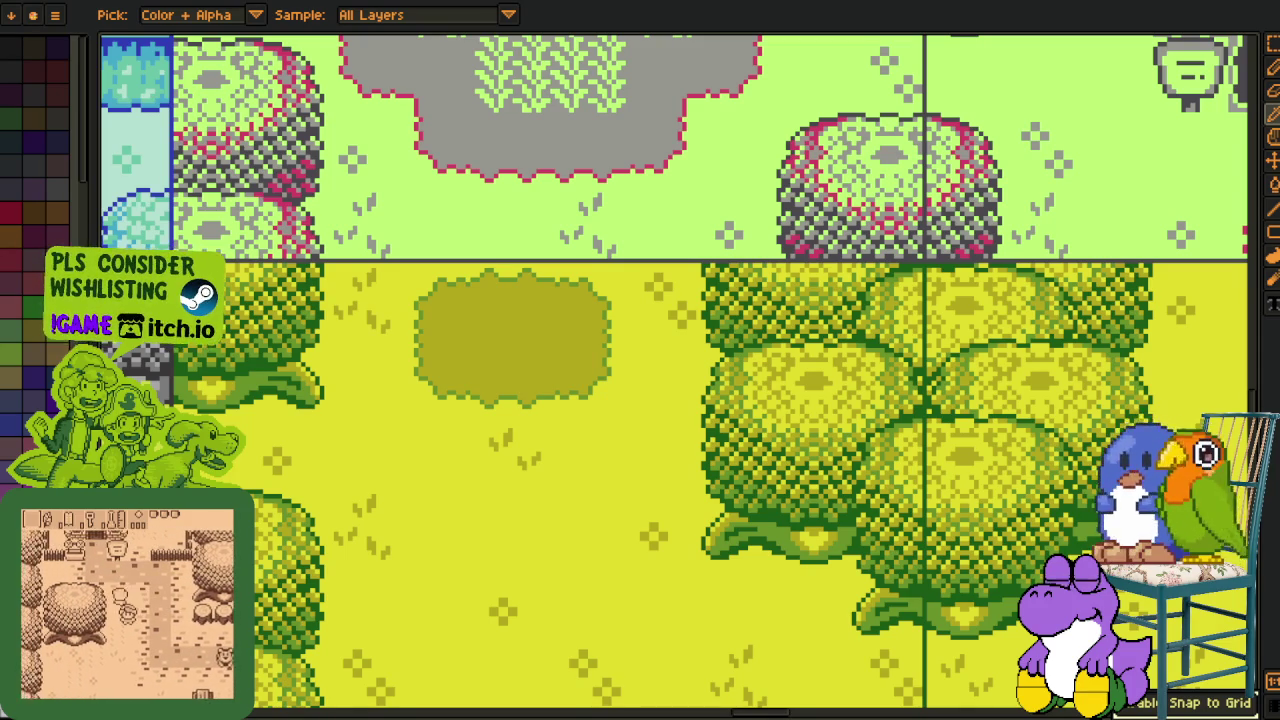
key("v")
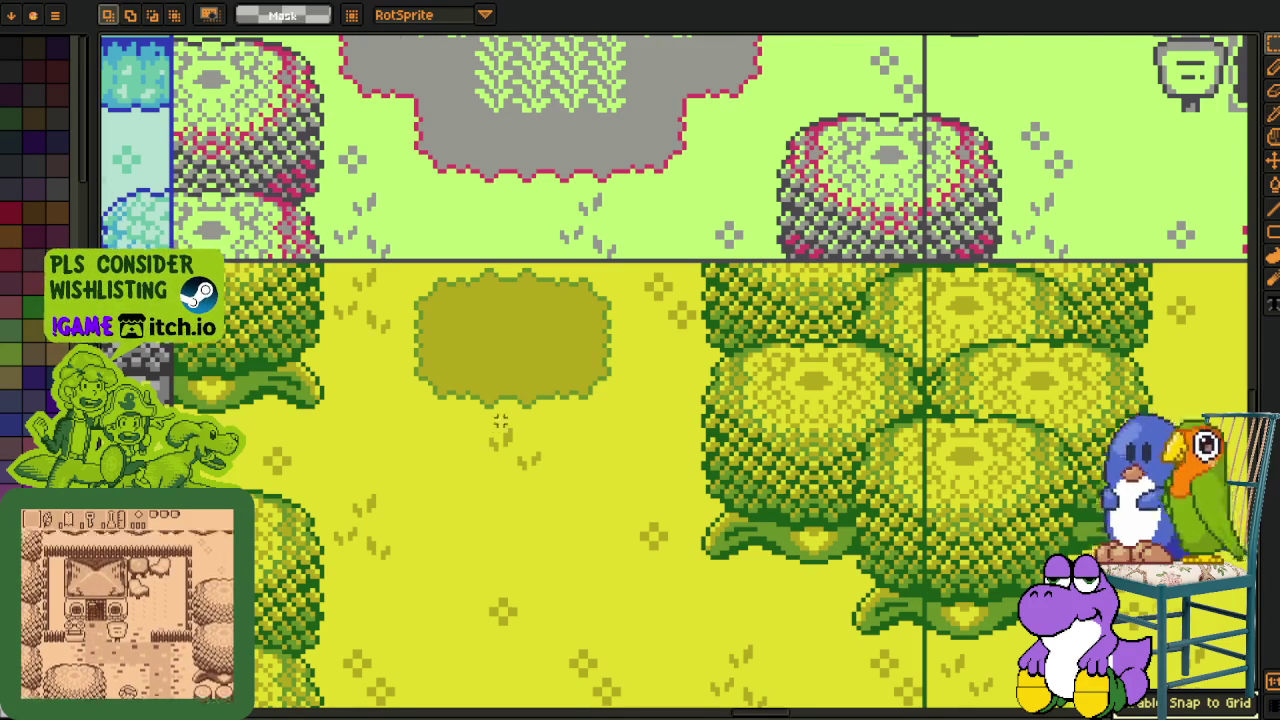
Zoom and pan across the variant grid, zooming in on the yellow variant area.
scroll(537, 437, "down", 2)
scroll(537, 437, "down", 2)
scroll(537, 437, "down", 1)
scroll(537, 437, "down", 2)
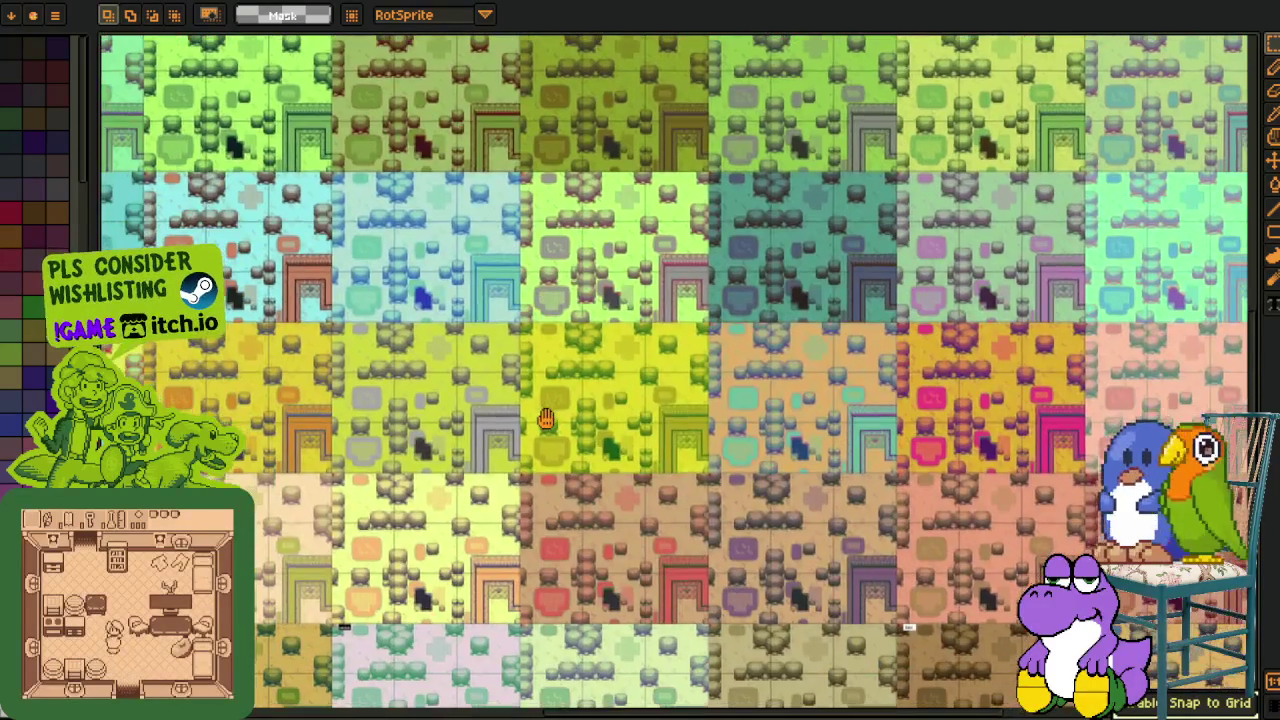
scroll(535, 423, "up", 2)
scroll(530, 421, "down", 2)
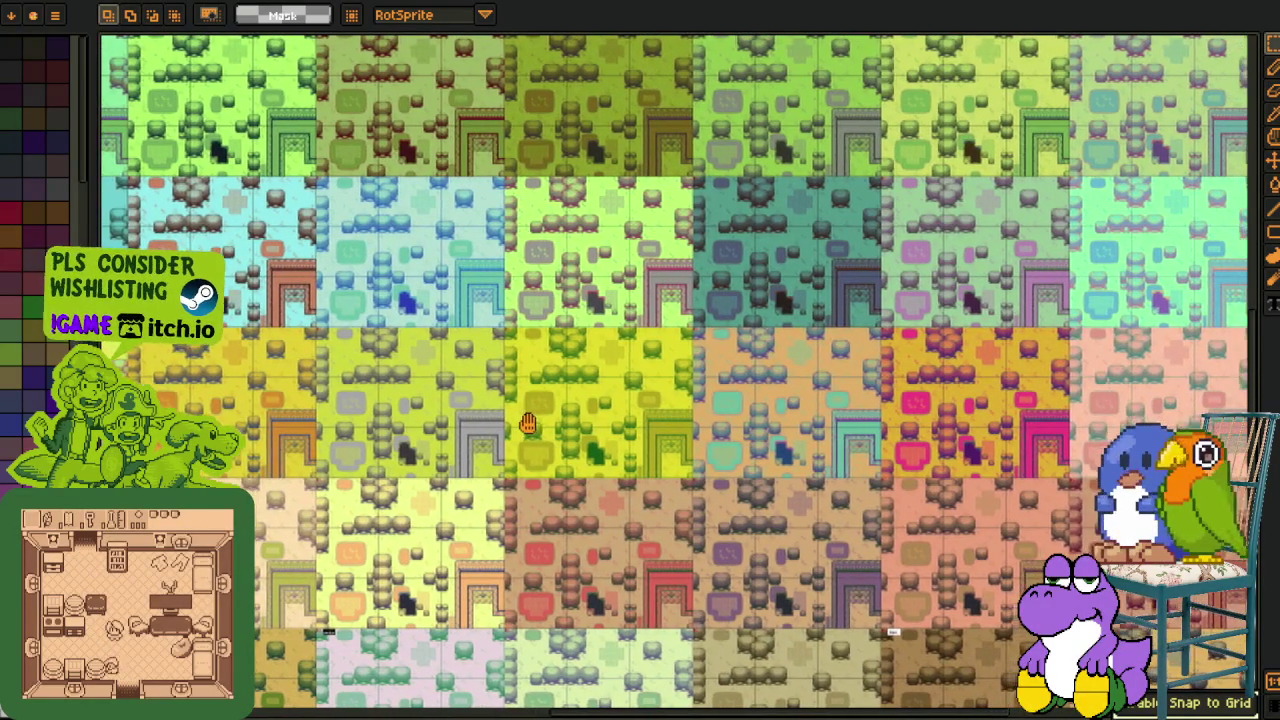
scroll(495, 419, "up", 2)
scroll(493, 418, "down", 2)
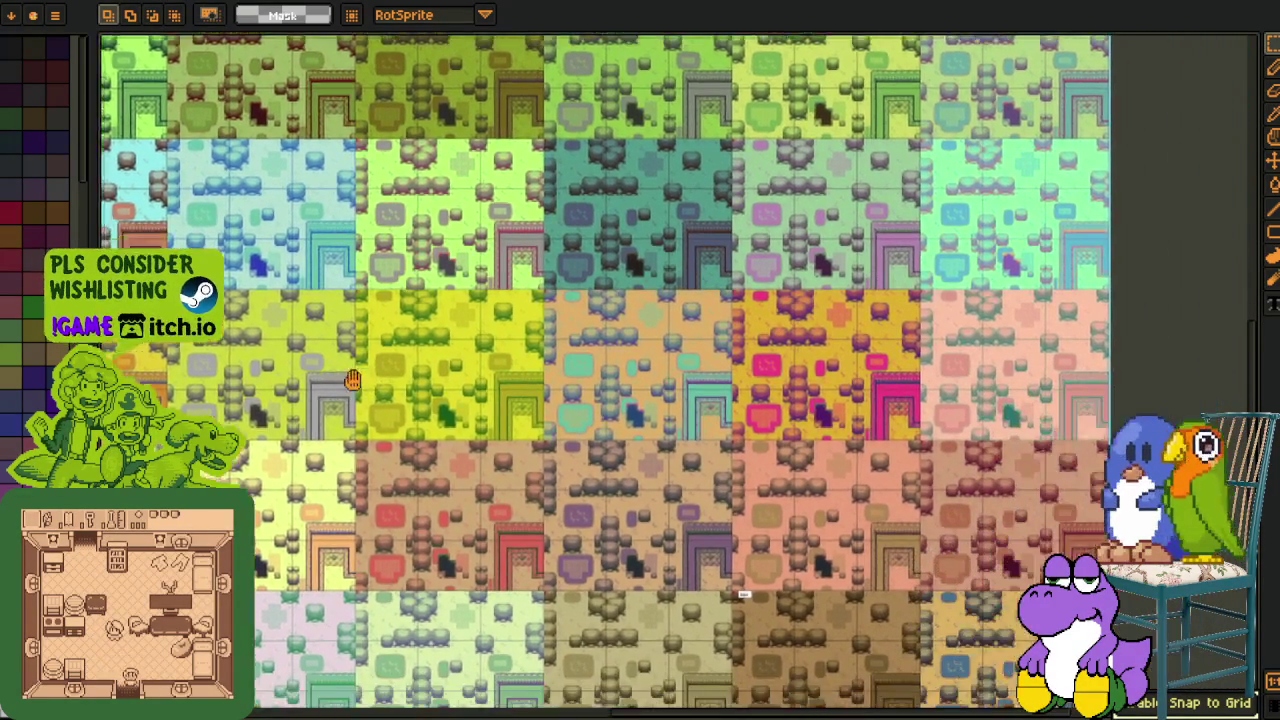
scroll(799, 507, "up", 2)
scroll(799, 507, "down", 1)
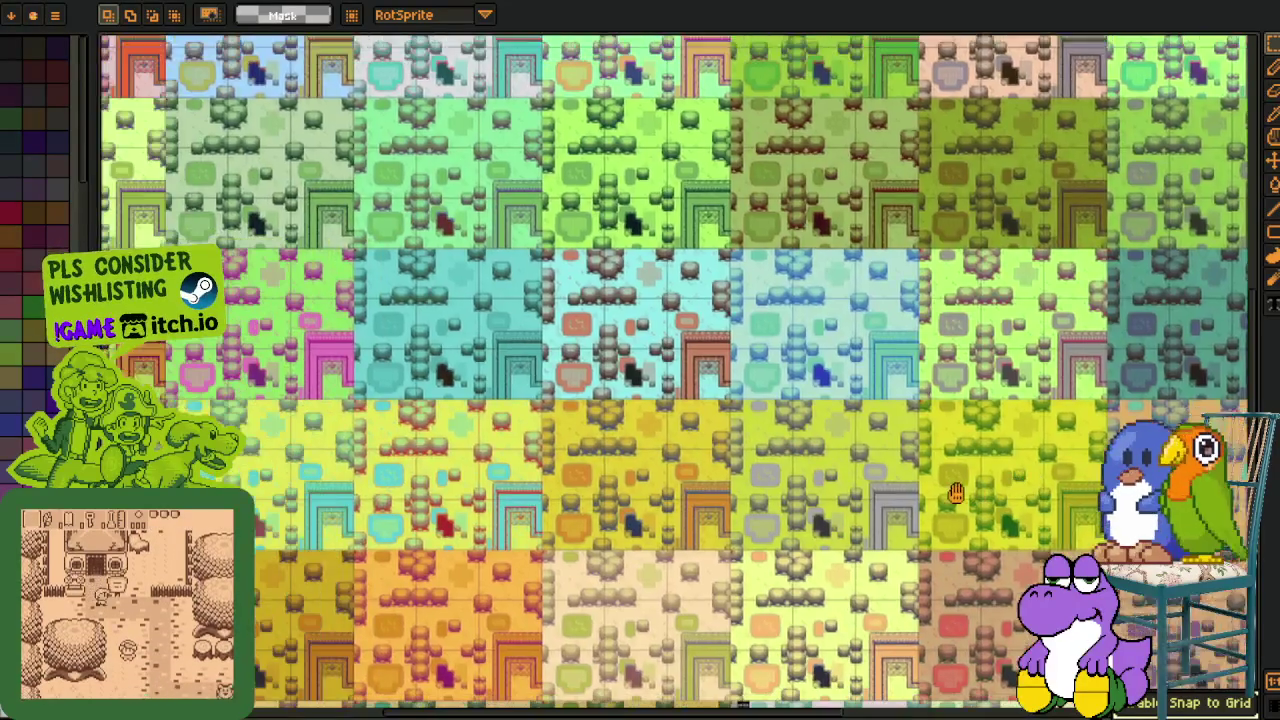
scroll(1000, 460, "up", 1)
scroll(1054, 447, "up", 1)
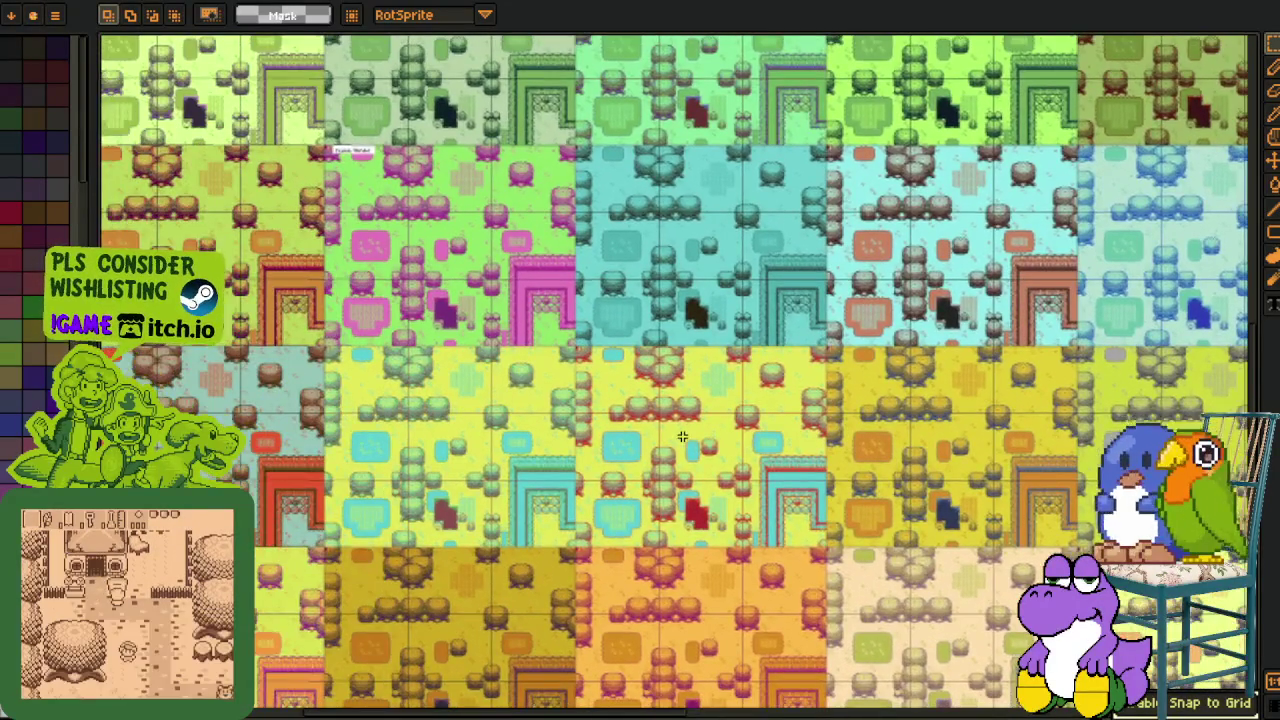
scroll(620, 453, "down", 1)
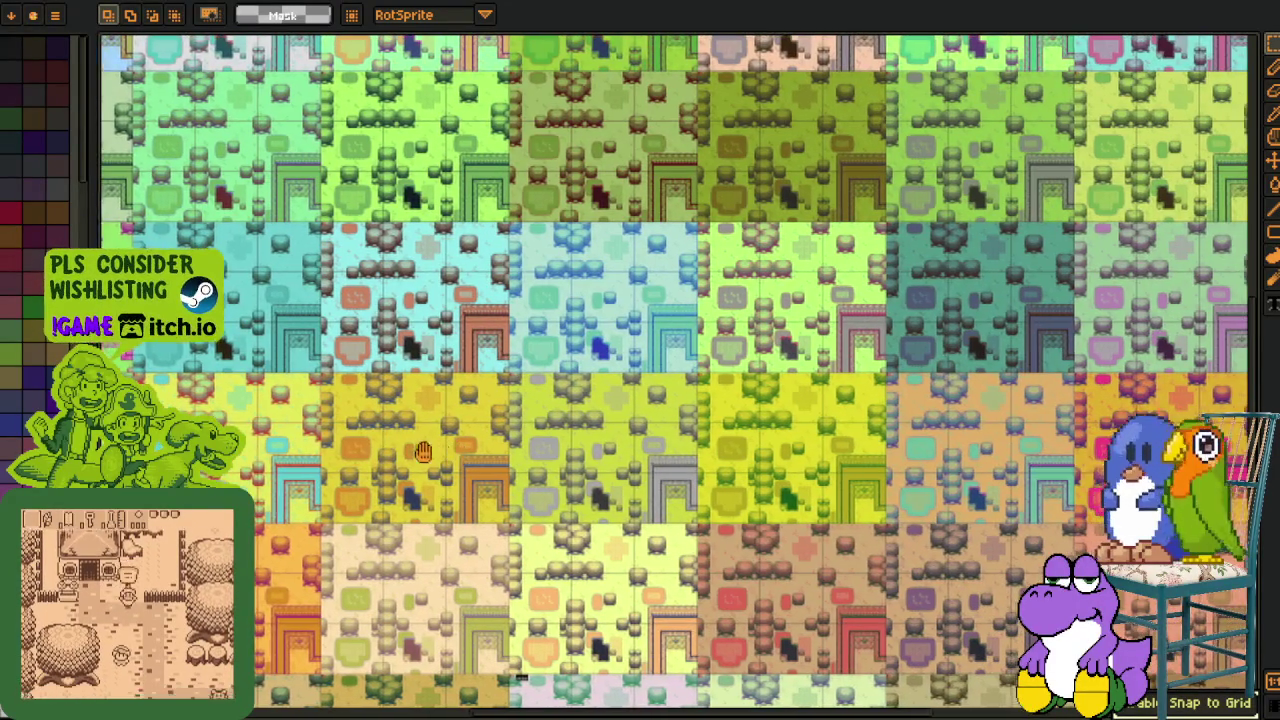
left_click_drag(711, 394, 635, 386)
scroll(643, 384, "up", 5)
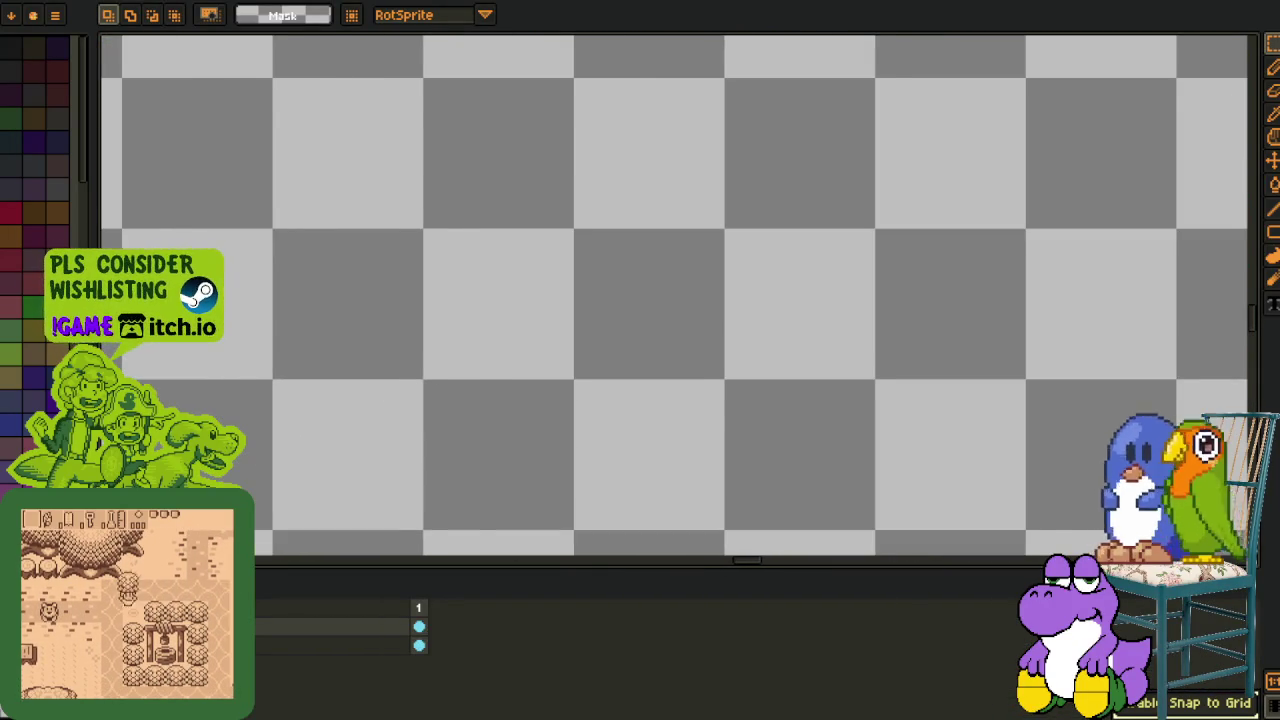
Restore then hide the map artwork, and type the 'lason' label as pixel text.
key("ctrl+z")
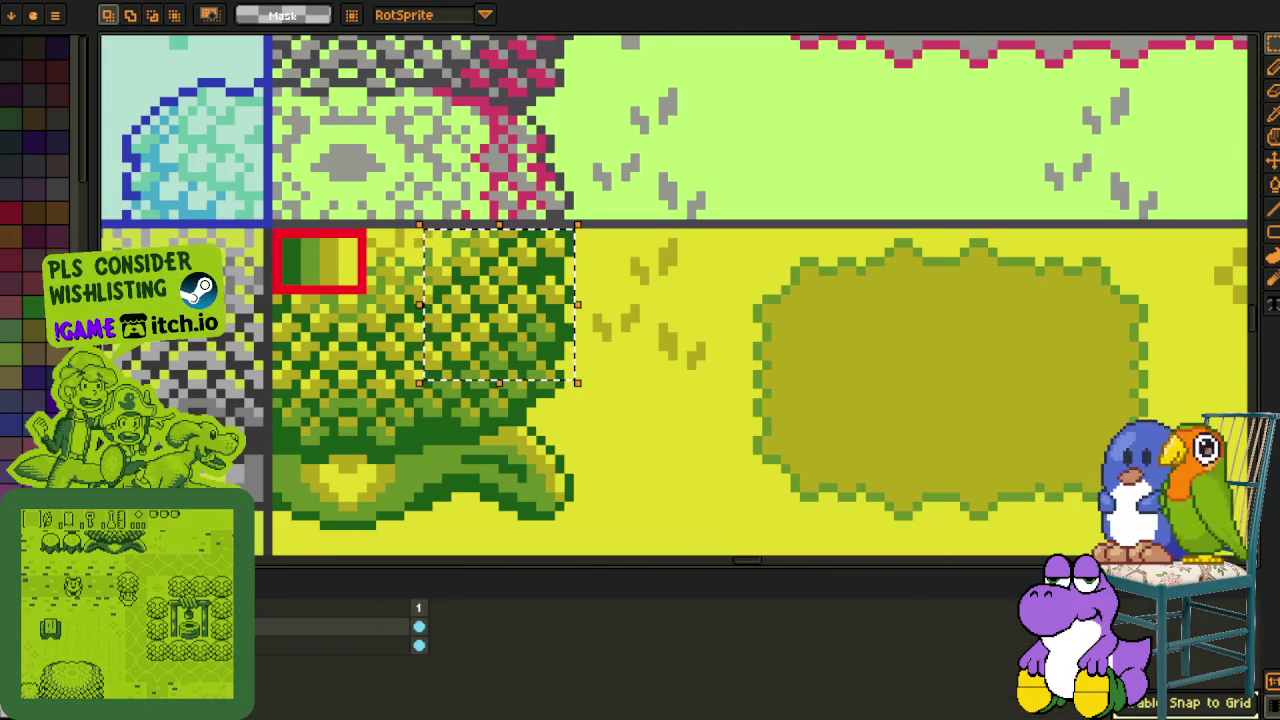
key("ctrl+d")
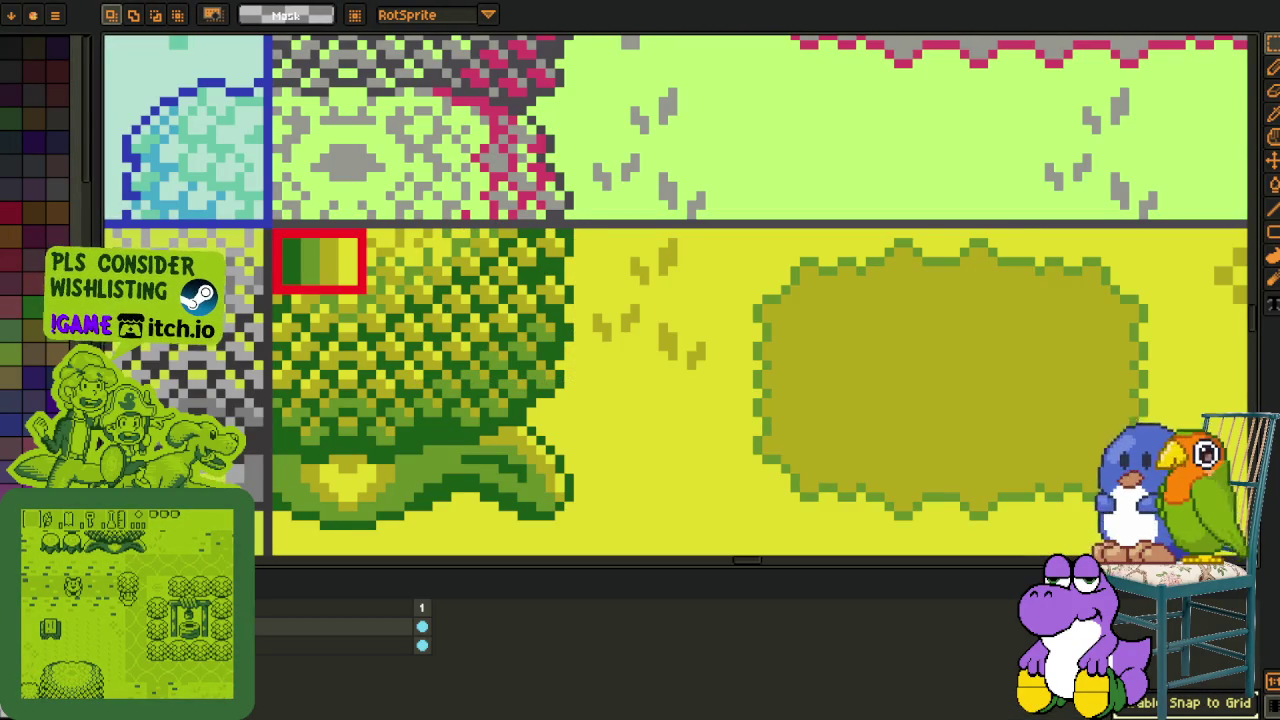
key("Delete")
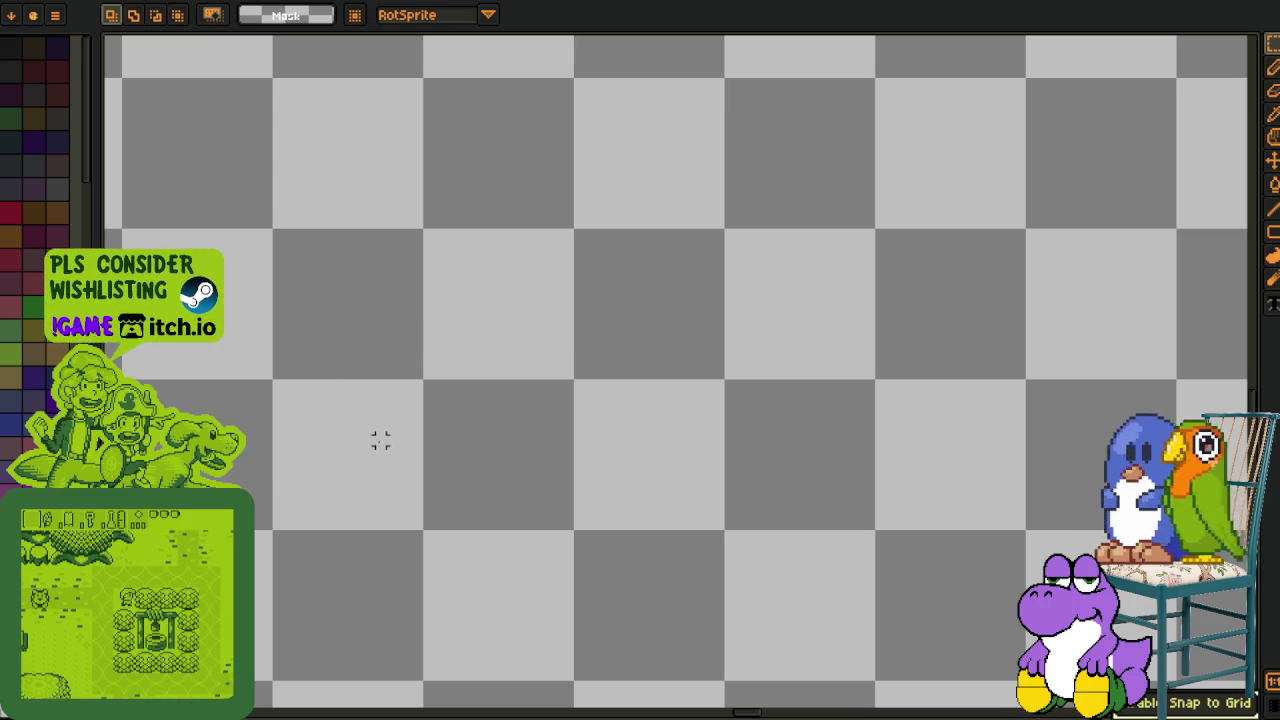
key("t")
left_click(455, 286)
type("Iasonm")
Fill the box around the lason label with a solid white background.
left_click_drag(420, 226, 727, 382)
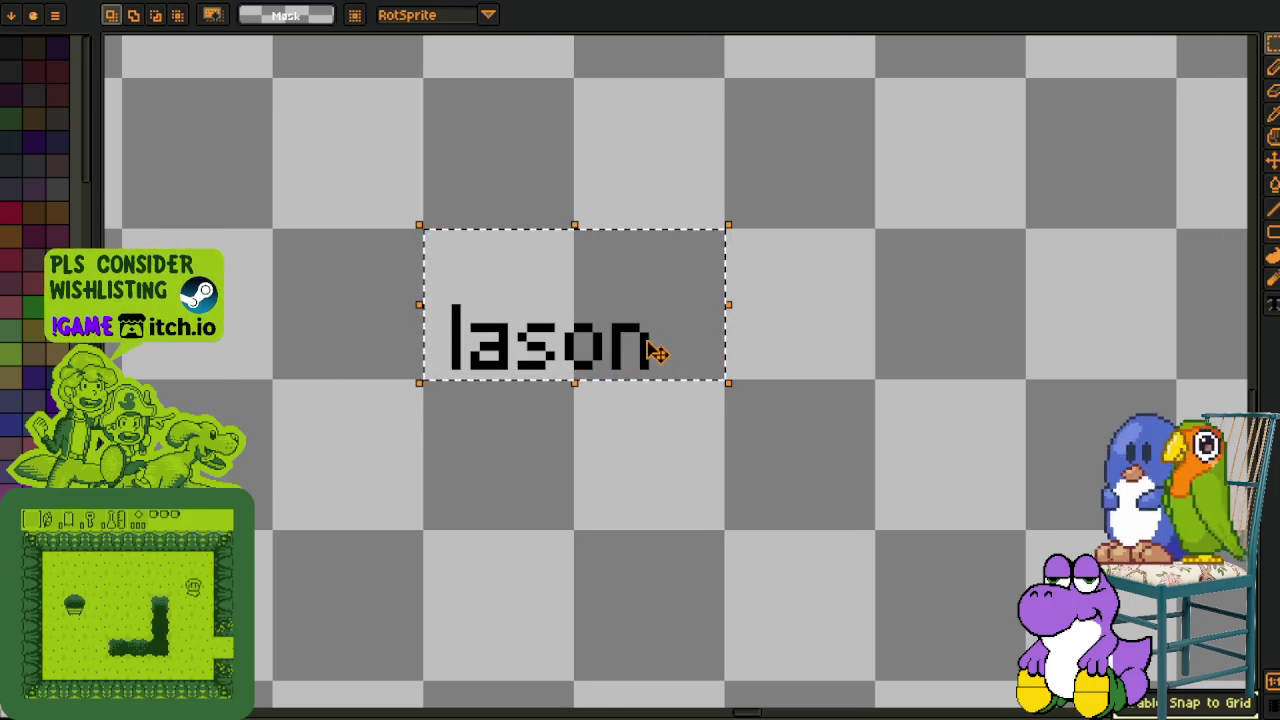
key("i")
key("shift+r")
left_click(504, 562)
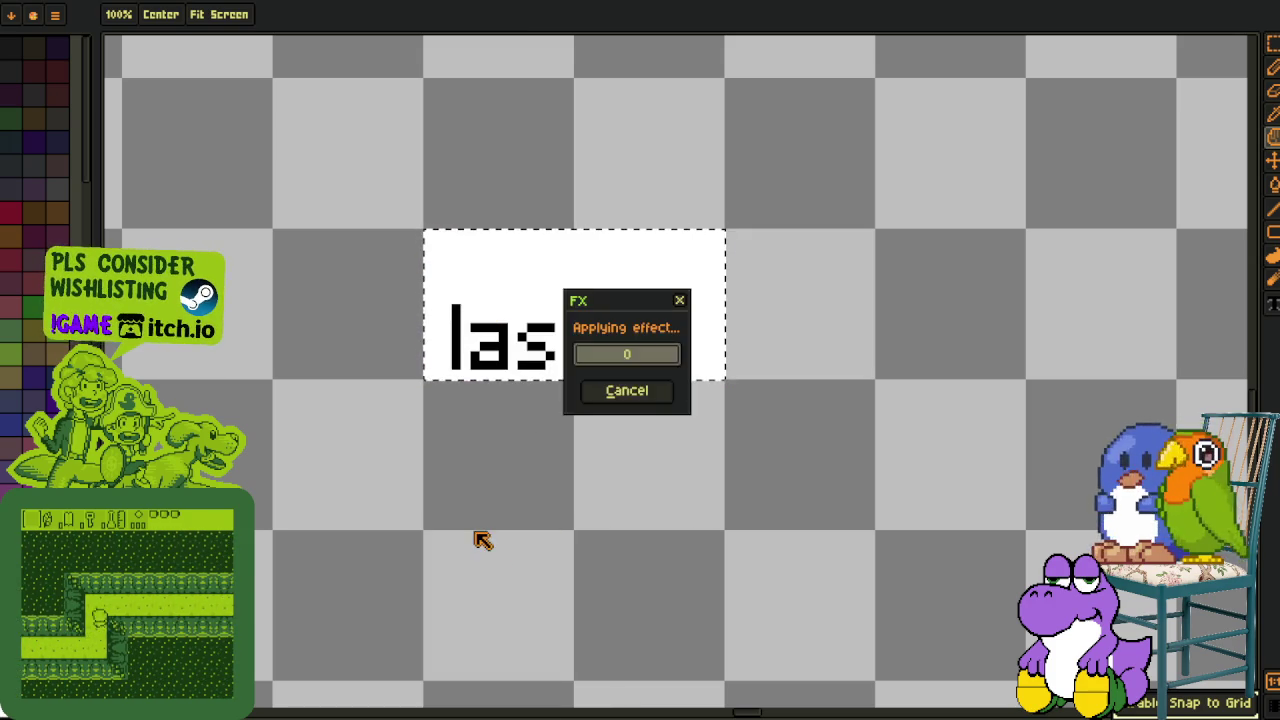
key("m")
key("ctrl+d")
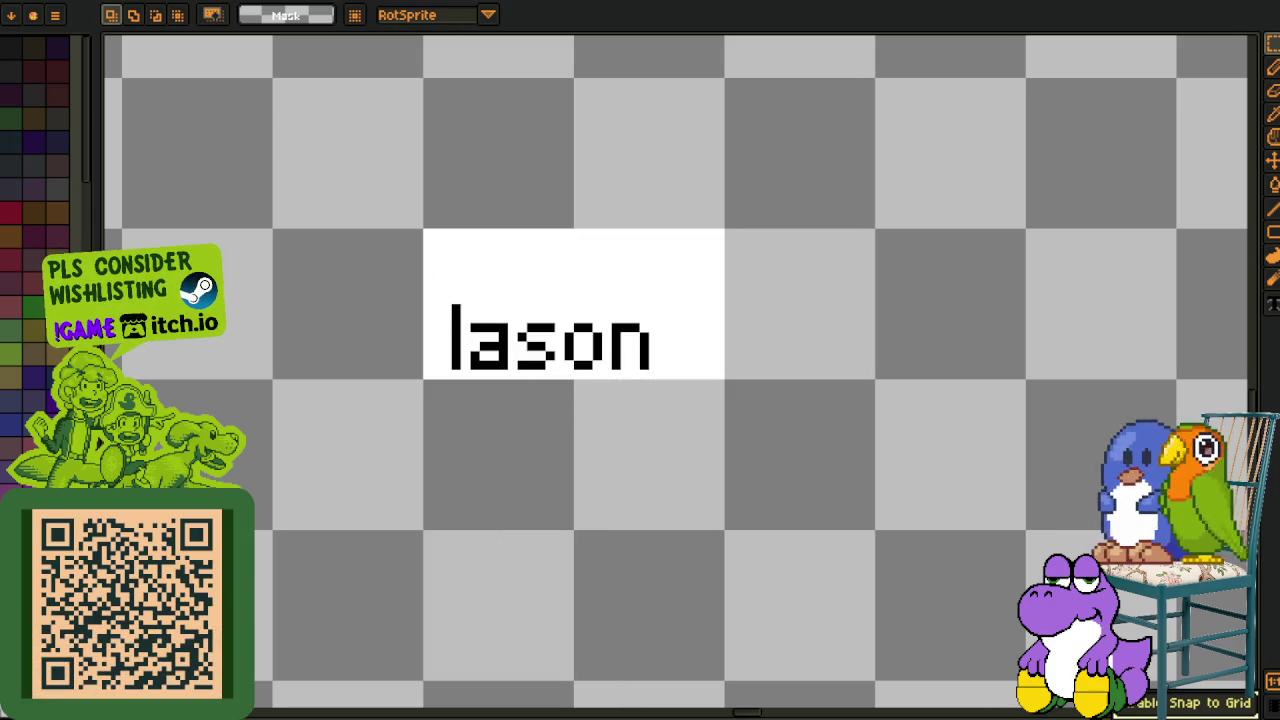
key("Tab")
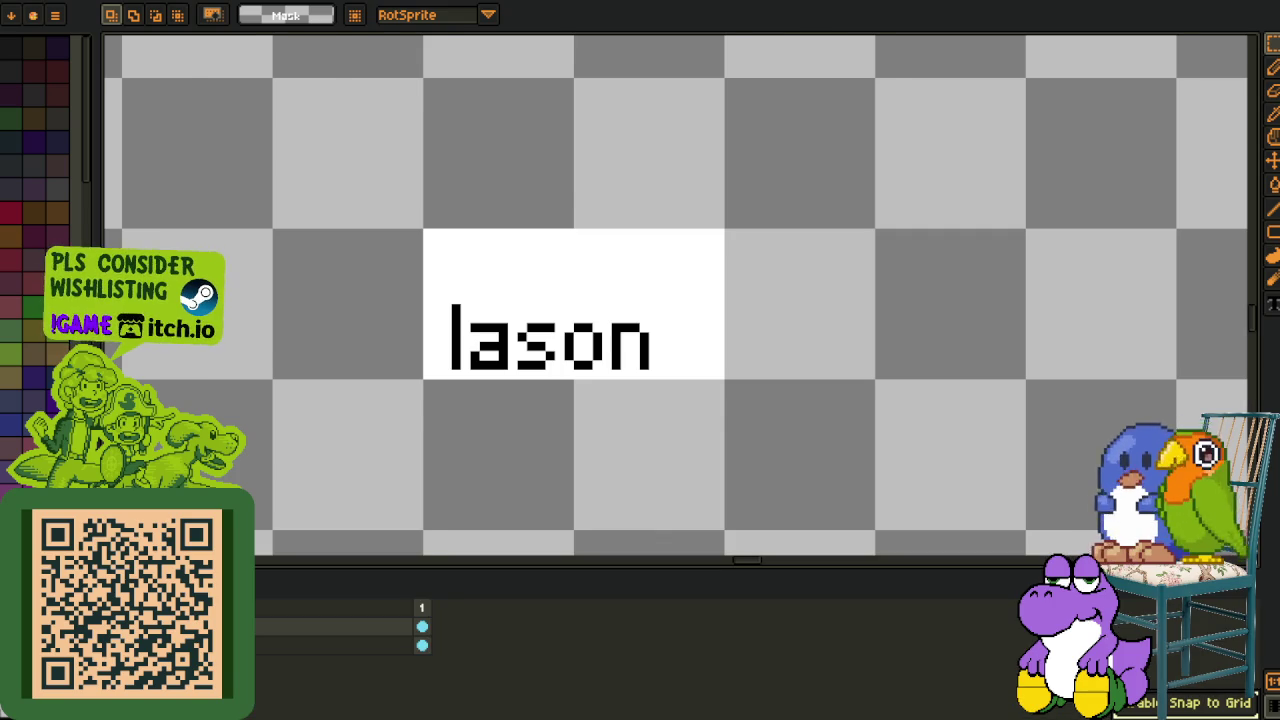
scroll(781, 421, "down", 2)
scroll(781, 421, "down", 1)
scroll(781, 421, "down", 1)
key("Tab")
scroll(781, 421, "down", 1)
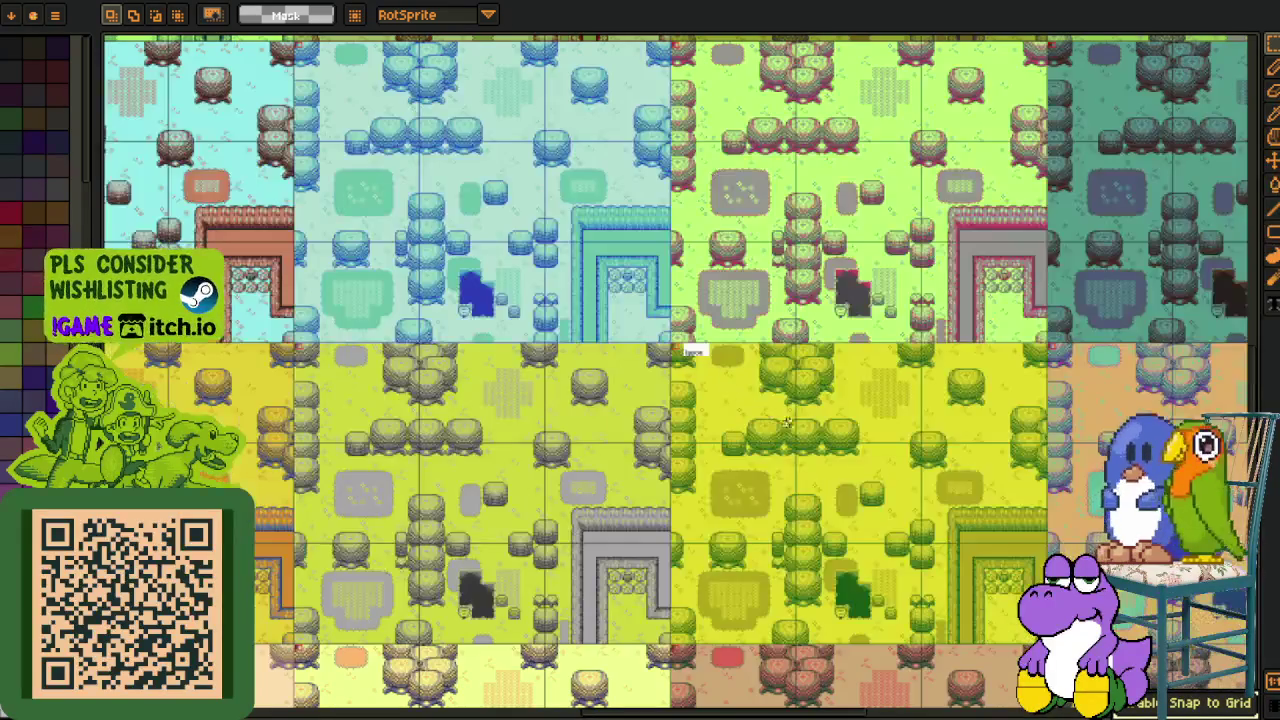
key("ctrl+s")
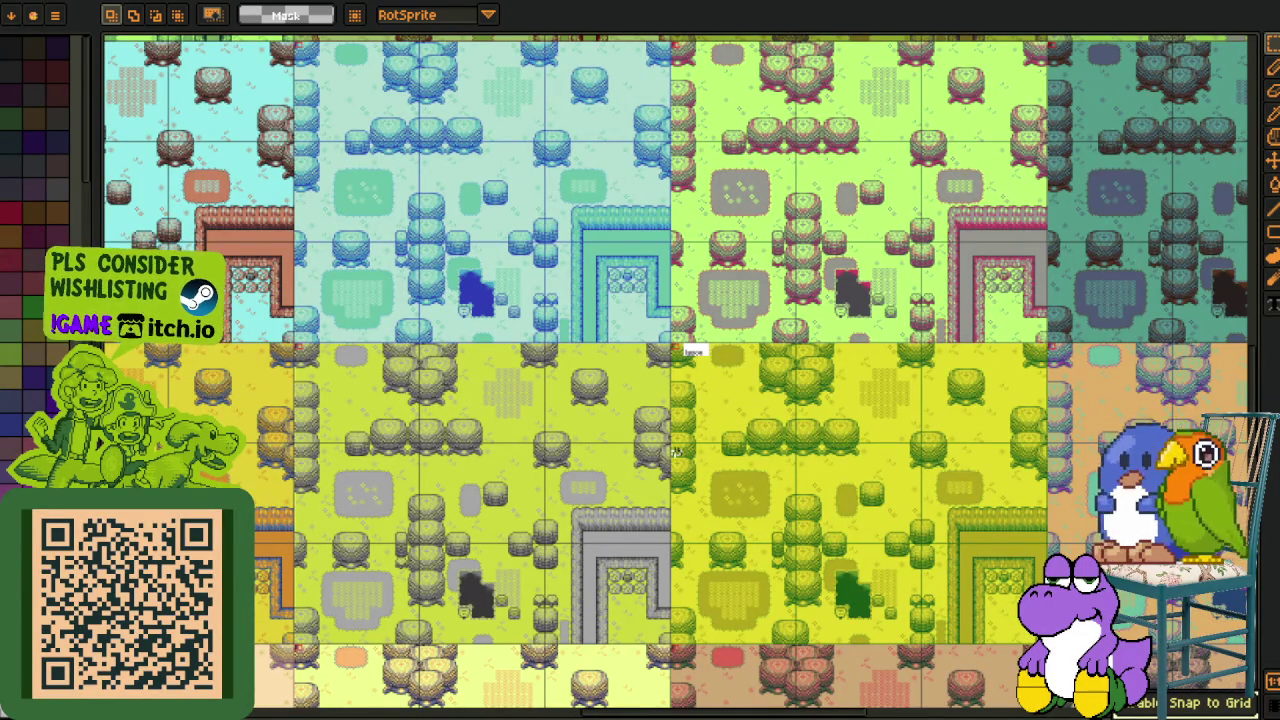
scroll(455, 487, "up", 3)
scroll(455, 487, "left", 3)
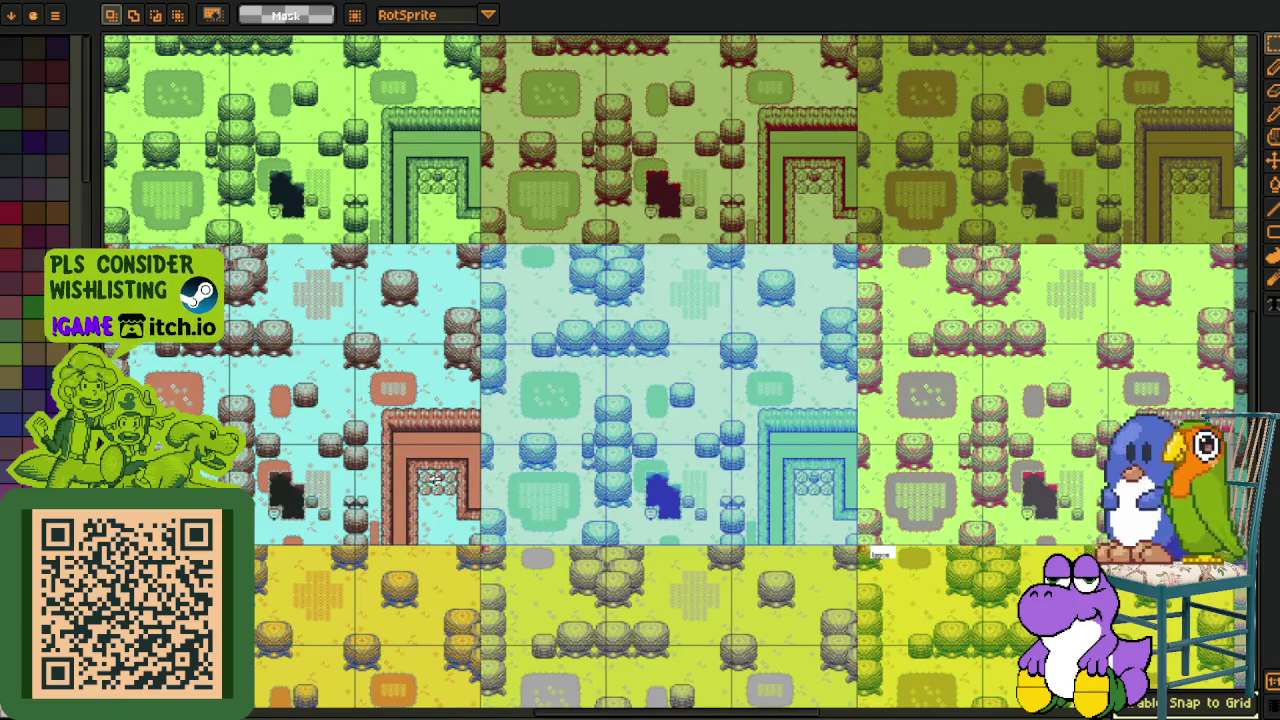
scroll(880, 552, "left", 2)
scroll(800, 500, "left", 2)
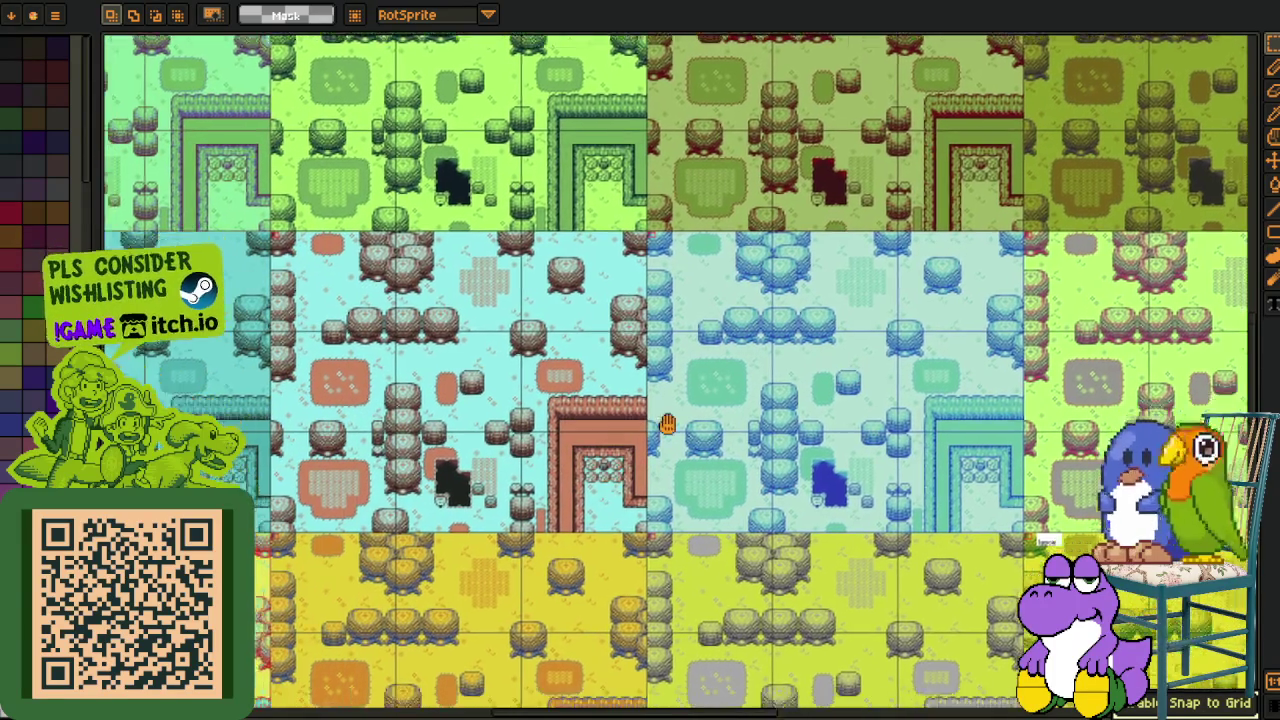
scroll(647, 424, "down", 2)
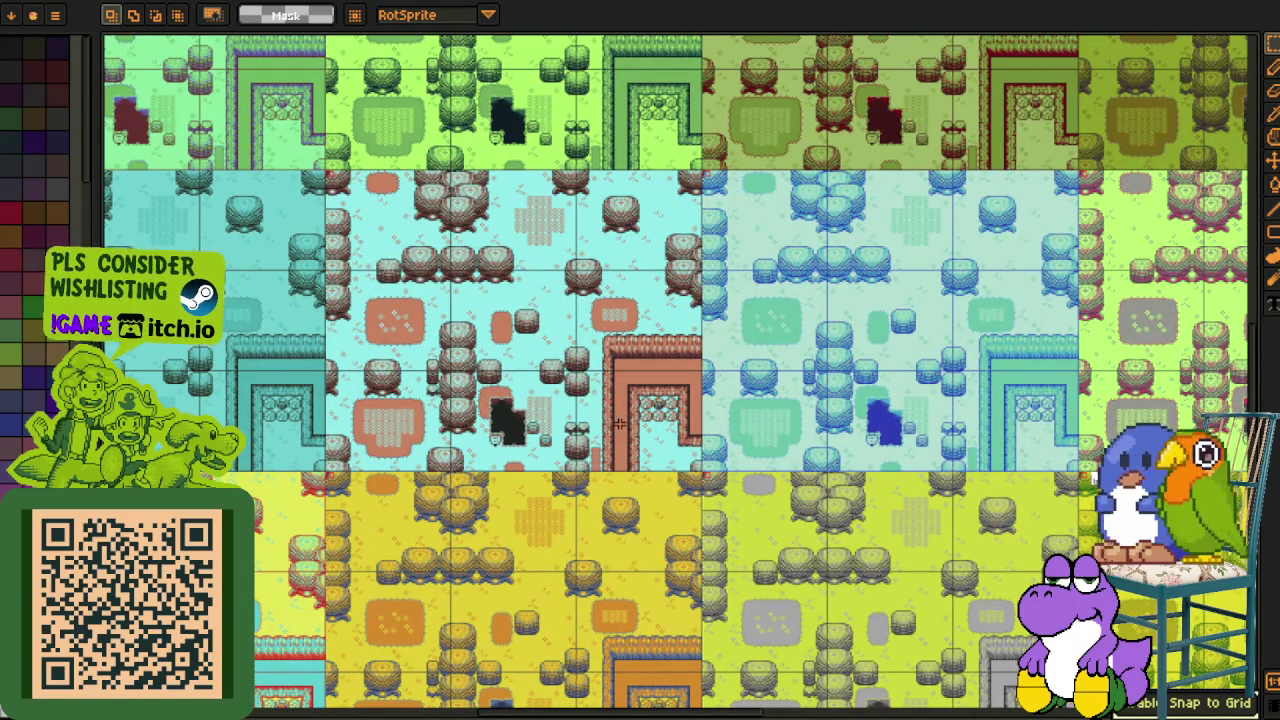
mouse_move(588, 440)
left_mouse_down()
mouse_move(545, 505)
mouse_move(520, 478)
left_mouse_up()
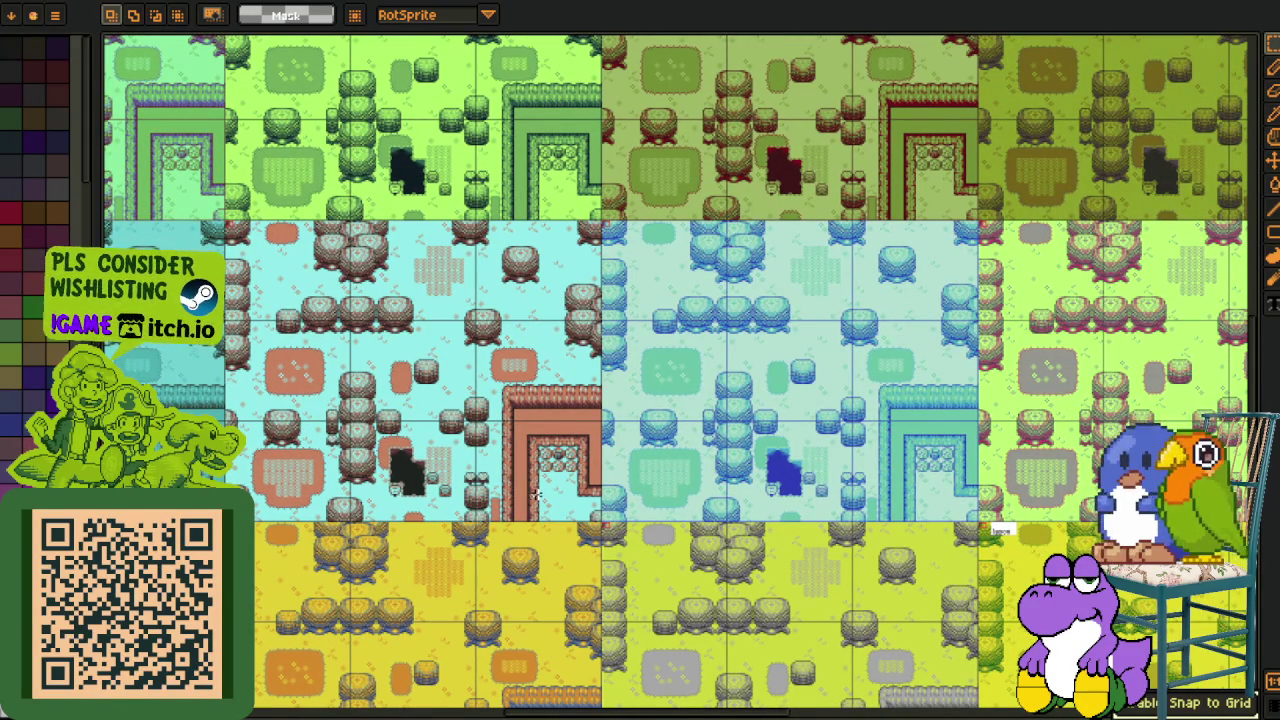
scroll(924, 401, "down", 1)
scroll(935, 420, "down", 1)
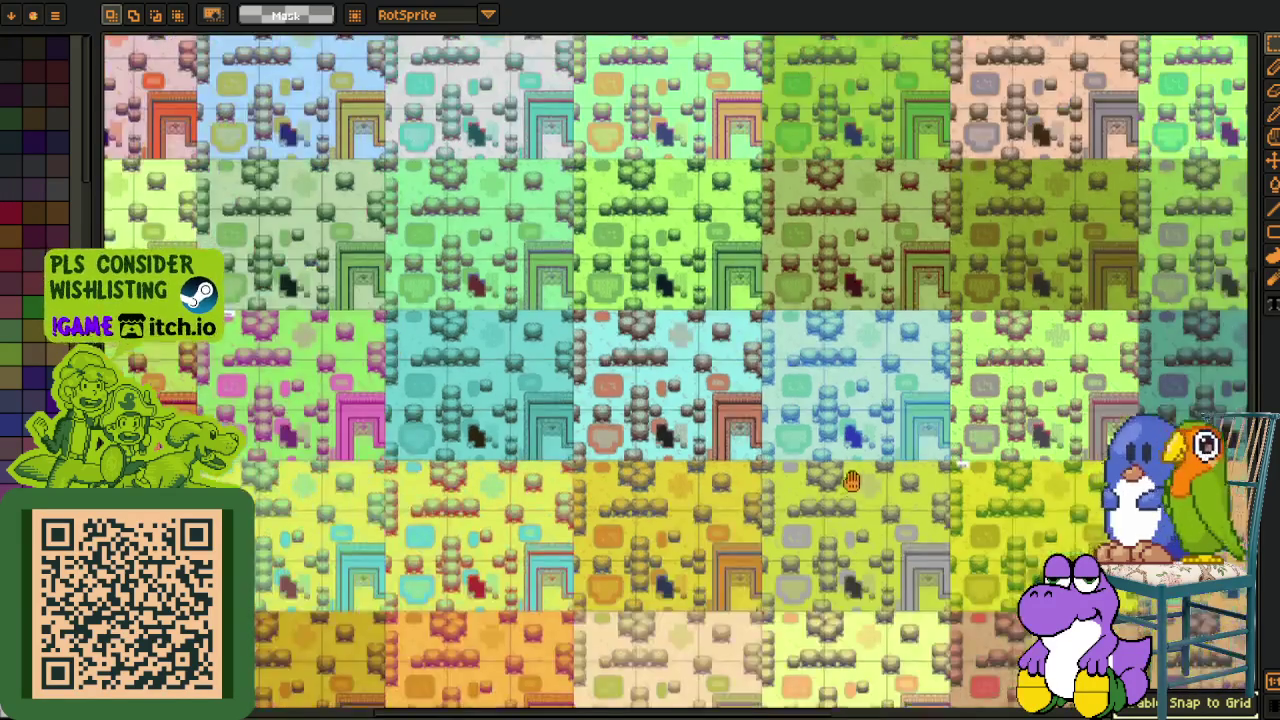
scroll(945, 440, "down", 1)
left_click_drag(952, 452, 816, 459)
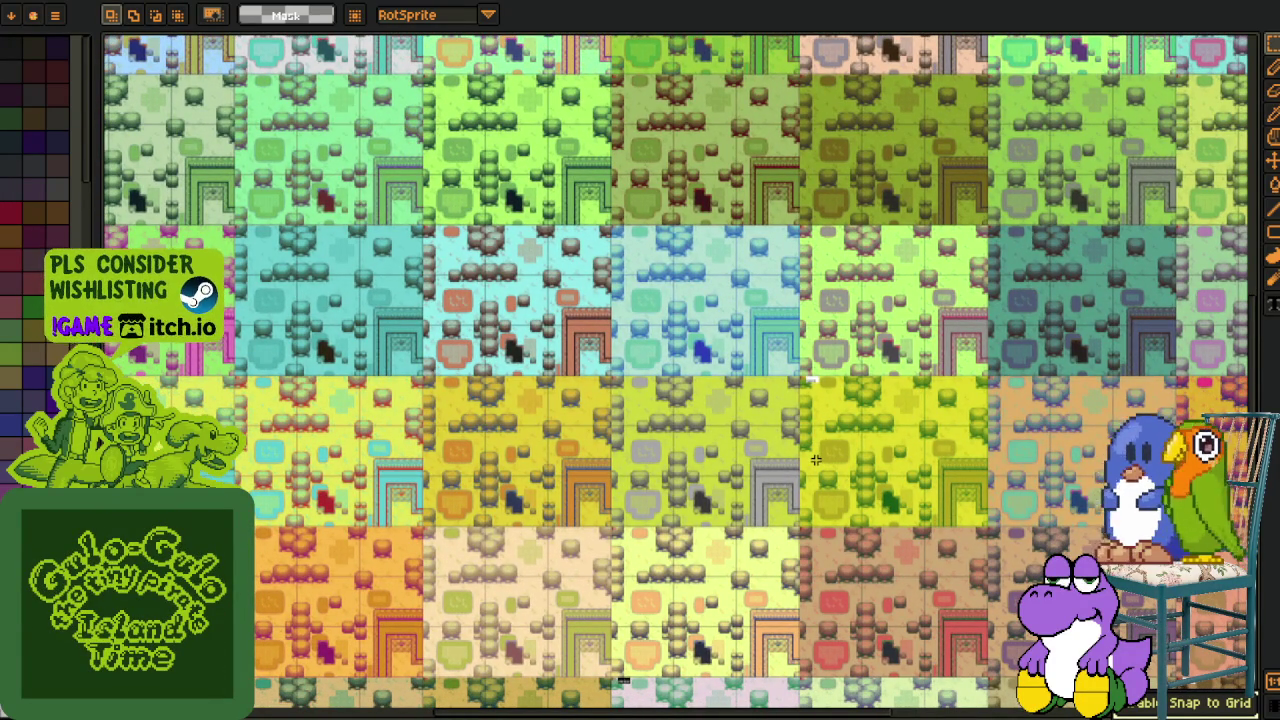
mouse_move(818, 449)
left_mouse_down()
mouse_move(860, 451)
mouse_move(936, 411)
left_mouse_up()
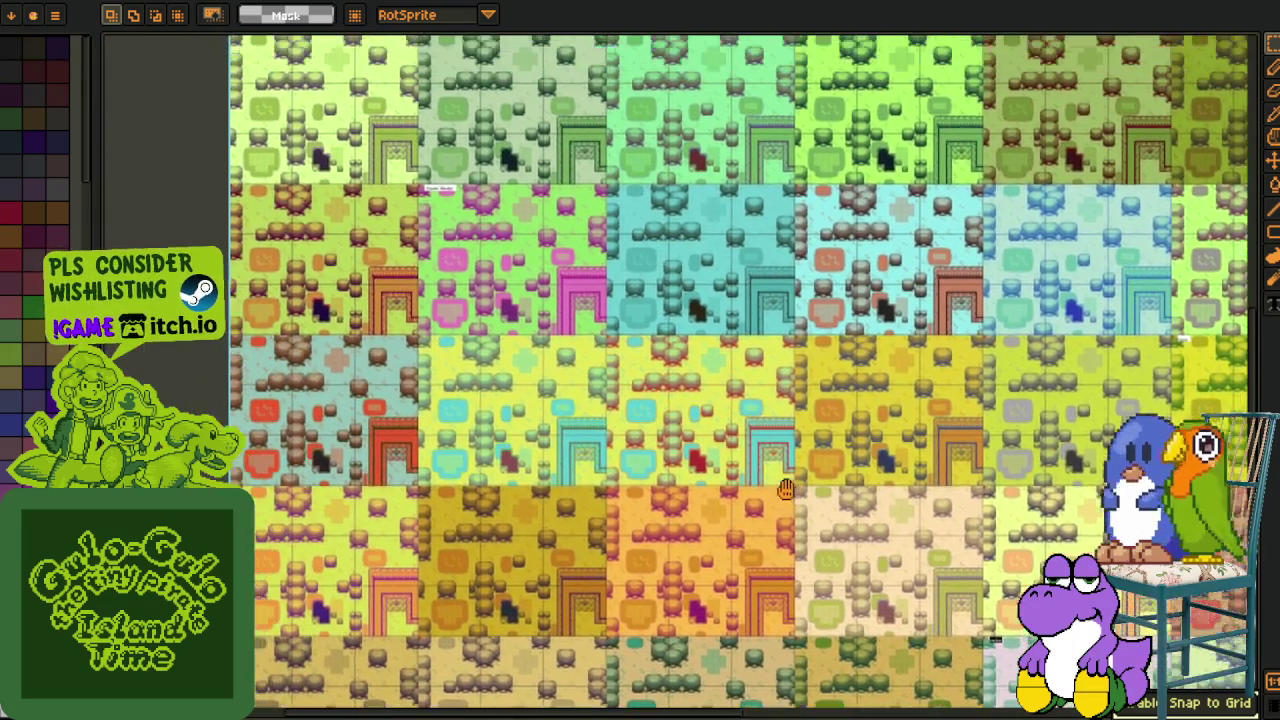
mouse_move(695, 446)
left_mouse_down()
mouse_move(779, 508)
mouse_move(609, 562)
left_mouse_up()
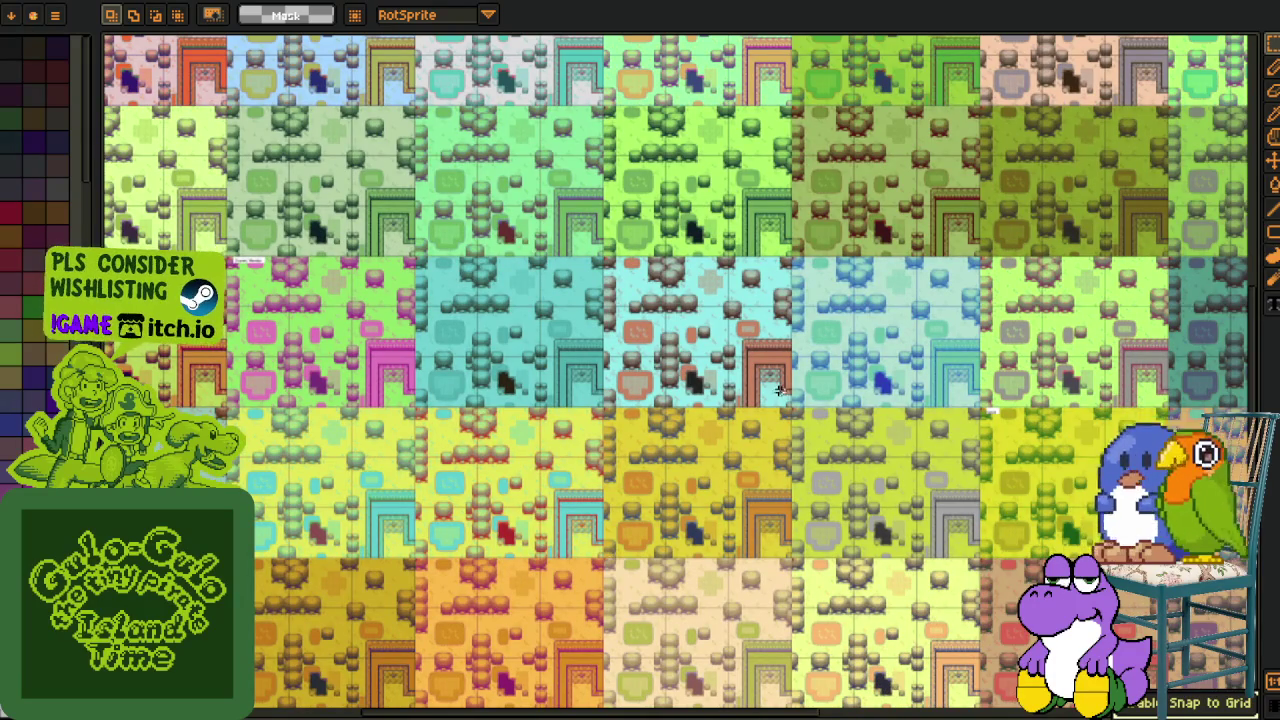
scroll(820, 358, "up", 1)
scroll(820, 358, "up", 1)
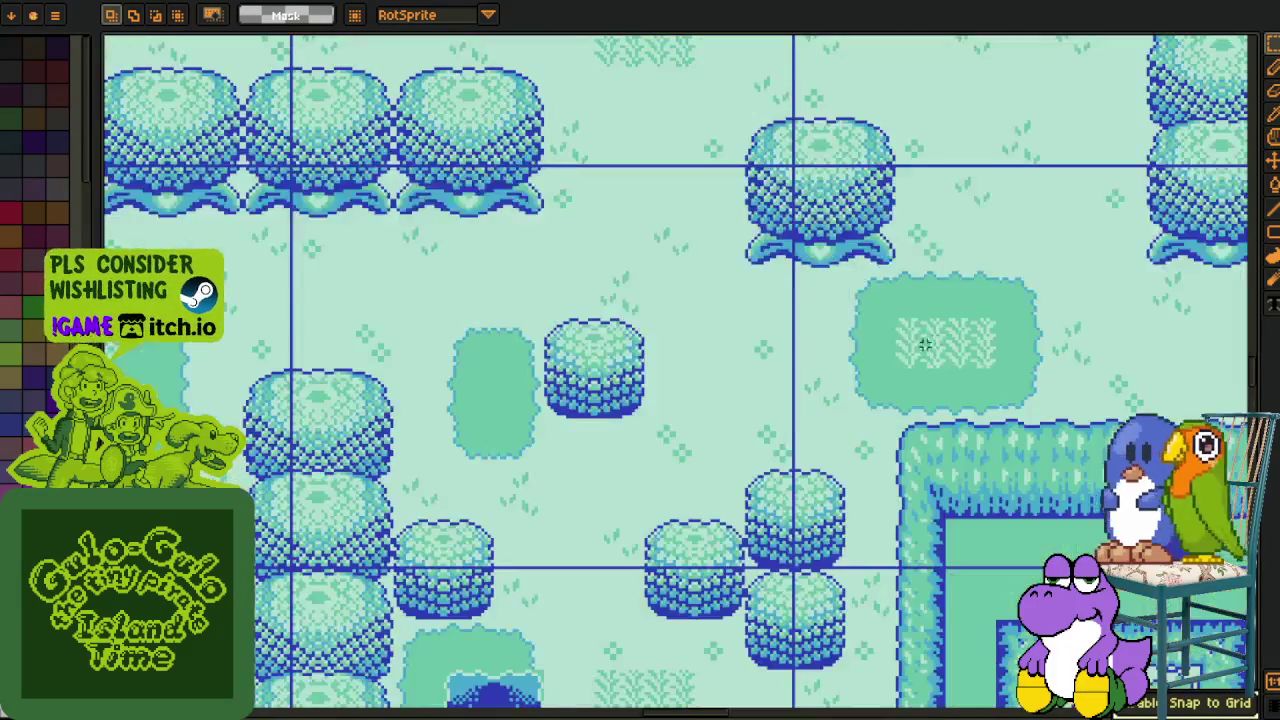
scroll(929, 337, "down", 1)
left_click_drag(884, 356, 883, 404)
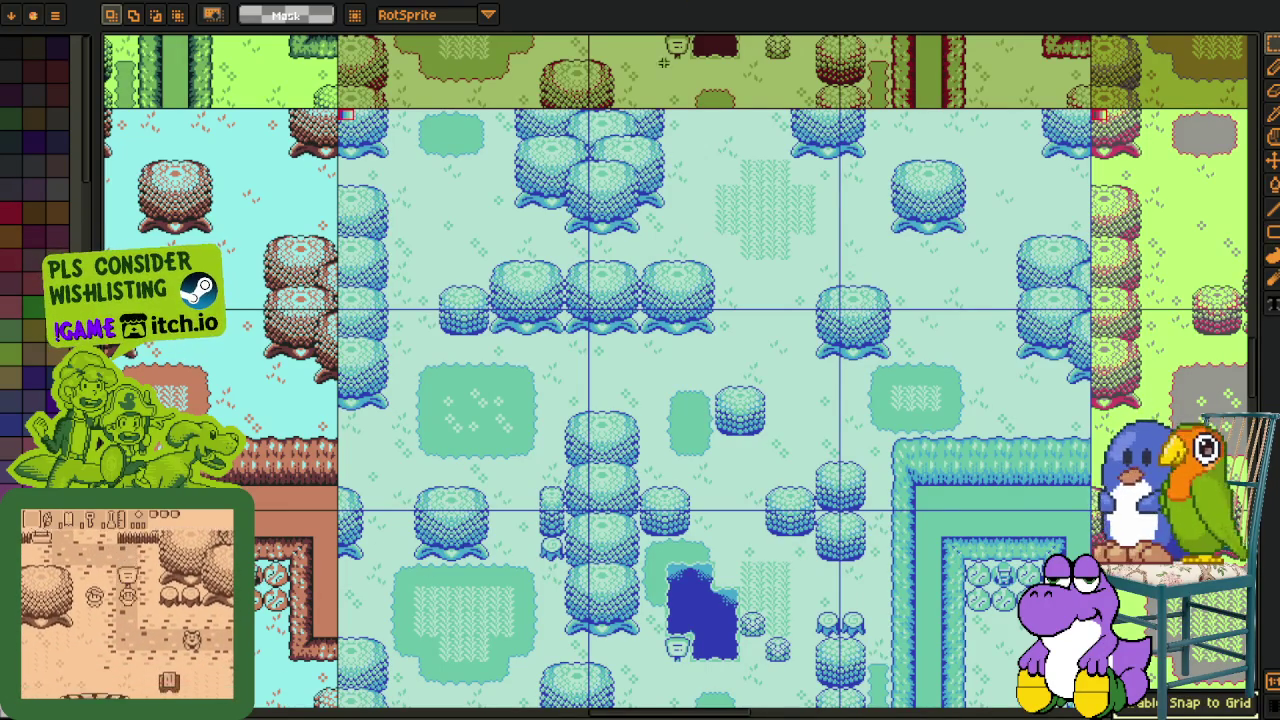
scroll(712, 235, "down", 1)
Zoom and pan to inspect the cyan map screen.
scroll(712, 235, "down", 1)
scroll(712, 235, "down", 1)
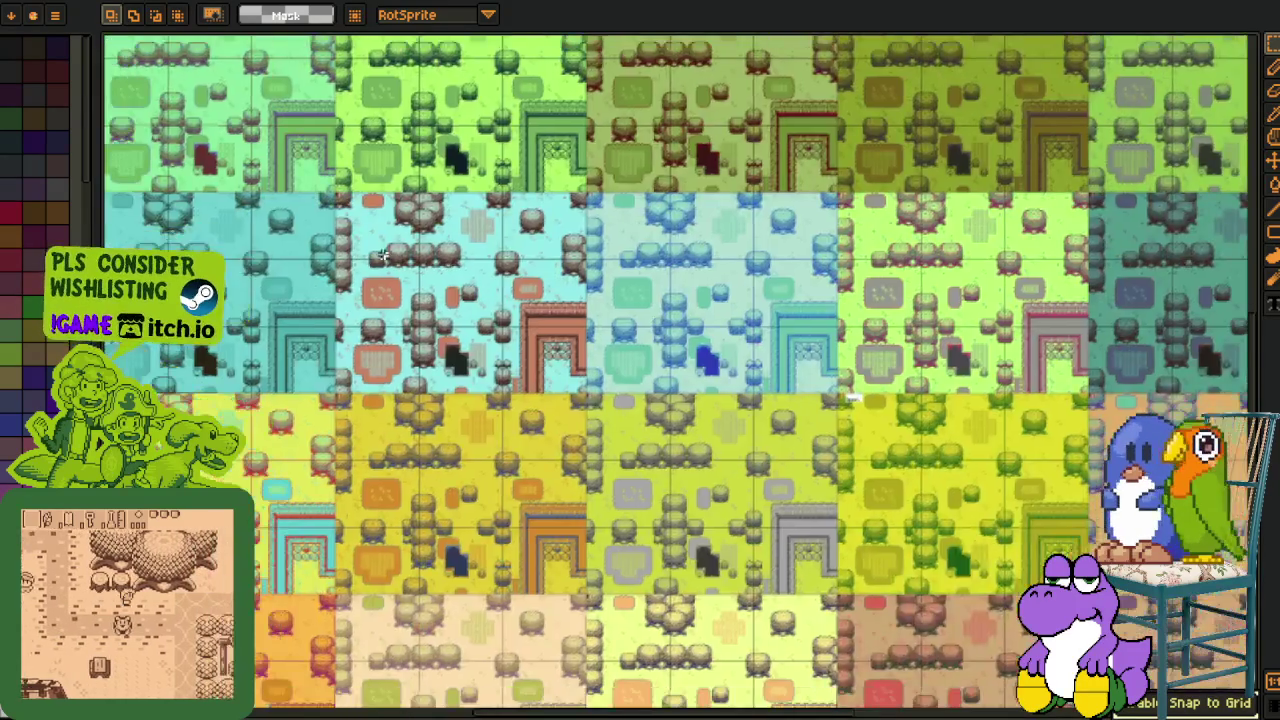
scroll(382, 256, "up", 1)
scroll(382, 256, "up", 1)
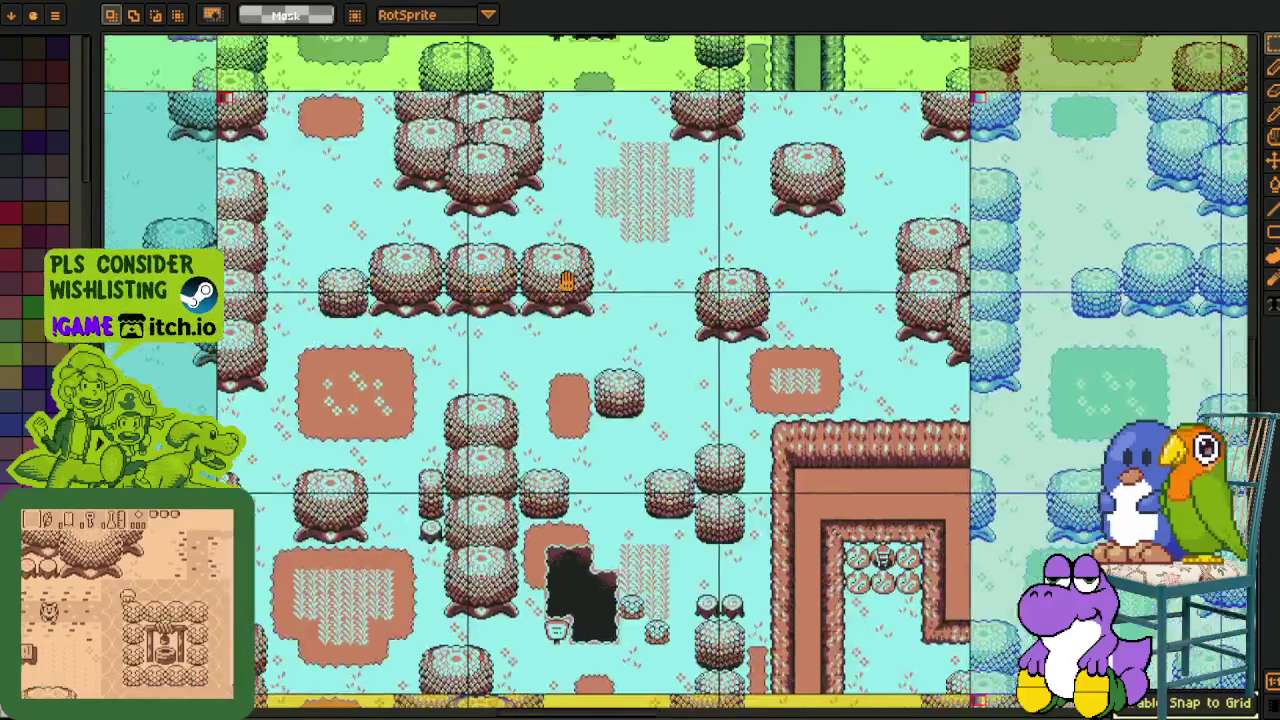
mouse_move(565, 280)
left_mouse_down()
mouse_move(777, 291)
mouse_move(583, 277)
left_mouse_up()
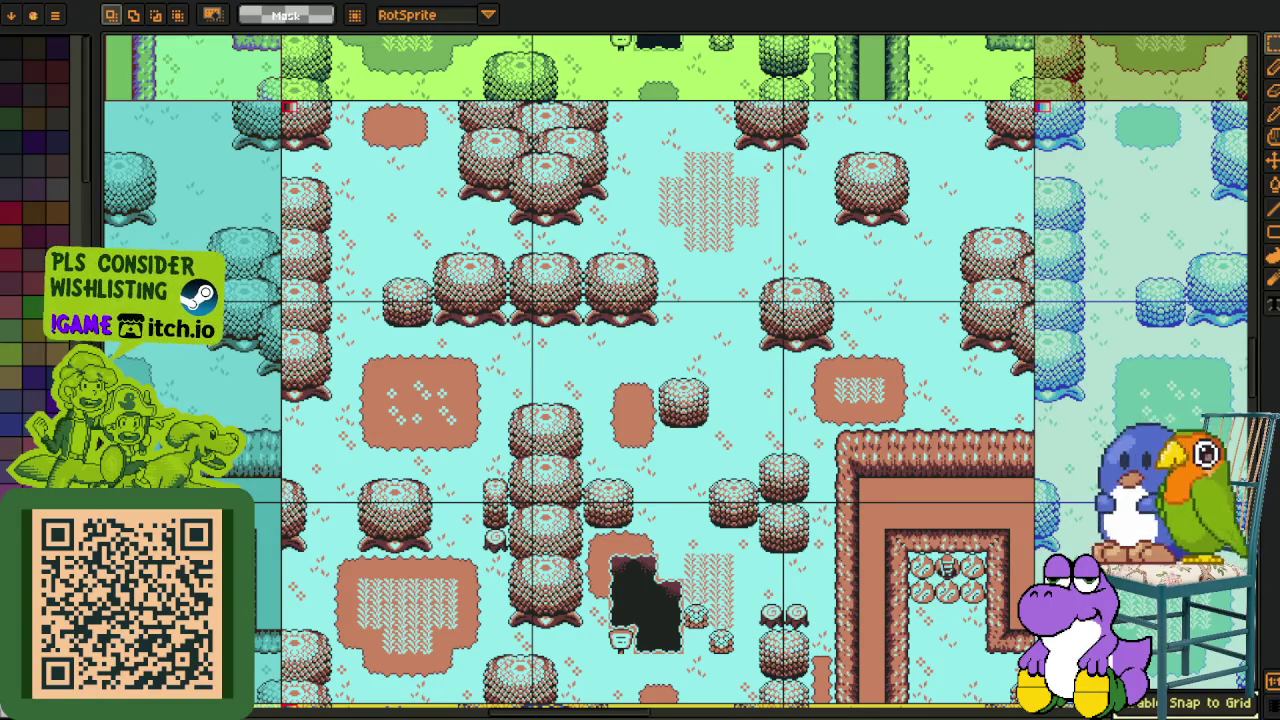
Scroll right across the variant grid to the pale blue variant and show the layers timeline.
scroll(679, 487, "down", 3)
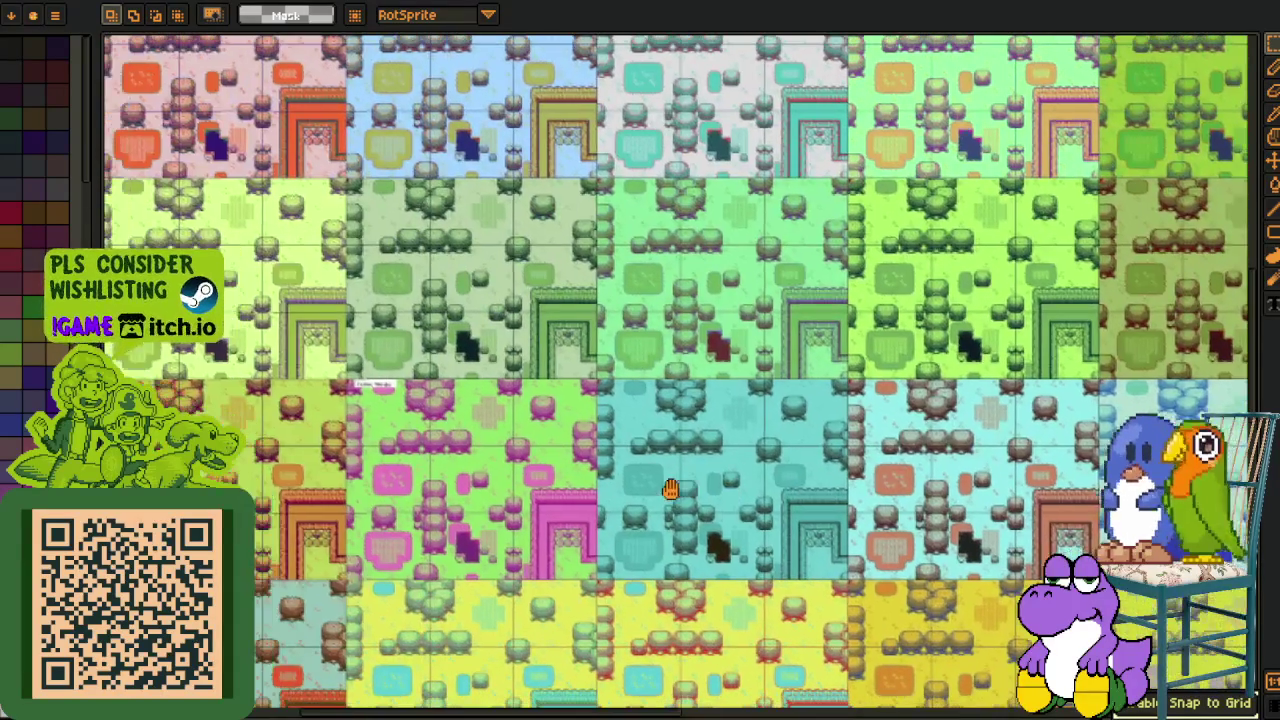
scroll(679, 487, "right", 2)
scroll(866, 486, "right", 2)
scroll(800, 500, "right", 2)
scroll(758, 528, "right", 2)
scroll(700, 515, "right", 2)
scroll(600, 500, "right", 2)
scroll(500, 480, "right", 2)
scroll(407, 458, "down", 1)
scroll(403, 464, "down", 2)
scroll(474, 408, "up", 1)
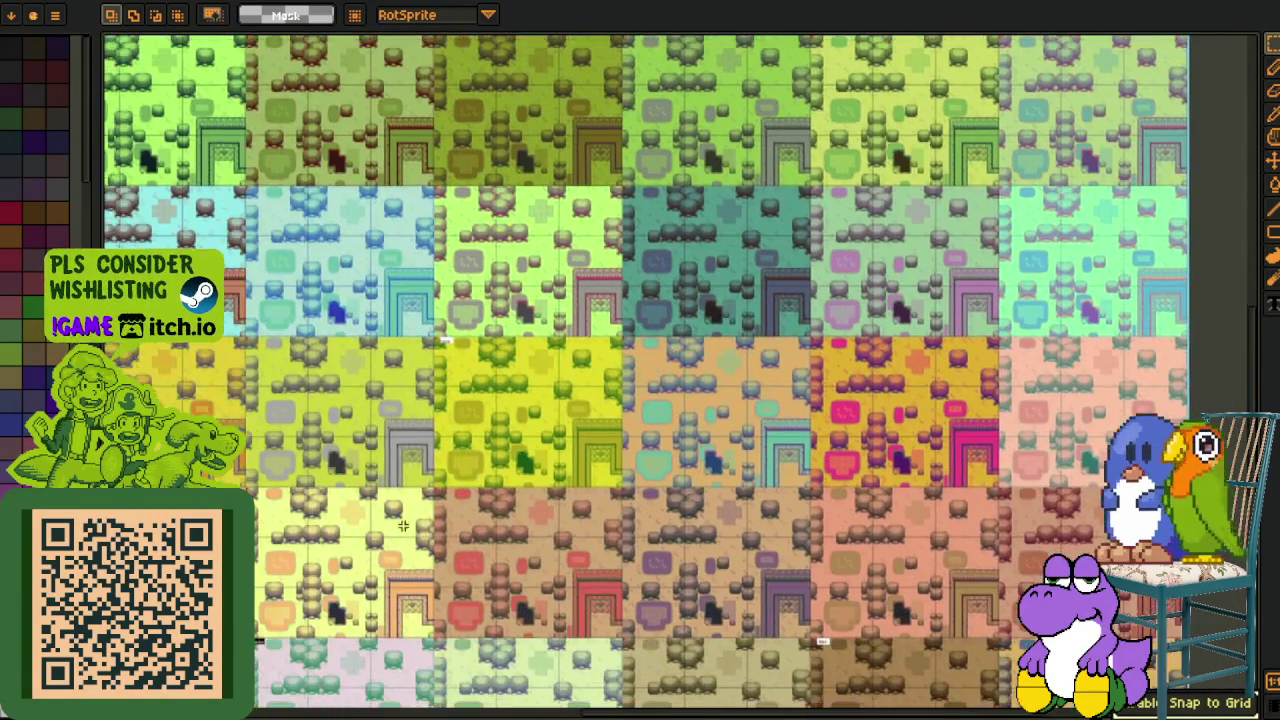
scroll(350, 478, "down", 1)
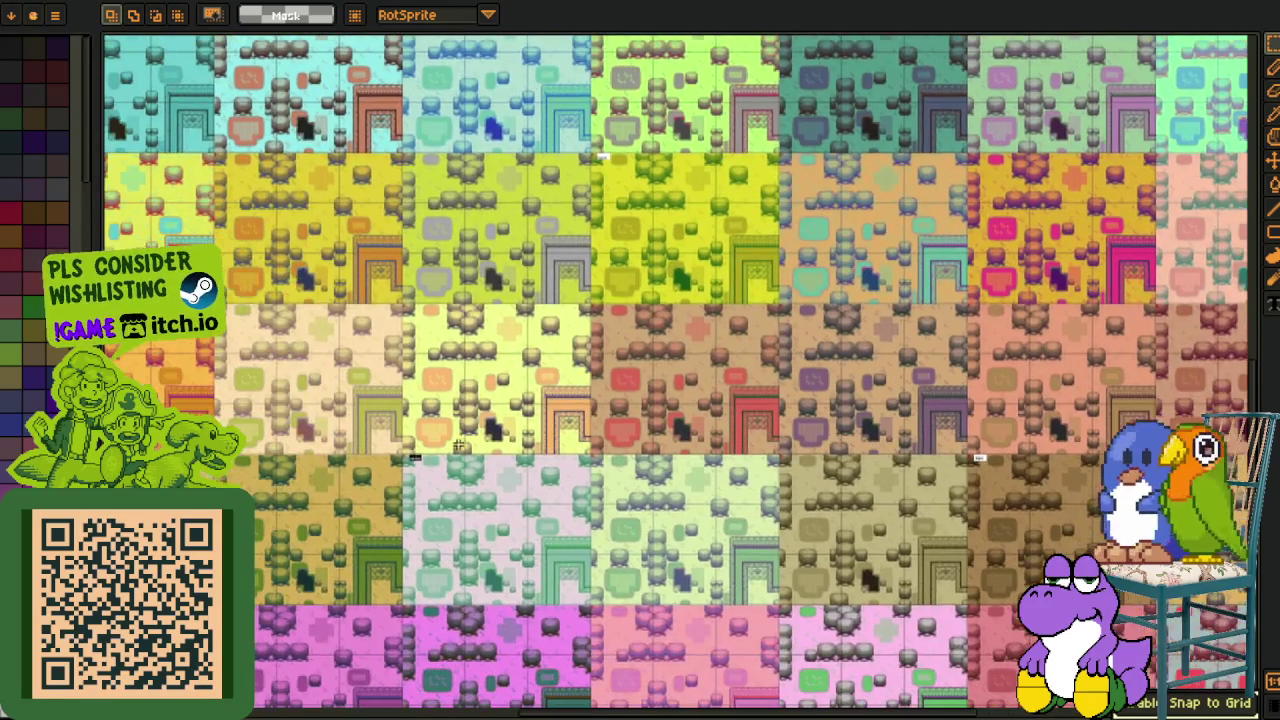
scroll(486, 348, "up", 1)
scroll(486, 348, "down", 1)
scroll(476, 356, "up", 1)
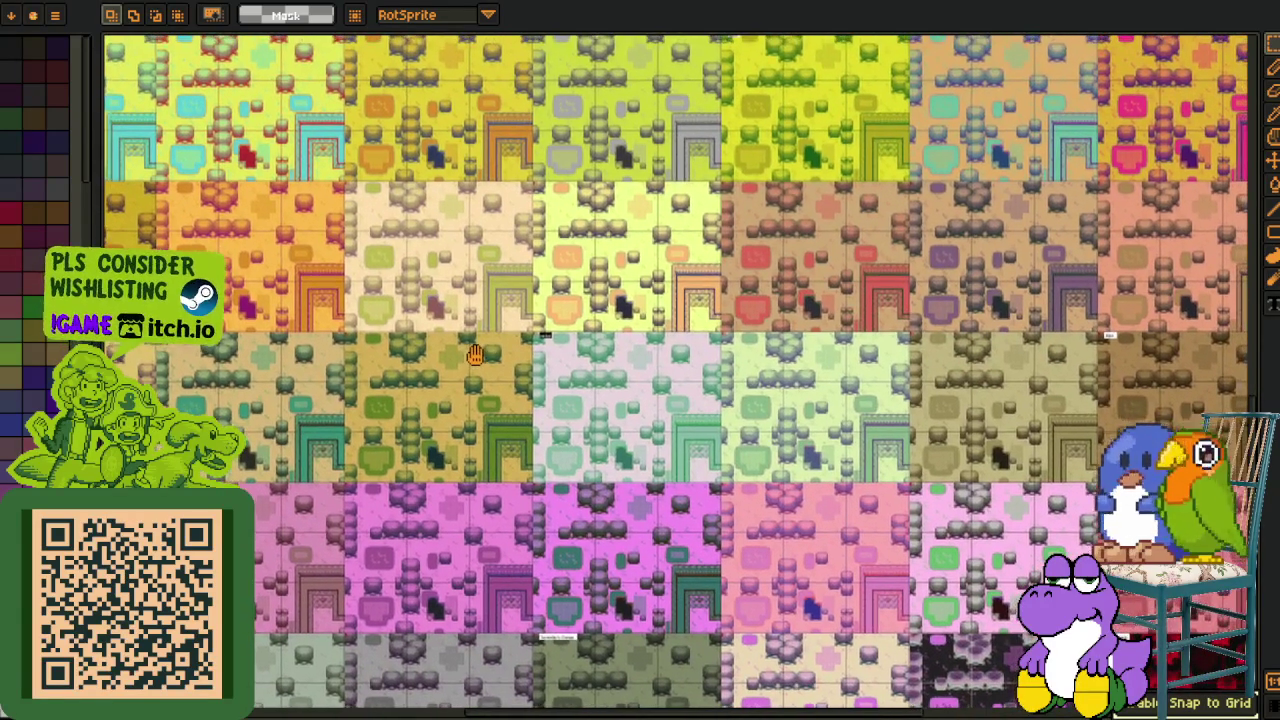
scroll(475, 355, "down", 1)
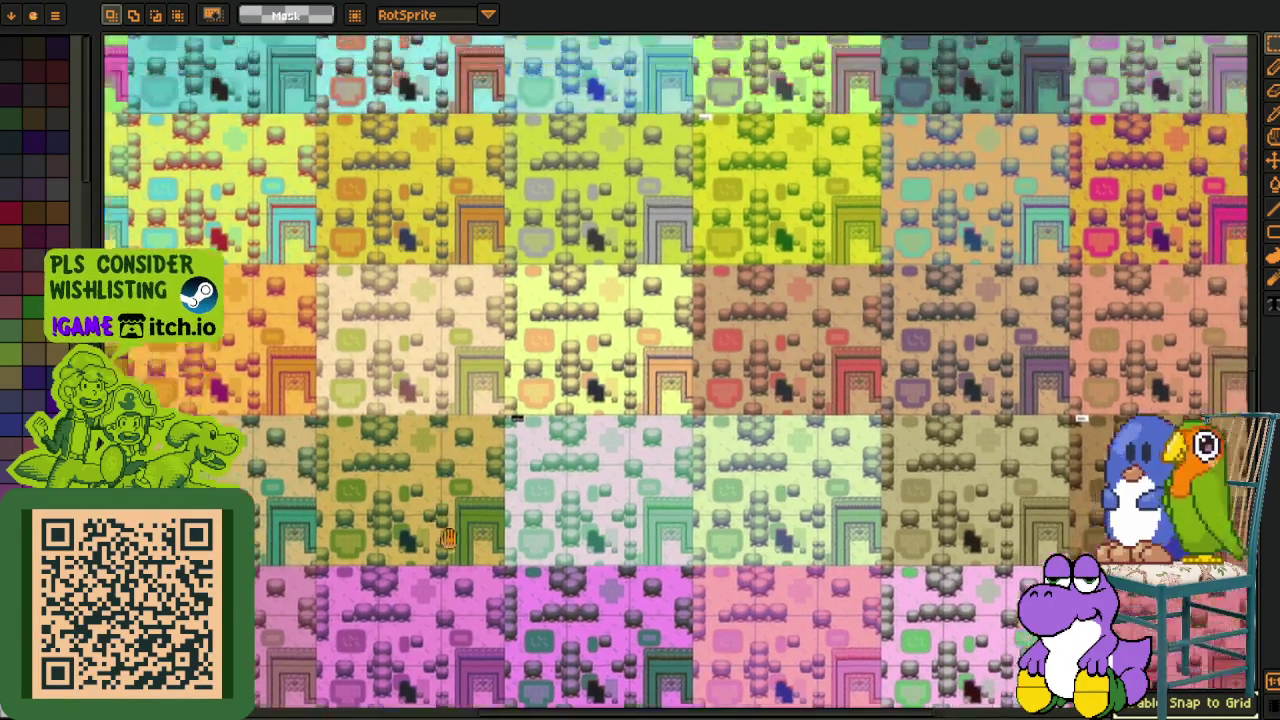
scroll(577, 393, "up", 1)
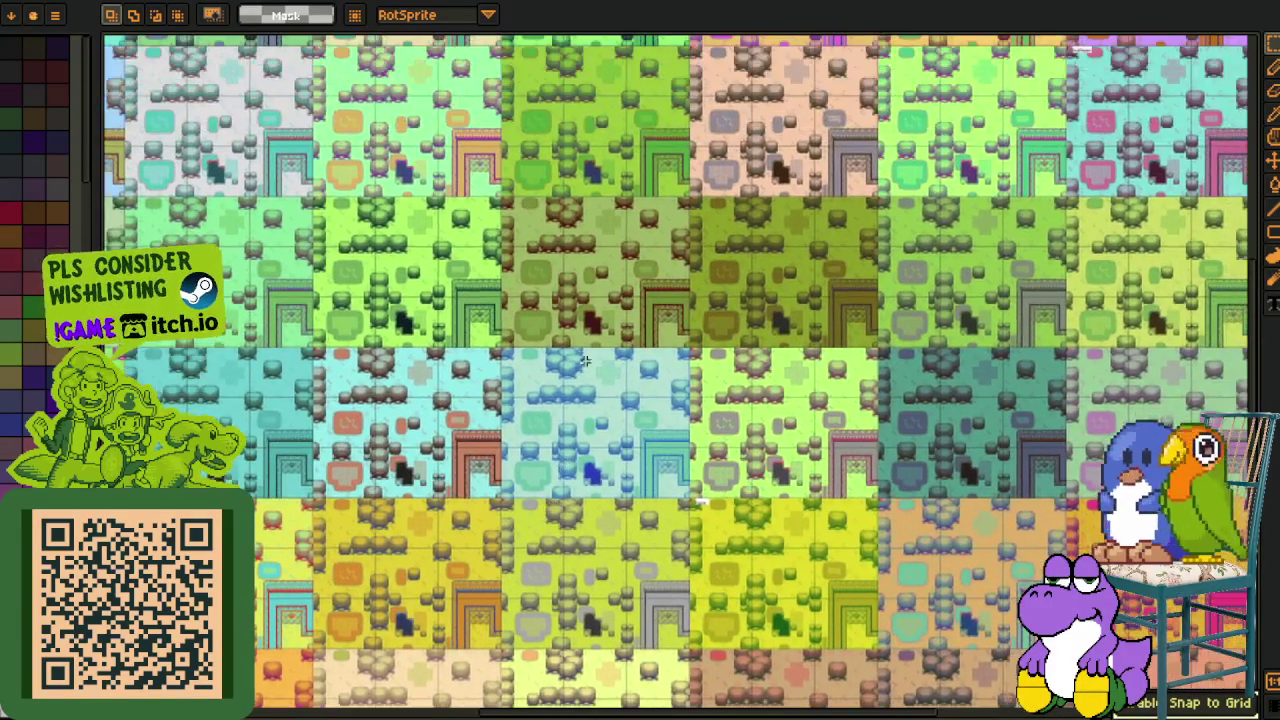
scroll(437, 403, "up", 2)
key("Tab")
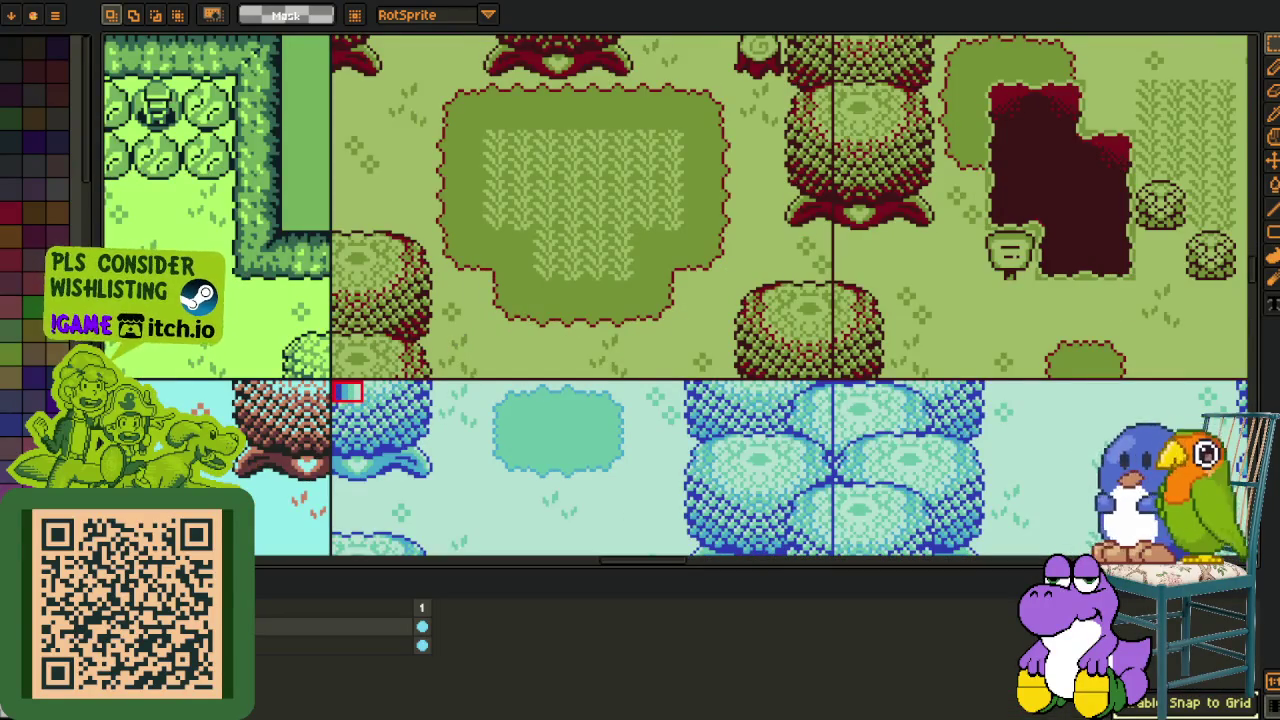
Zoom in over the pale blue variant with the map art hidden, leaving a blank canvas.
scroll(286, 506, "up", 2)
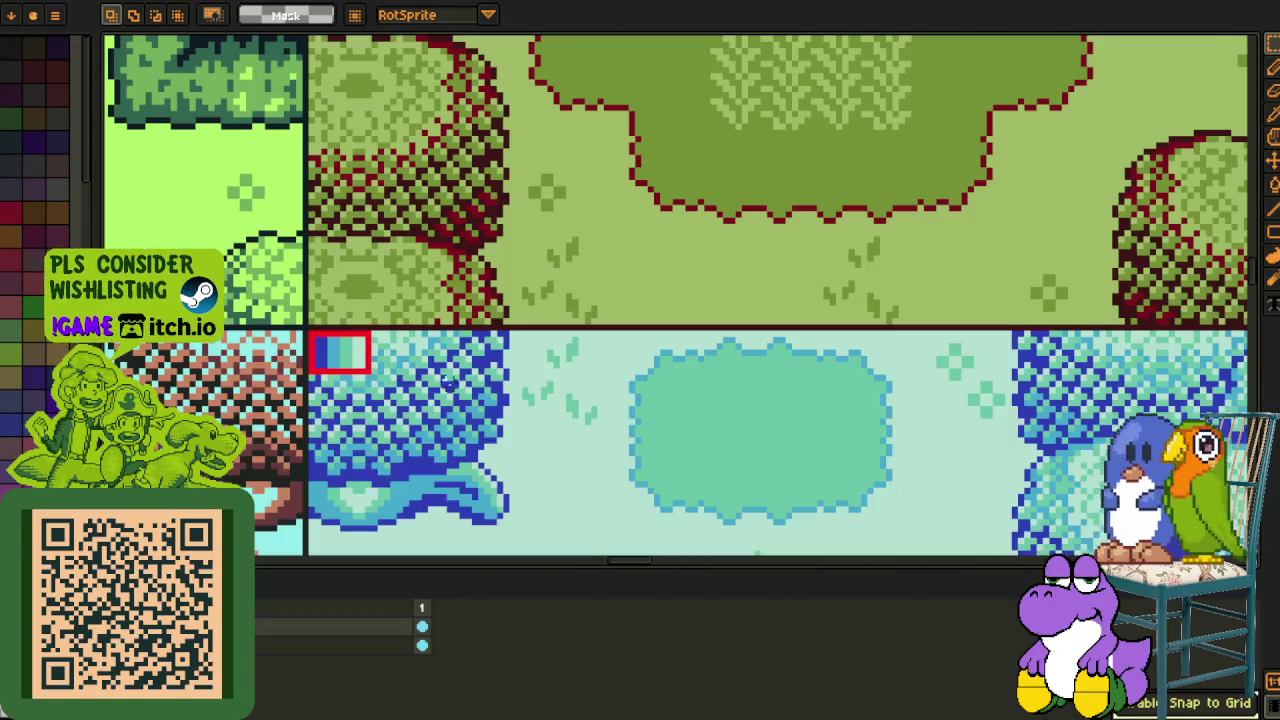
key("Tab")
scroll(678, 355, "up", 2)
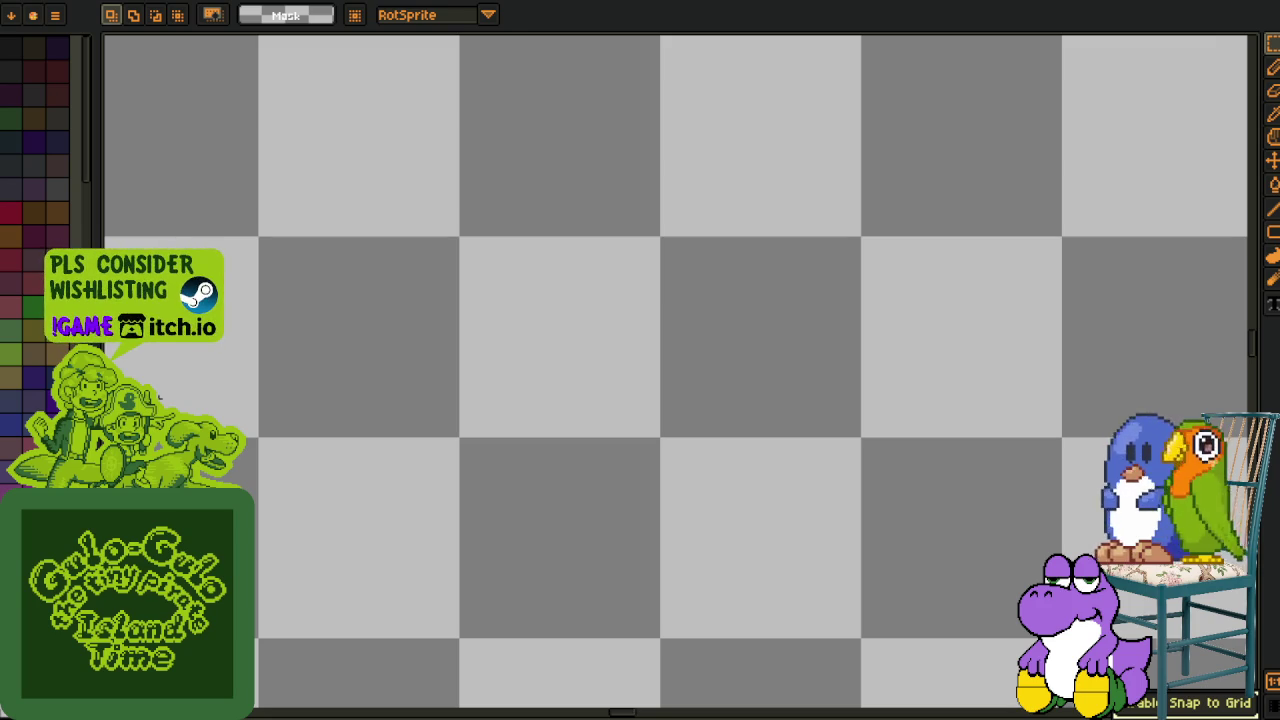
Type 'hiyas' as pixel text and fill the box around it with solid black.
key("t")
key("Tab")
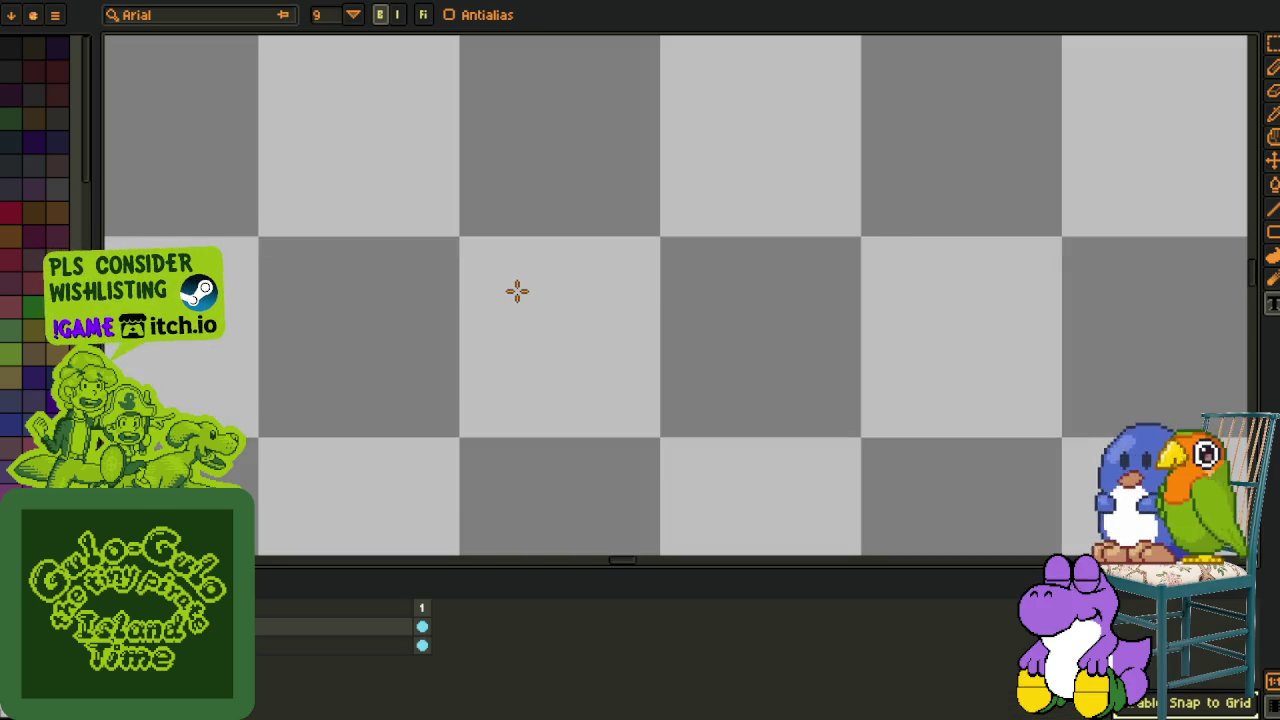
left_click(512, 289)
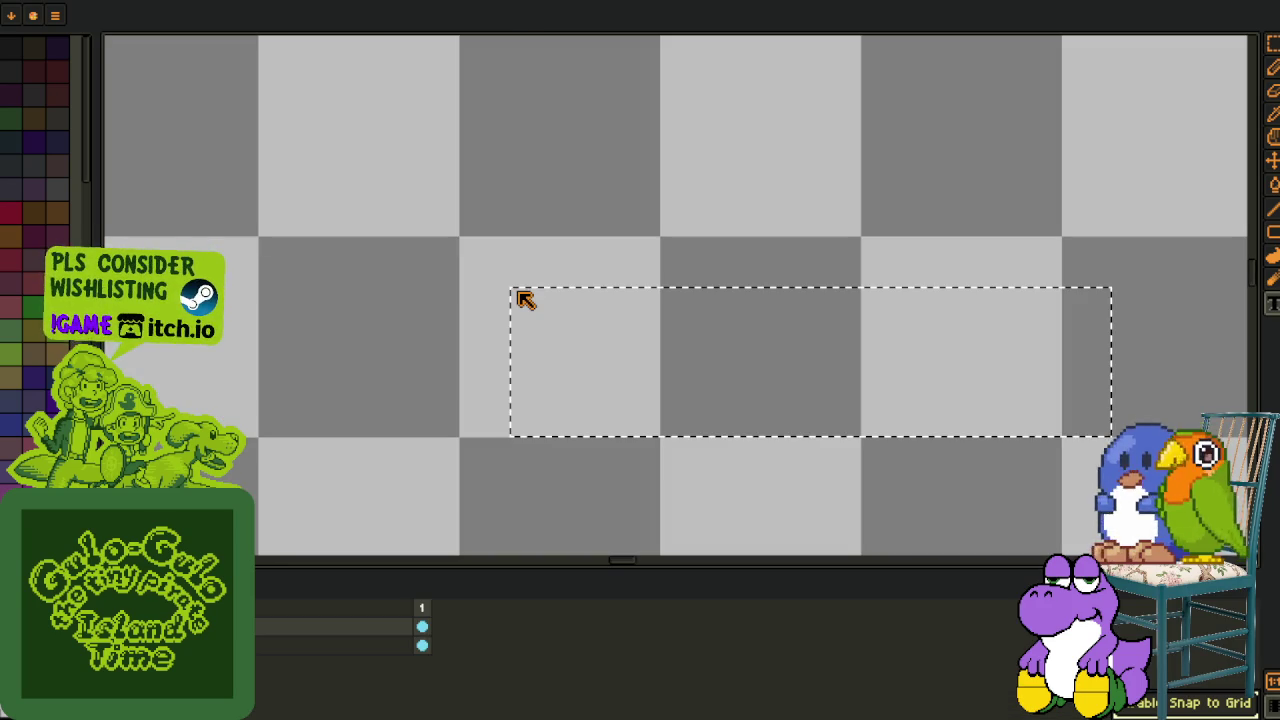
type("hiyas")
key("Return")
key("m")
left_click_drag(487, 276, 738, 433)
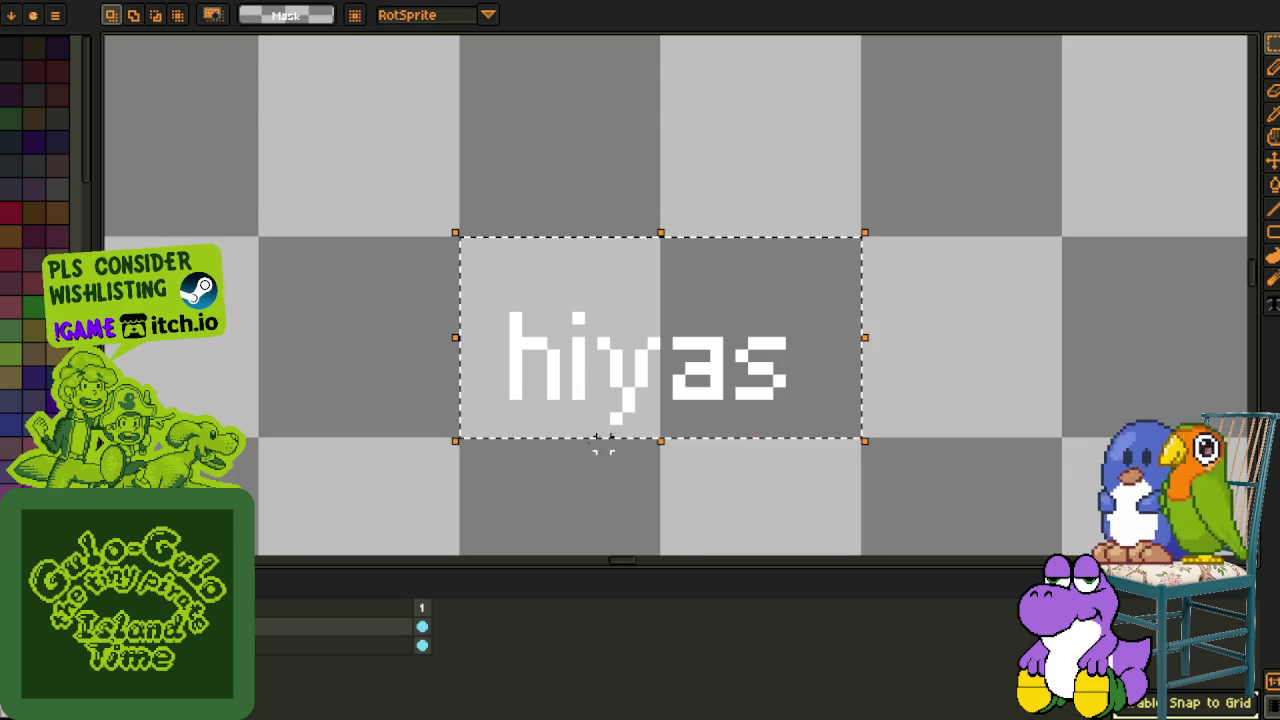
key("i")
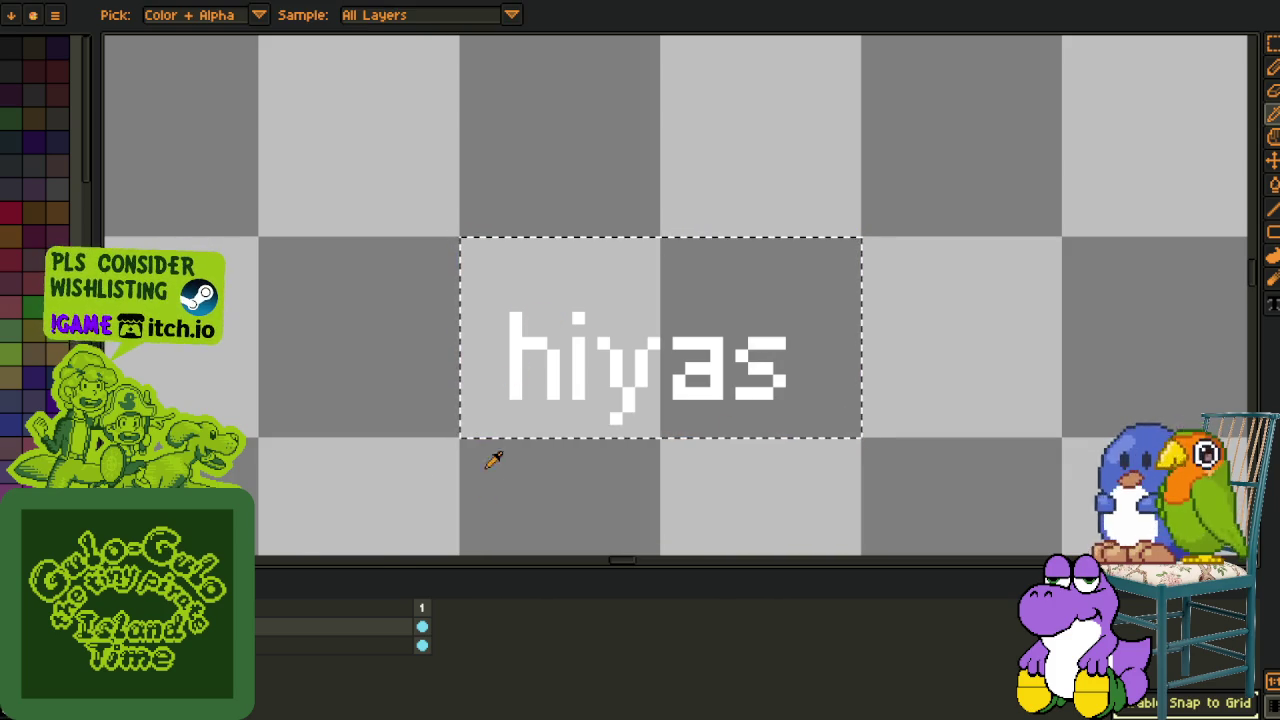
key("shift+r")
left_click(497, 560)
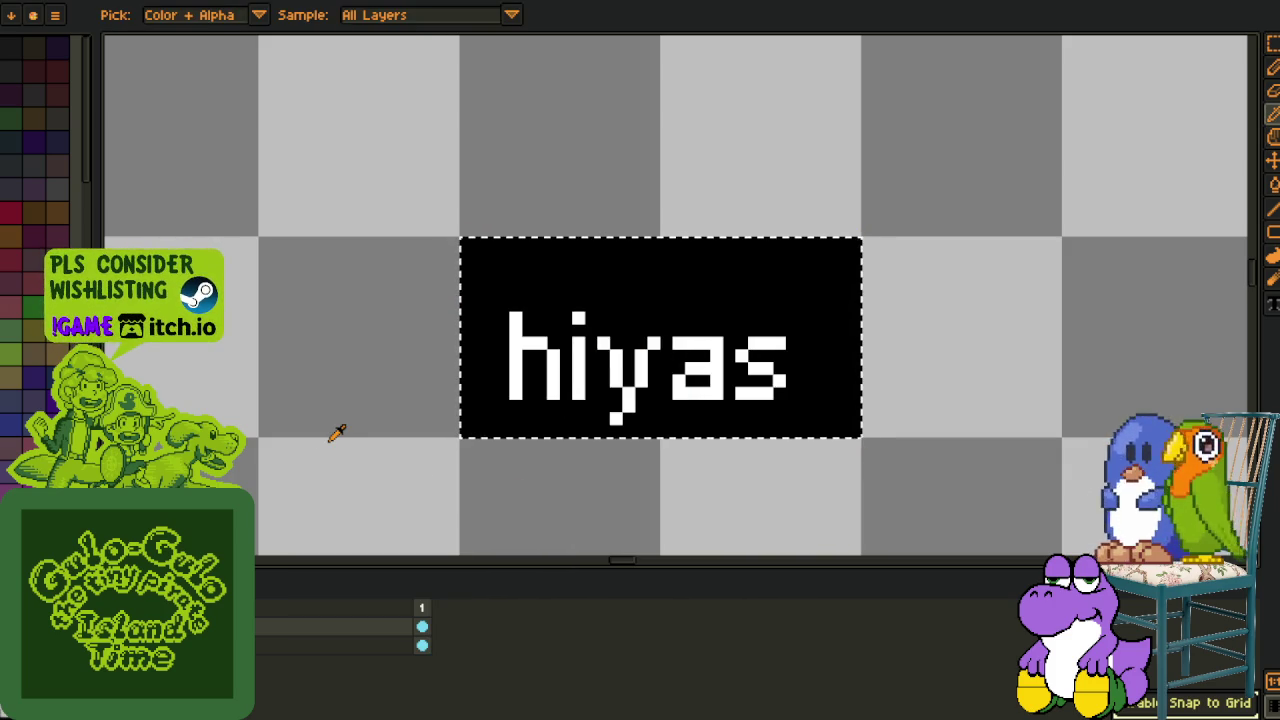
scroll(410, 380, "down", 2)
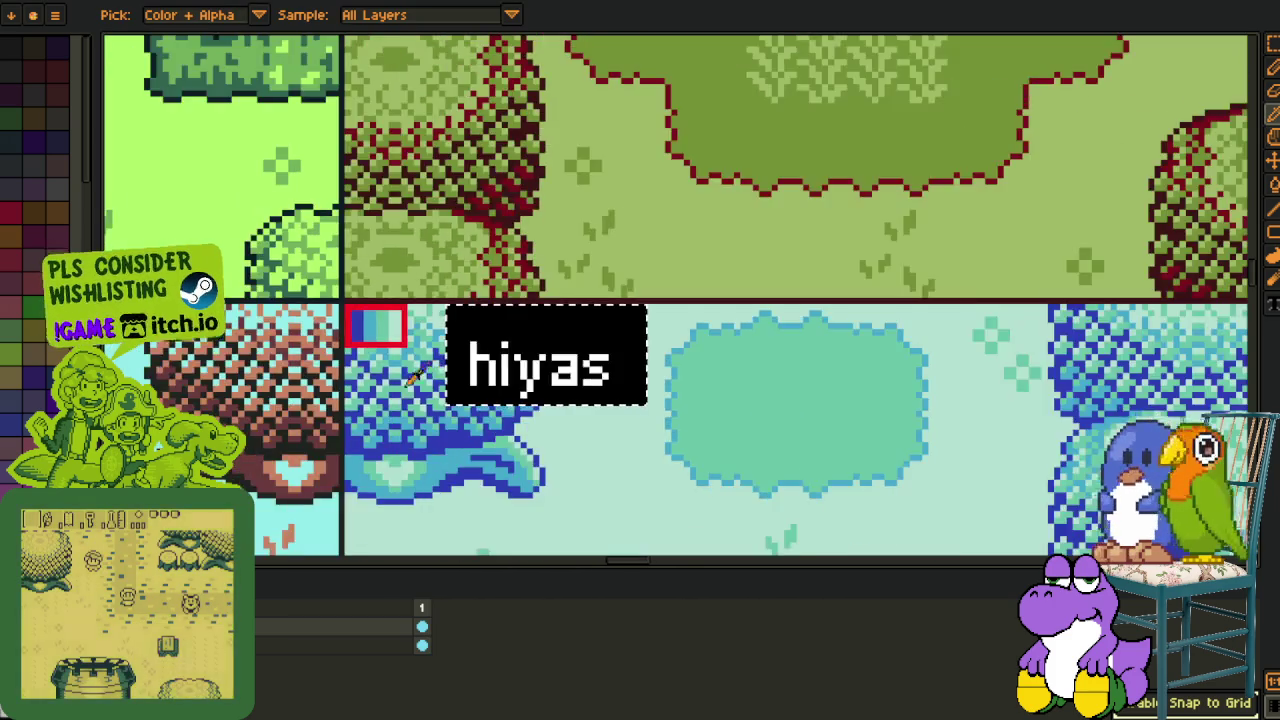
Zoom back out with the selection tool active and save the sheet with the hiyas label.
scroll(410, 370, "down", 2)
key("m")
scroll(500, 370, "down", 2)
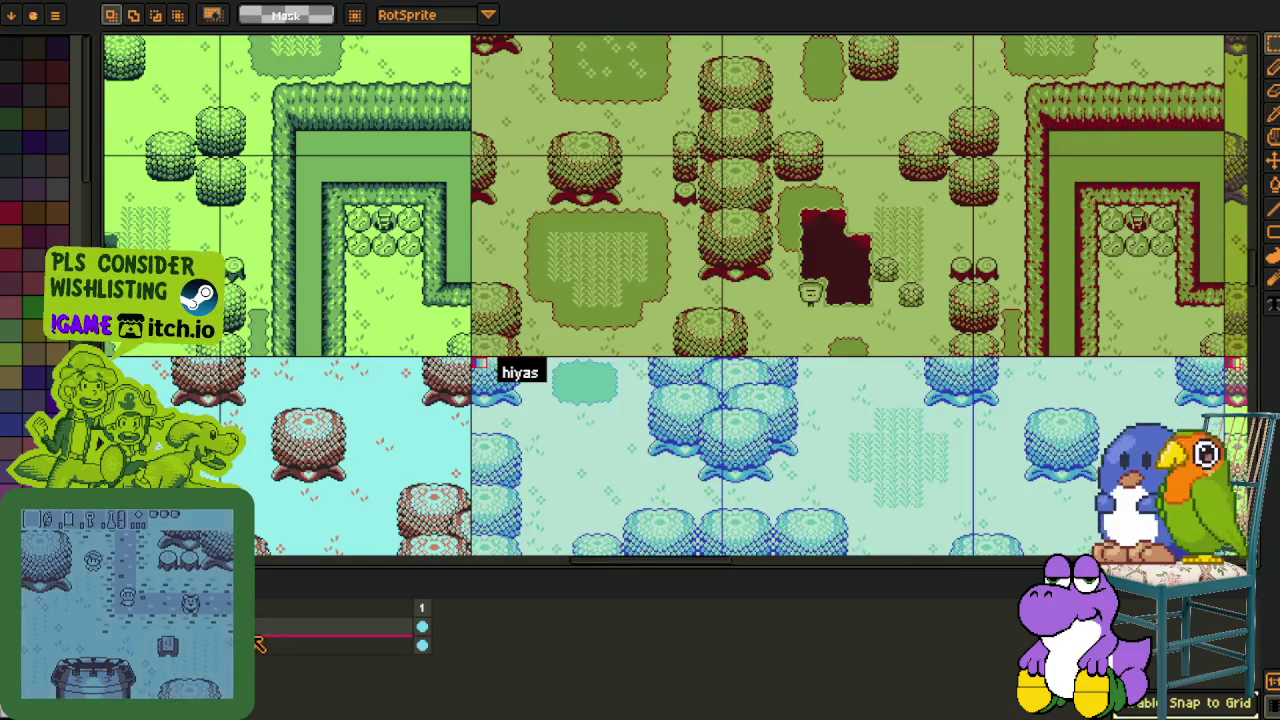
key("ctrl+s")
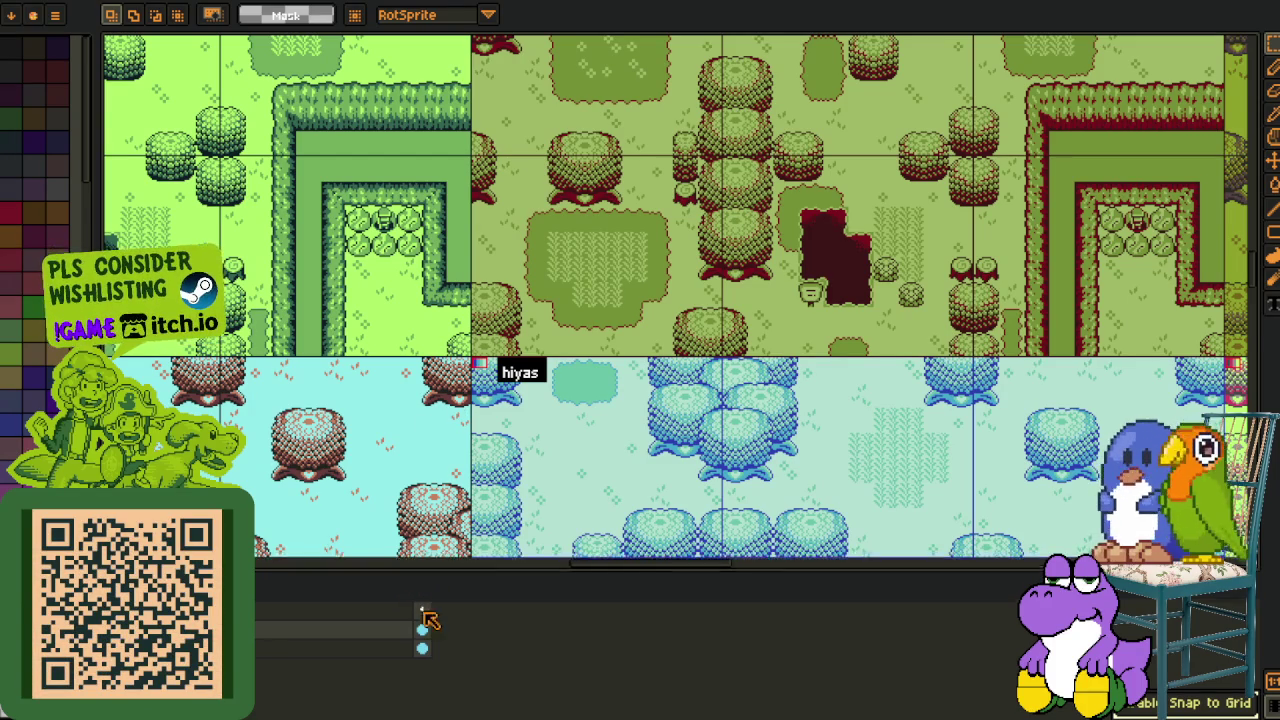
left_click_drag(415, 571, 420, 660)
scroll(632, 489, "down", 2)
scroll(632, 489, "down", 2)
scroll(632, 489, "down", 2)
mouse_move(640, 470)
left_mouse_down()
mouse_move(653, 365)
mouse_move(487, 263)
left_mouse_up()
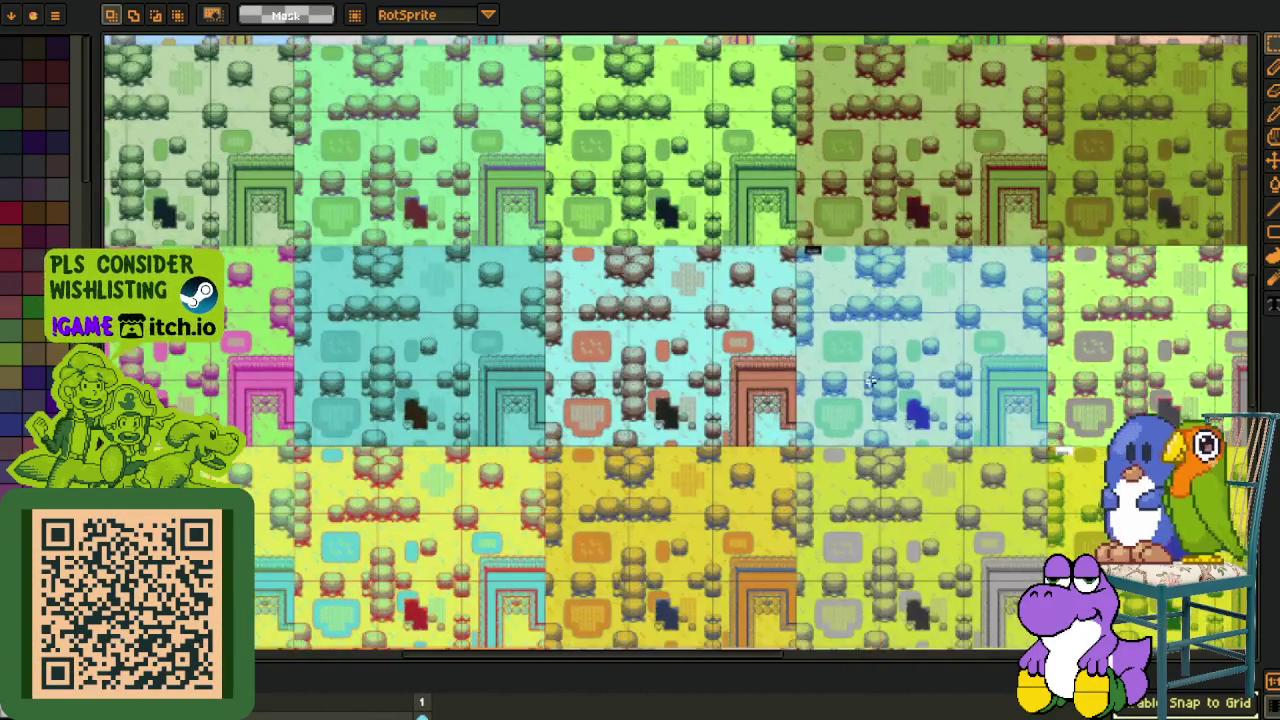
scroll(950, 349, "up", 1)
left_click_drag(864, 328, 384, 330)
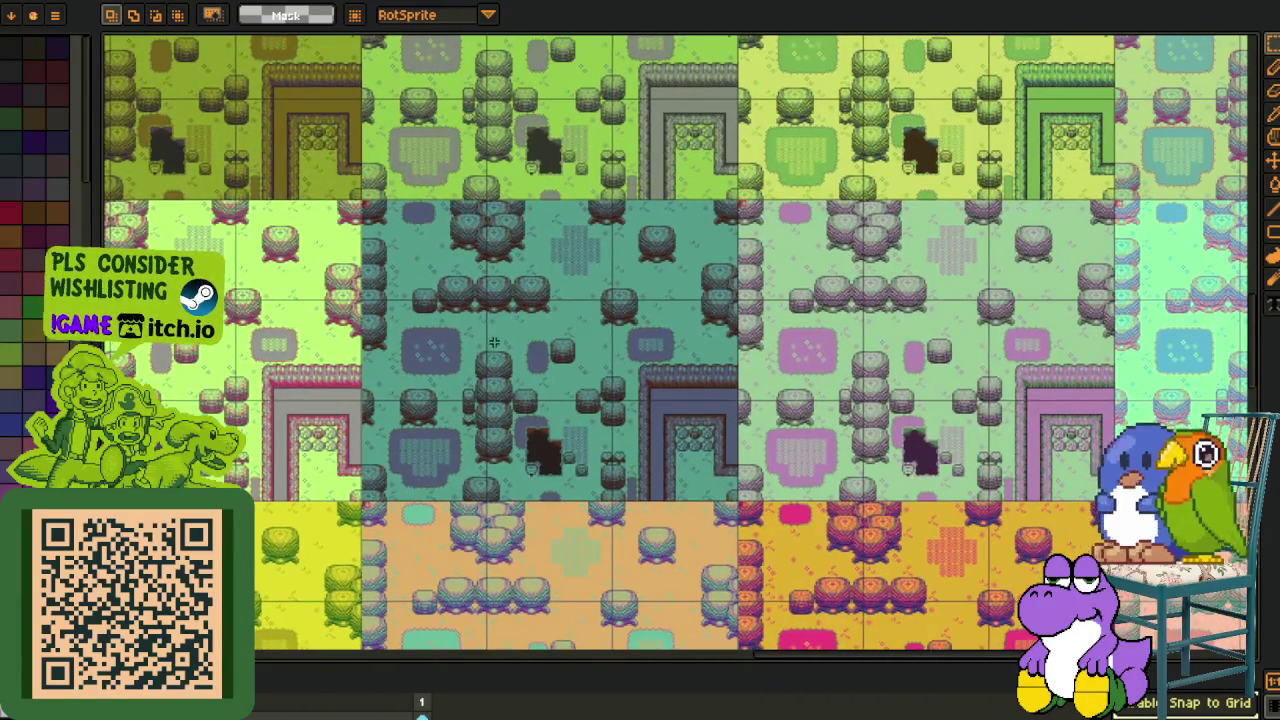
mouse_move(543, 347)
left_mouse_down()
mouse_move(702, 516)
mouse_move(536, 565)
left_mouse_up()
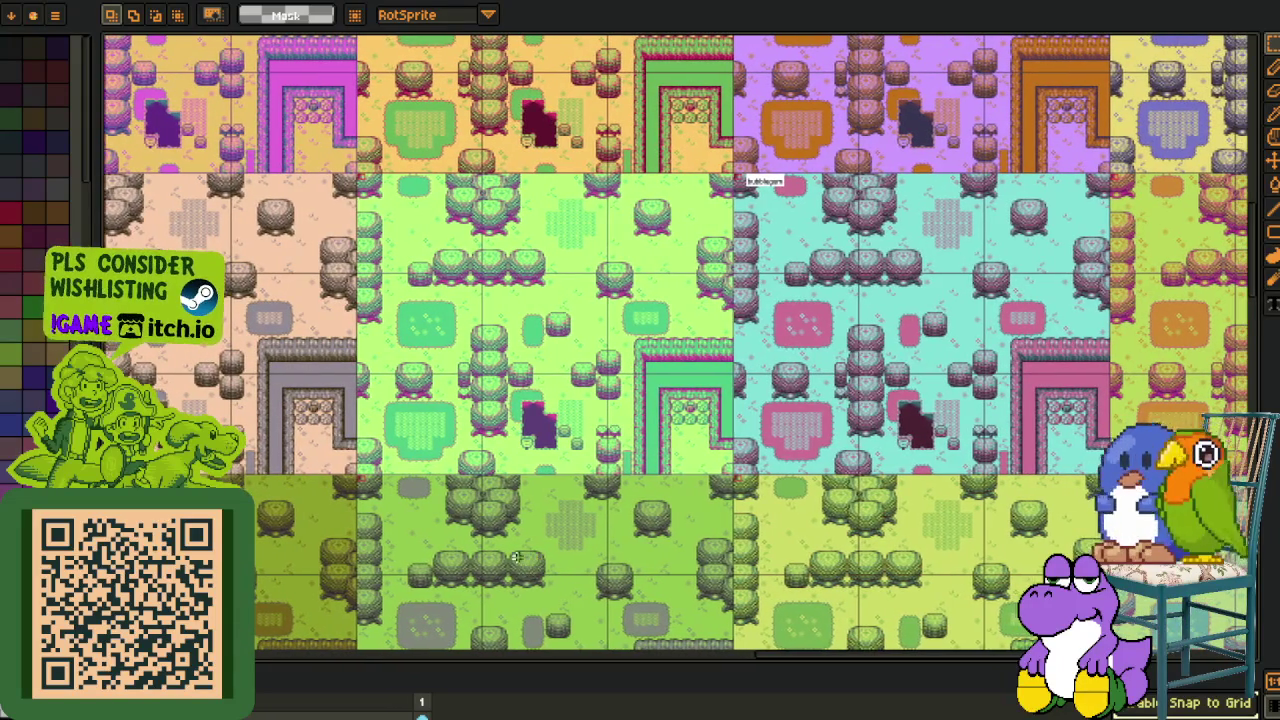
left_click_drag(571, 337, 571, 500)
left_click_drag(552, 402, 474, 578)
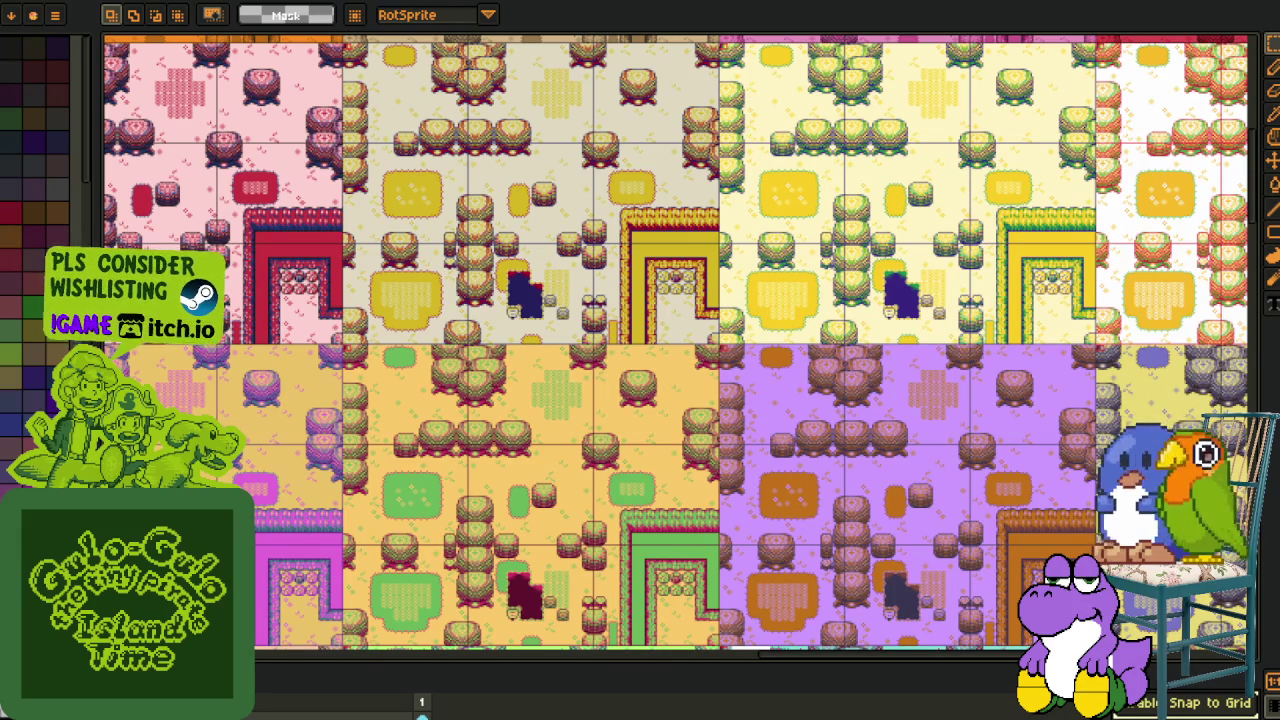
left_click_drag(578, 390, 551, 455)
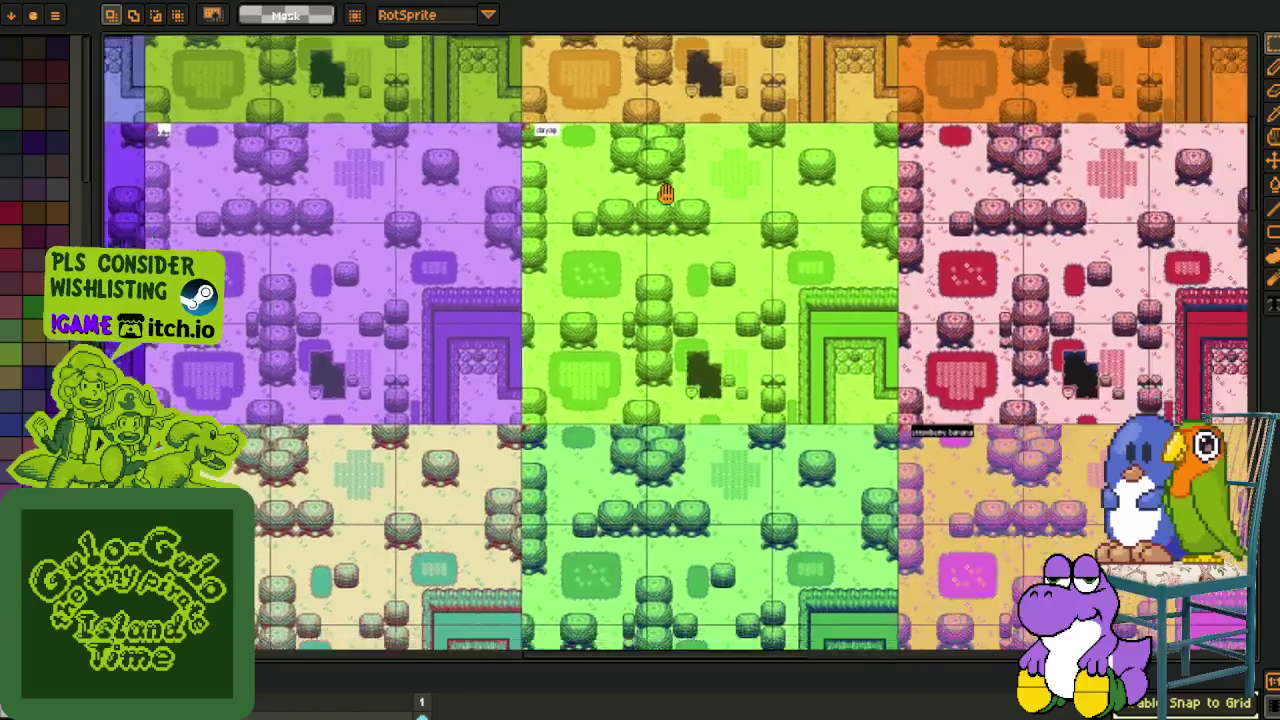
left_click_drag(551, 455, 704, 284)
scroll(705, 284, "down", 2)
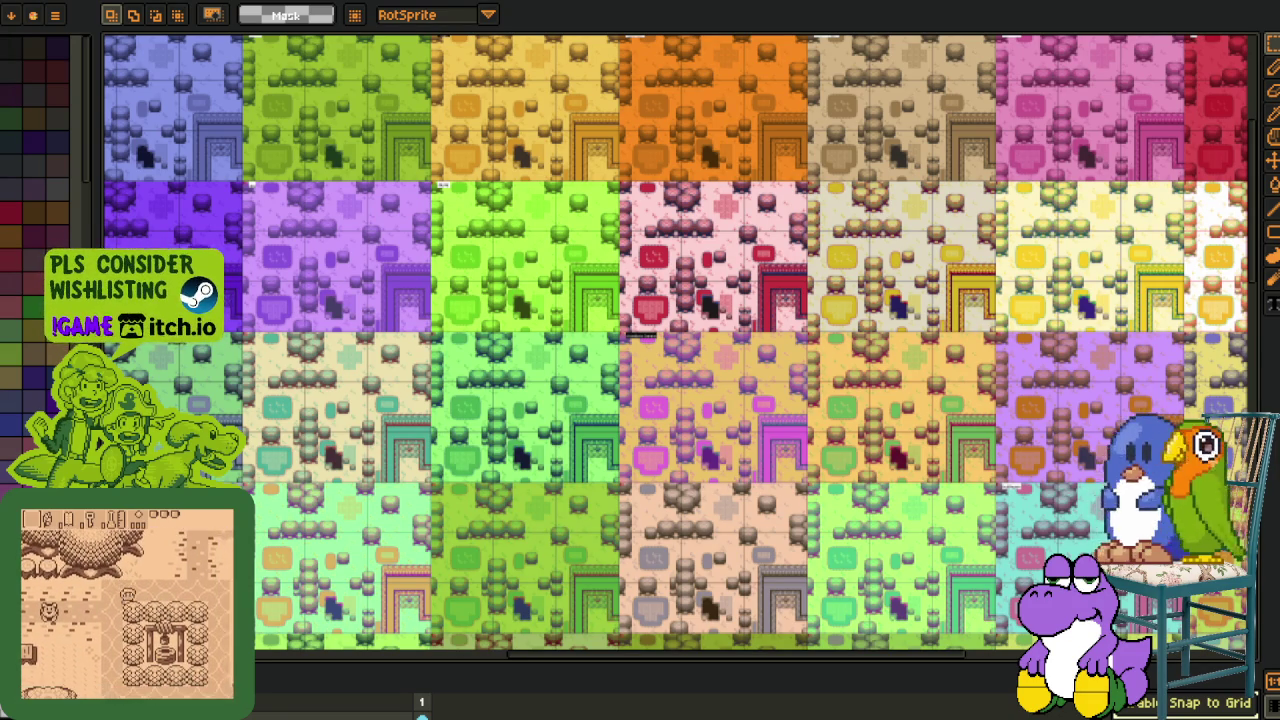
scroll(661, 213, "up", 1)
scroll(620, 245, "up", 1)
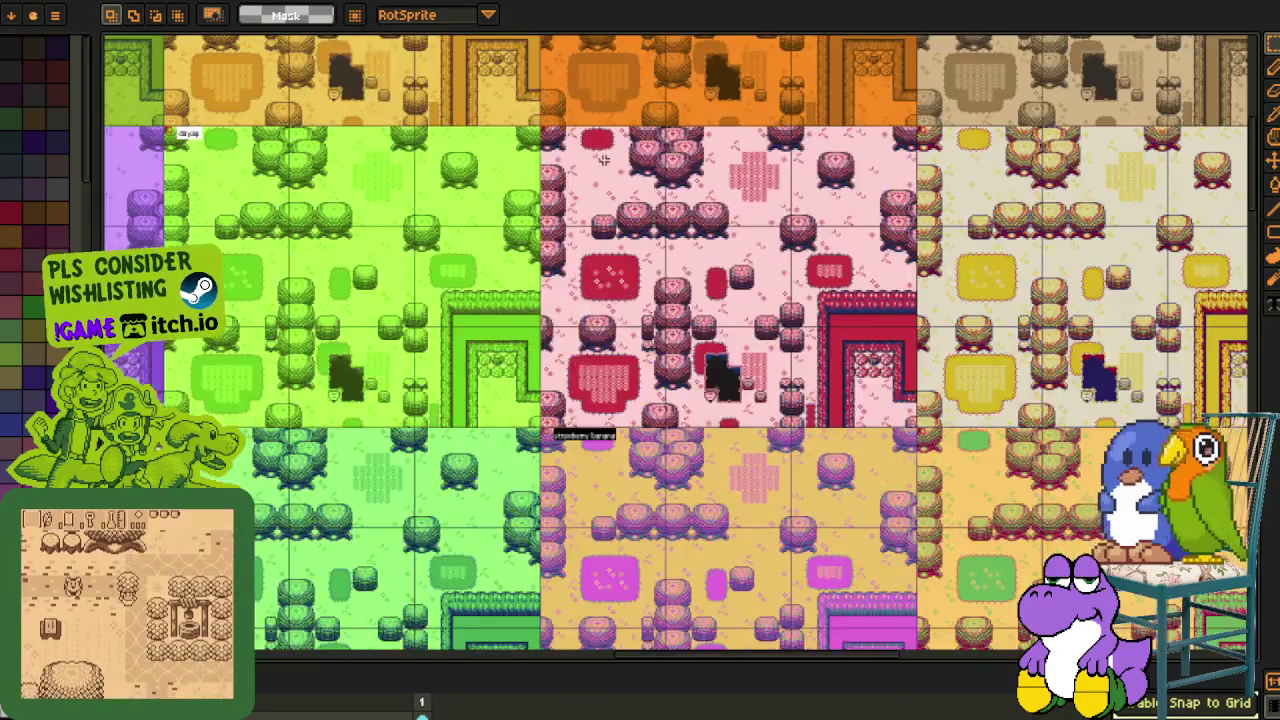
scroll(570, 280, "up", 1)
key("i")
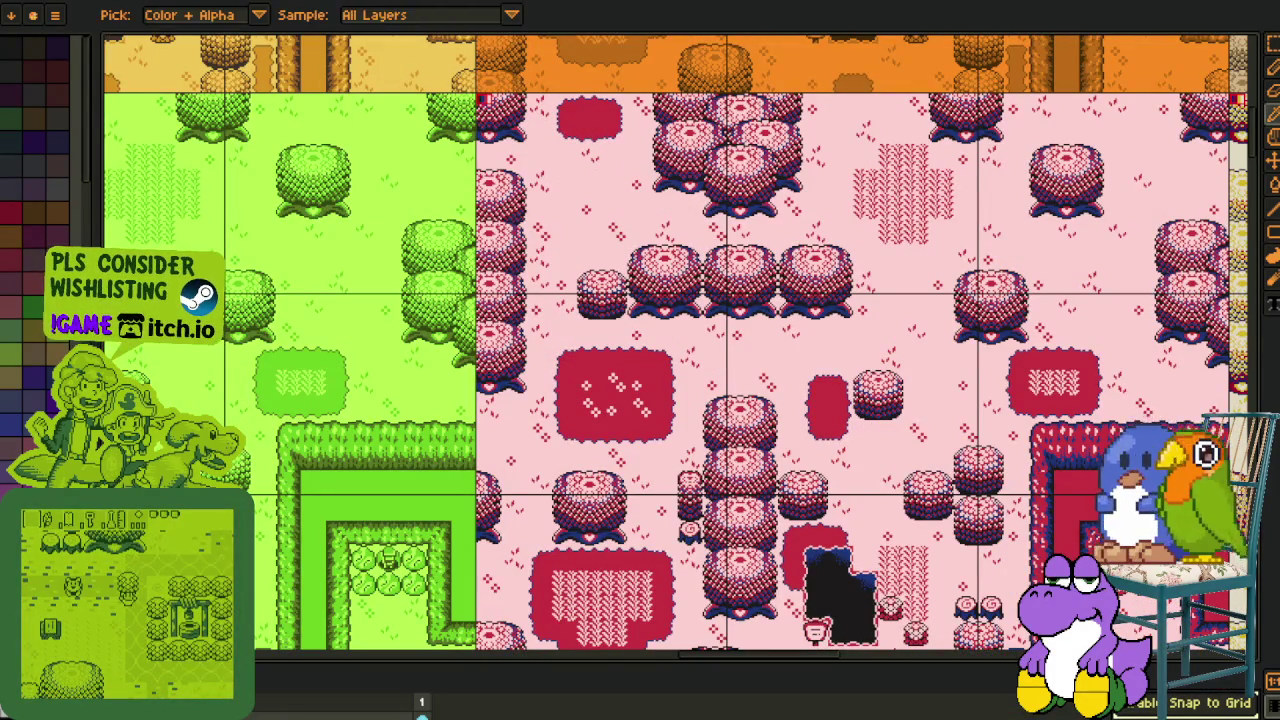
key("m")
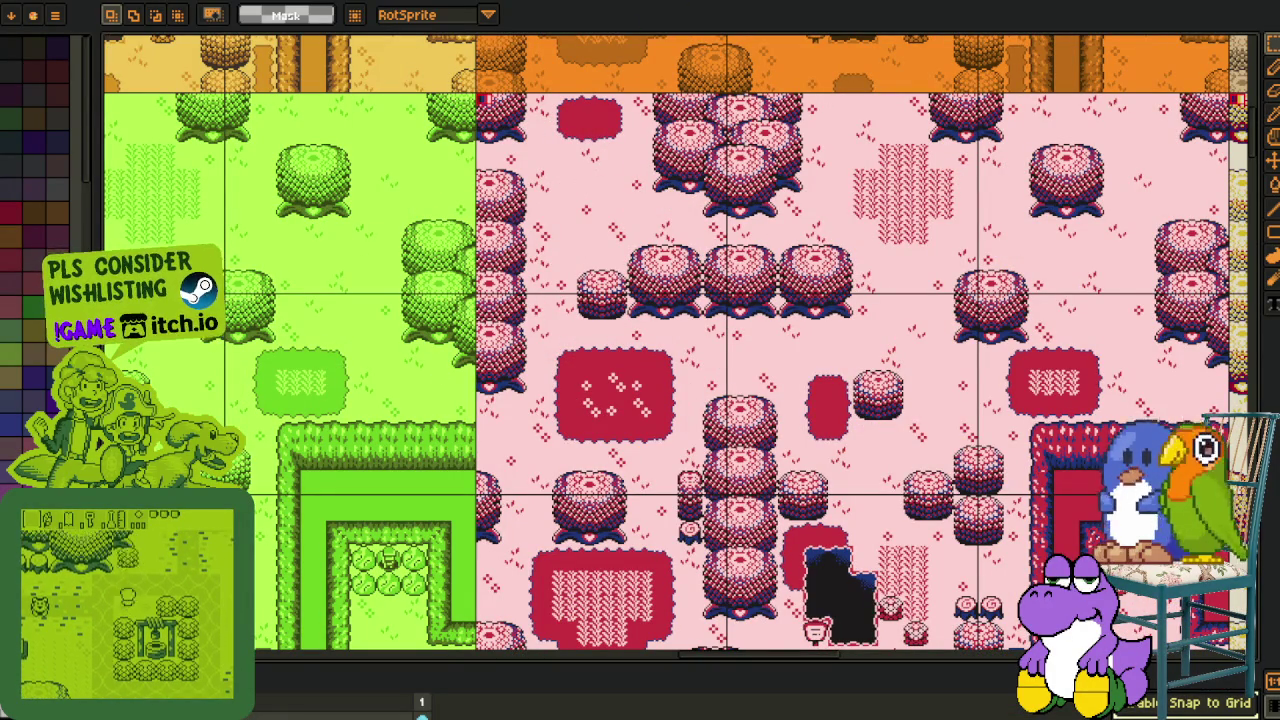
Enlarge the timeline and select a small area at the pink map's corner.
scroll(538, 149, "up", 2)
left_click_drag(538, 149, 445, 259)
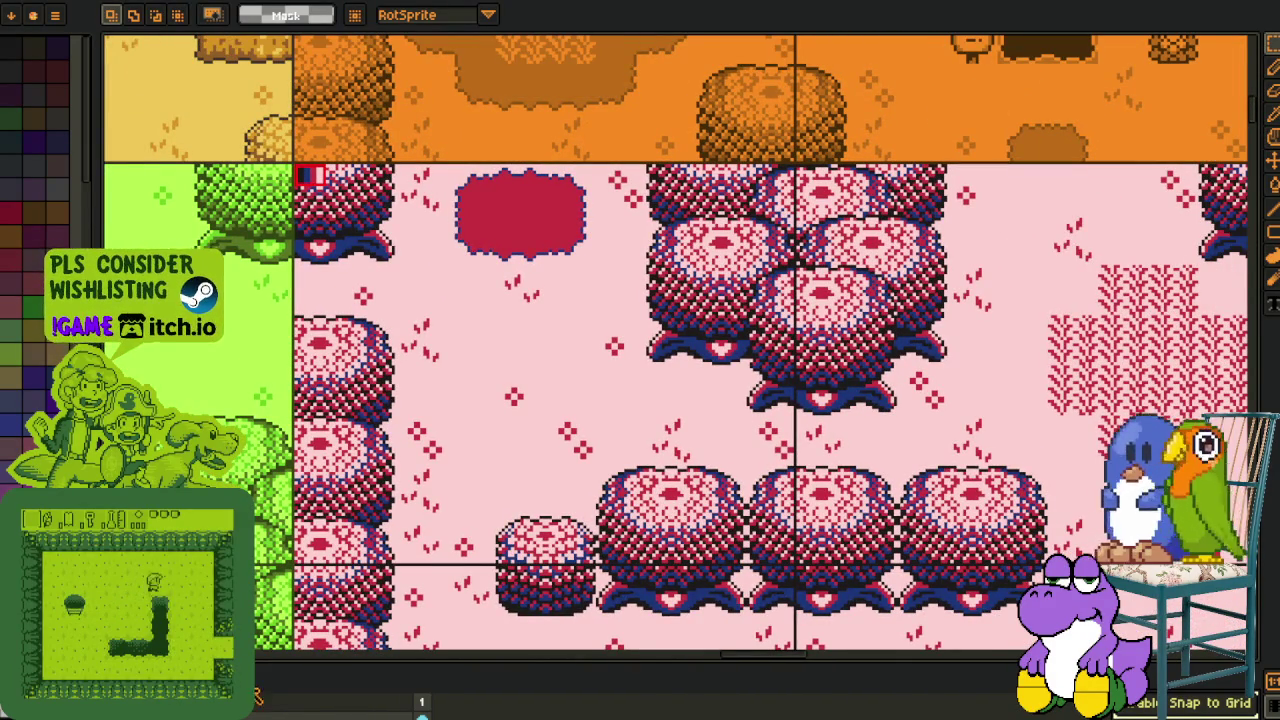
left_click_drag(760, 655, 760, 486)
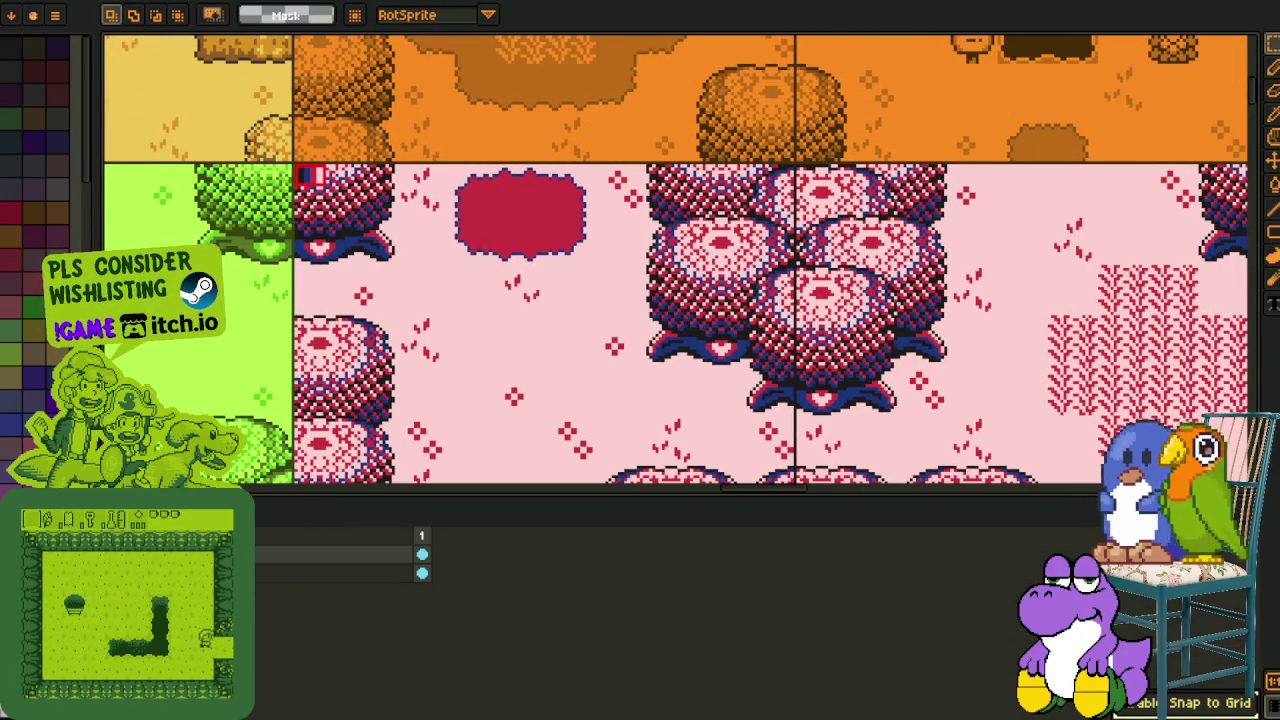
scroll(386, 194, "up", 3)
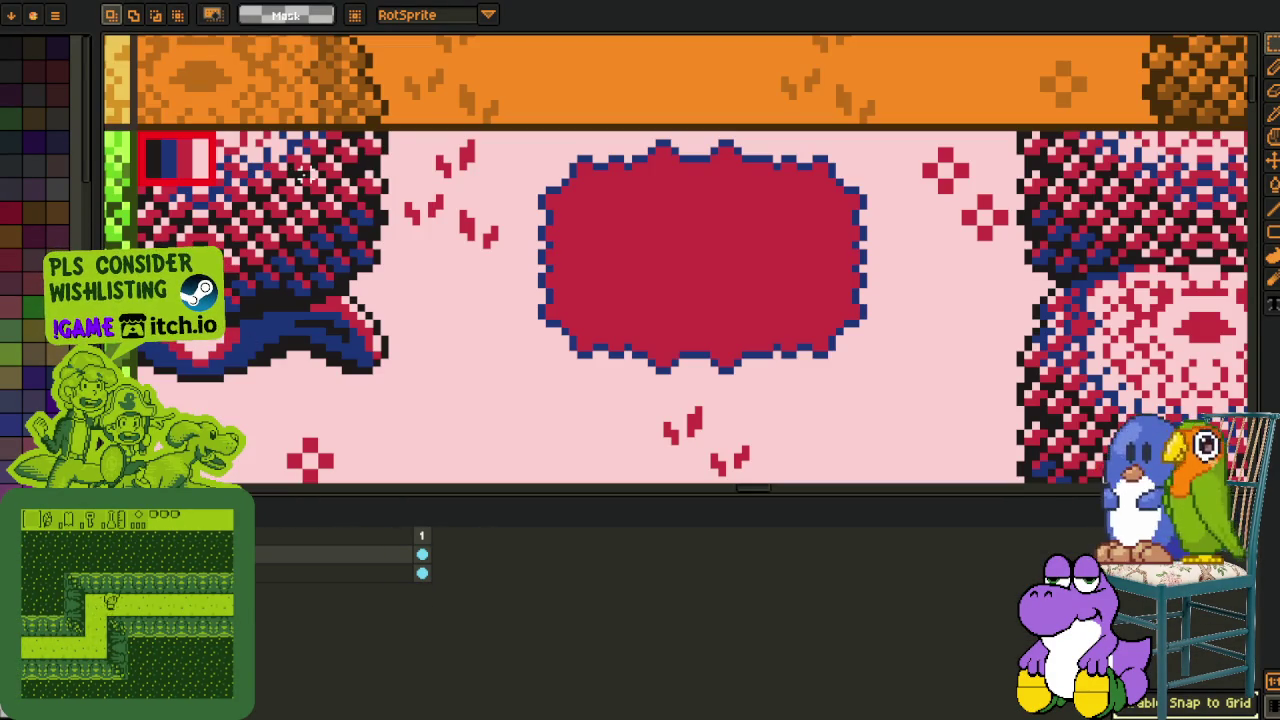
left_click_drag(260, 130, 388, 258)
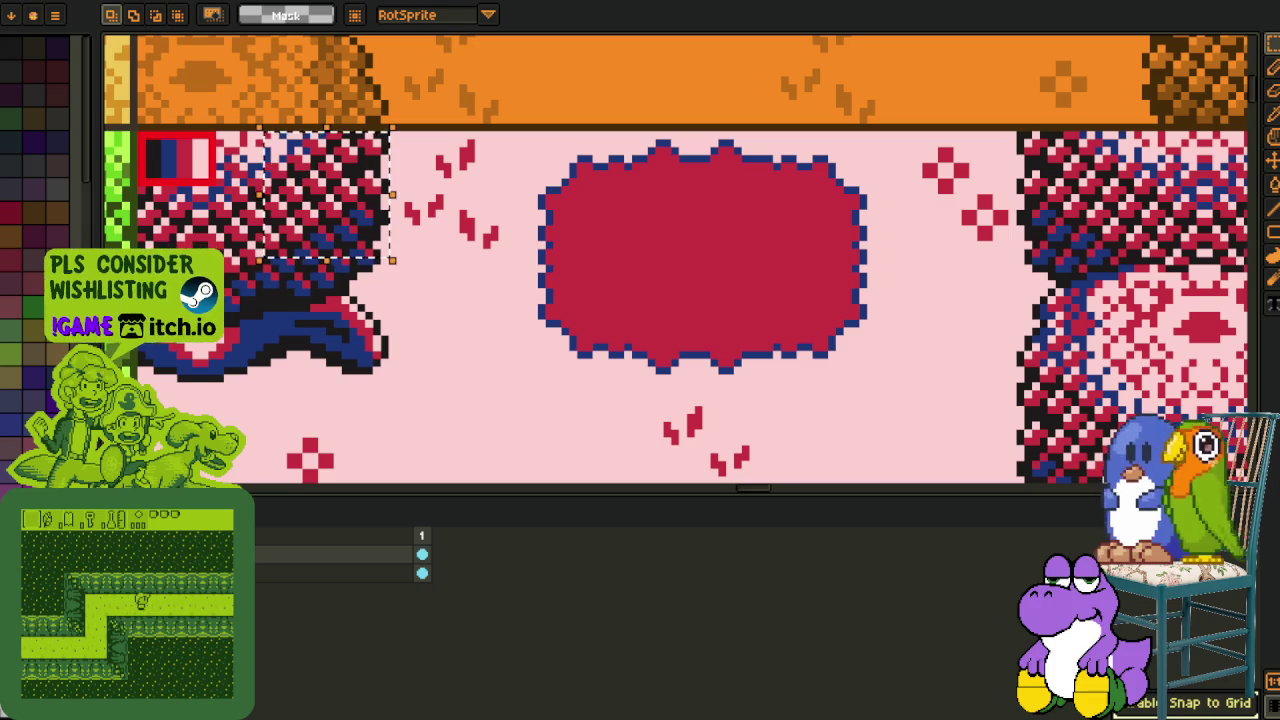
Switch to a blank transparent canvas, clear the selection, and begin a text box.
key("Tab")
scroll(334, 217, "up", 2)
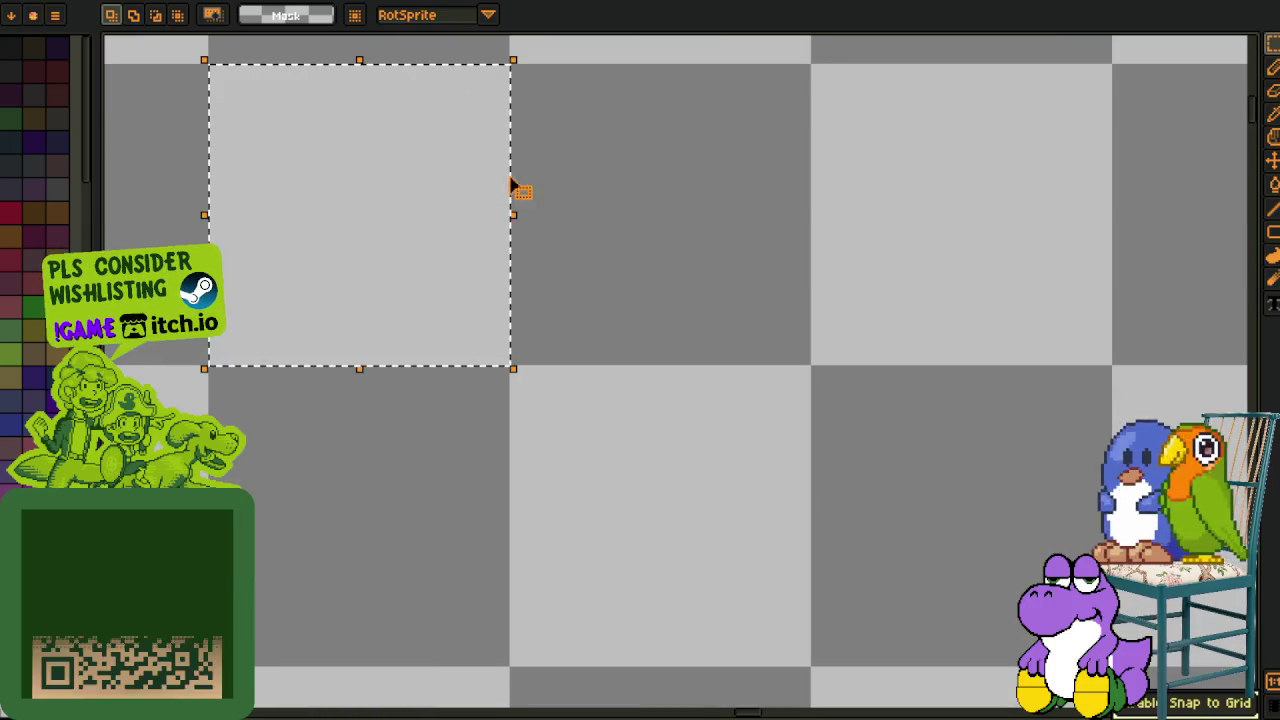
key("ctrl+d")
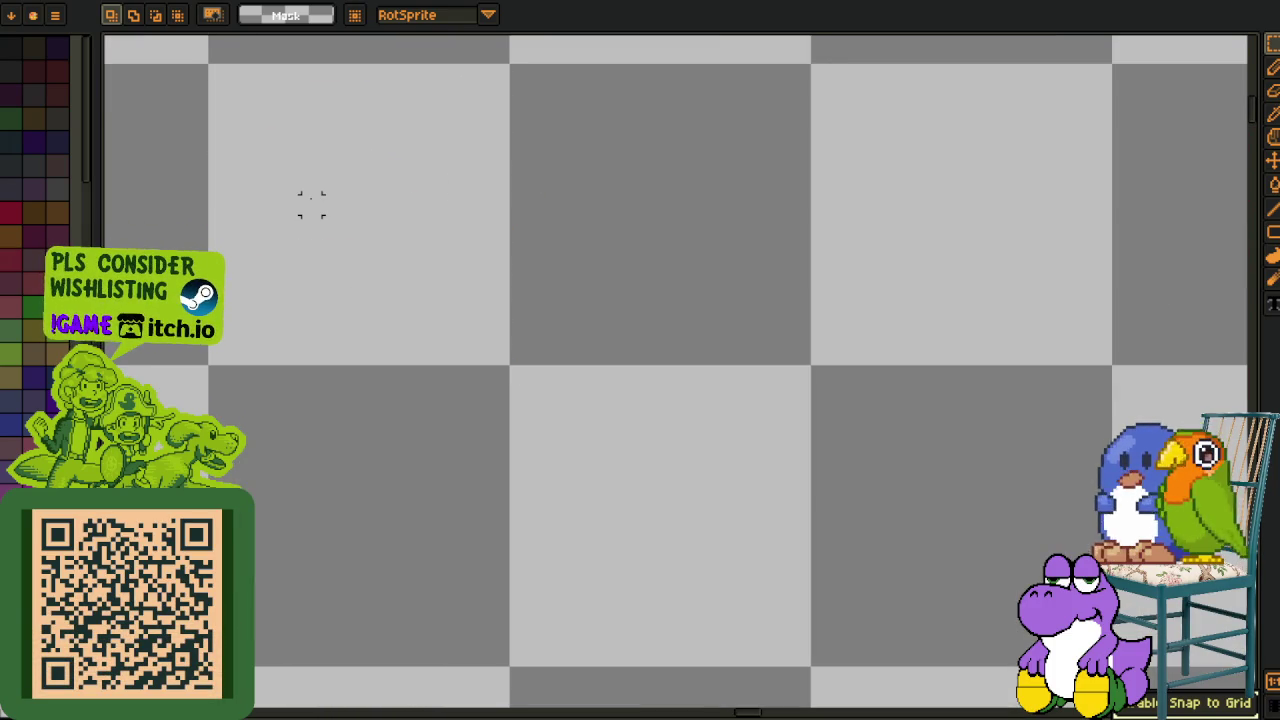
left_click(306, 169)
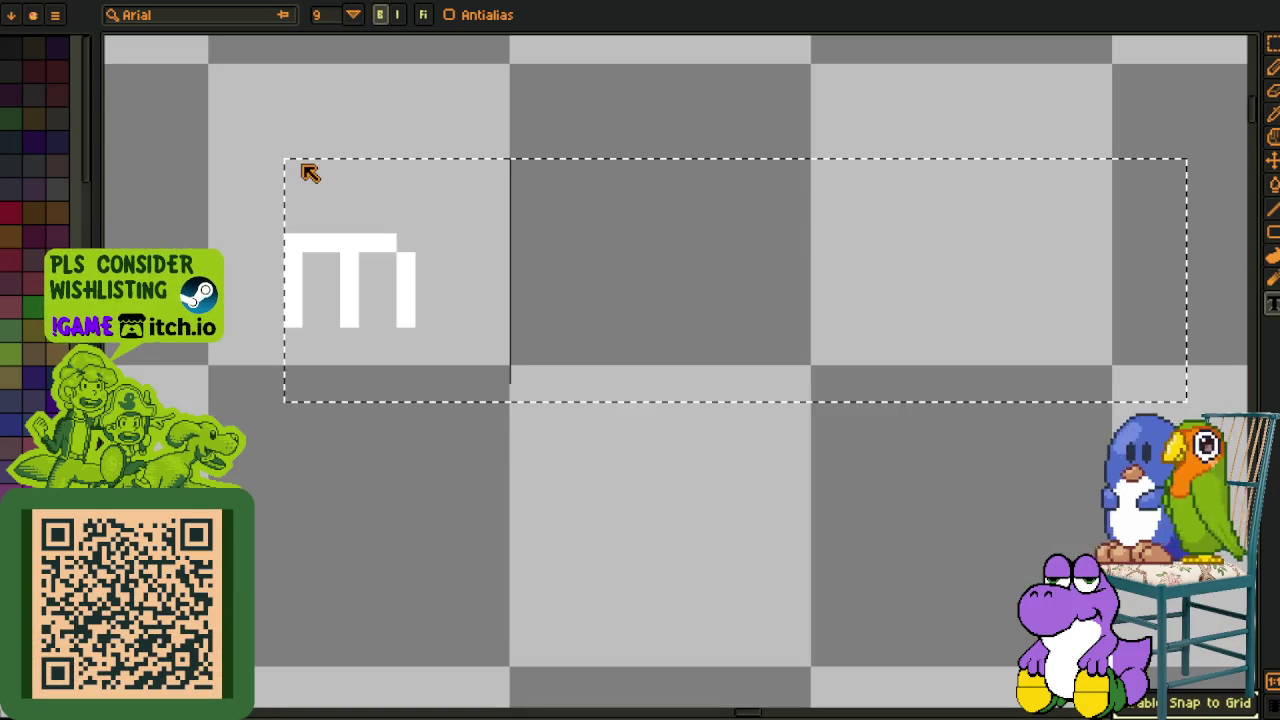
Write 'malabagukom' as pixel text, then select and delete the extra trailing m.
type("malabaguko")
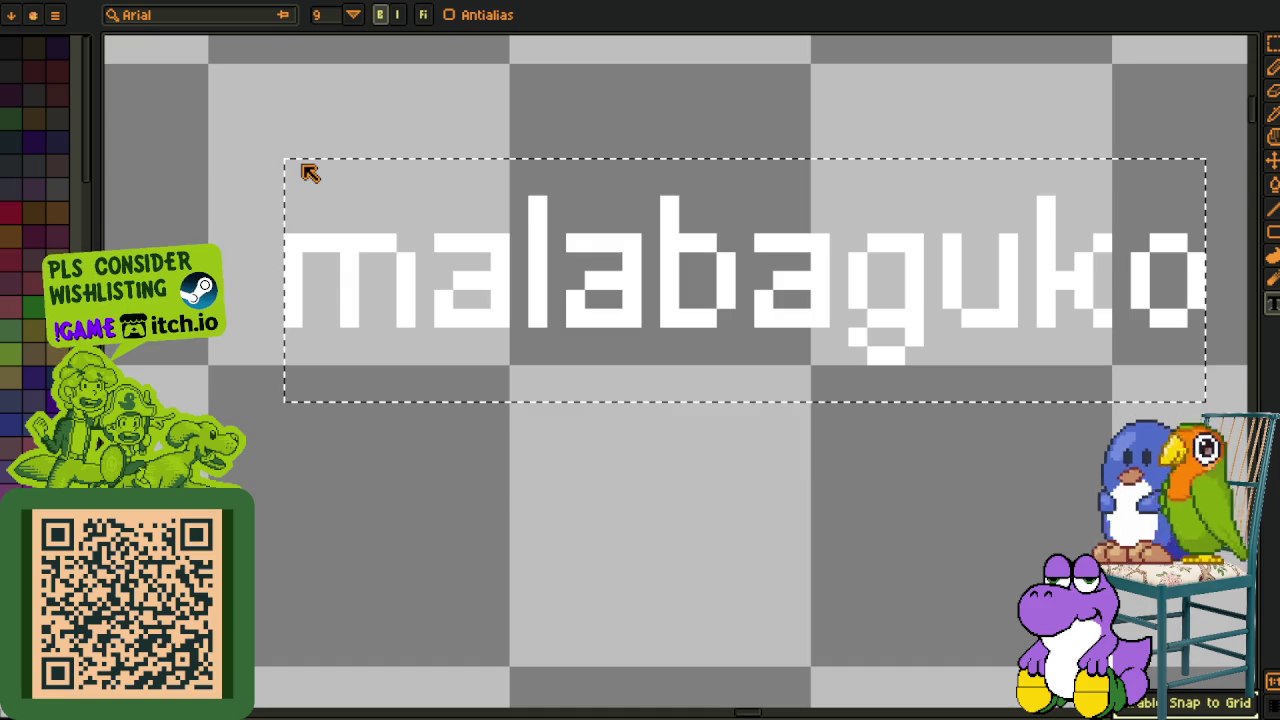
type("m")
key("Return")
scroll(343, 109, "down", 1)
scroll(808, 162, "up", 1)
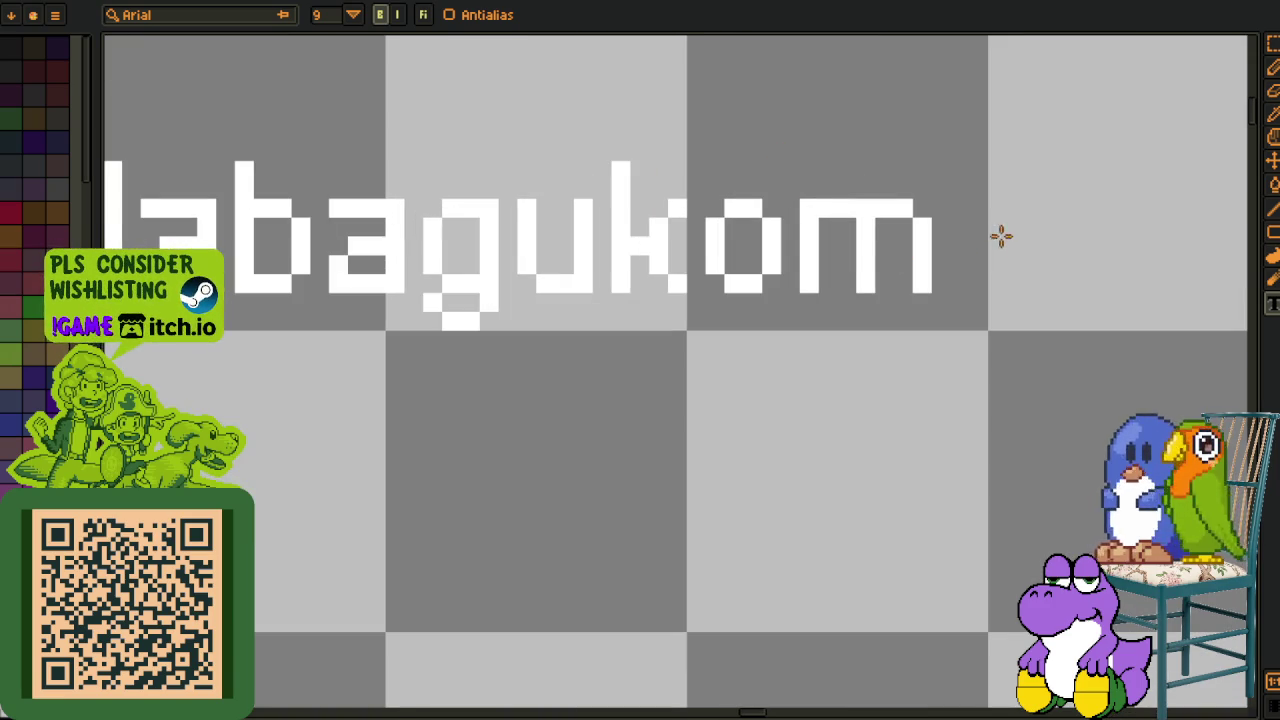
key("m")
scroll(836, 183, "down", 1)
left_click_drag(886, 263, 1006, 357)
key("Delete")
Nudge the word malabaguko right and up into place, then reselect a box around it.
left_click_drag(528, 216, 1078, 442)
key("ctrl+d")
left_click_drag(450, 205, 995, 400)
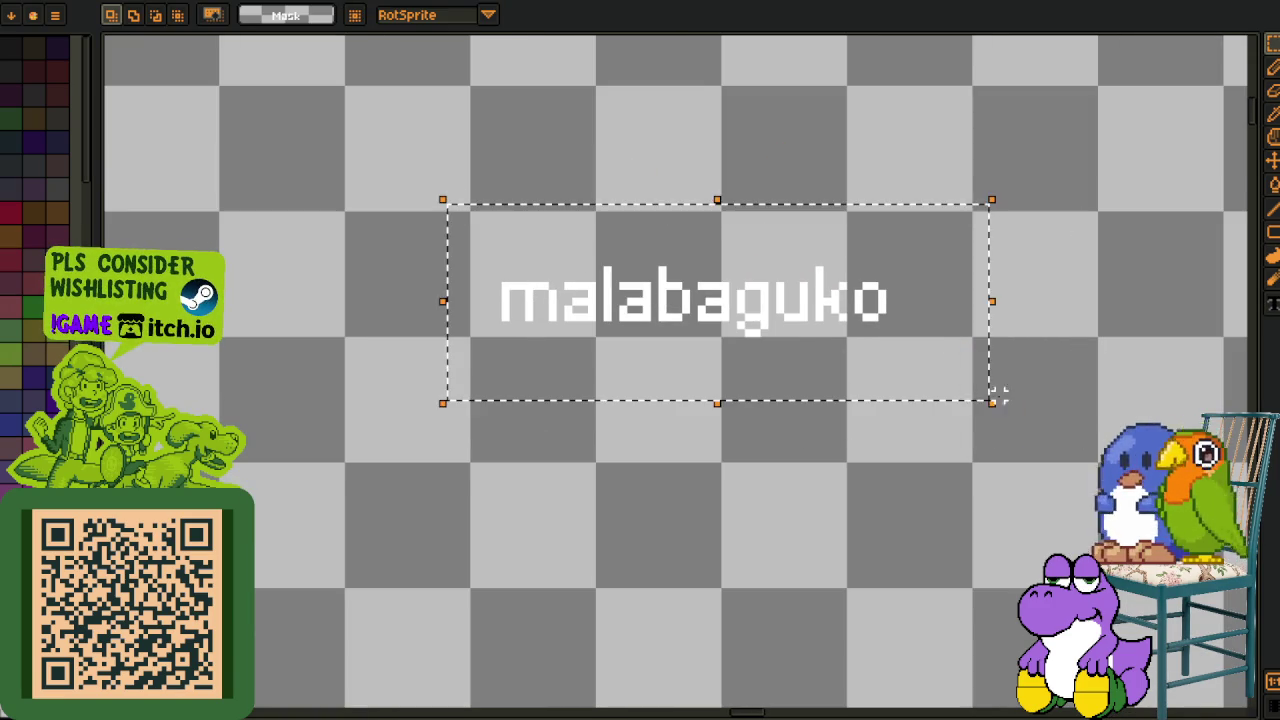
key("Right")
key("Right")
key("Up")
key("Up")
key("ctrl+d")
scroll(429, 220, "up", 1)
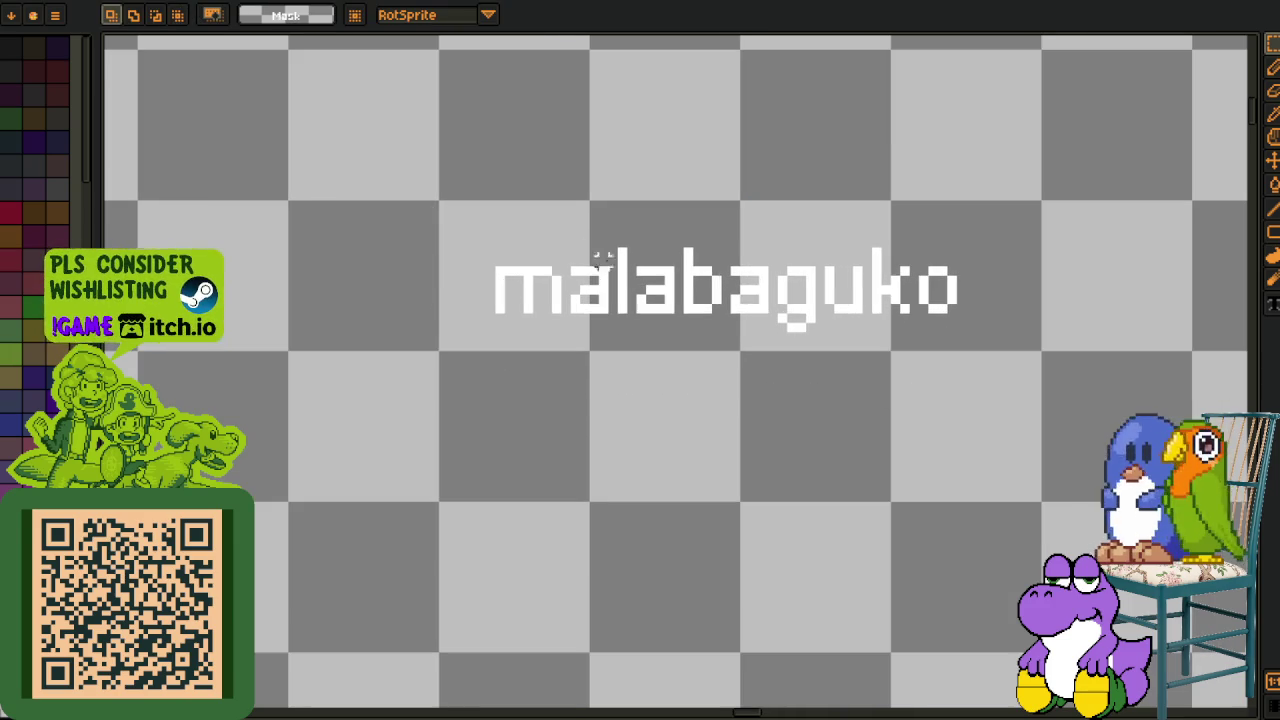
left_click_drag(443, 206, 979, 357)
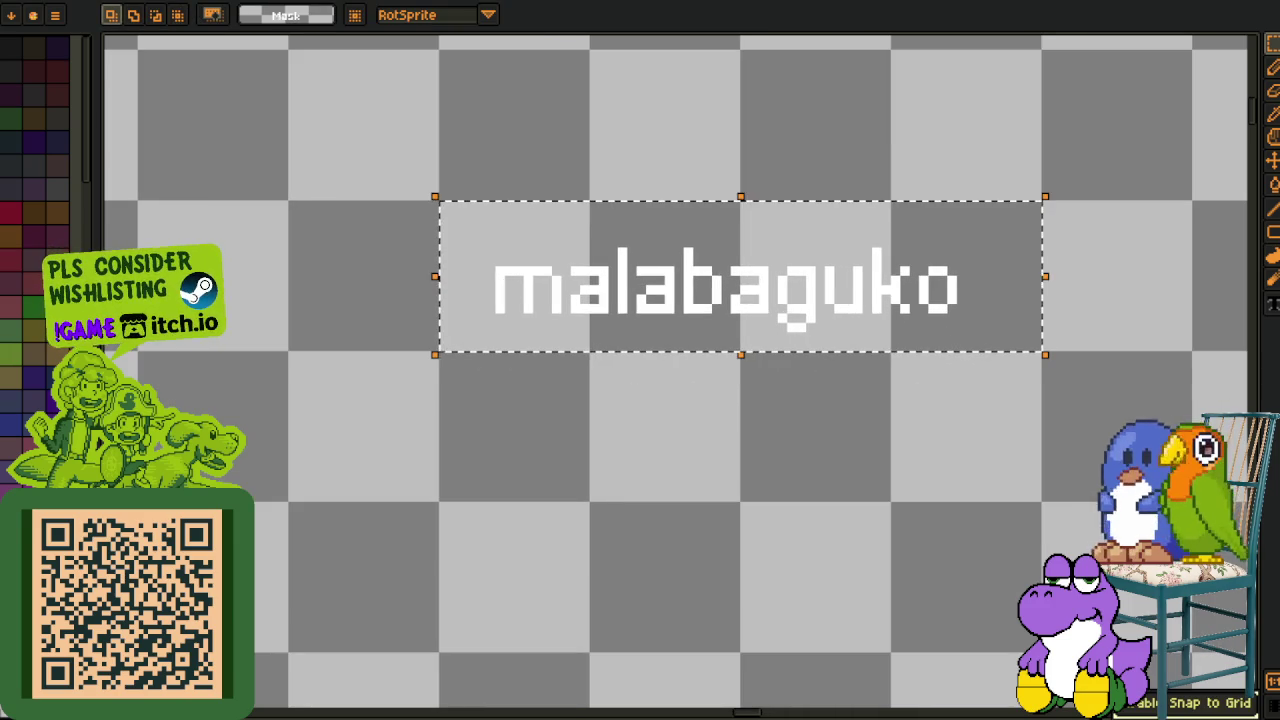
Replace the label's transparent background with black using Replace Color, and show the timeline.
key("i")
key("shift+r")
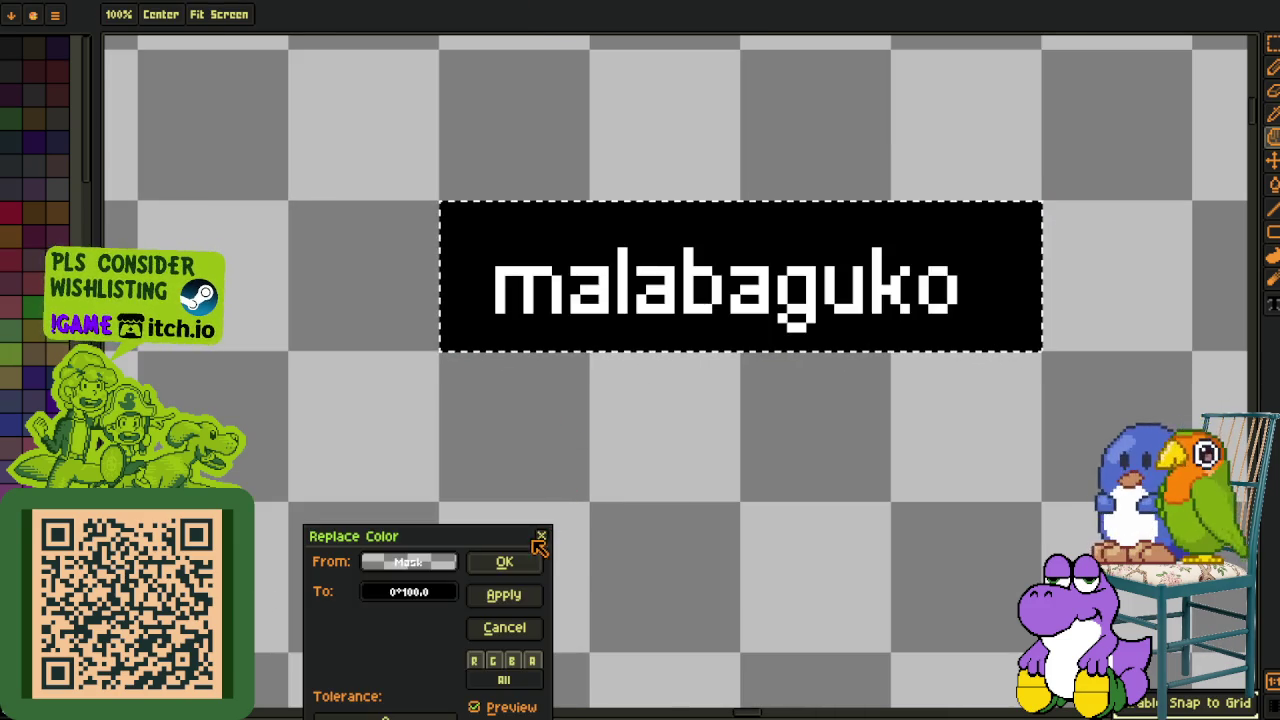
left_click(508, 563)
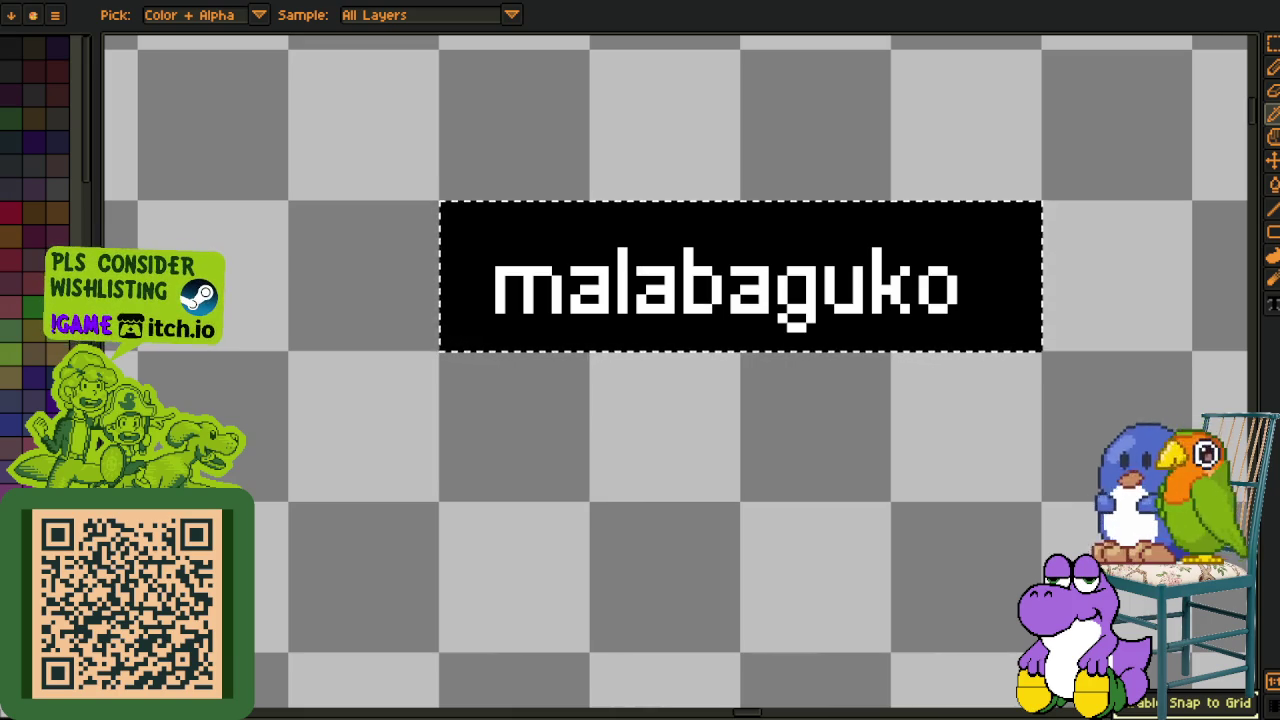
left_click_drag(748, 712, 748, 488)
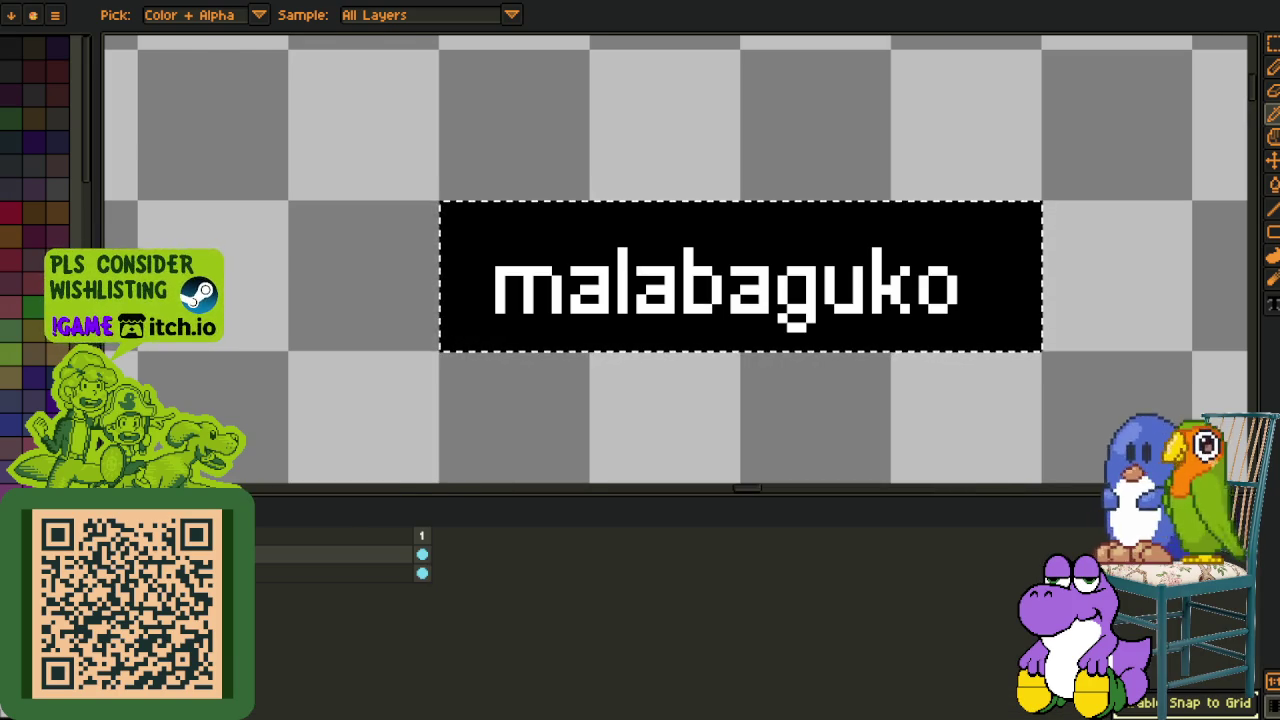
Zoom around the label on the pink map with the Marquee tool active.
scroll(318, 365, "down", 2)
scroll(318, 365, "down", 2)
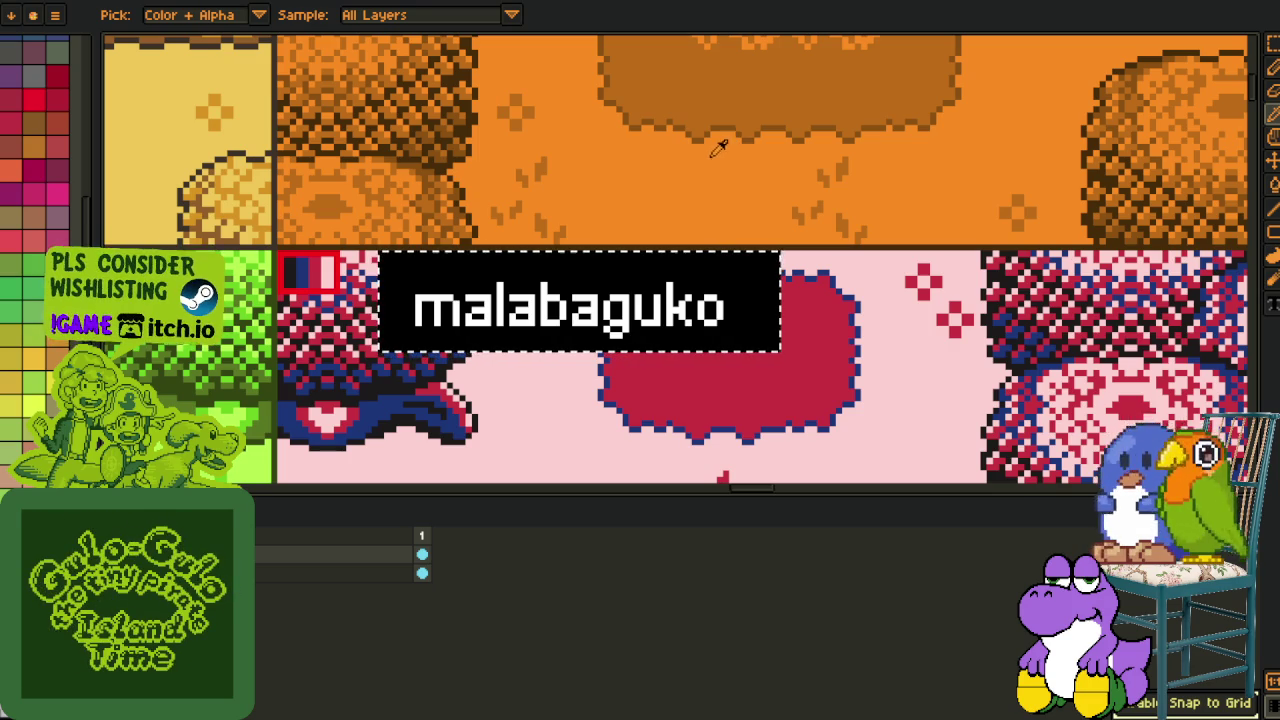
key("m")
scroll(683, 199, "down", 2)
scroll(683, 199, "down", 2)
scroll(708, 493, "up", 2)
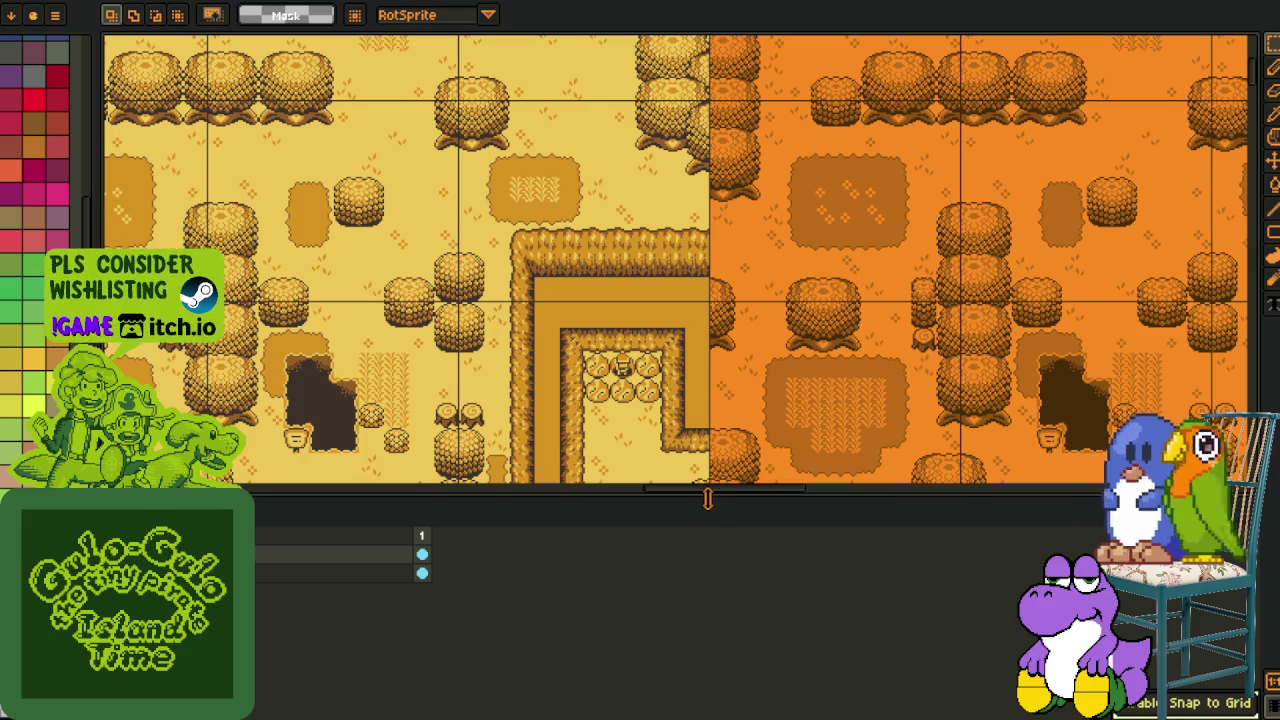
Hide the timeline and pan and zoom across the colour-variant grid.
left_click_drag(708, 497, 708, 715)
scroll(757, 352, "down", 2)
scroll(757, 352, "down", 2)
mouse_move(621, 444)
left_mouse_down()
mouse_move(757, 352)
mouse_move(781, 294)
left_mouse_up()
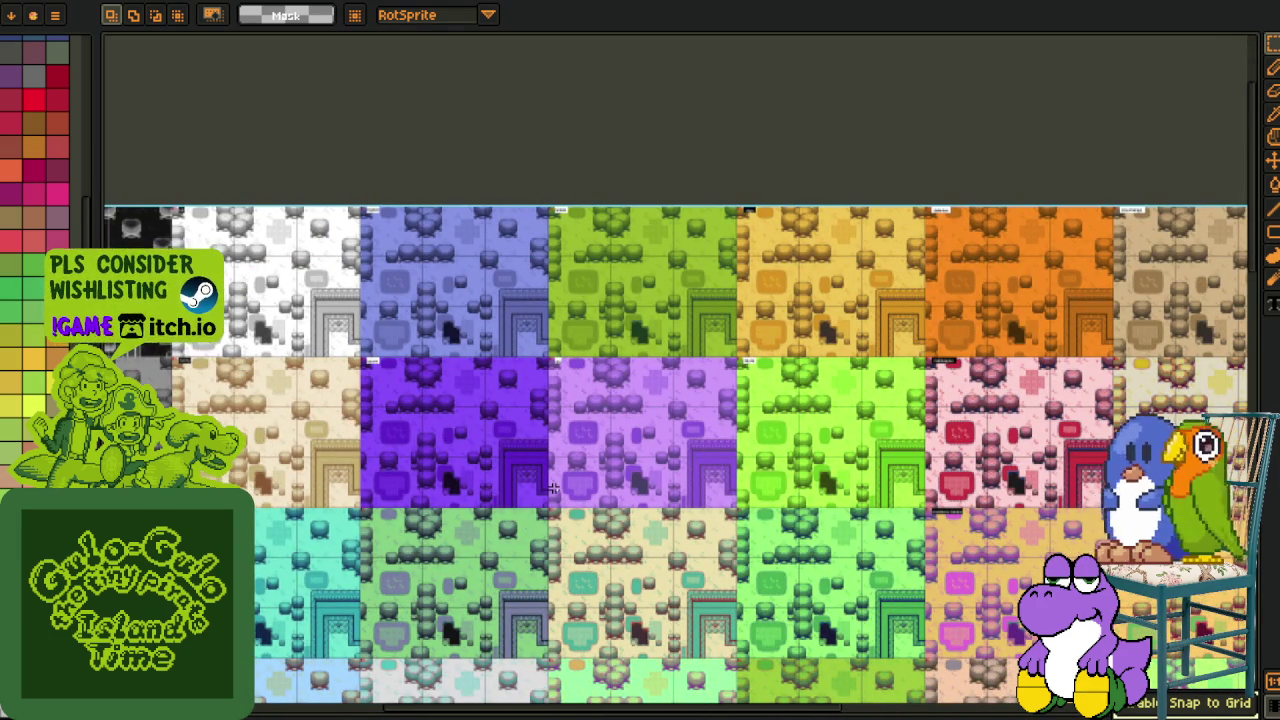
scroll(537, 366, "down", 1)
scroll(537, 366, "right", 5)
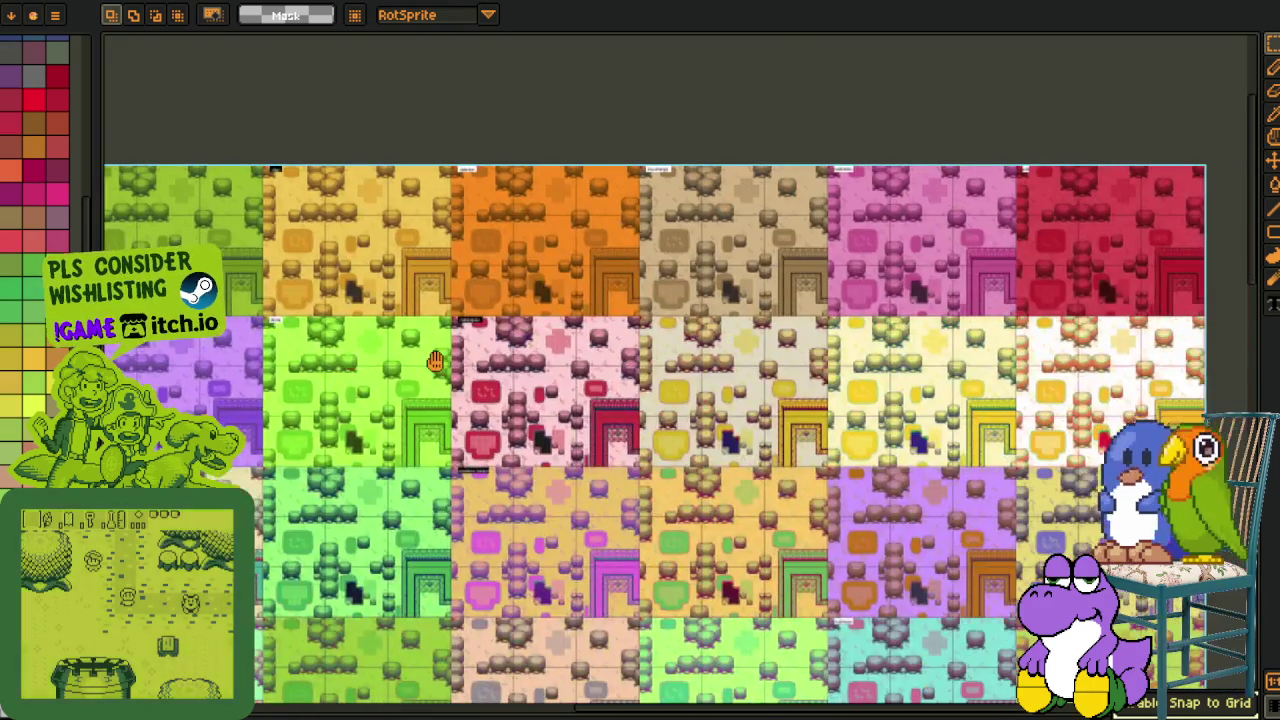
scroll(502, 363, "left", 3)
scroll(437, 349, "left", 4)
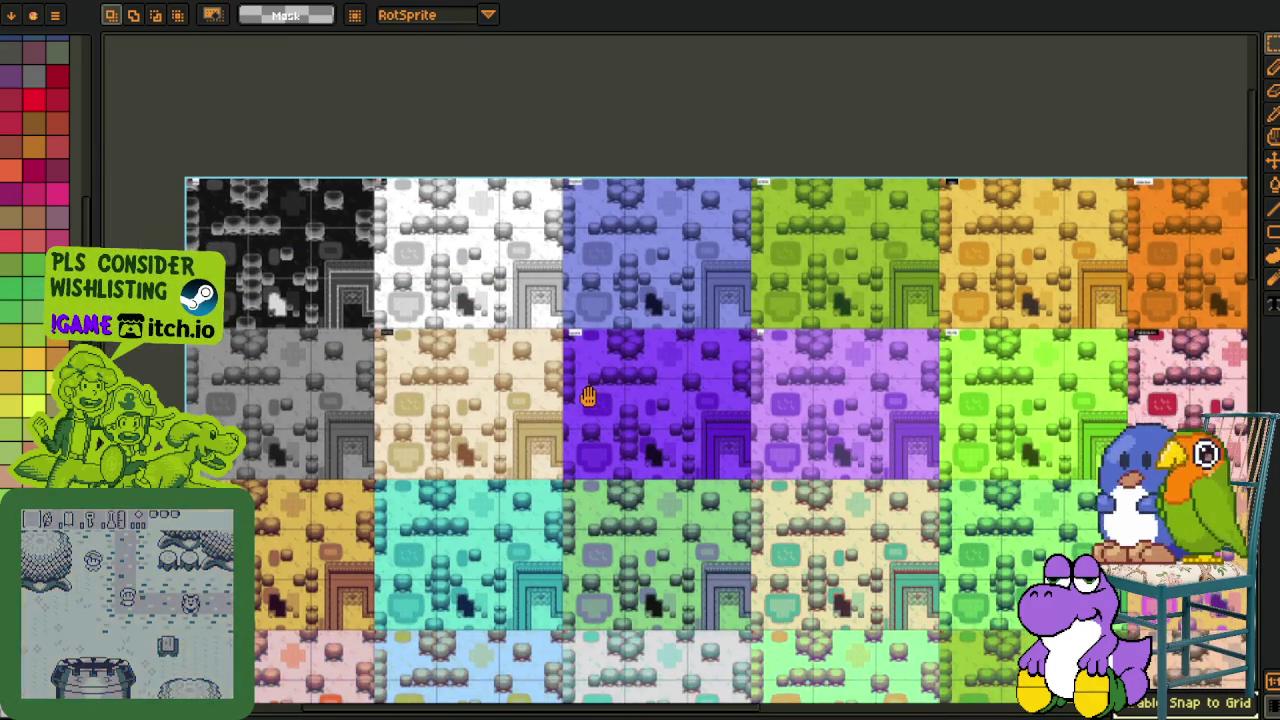
scroll(586, 397, "down", 2)
scroll(622, 333, "right", 3)
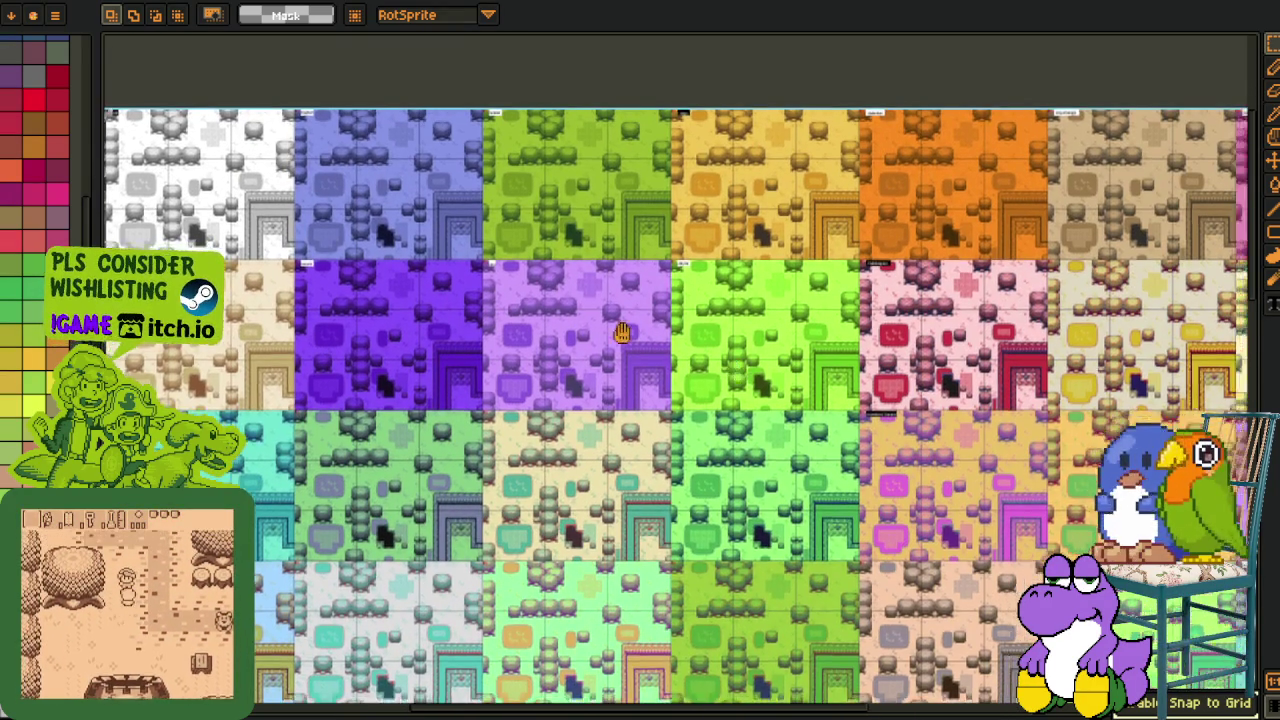
scroll(622, 333, "down", 2)
scroll(622, 333, "right", 2)
scroll(680, 330, "up", 2)
scroll(680, 330, "right", 3)
scroll(712, 326, "up", 1)
scroll(712, 326, "right", 1)
scroll(650, 260, "up", 1)
scroll(650, 260, "right", 1)
scroll(611, 209, "up", 5)
scroll(683, 267, "left", 2)
Select the area around the kalimbahin label and zoom around it.
left_click_drag(420, 250, 800, 430)
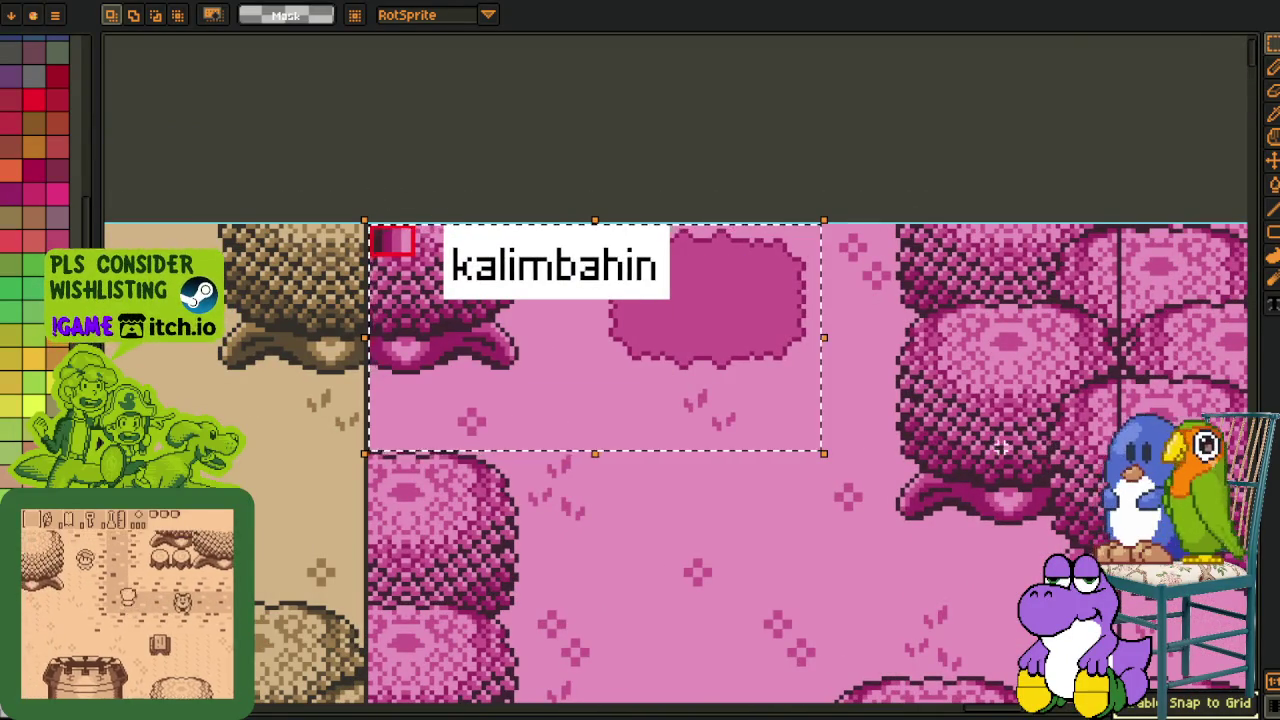
scroll(1000, 450, "down", 1)
scroll(1030, 448, "down", 2)
scroll(563, 371, "up", 3)
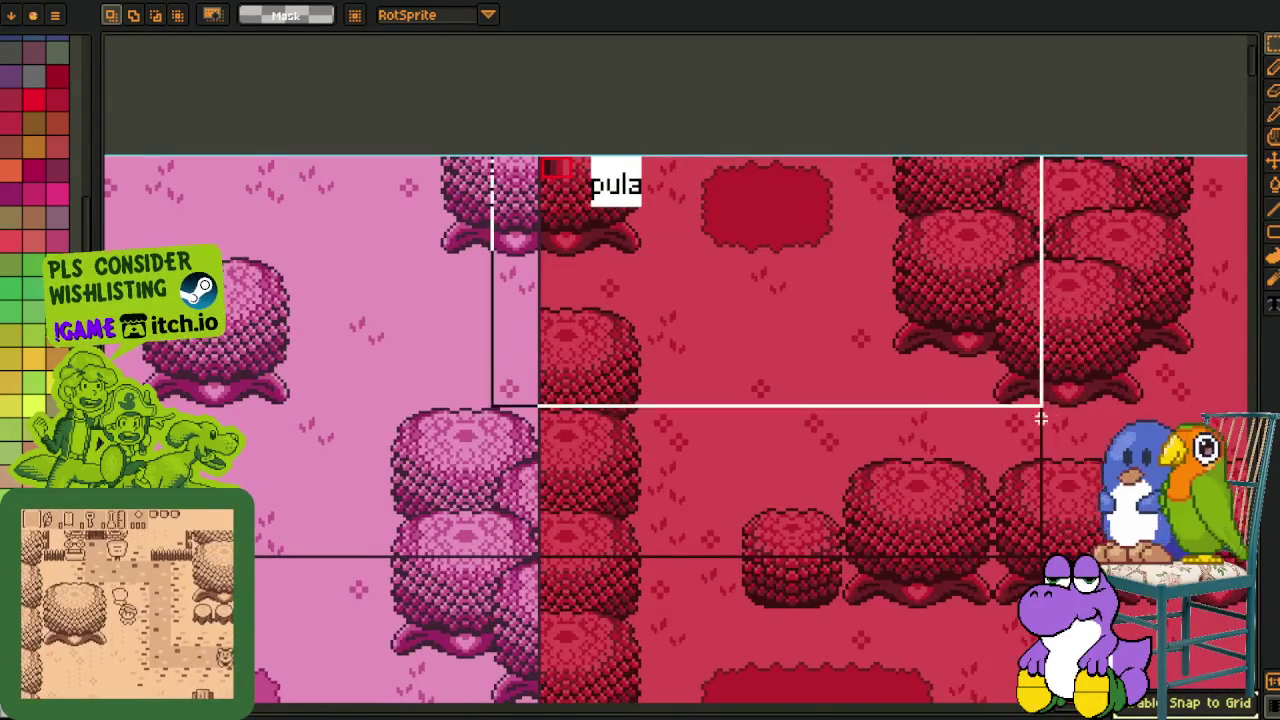
scroll(806, 466, "down", 1)
scroll(577, 380, "down", 1)
scroll(577, 380, "down", 1)
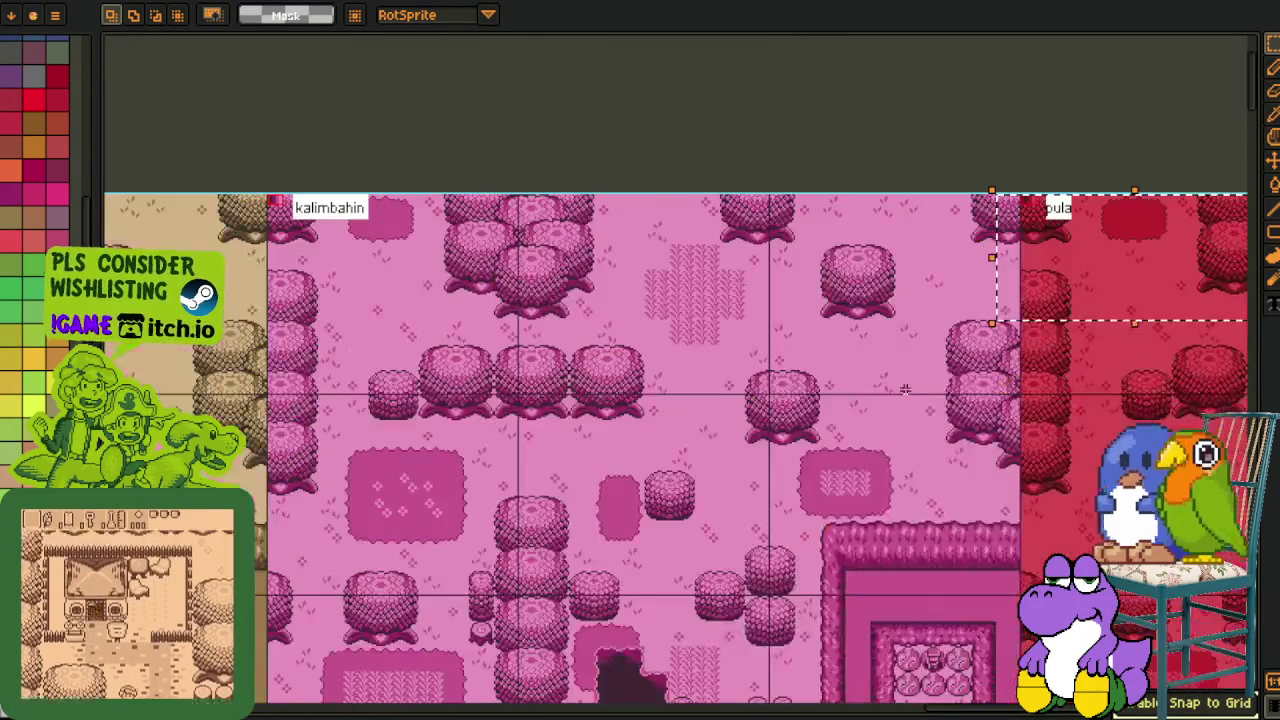
scroll(562, 441, "up", 2)
scroll(562, 441, "down", 2)
scroll(386, 329, "right", 5)
scroll(323, 320, "right", 5)
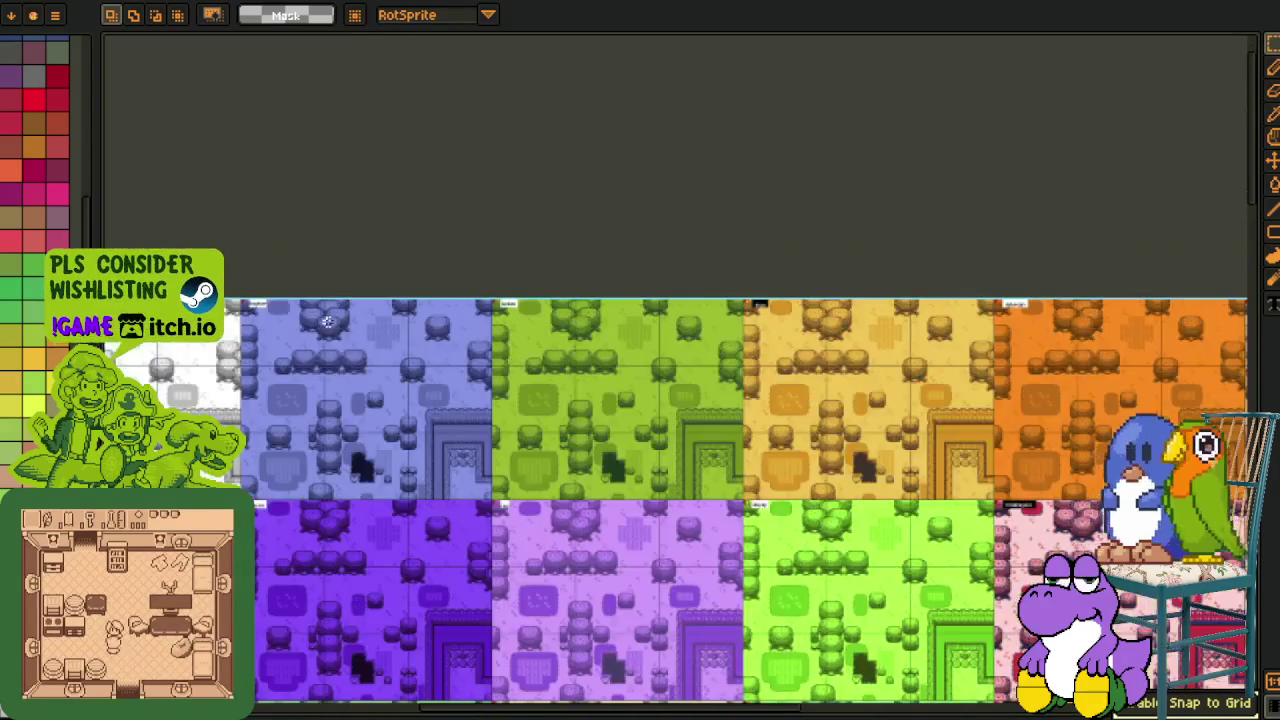
scroll(378, 316, "up", 3)
scroll(378, 316, "left", 2)
scroll(330, 432, "up", 1)
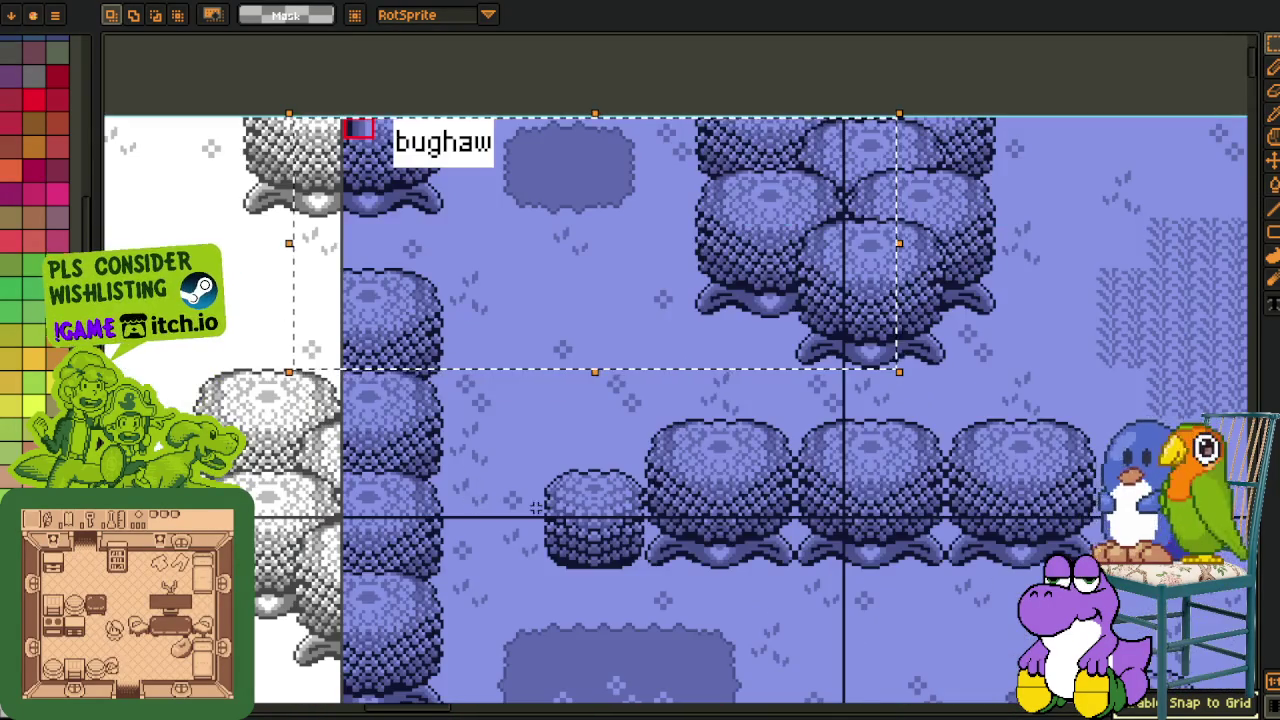
scroll(530, 420, "down", 1)
scroll(530, 420, "down", 2)
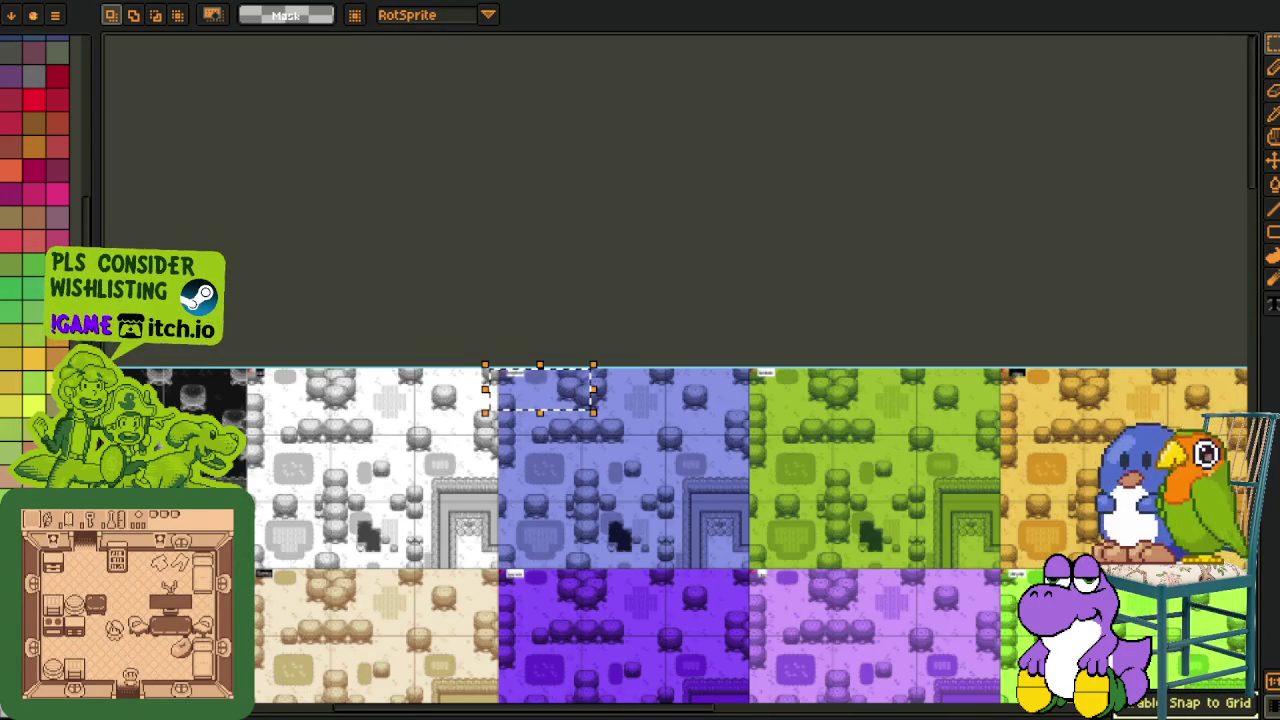
scroll(586, 370, "down", 1)
scroll(586, 370, "down", 1)
scroll(630, 370, "down", 1)
scroll(630, 370, "down", 2)
Pan to the cyan, yellow and tan rows, then zoom into the pink malabaguko room.
left_click_drag(630, 370, 493, 165)
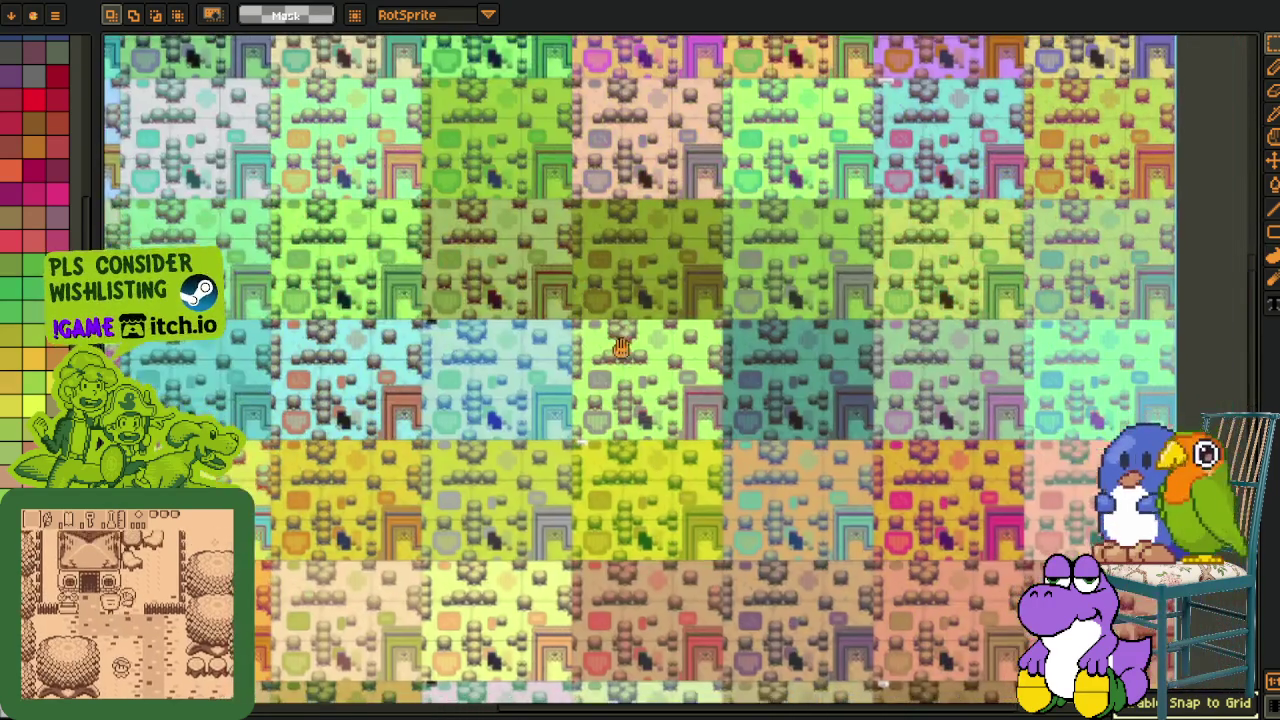
left_click_drag(633, 513, 633, 479)
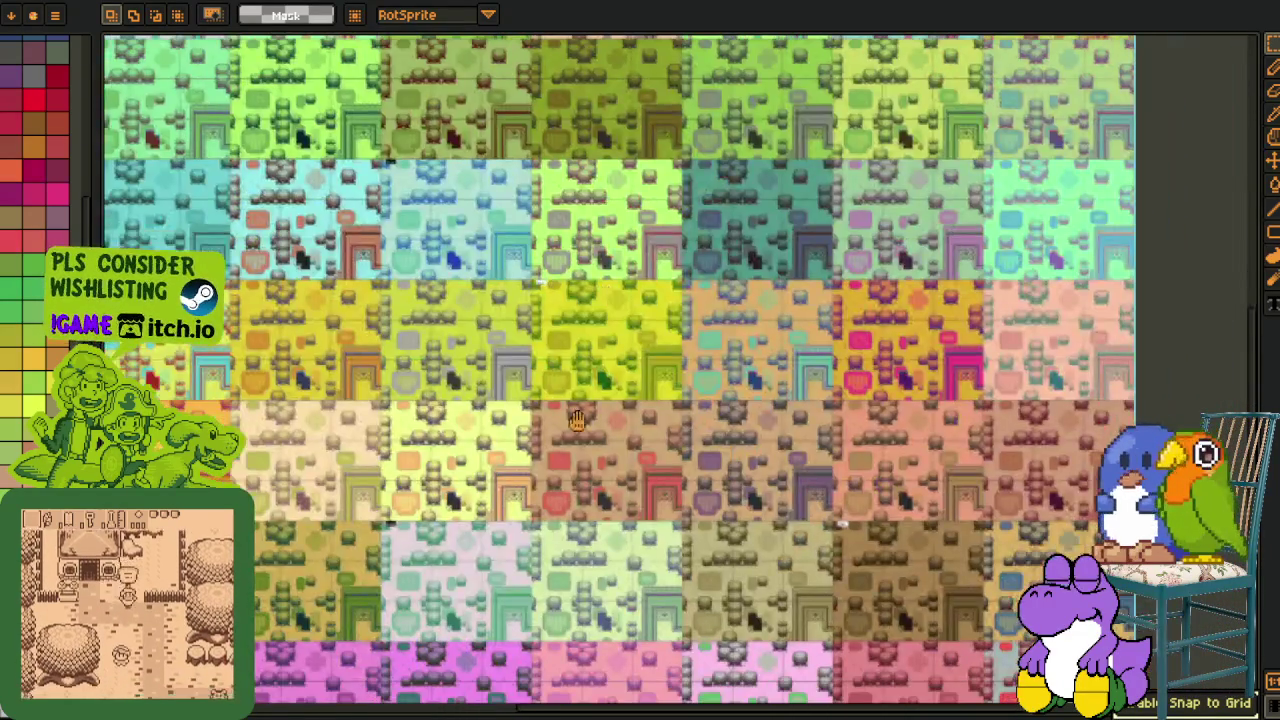
scroll(633, 479, "up", 2)
scroll(610, 440, "up", 3)
scroll(580, 400, "up", 3)
scroll(566, 383, "down", 1)
scroll(520, 320, "up", 2)
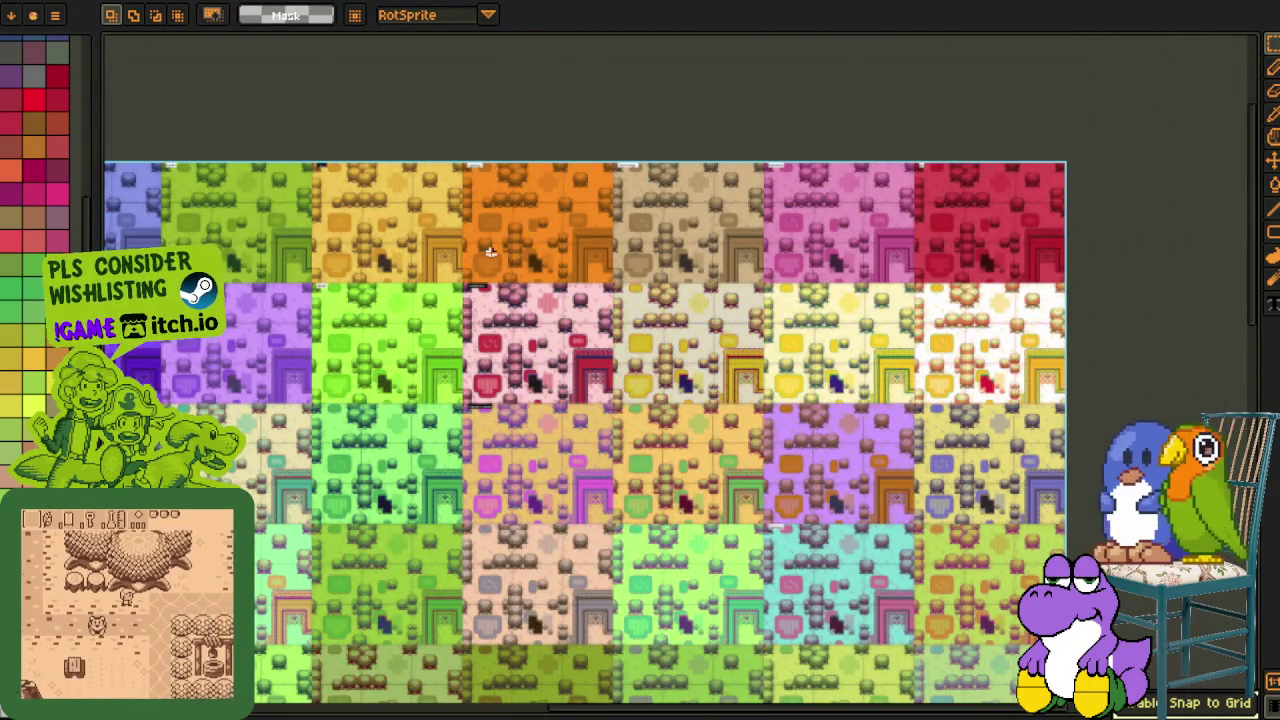
scroll(477, 260, "up", 1)
scroll(490, 275, "up", 1)
scroll(490, 275, "up", 2)
scroll(490, 275, "up", 1)
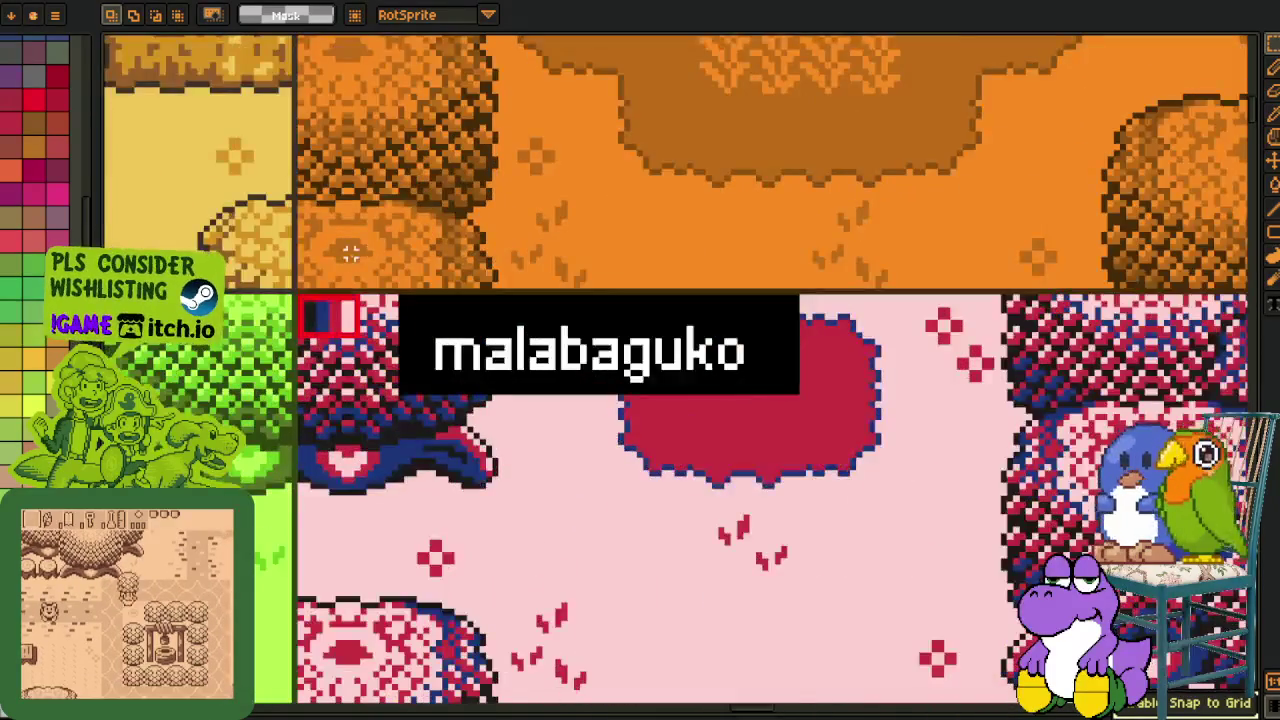
left_click(680, 492)
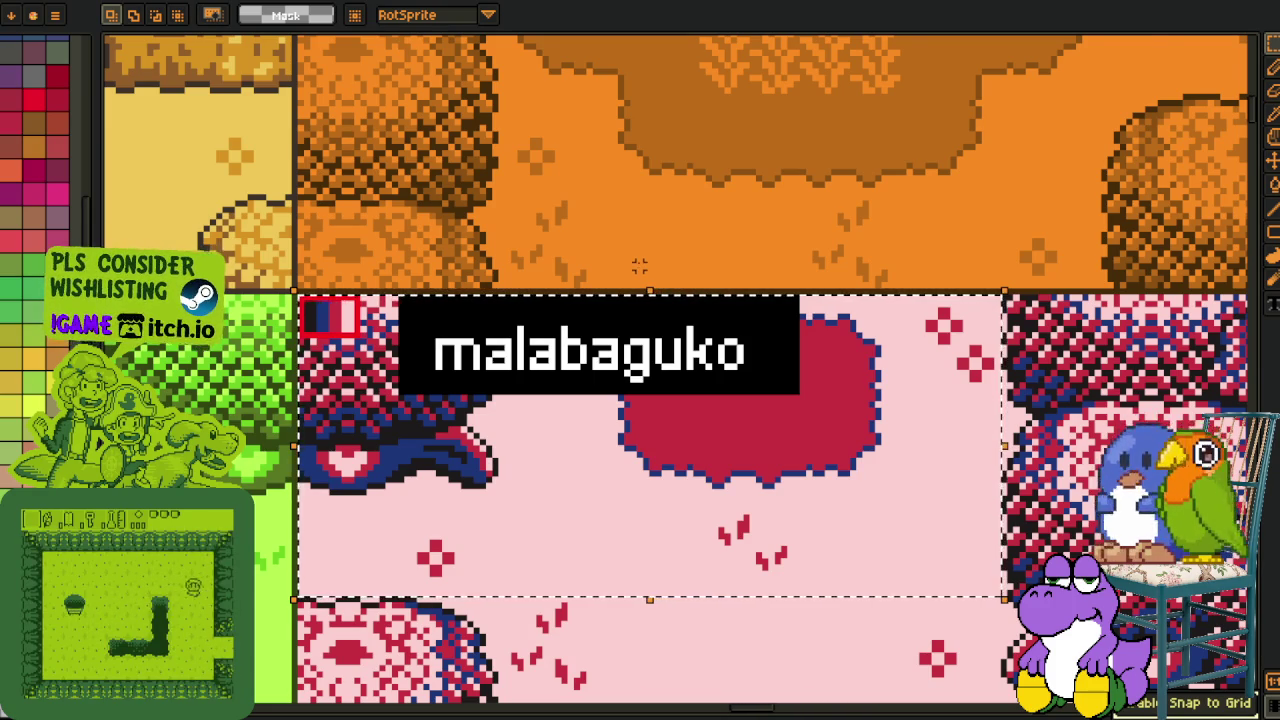
scroll(640, 285, "down", 1)
left_click_drag(458, 216, 990, 520)
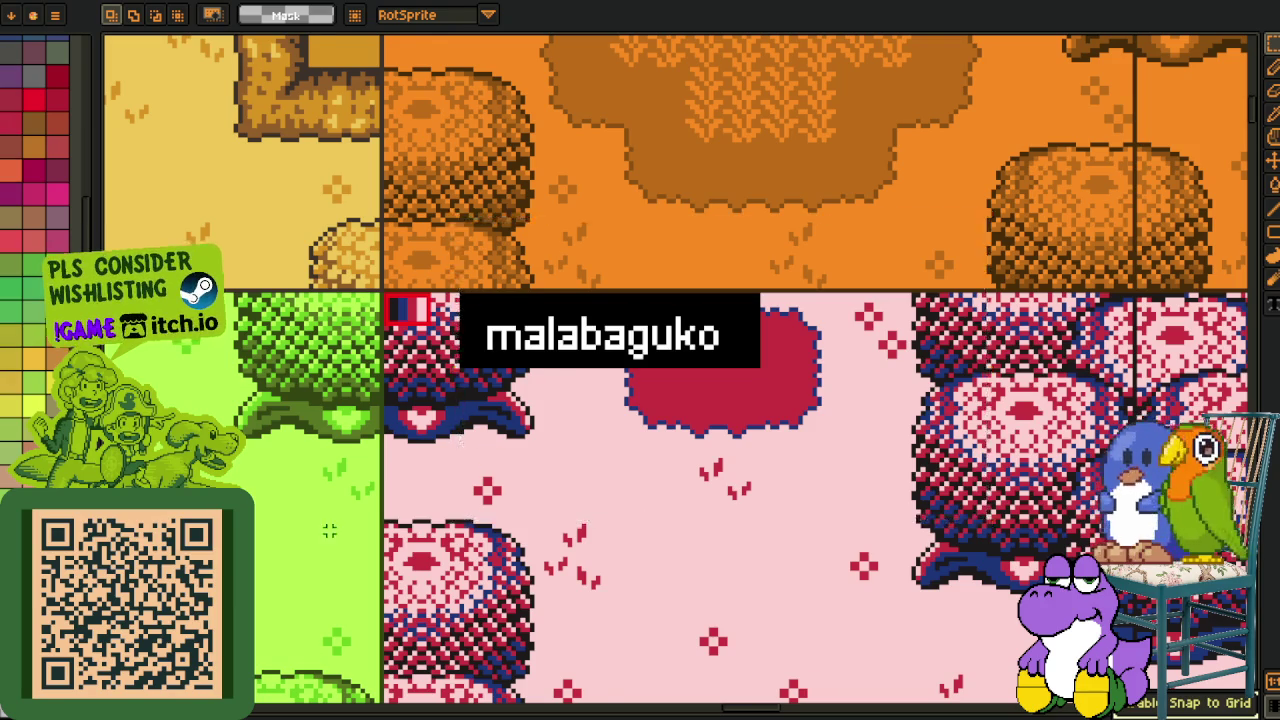
scroll(325, 540, "down", 2)
scroll(326, 388, "up", 2)
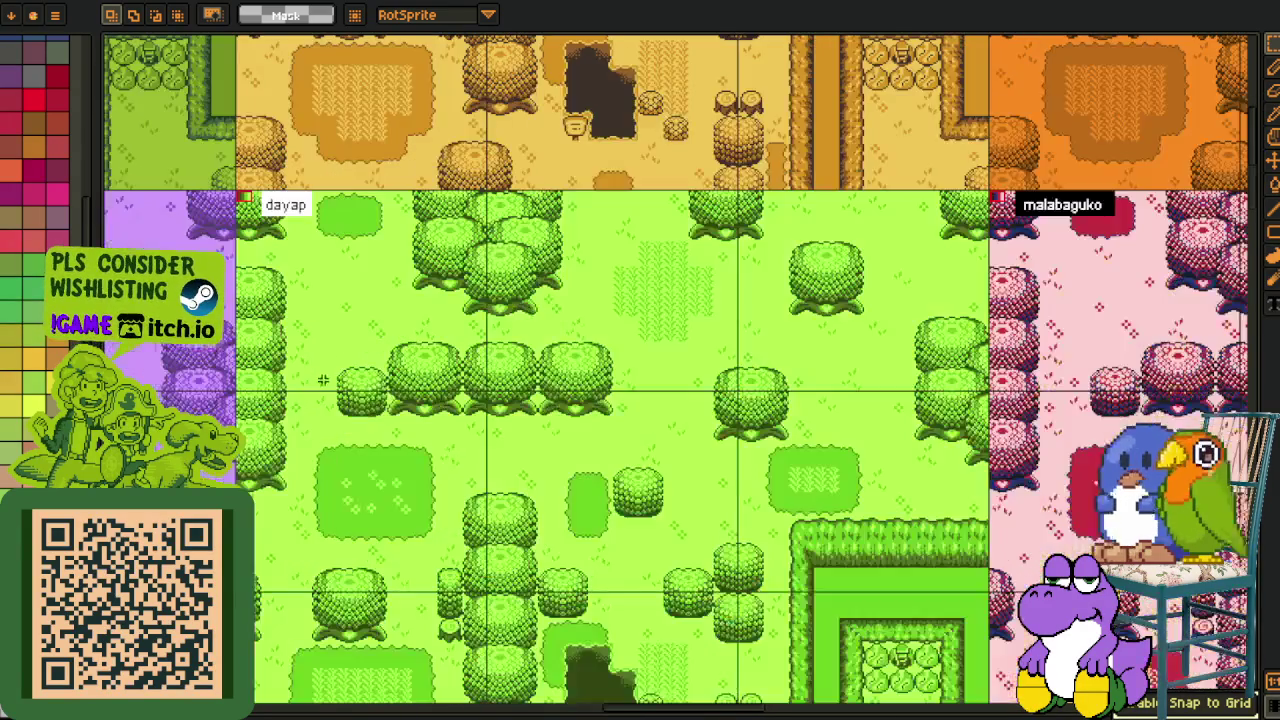
scroll(326, 388, "down", 1)
scroll(536, 467, "down", 2)
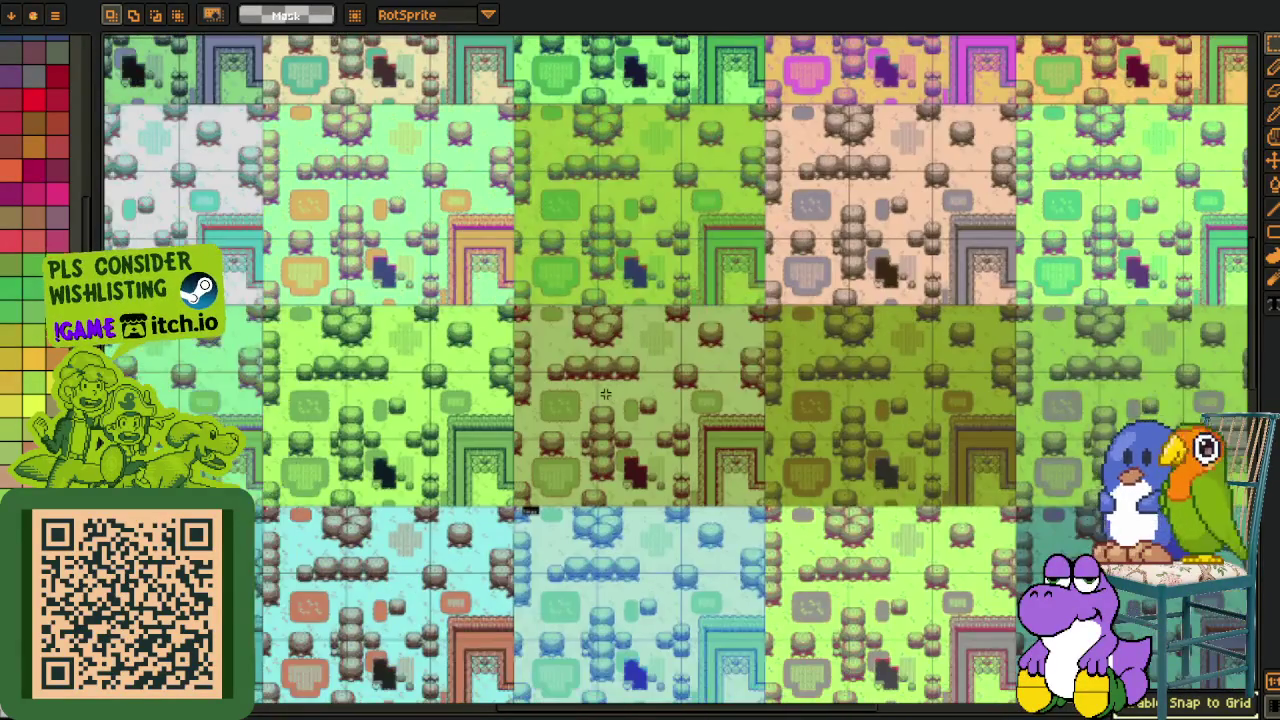
Centre the view on the yellow room below the light-green row, then hide the map artwork.
left_click_drag(605, 395, 790, 425)
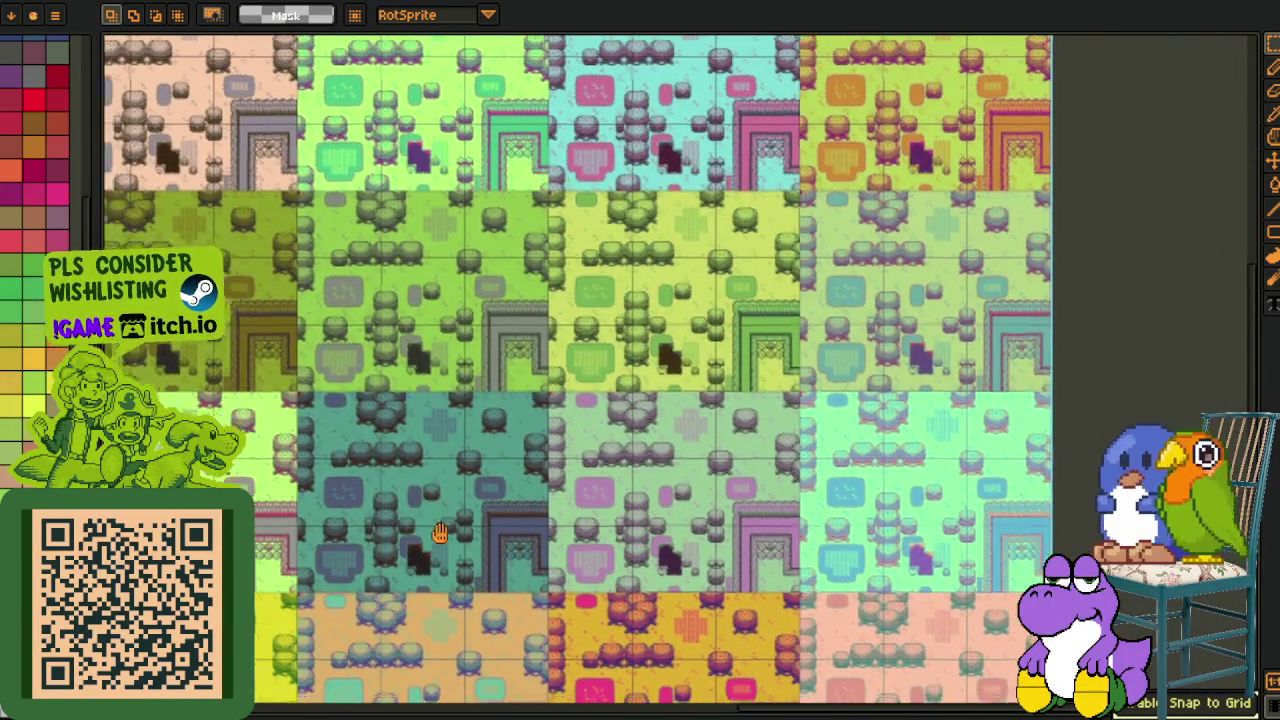
left_click_drag(440, 533, 535, 488)
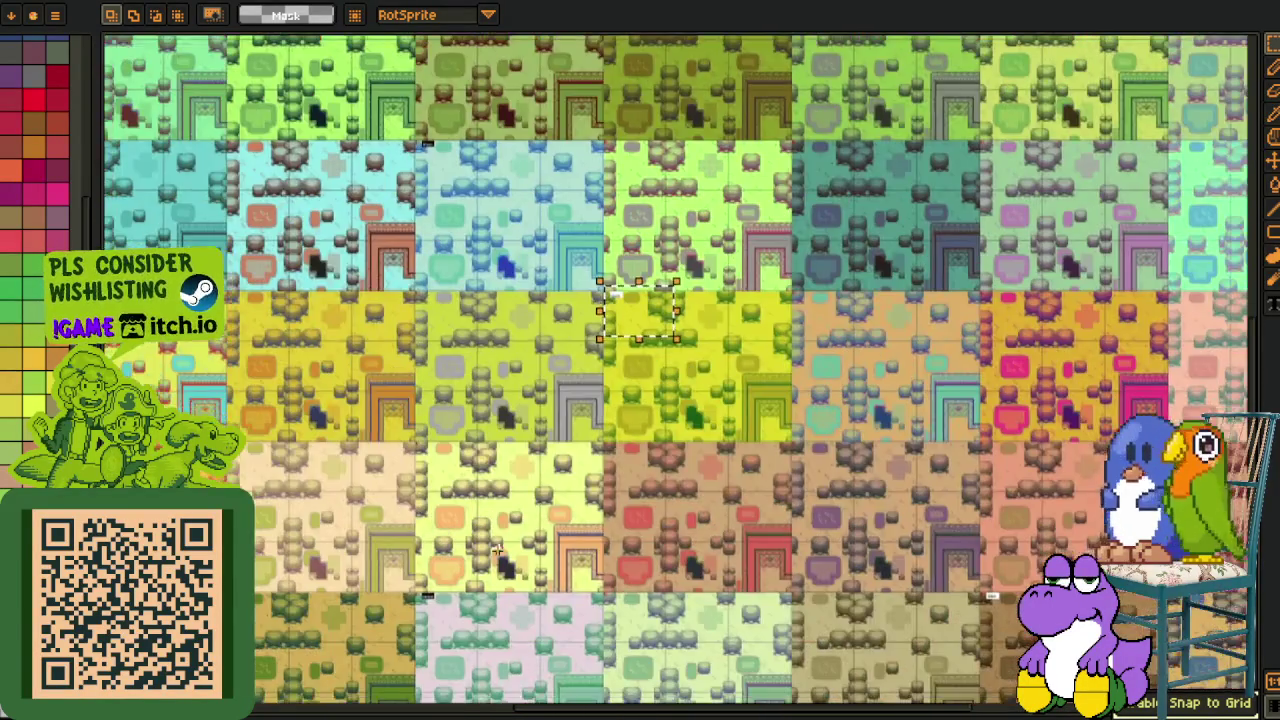
mouse_move(497, 549)
left_mouse_down()
mouse_move(447, 428)
mouse_move(548, 236)
left_mouse_up()
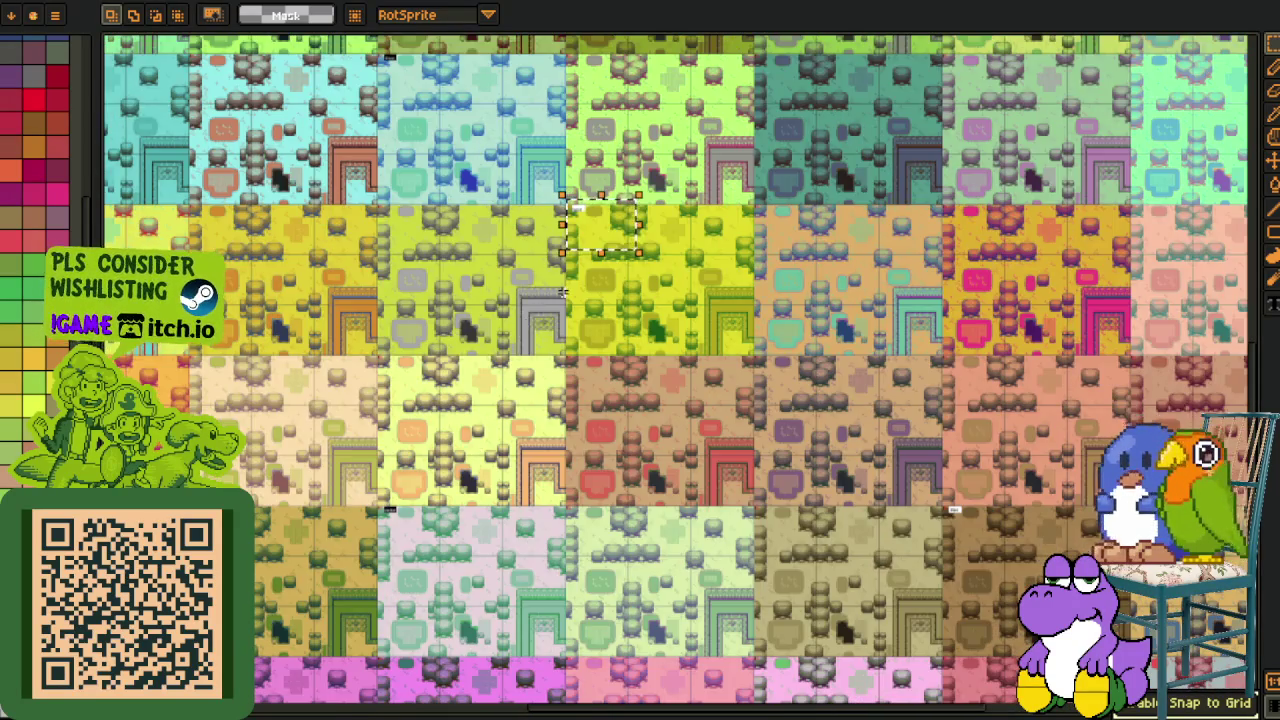
scroll(551, 236, "up", 5)
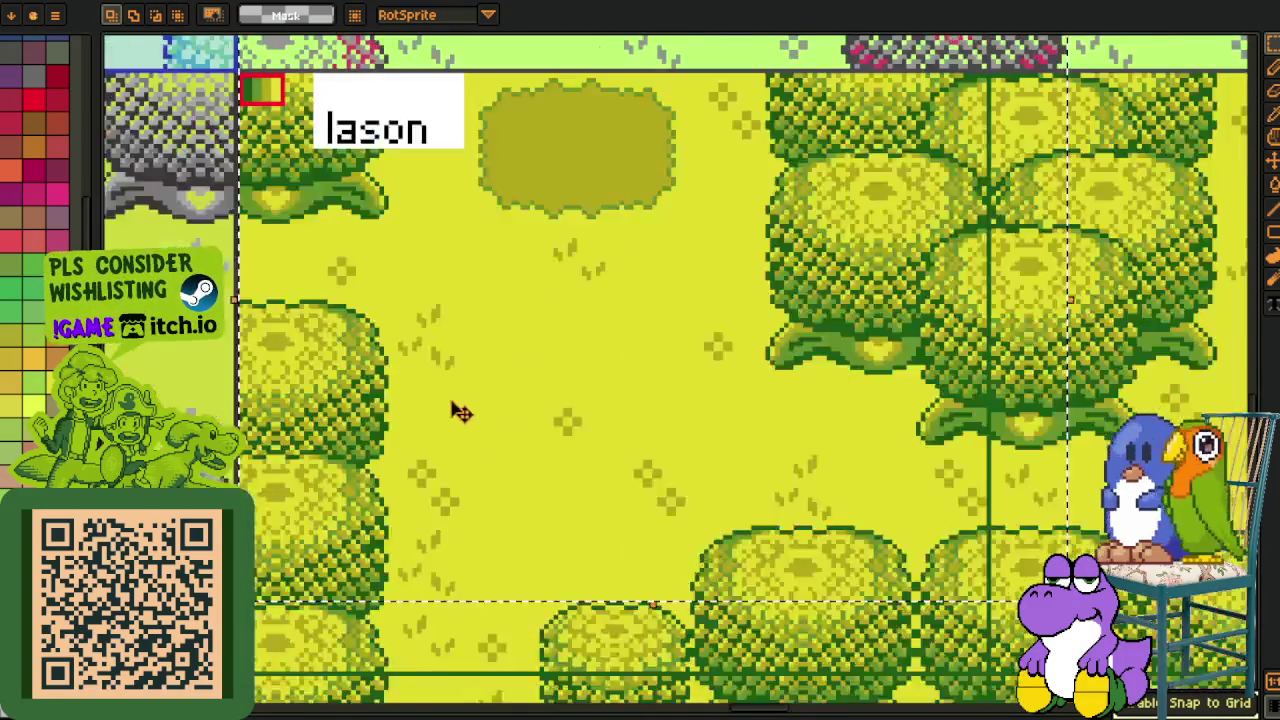
left_click_drag(458, 410, 714, 380)
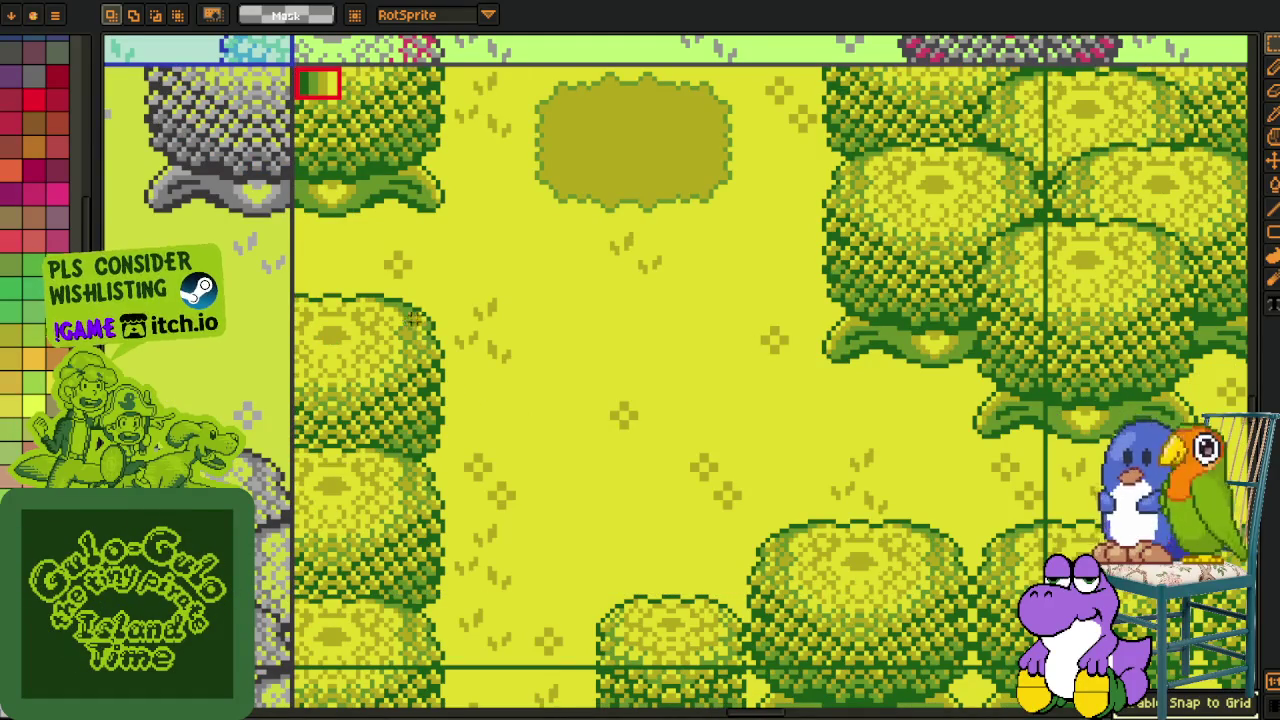
left_click_drag(409, 318, 380, 480)
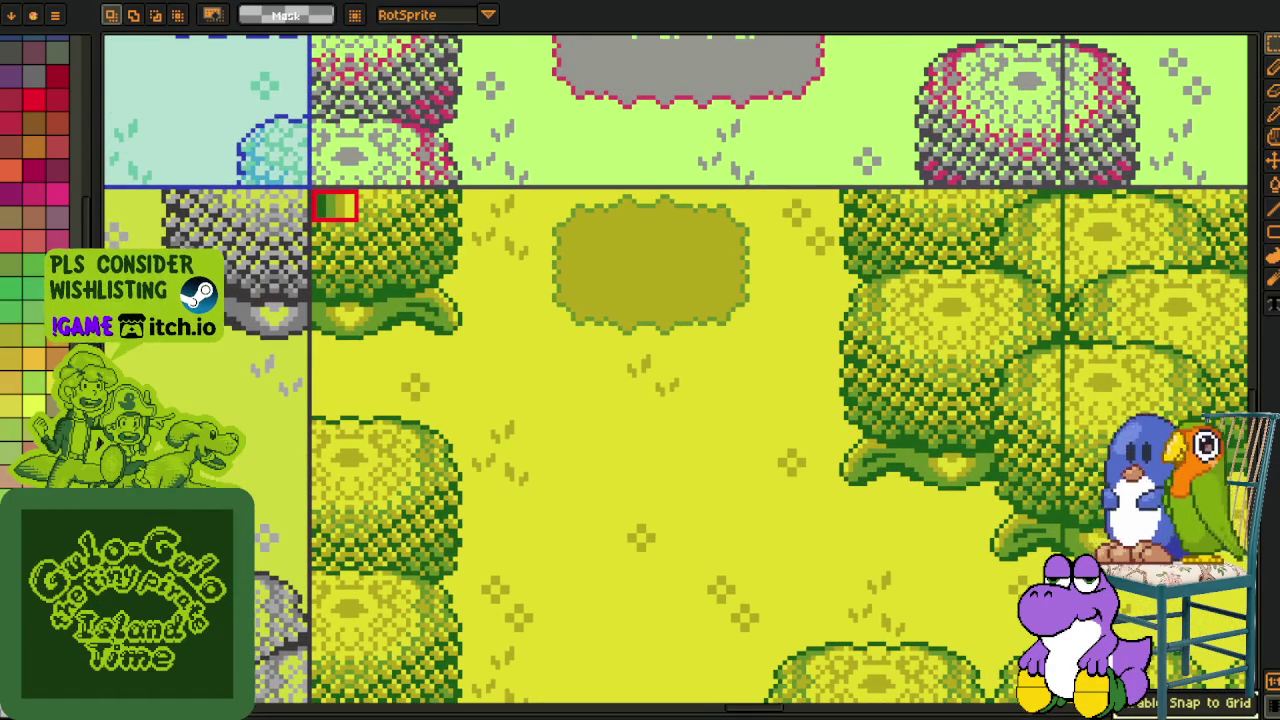
key("Tab")
Write the label 'toxic' with the Text tool on the blank canvas.
scroll(423, 214, "up", 2)
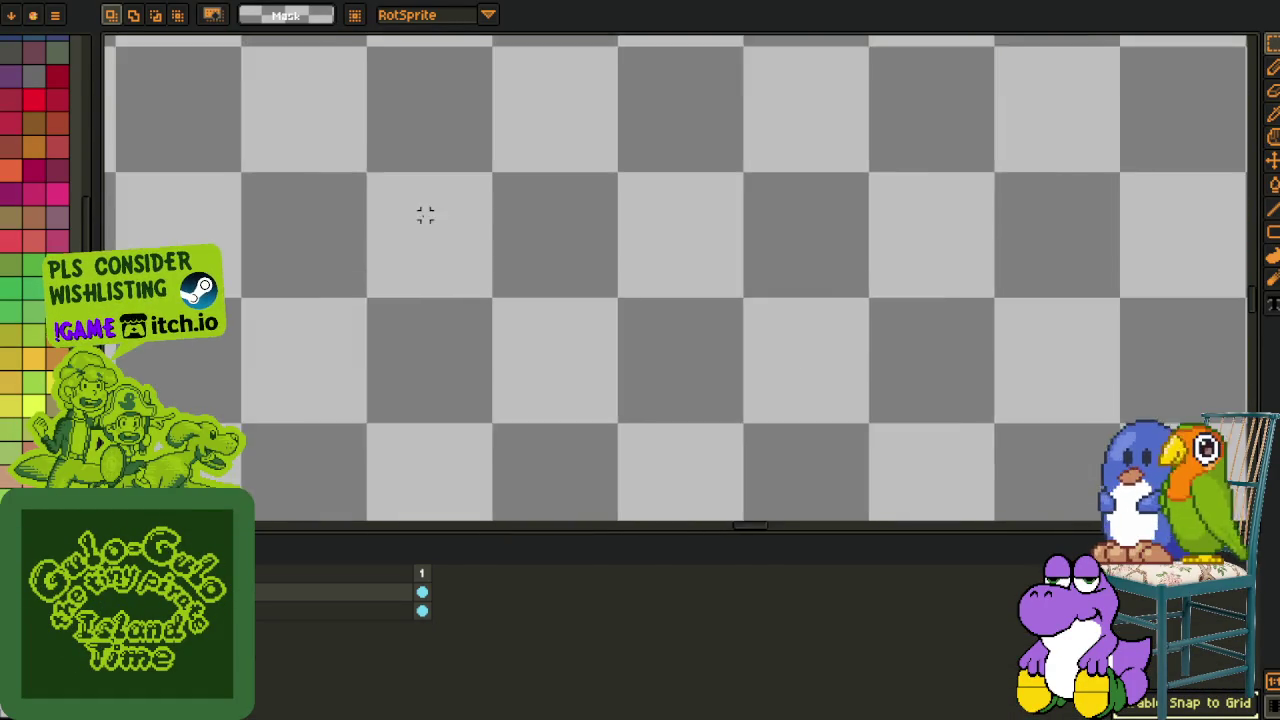
scroll(369, 307, "up", 1)
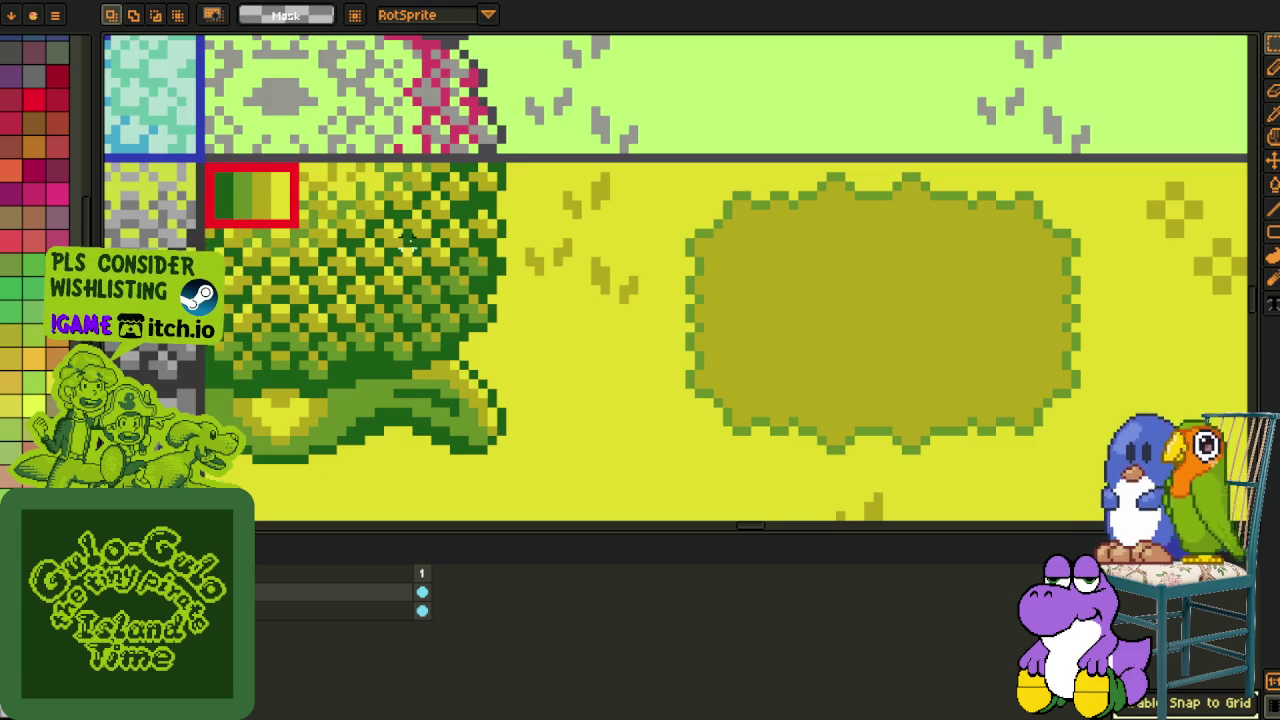
left_click_drag(408, 240, 371, 314)
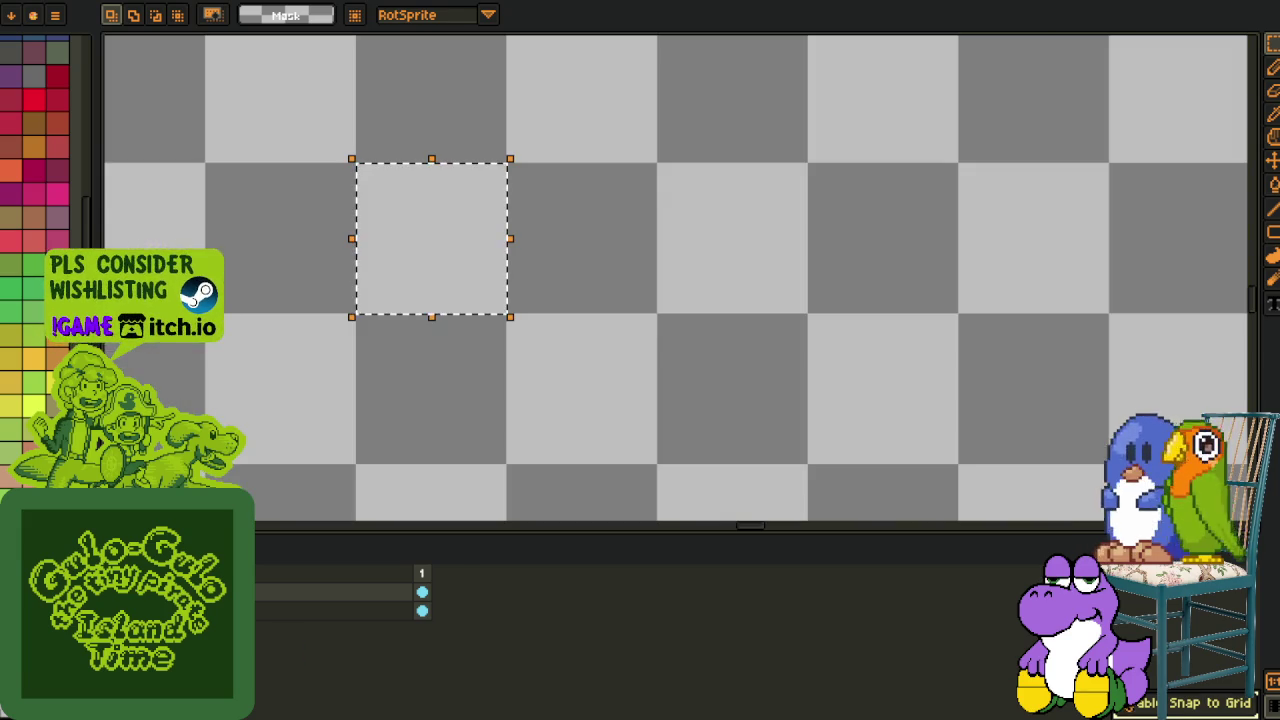
scroll(480, 245, "up", 1)
left_click(382, 190)
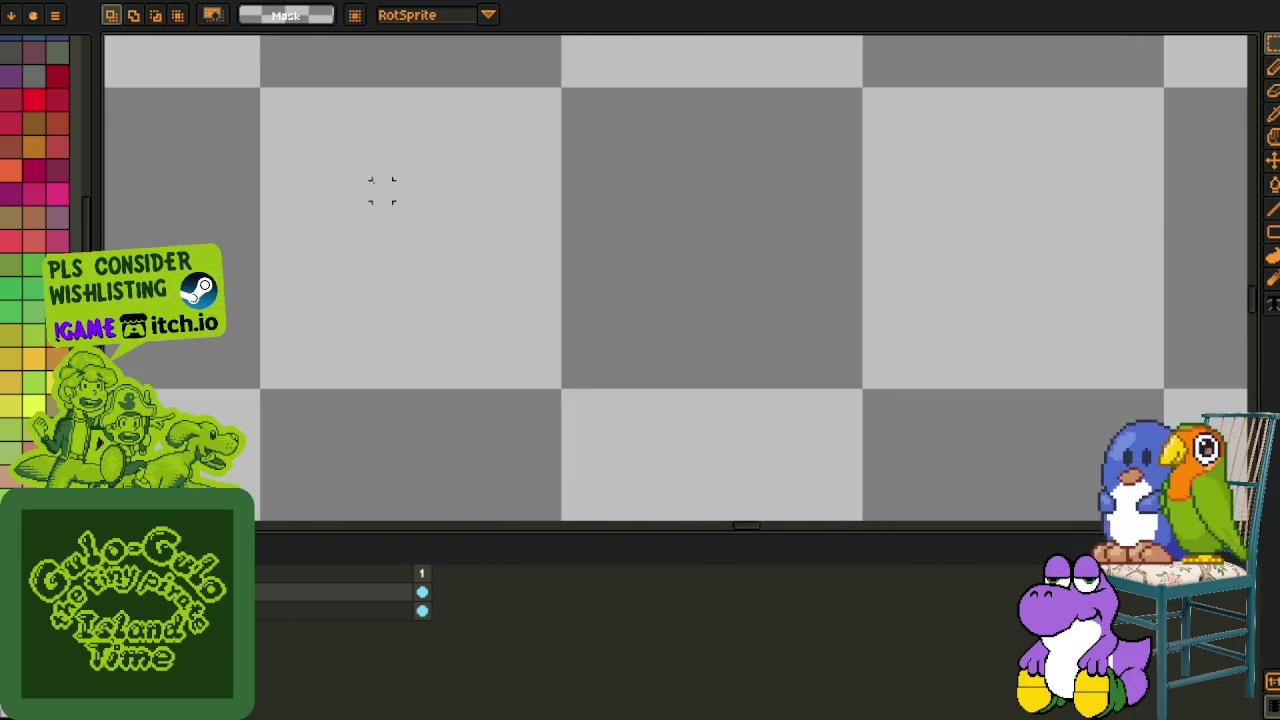
key("t")
left_click(352, 150)
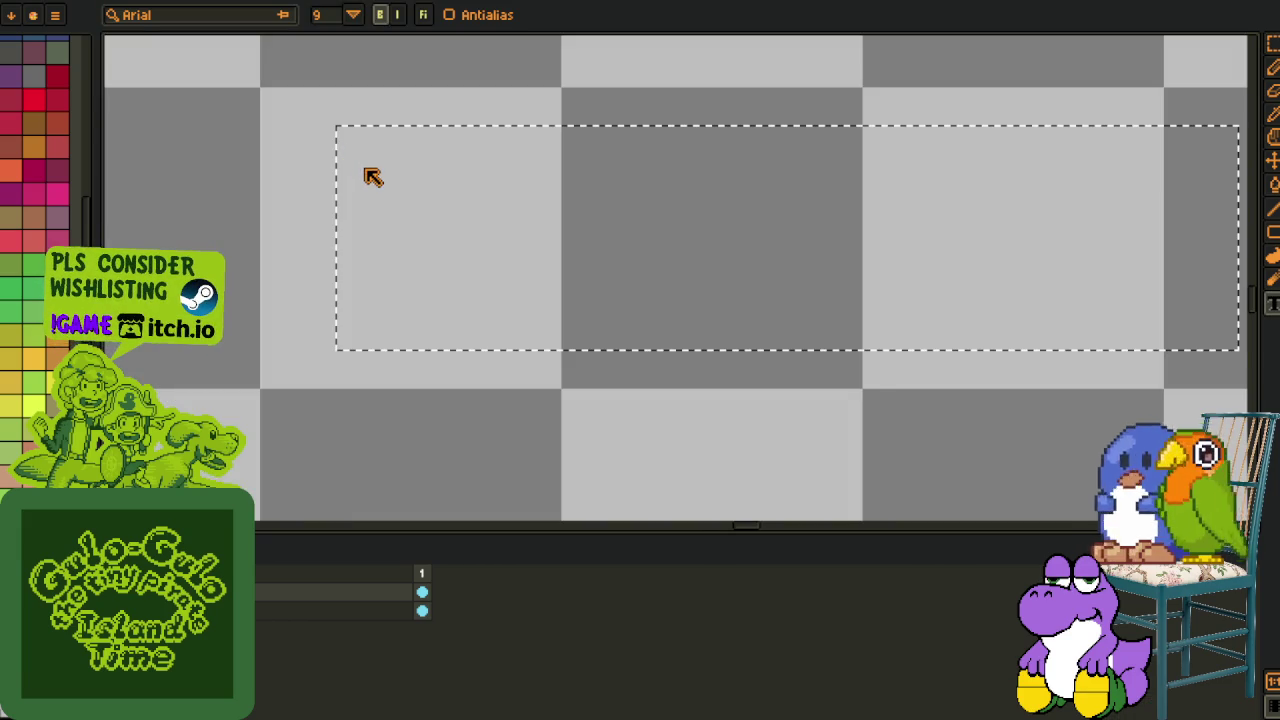
type("toxic")
left_click(381, 57)
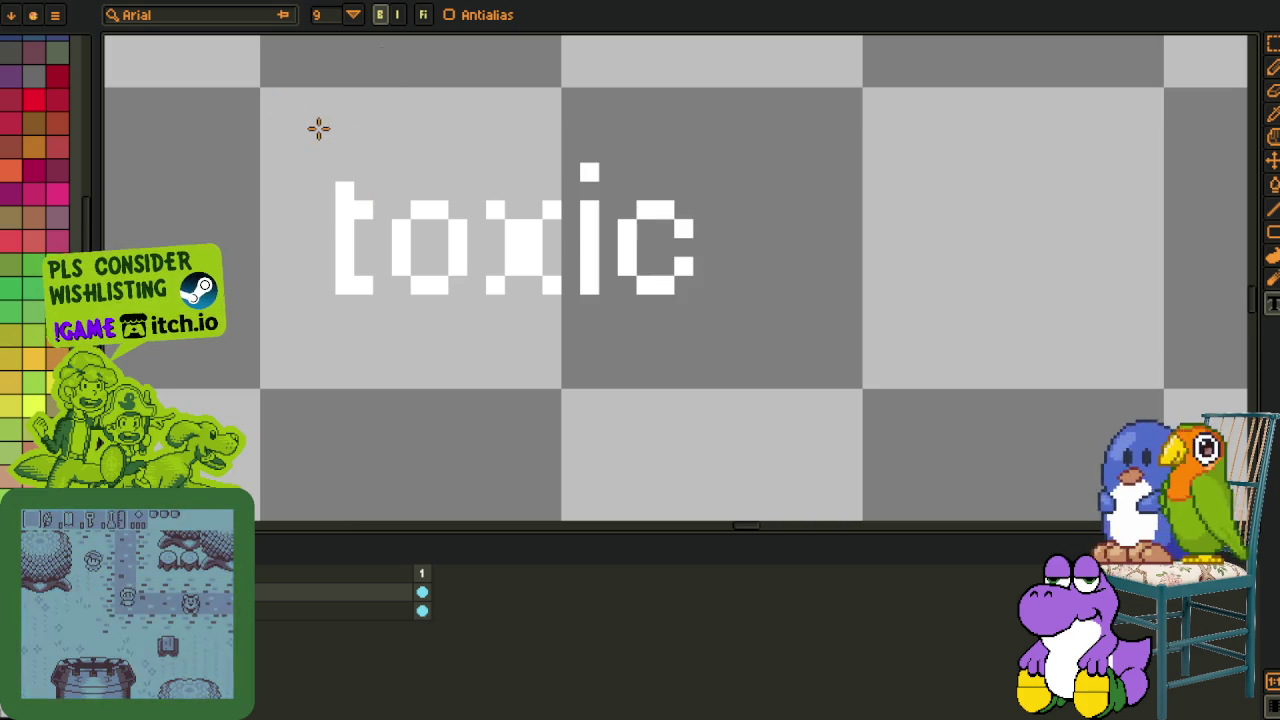
Nudge the toxic text right, give it a black background via Replace Color, and save.
key("m")
left_click_drag(260, 87, 865, 390)
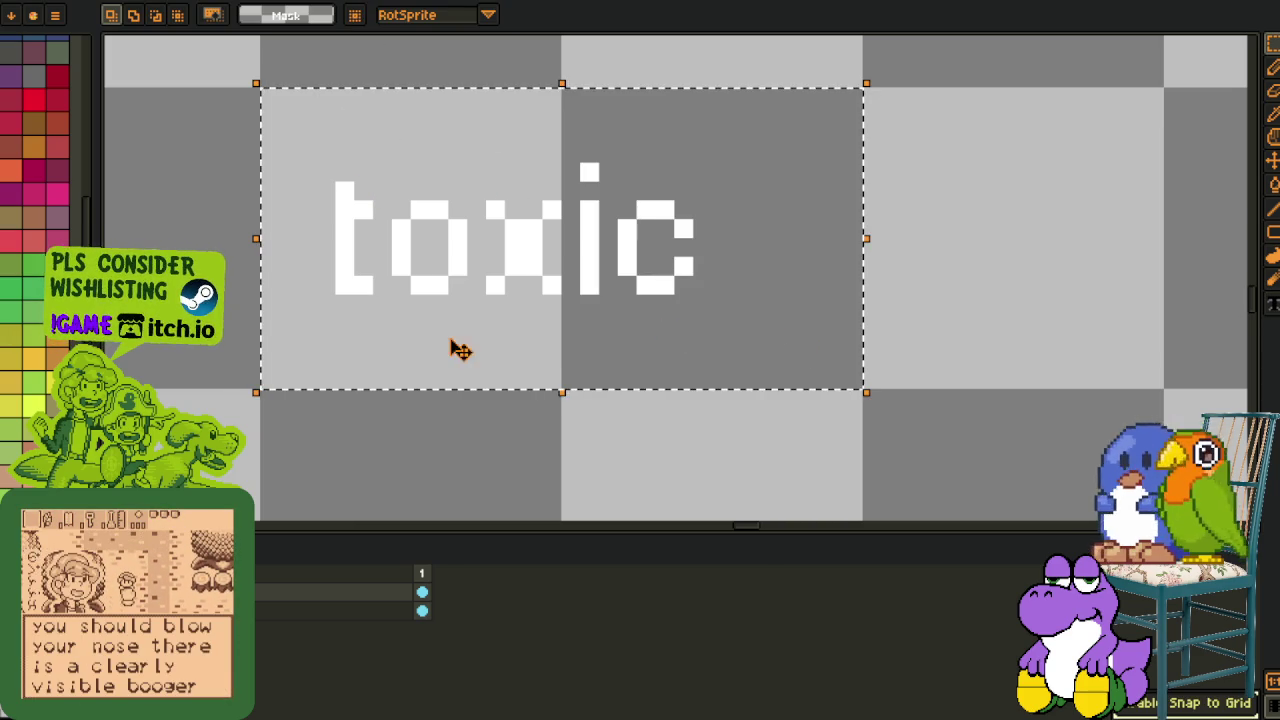
key("Right")
key("Right")
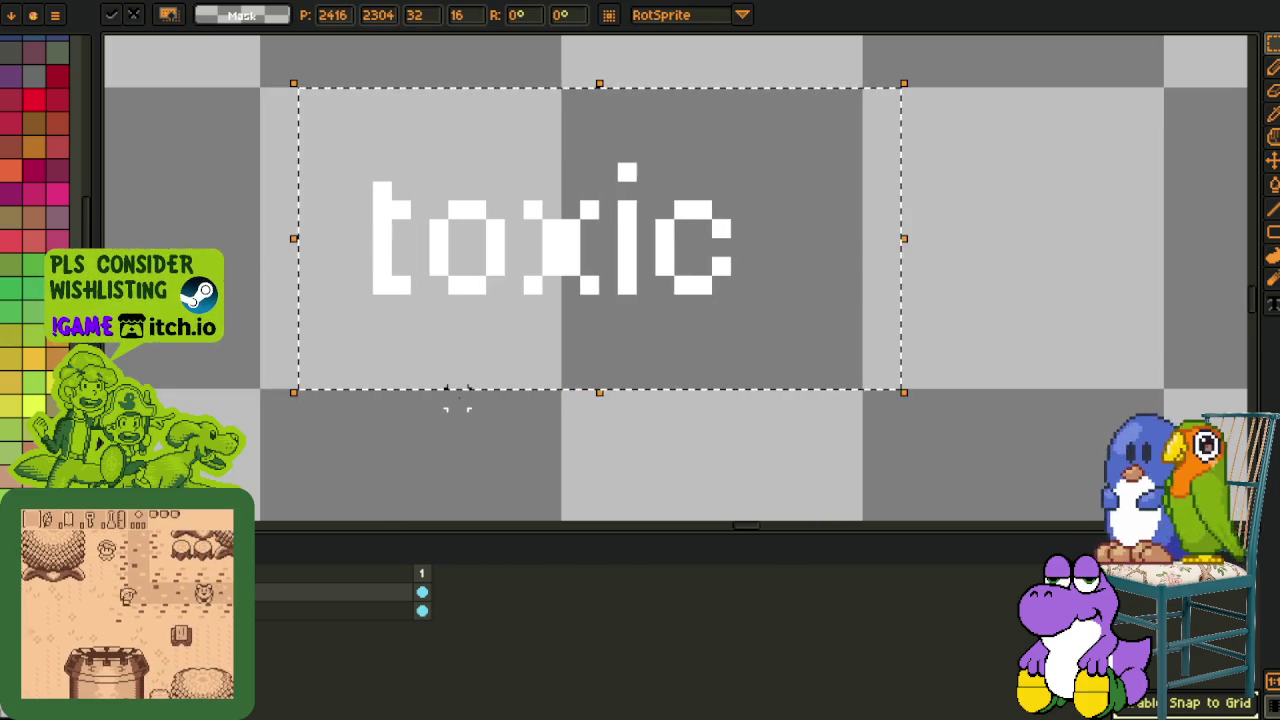
key("ctrl+d")
left_click_drag(258, 86, 865, 391)
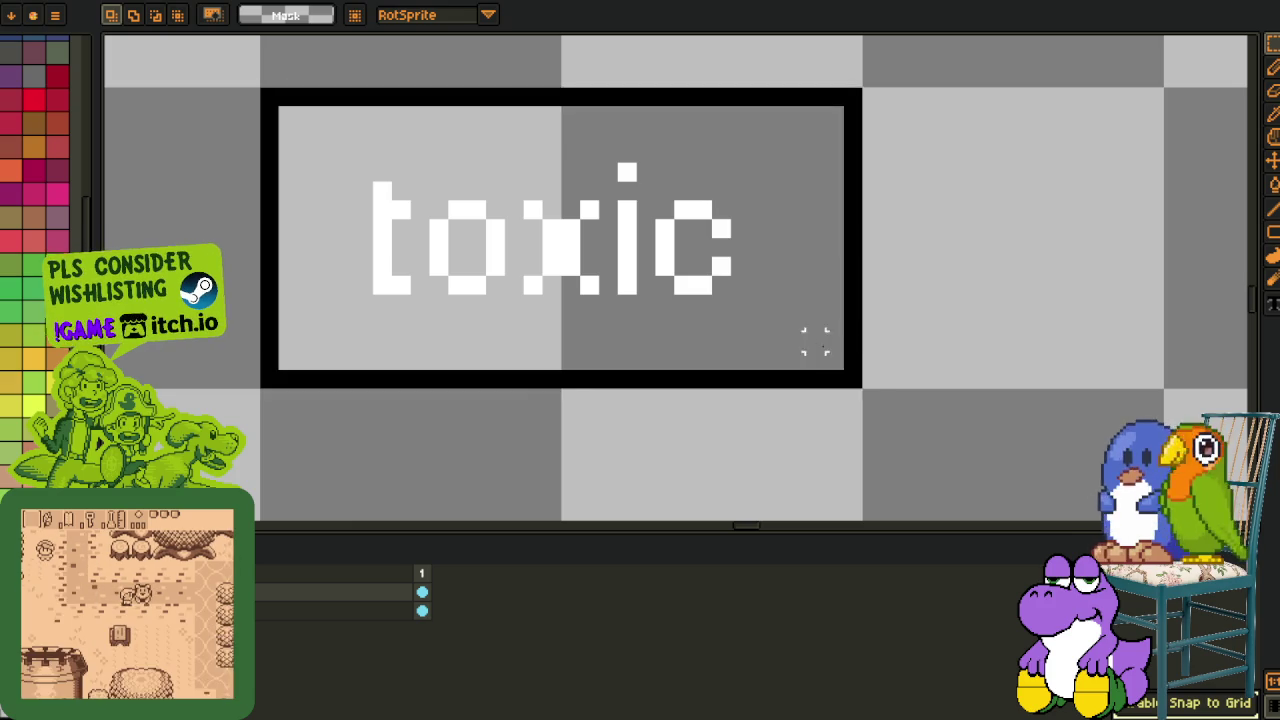
key("i")
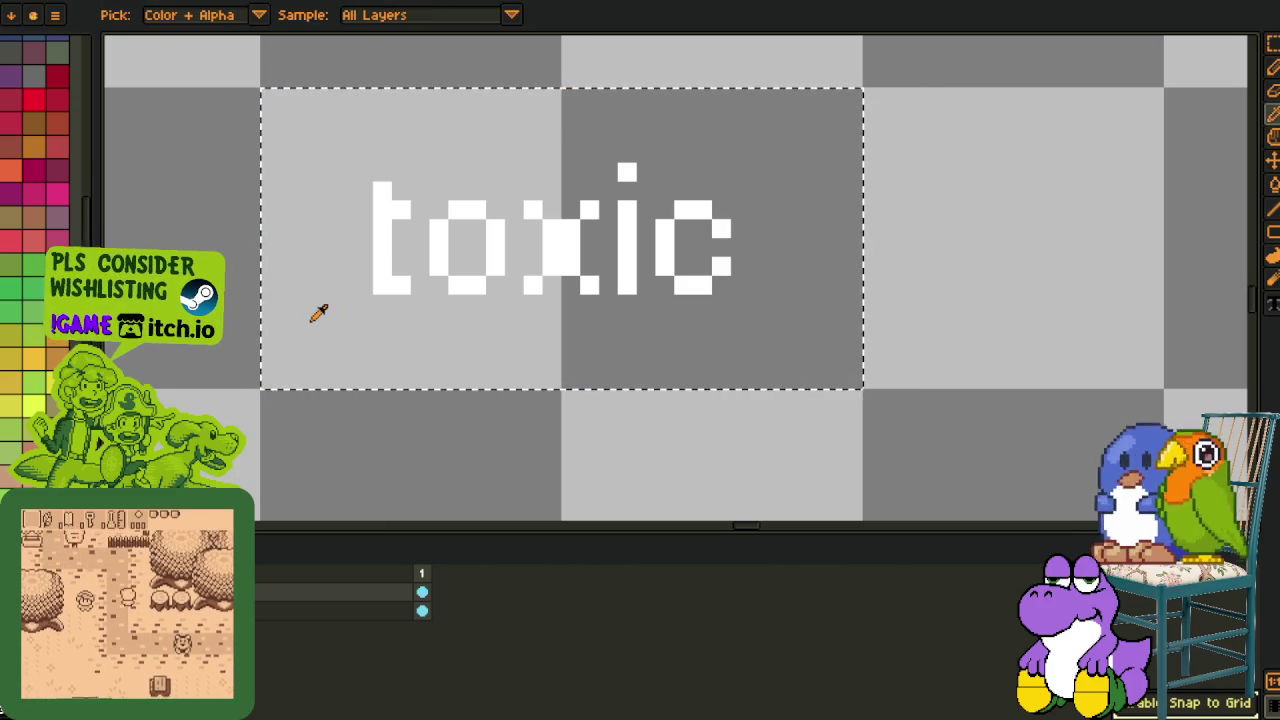
key("shift+r")
left_click(518, 571)
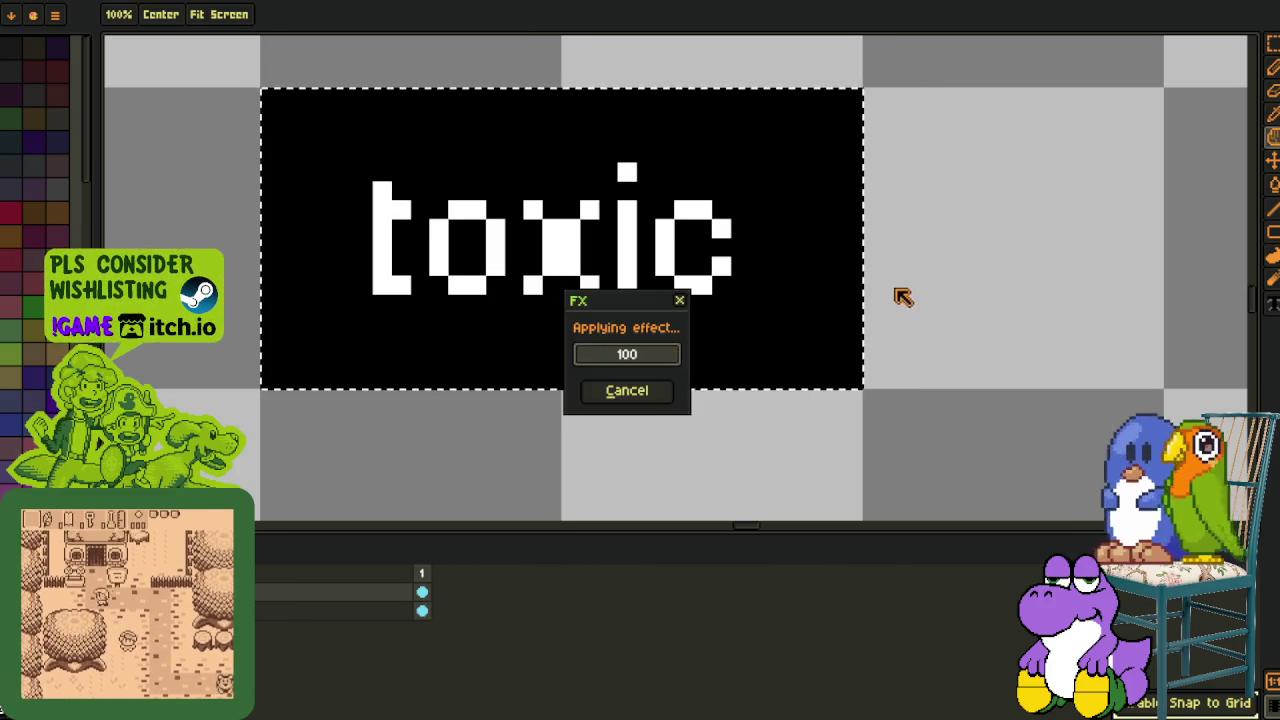
key("ctrl+s")
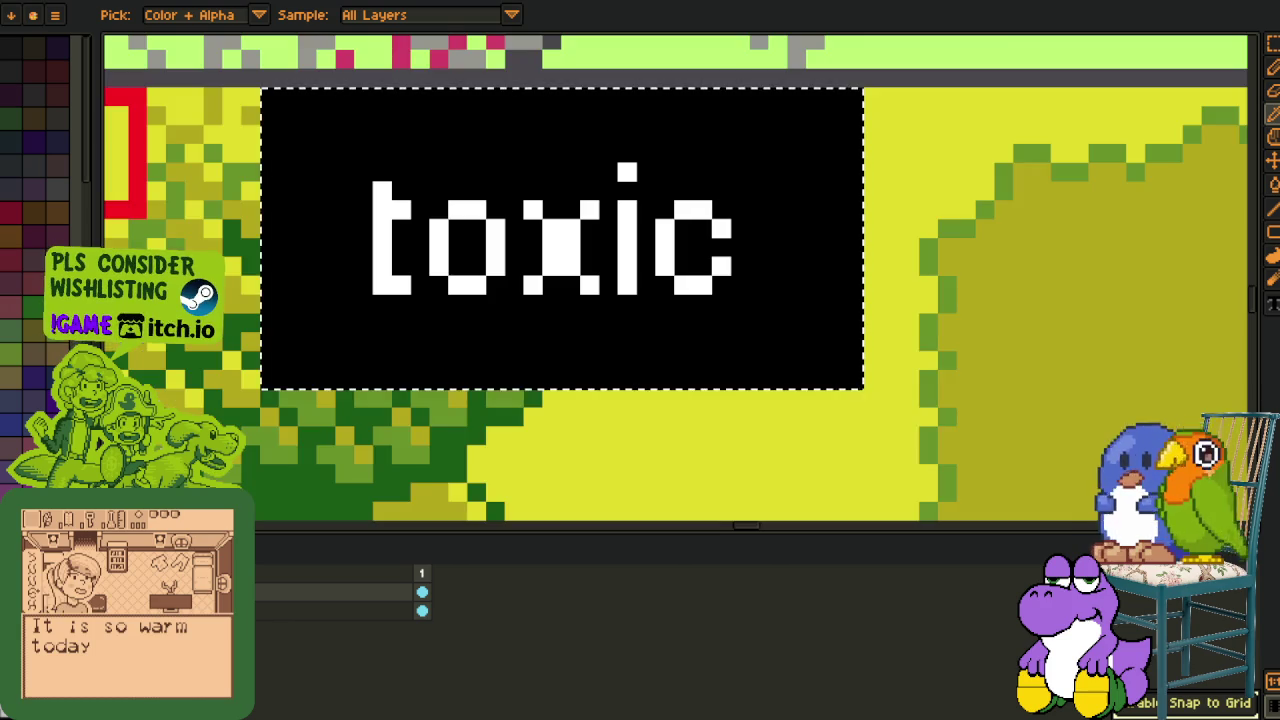
Show the map again and zoom out across the variant grid.
scroll(434, 337, "down", 3)
key("m")
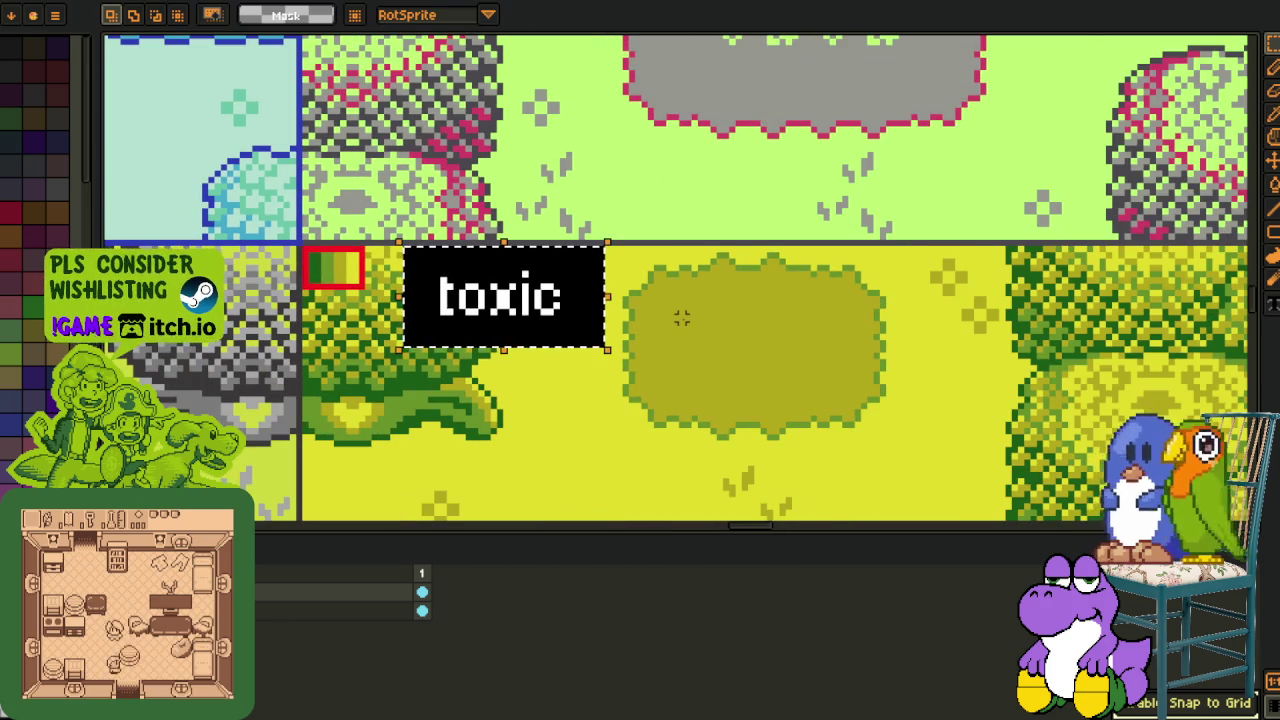
scroll(352, 436, "down", 2)
scroll(543, 331, "down", 2)
scroll(571, 314, "down", 2)
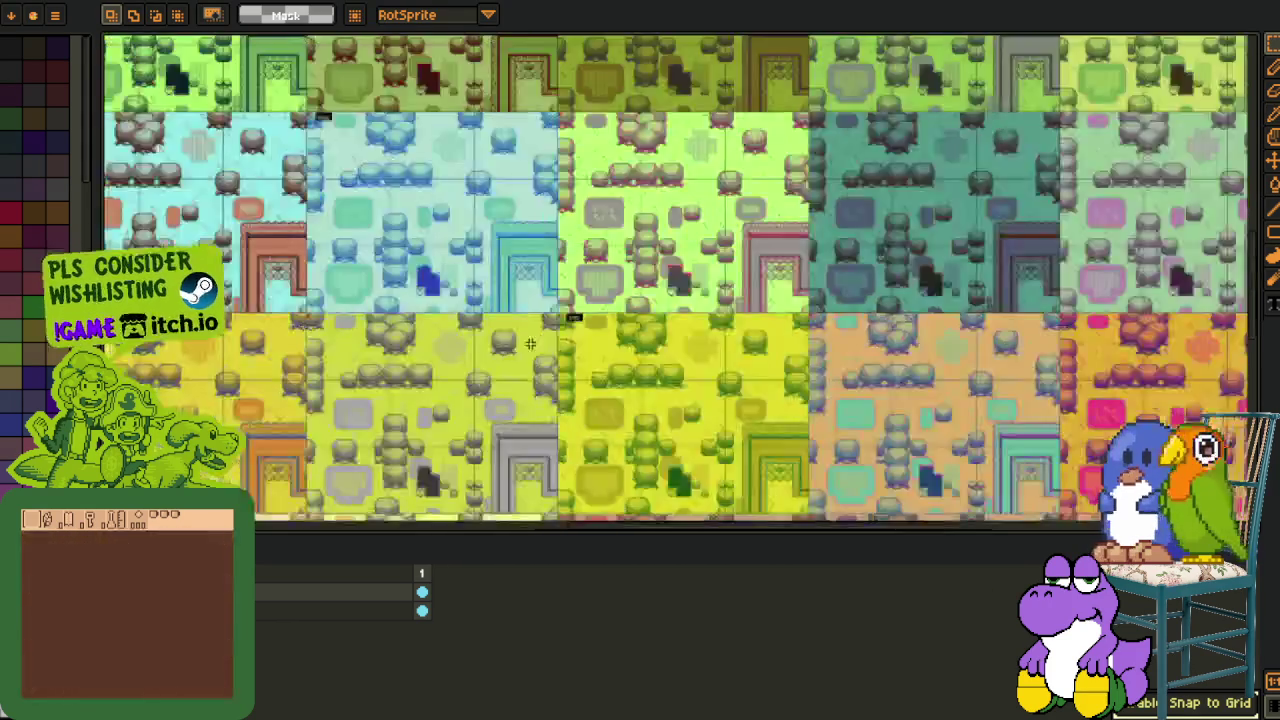
left_click_drag(507, 349, 765, 333)
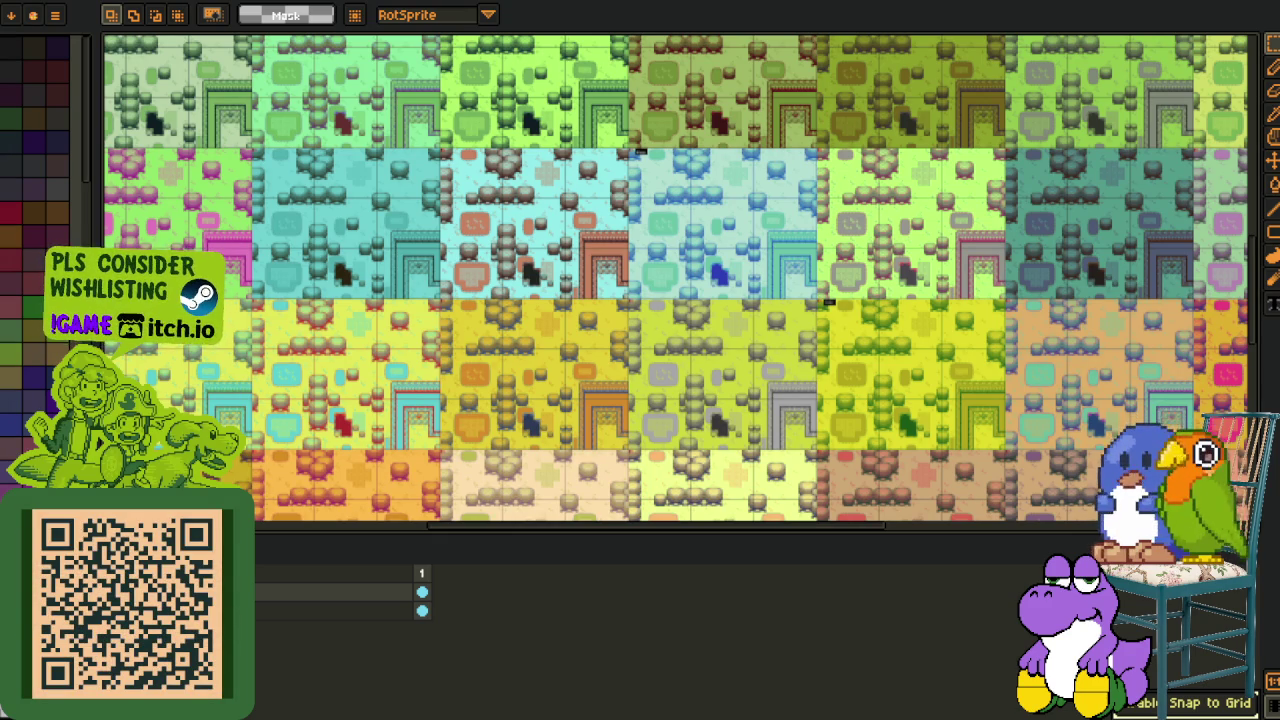
scroll(330, 432, "down", 3)
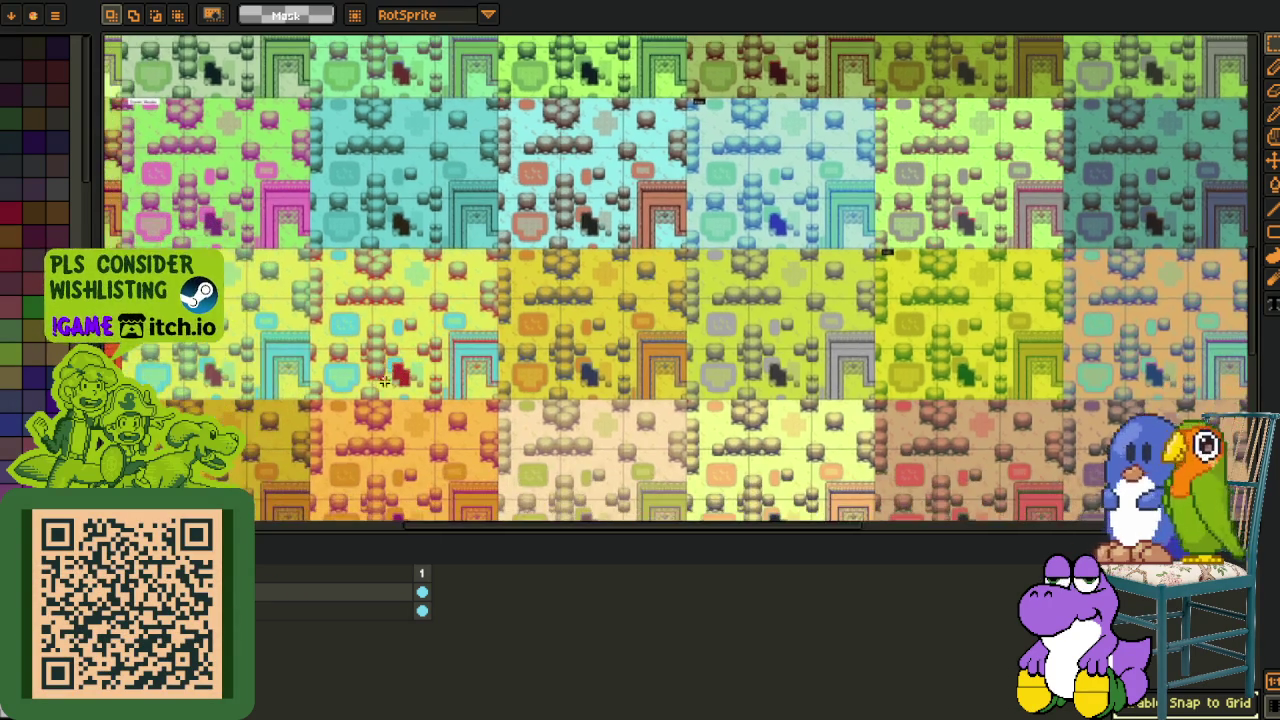
scroll(352, 365, "left", 3)
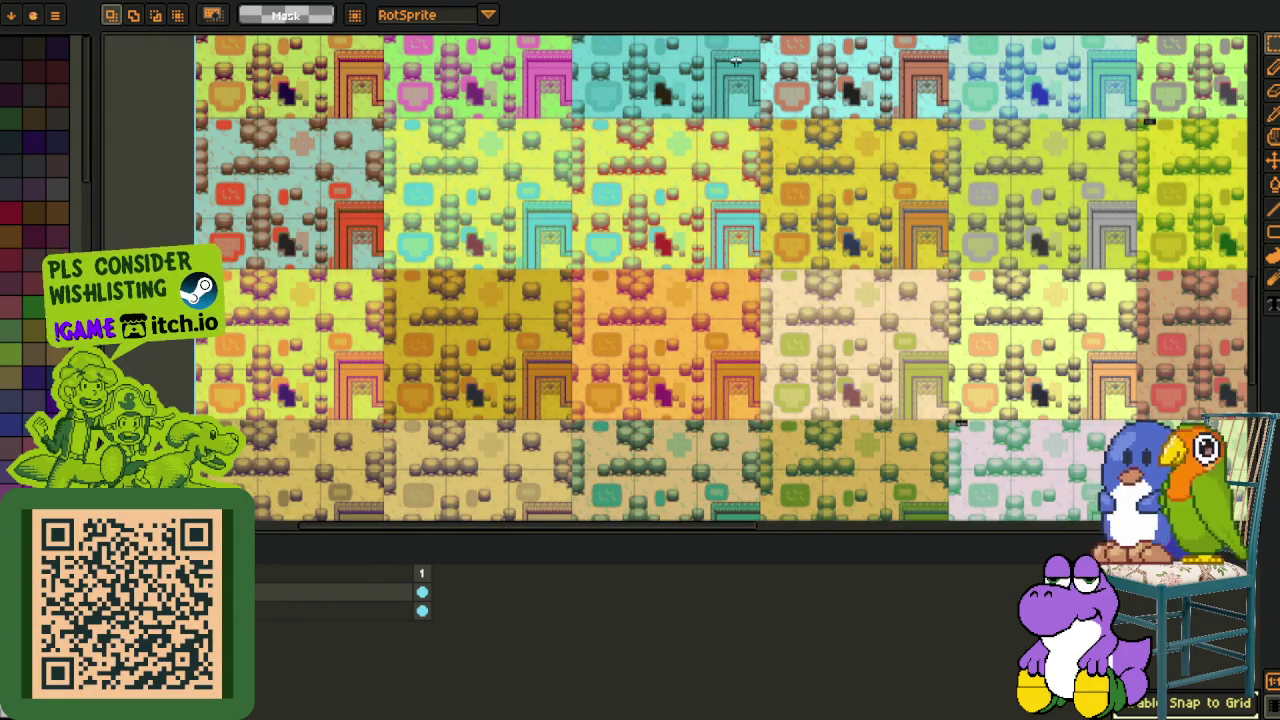
key("i")
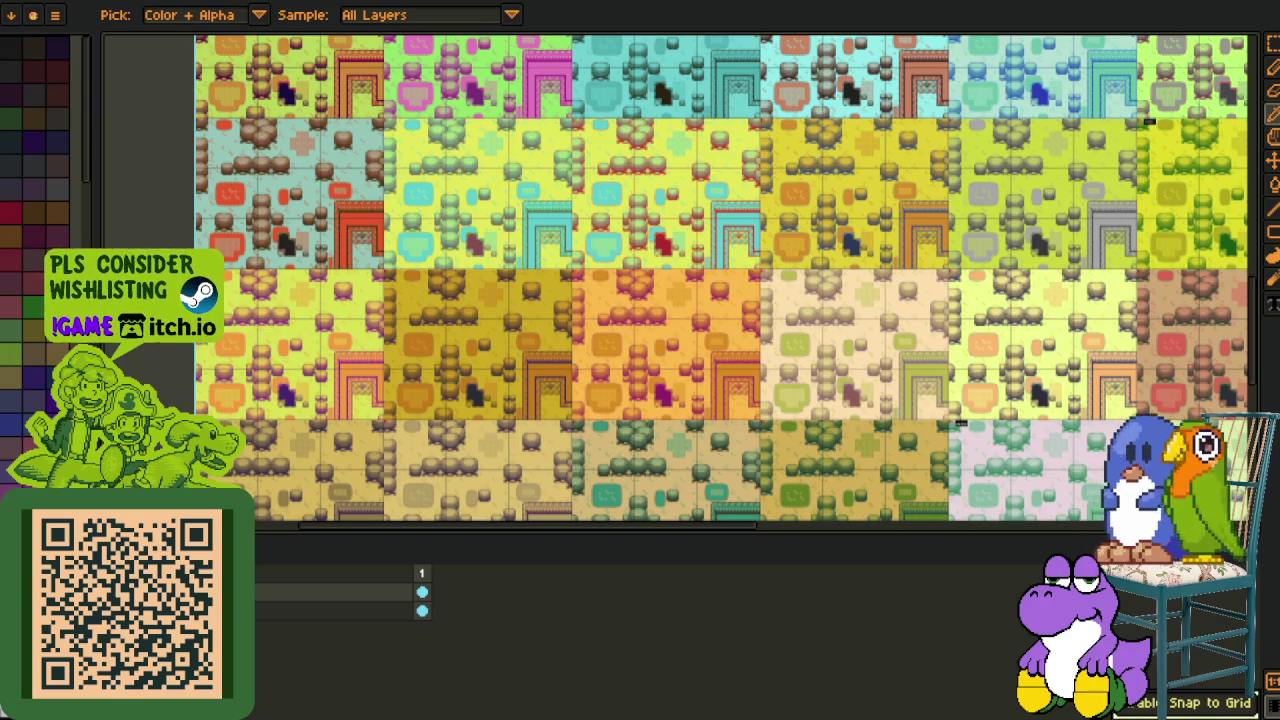
key("m")
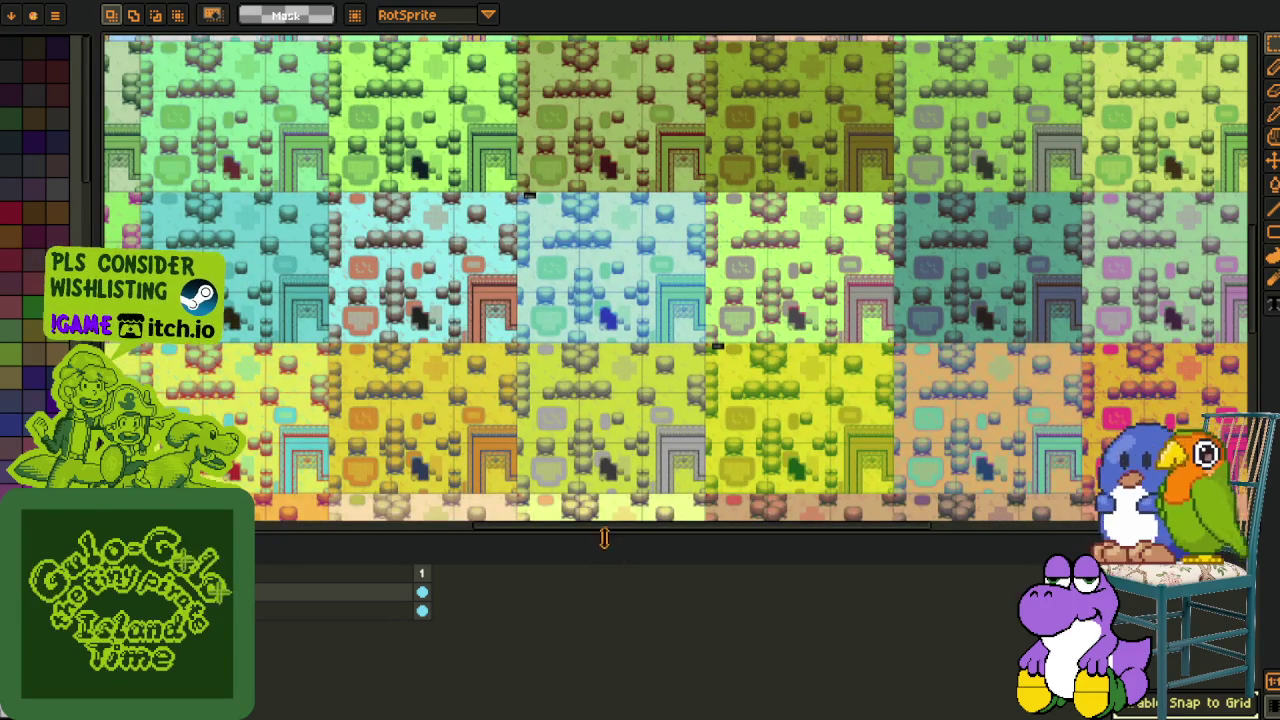
Lower the timeline splitter for more canvas room and pan to the sheet's left edge.
left_click_drag(612, 528, 612, 630)
scroll(741, 479, "down", 2)
scroll(741, 479, "down", 2)
scroll(700, 470, "down", 2)
scroll(634, 460, "down", 2)
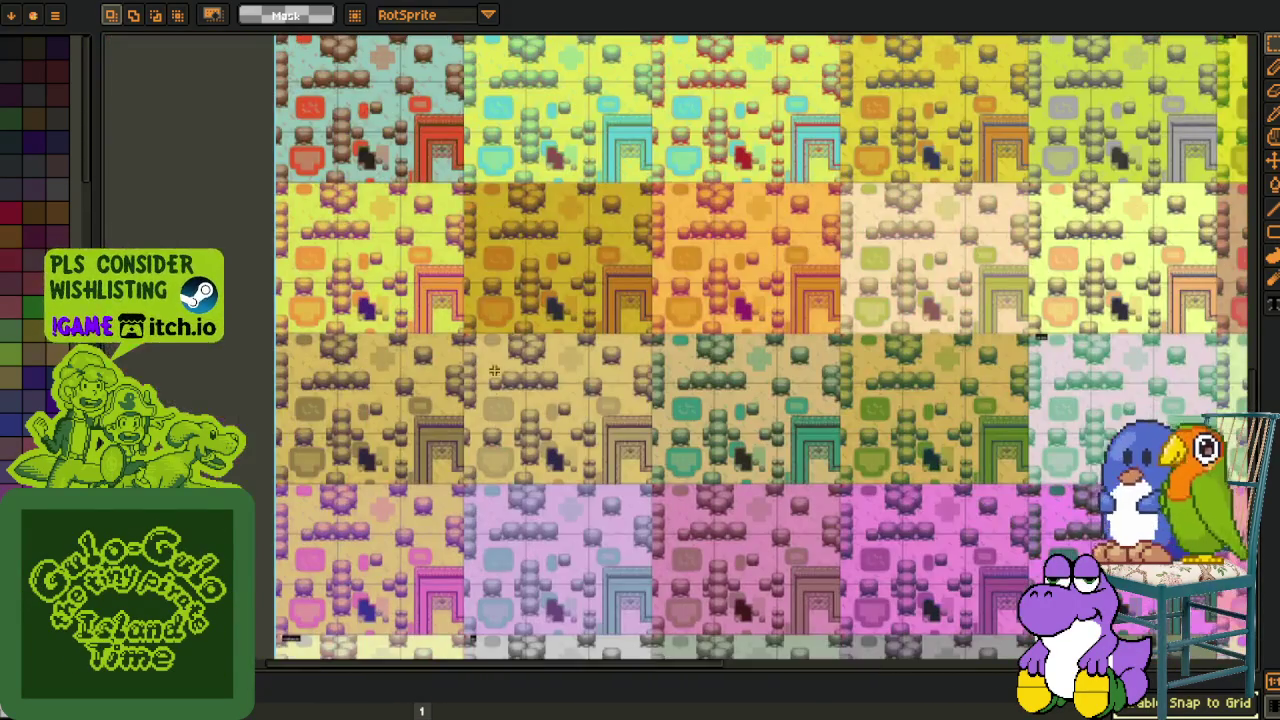
left_click_drag(634, 460, 480, 455)
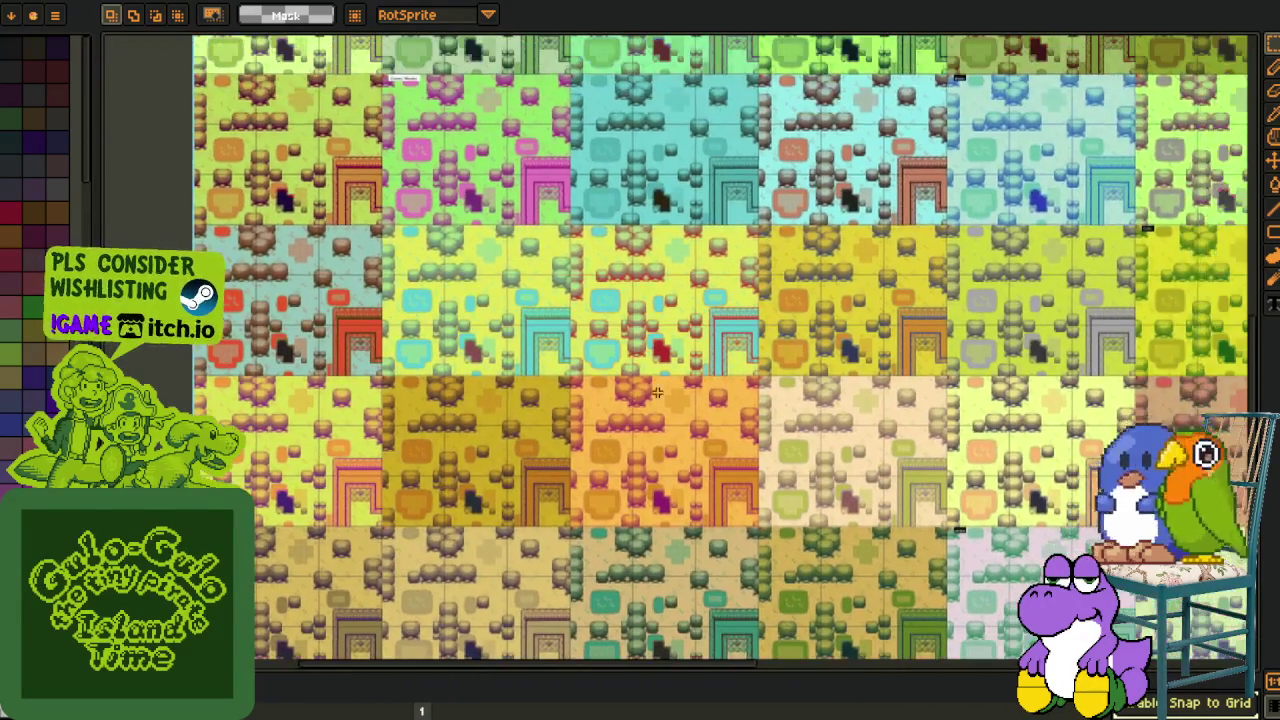
scroll(500, 460, "up", 1)
scroll(530, 470, "up", 1)
scroll(569, 480, "up", 1)
scroll(570, 479, "down", 2)
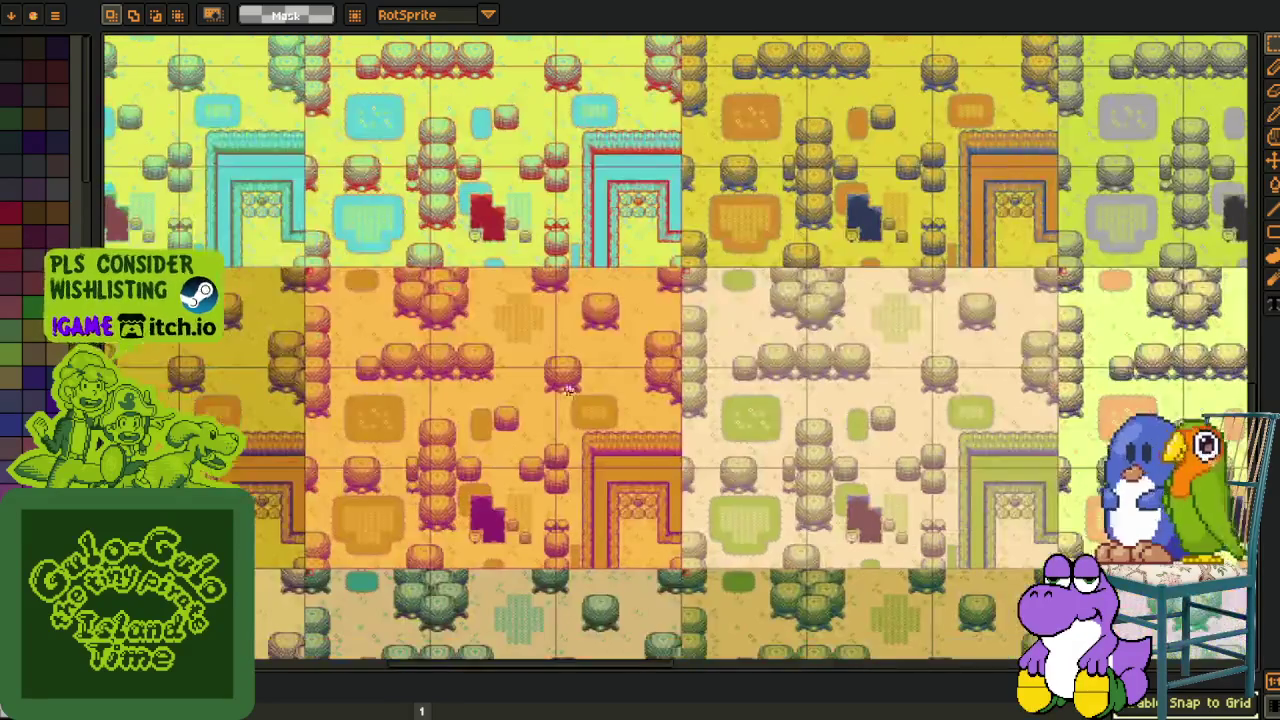
scroll(770, 385, "right", 2)
scroll(916, 380, "right", 2)
scroll(916, 380, "up", 3)
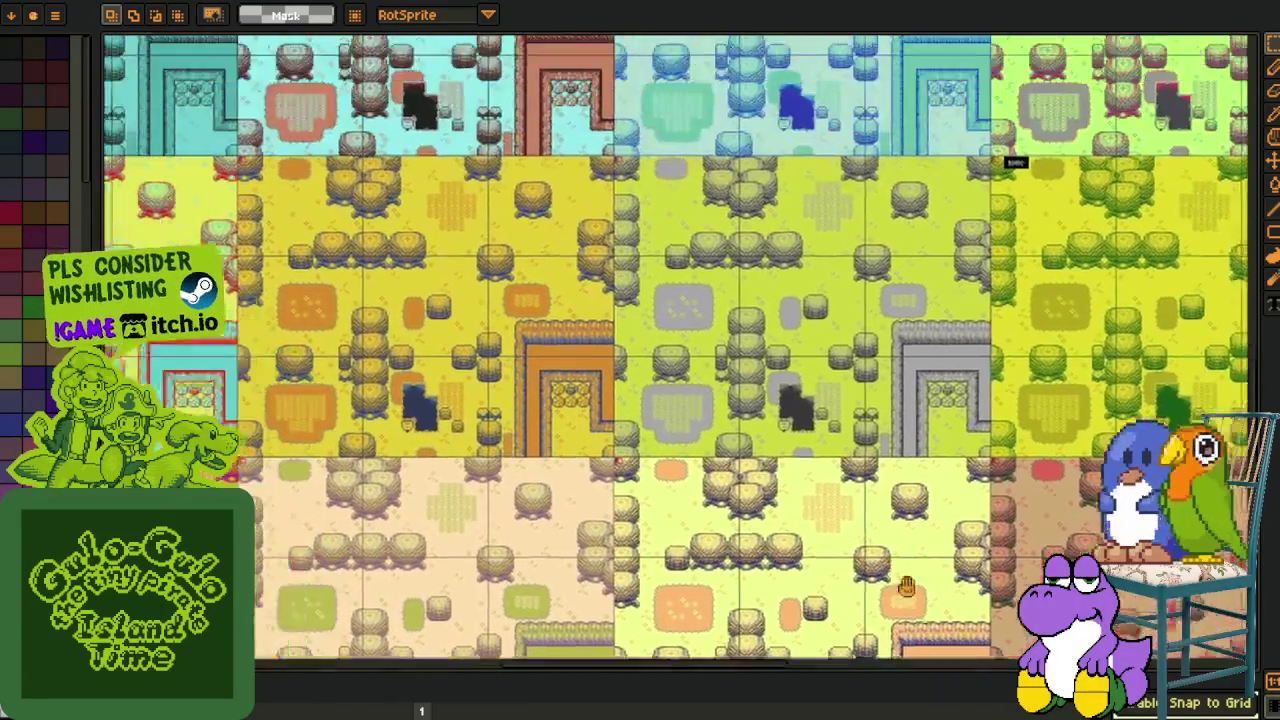
scroll(702, 400, "left", 1)
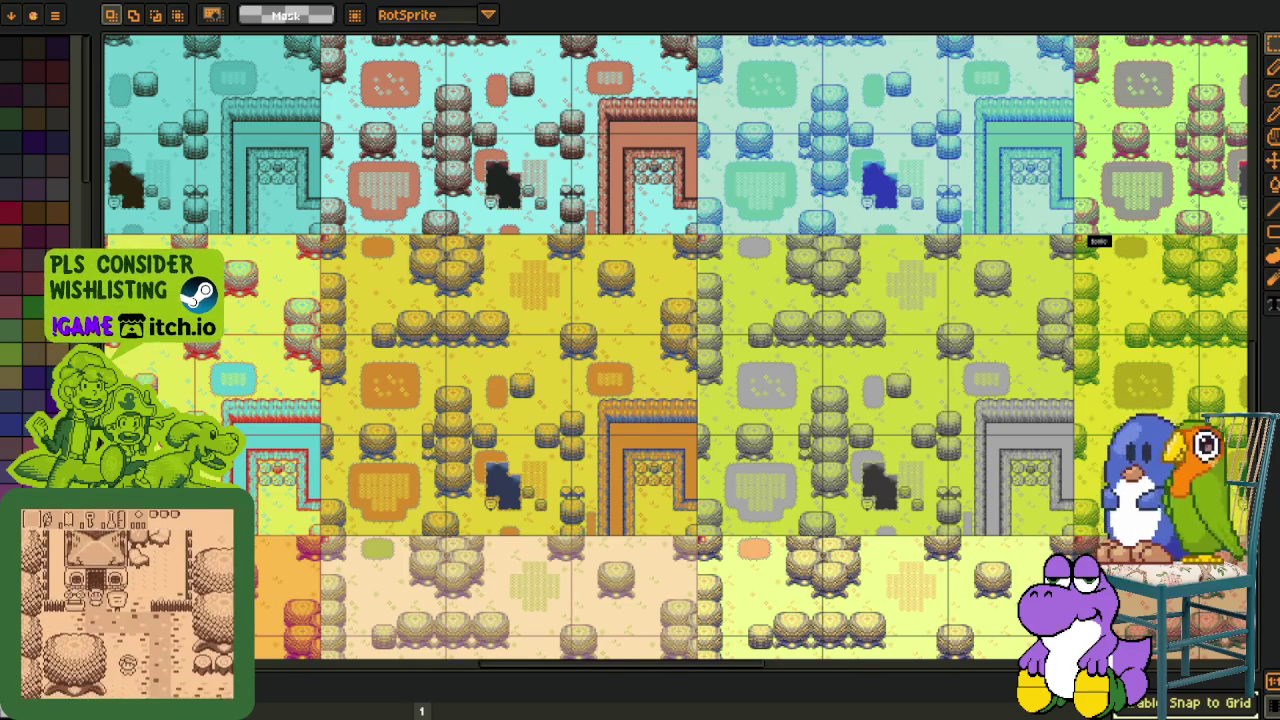
Pan and zoom onto the yellow sunflower tile's corner beneath the cyan variant.
scroll(437, 517, "down", 3)
scroll(340, 651, "up", 1)
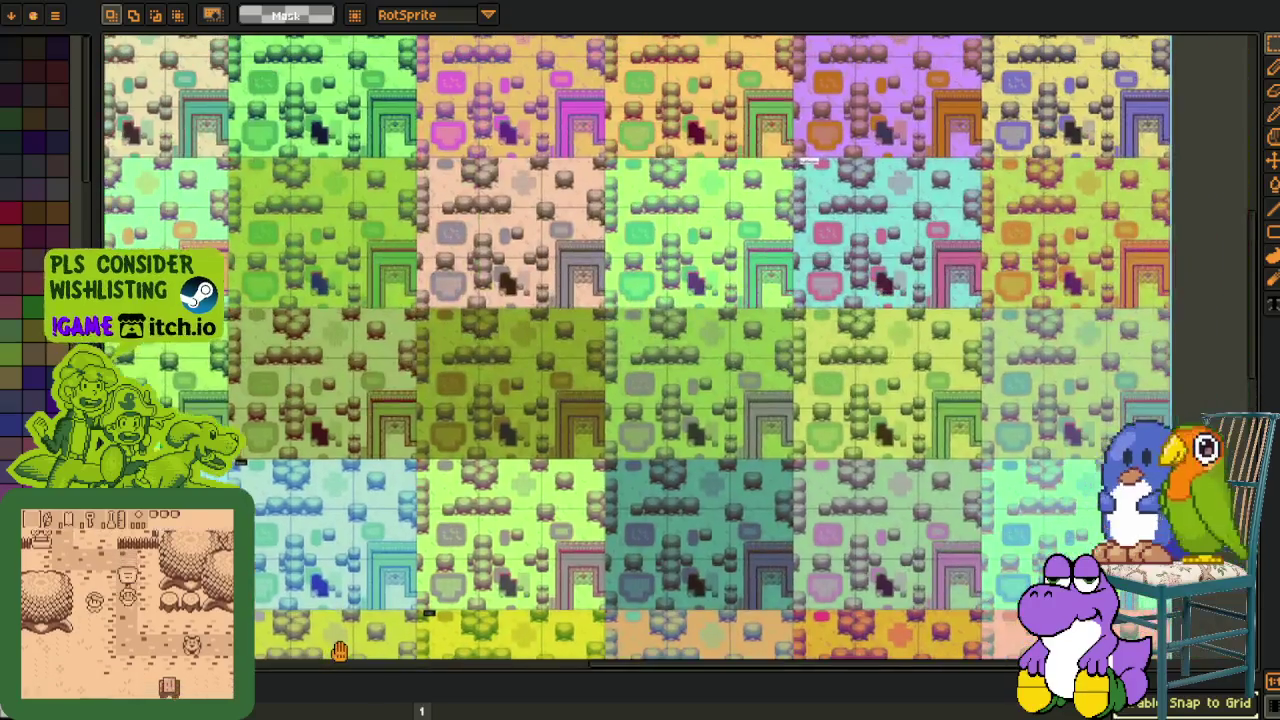
mouse_move(340, 651)
left_mouse_down()
mouse_move(626, 376)
mouse_move(938, 315)
left_mouse_up()
key("i")
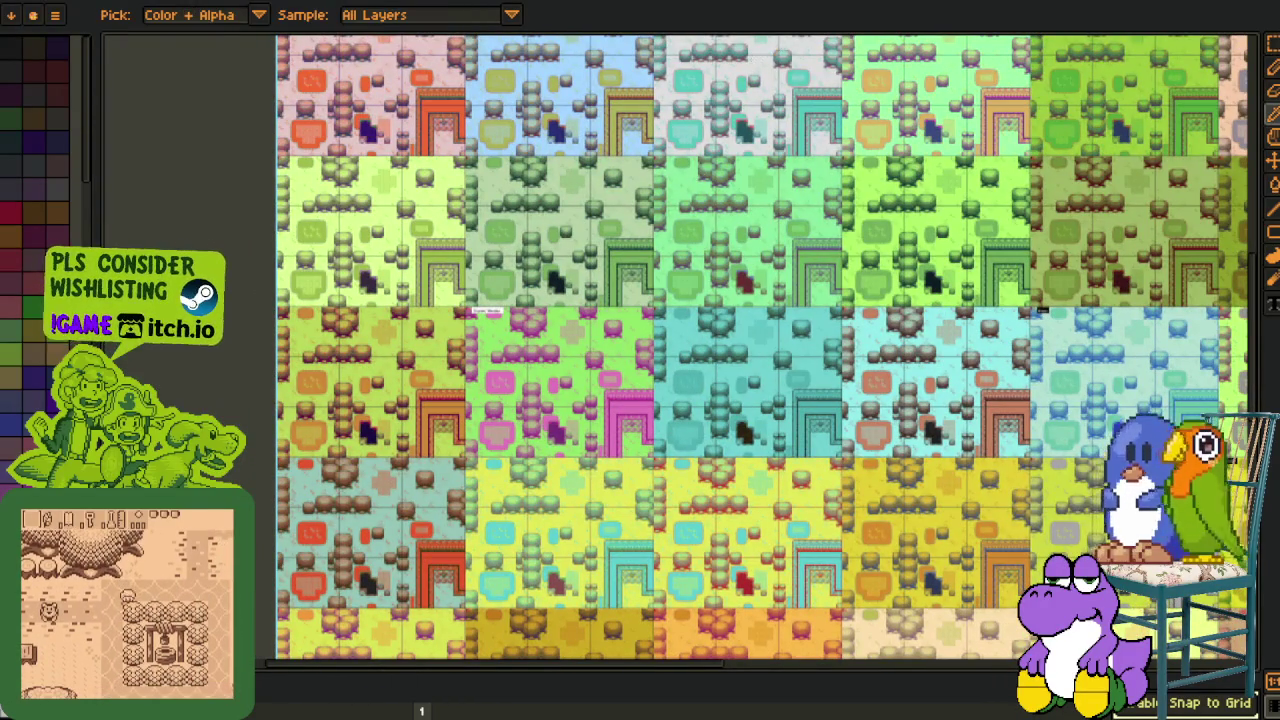
key("m")
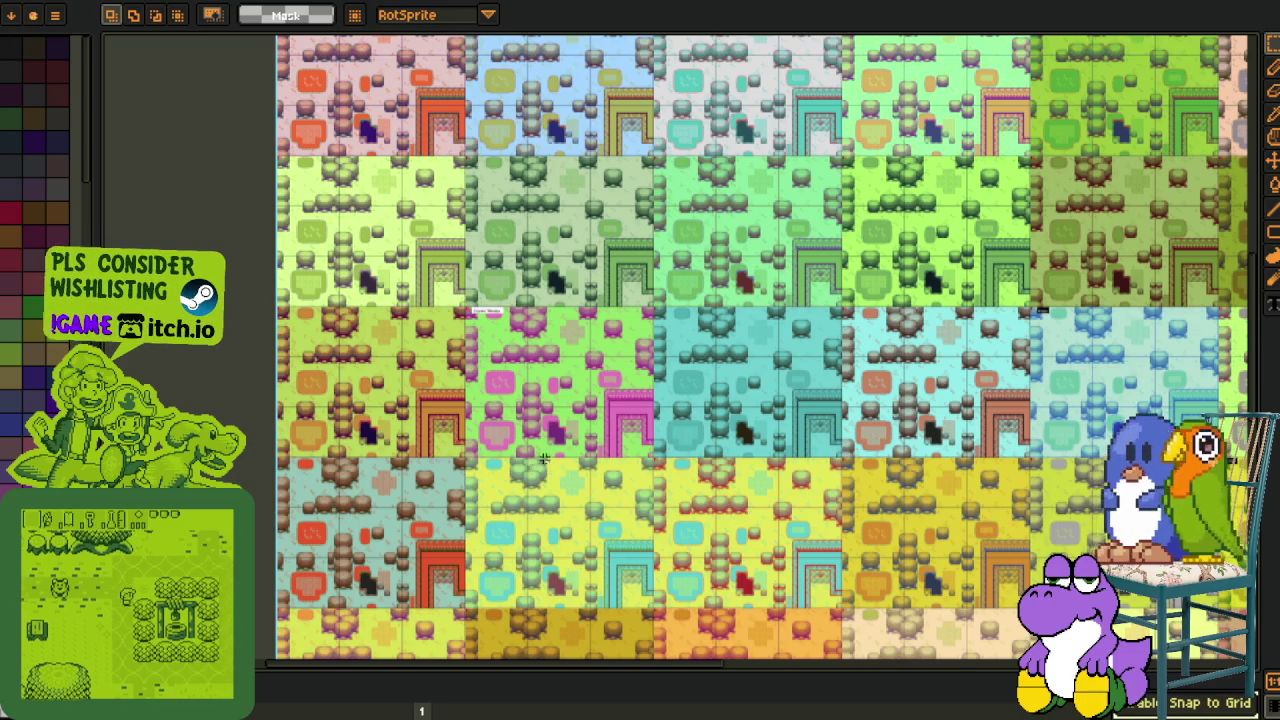
scroll(813, 398, "down", 3)
scroll(813, 398, "right", 1)
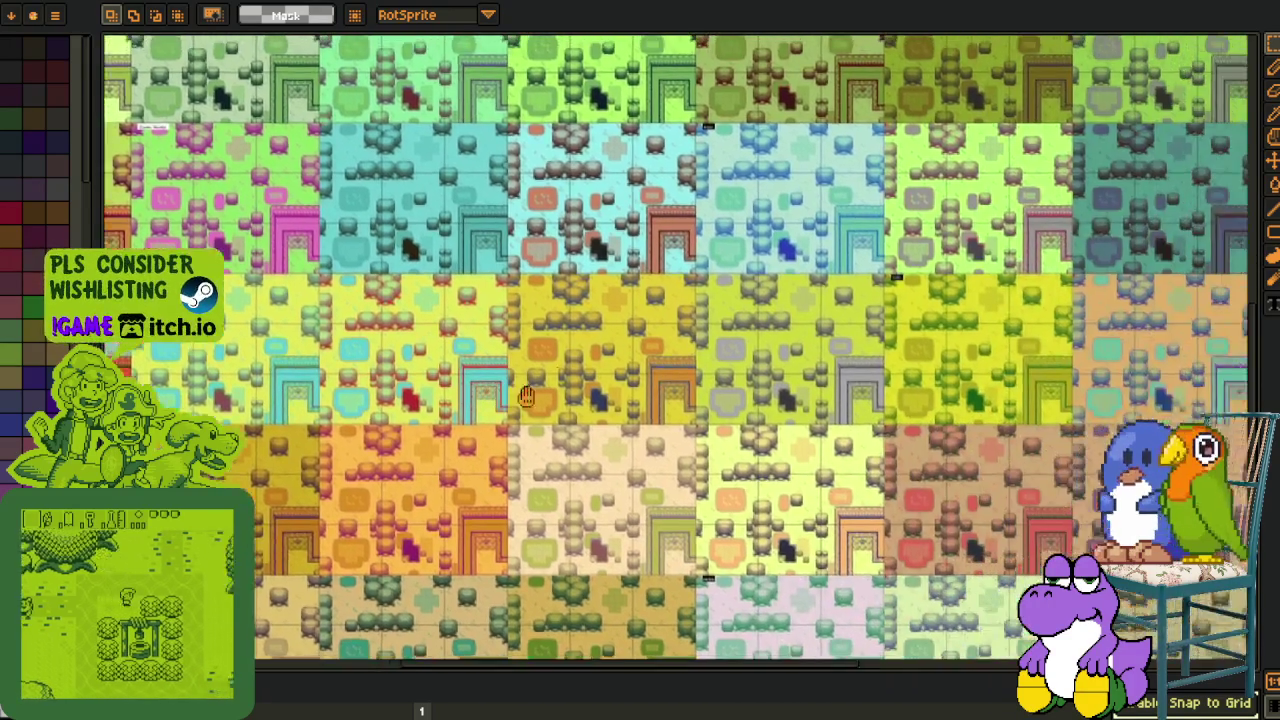
scroll(360, 224, "up", 3)
scroll(360, 224, "up", 2)
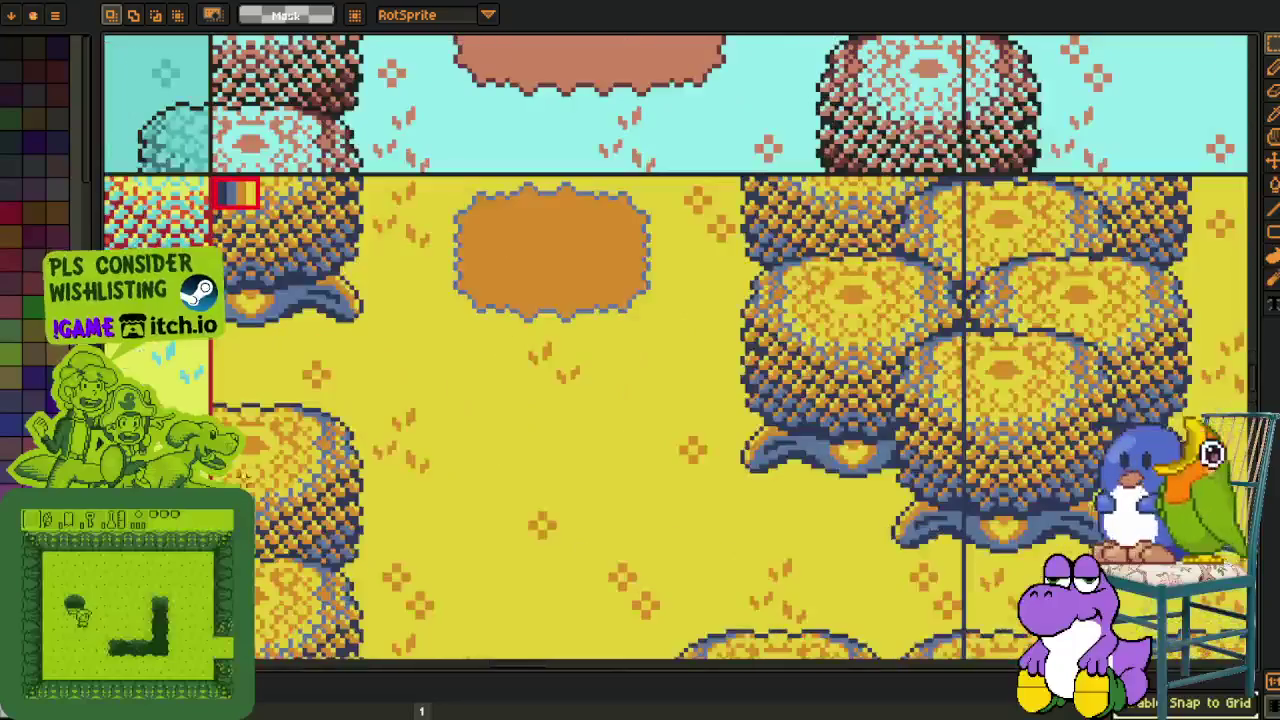
scroll(291, 216, "up", 2)
Type the pixel-text label 'paruparo' at the yellow variant's top-left corner.
key("t")
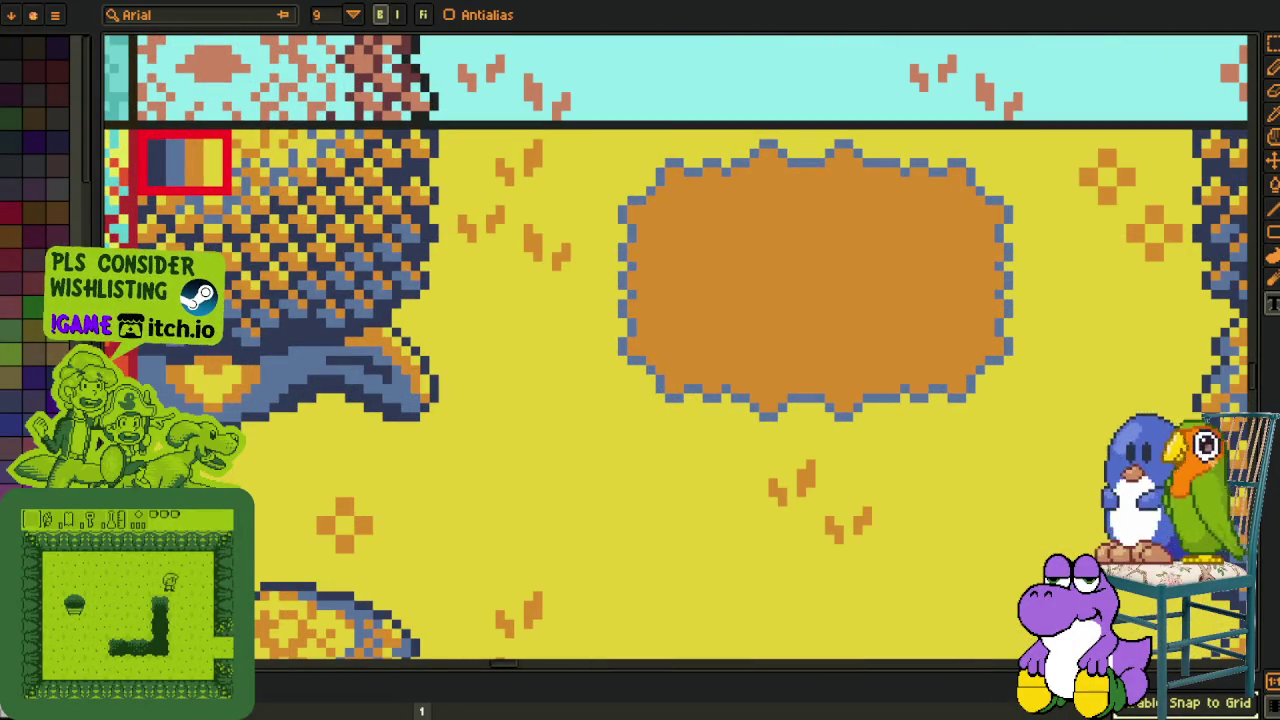
key("Tab")
key("Tab")
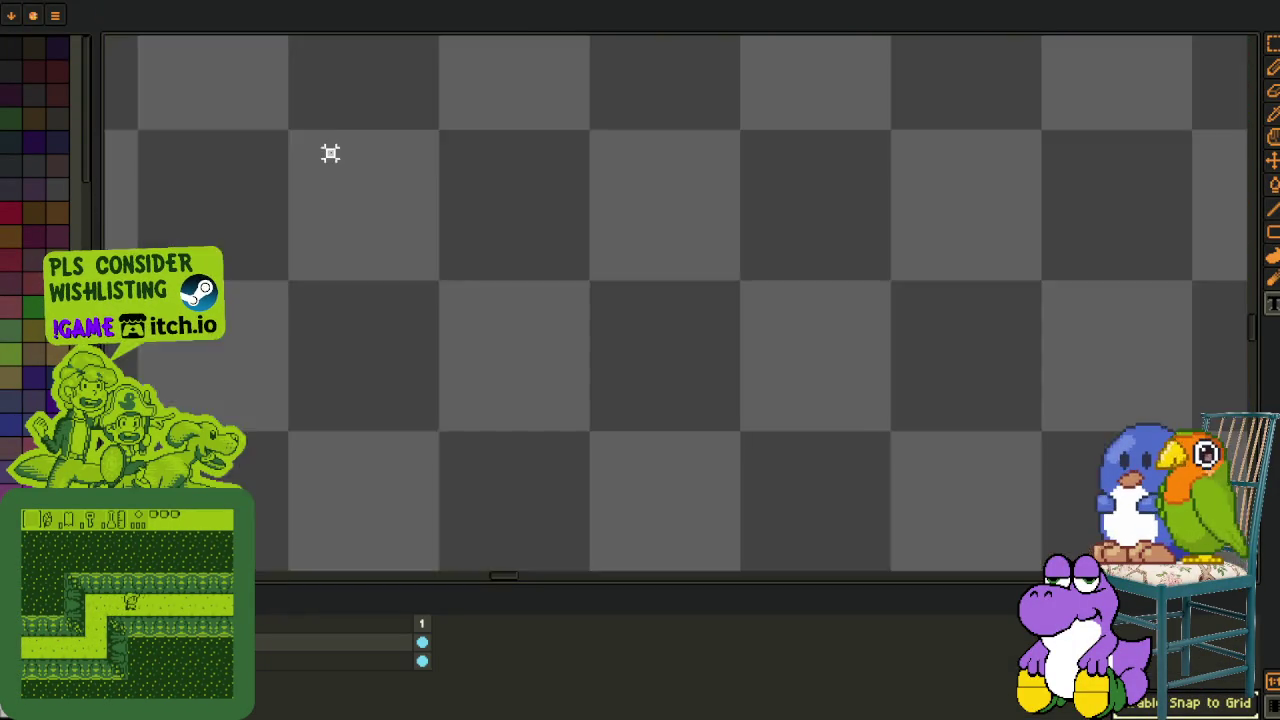
left_click(330, 152)
type("paru")
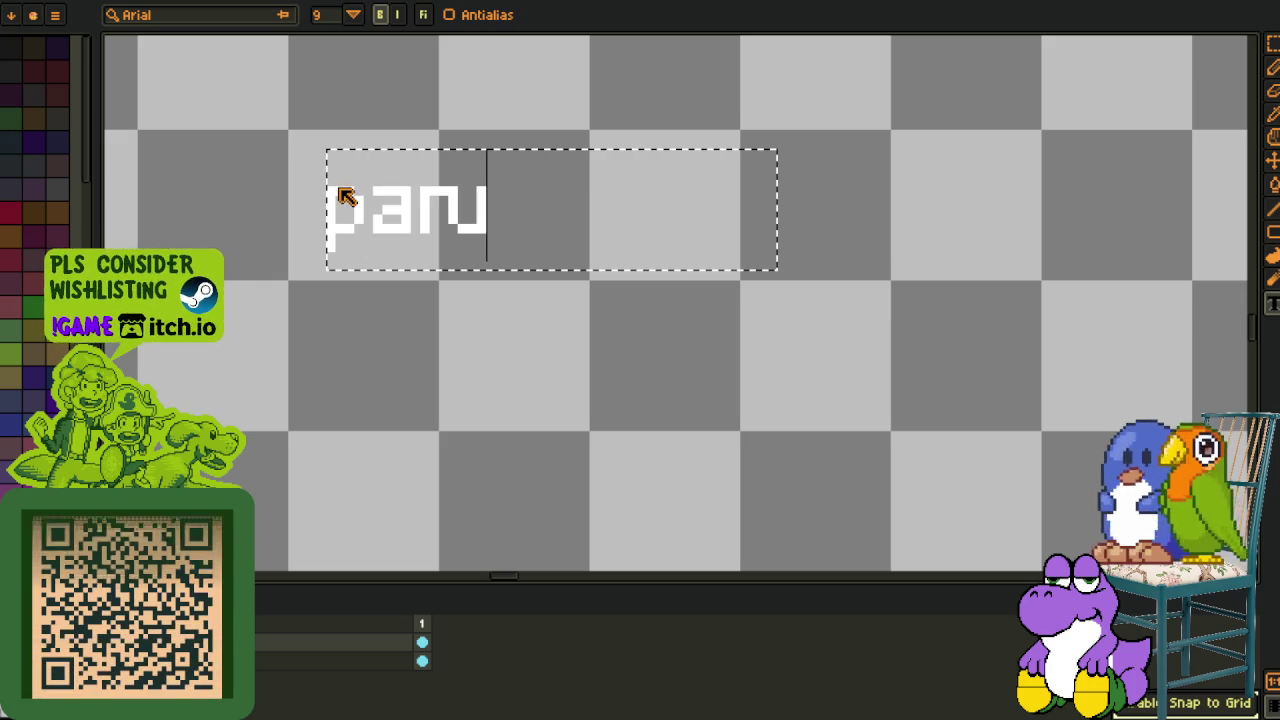
type("paro")
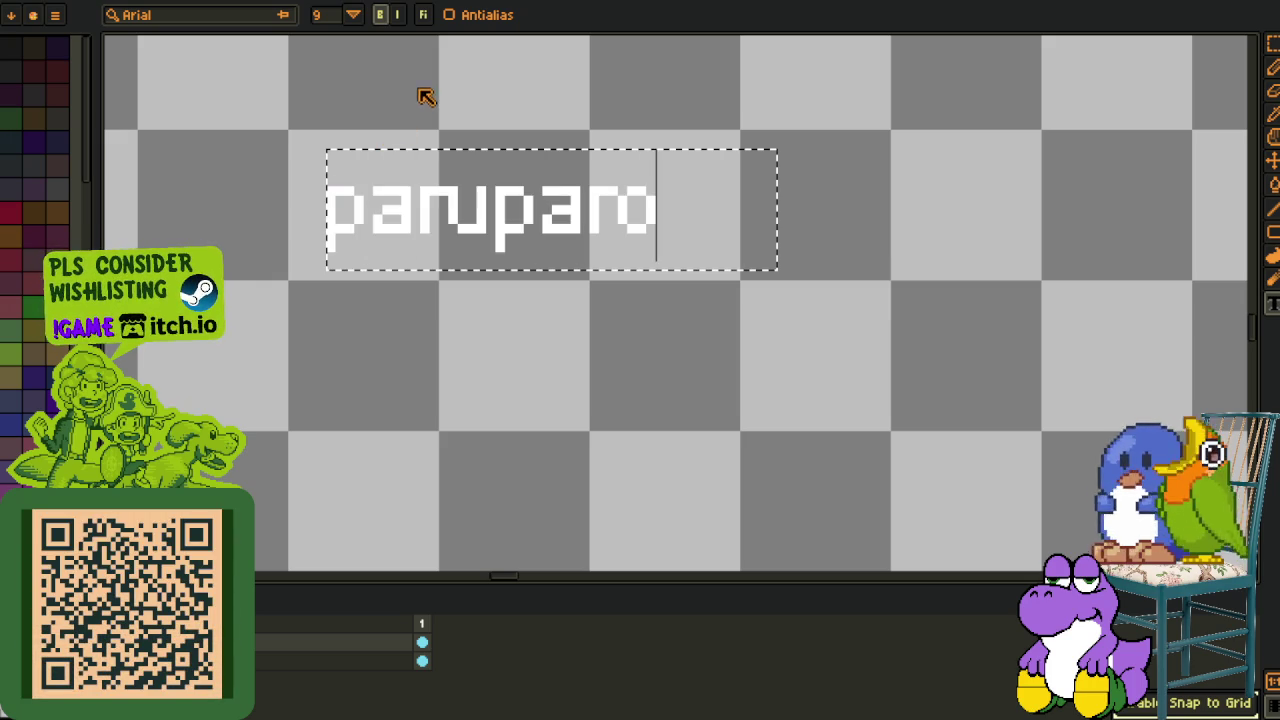
key("Return")
Nudge the letters 'uparo' one pixel right and check the label's spacing.
scroll(440, 180, "up", 2)
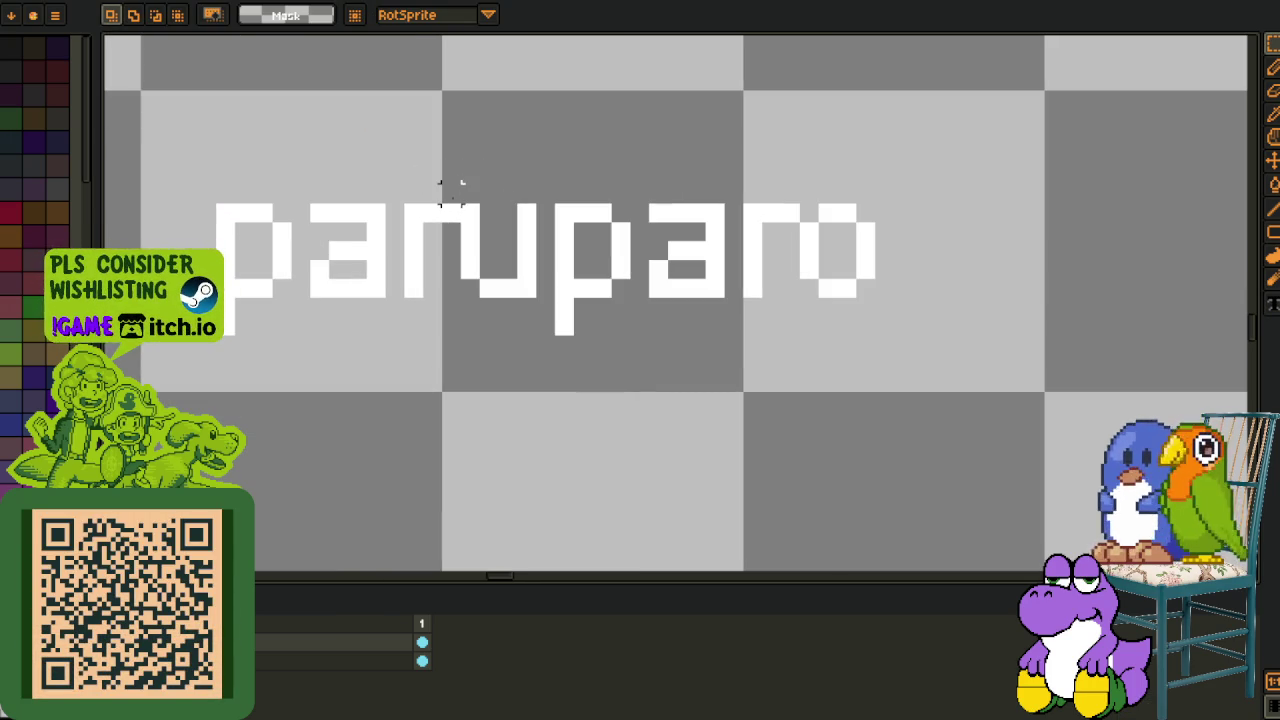
left_click_drag(460, 190, 1120, 323)
key("Right")
key("ctrl+d")
left_click_drag(822, 202, 1066, 360)
key("ctrl+d")
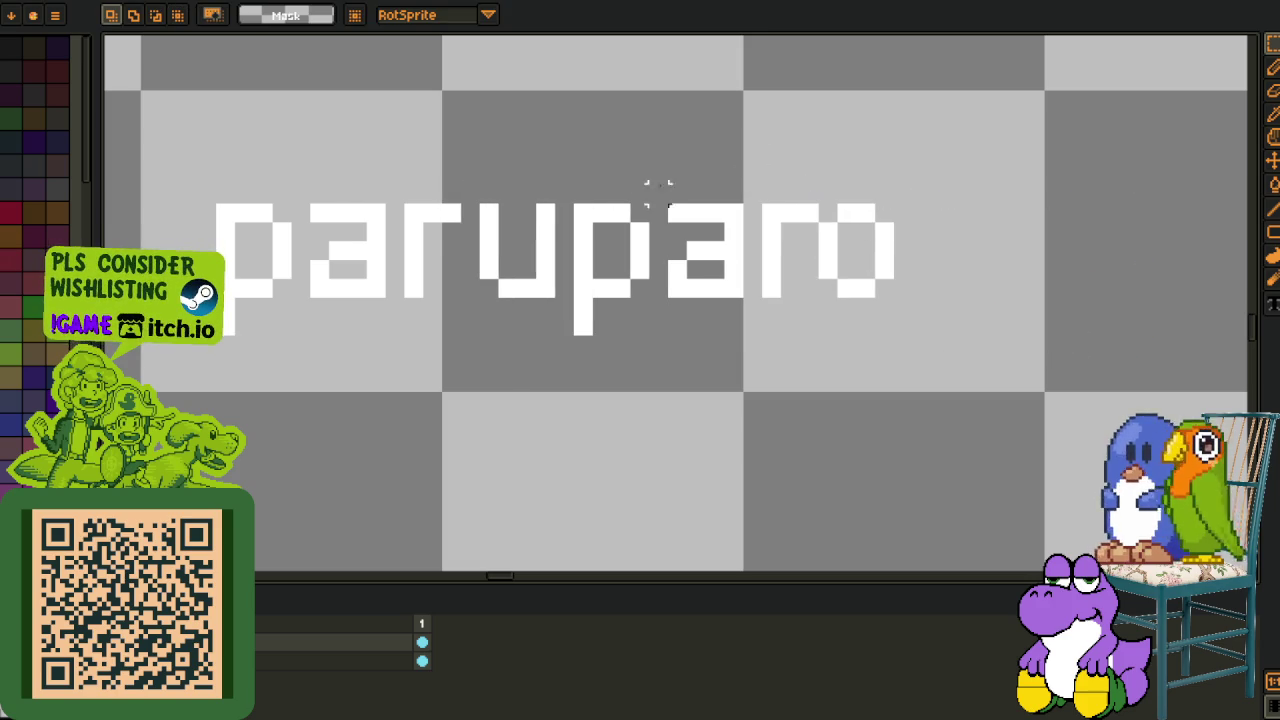
left_click_drag(834, 200, 1023, 377)
key("ctrl+d")
scroll(523, 235, "down", 2)
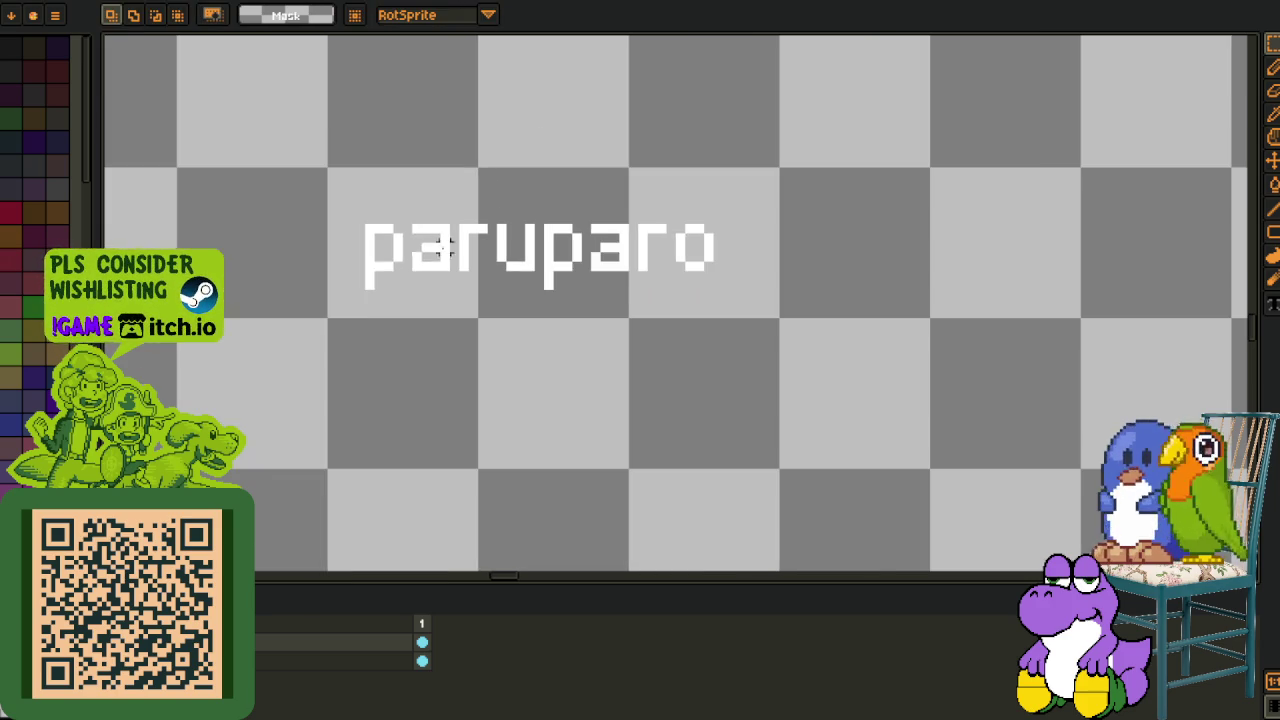
Replace the label area's background with black, then zoom out to view the sheet.
left_click_drag(326, 320, 782, 165)
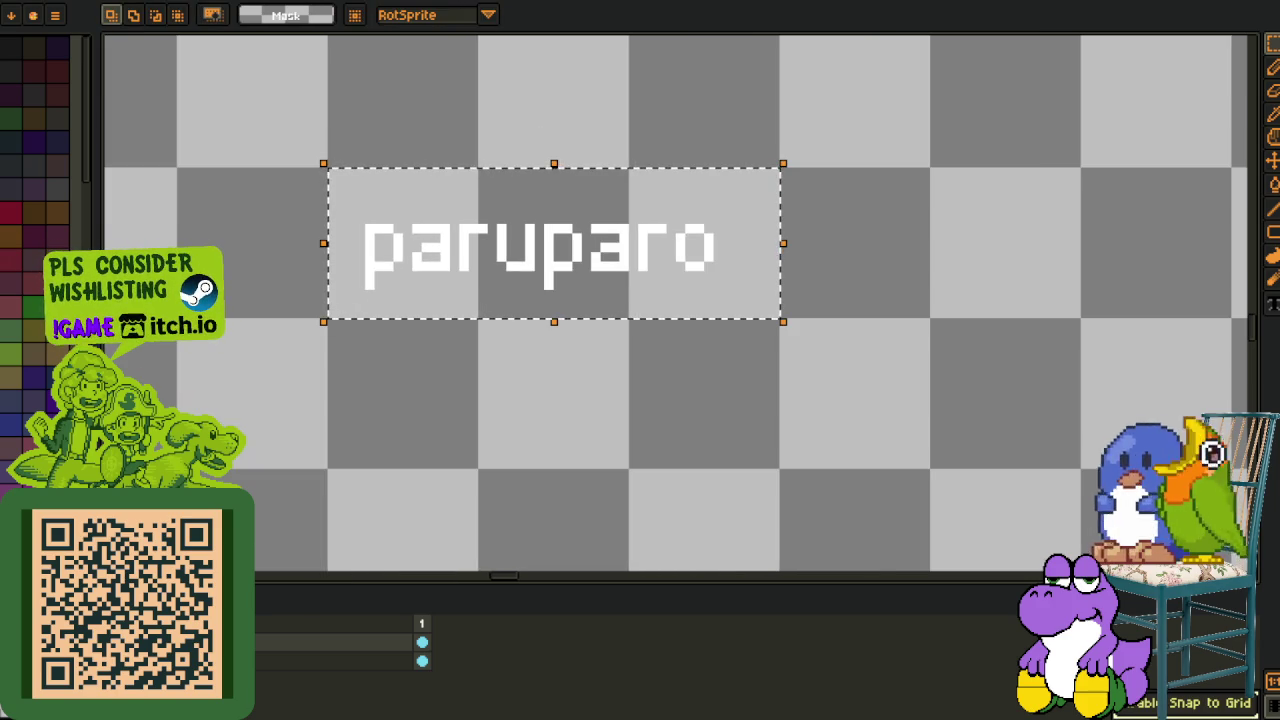
key("shift+r")
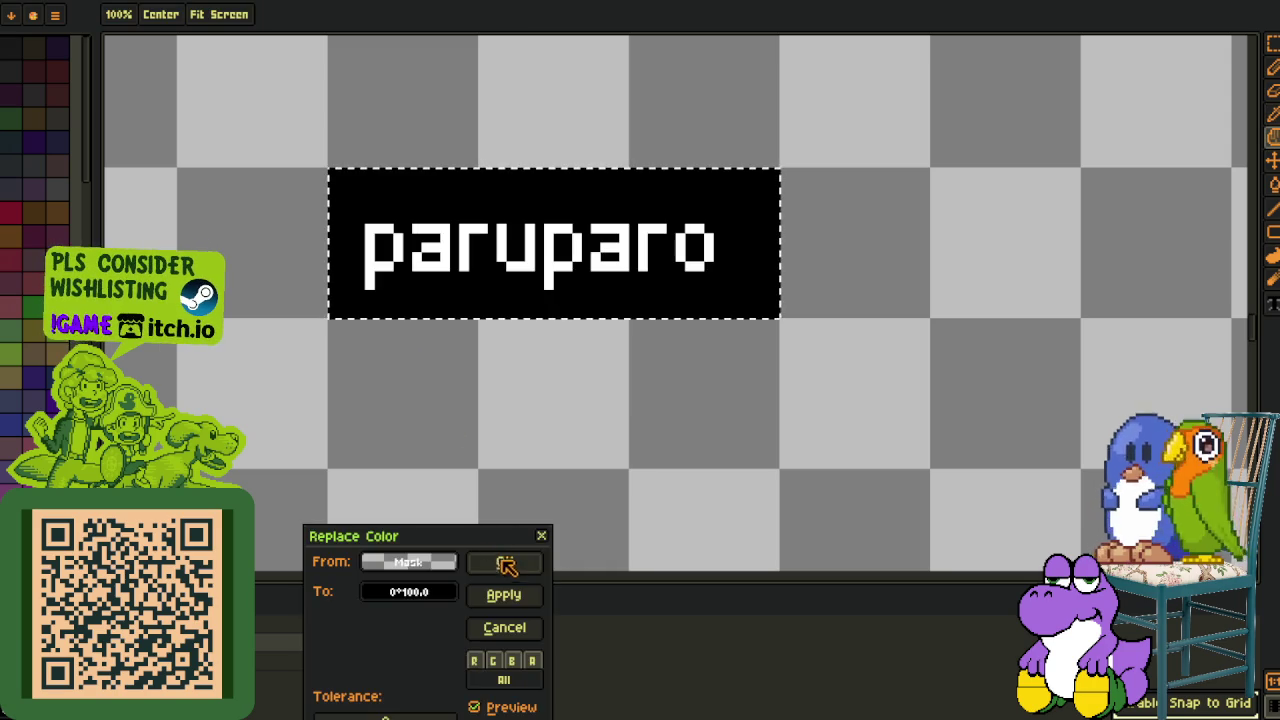
left_click(502, 594)
key("i")
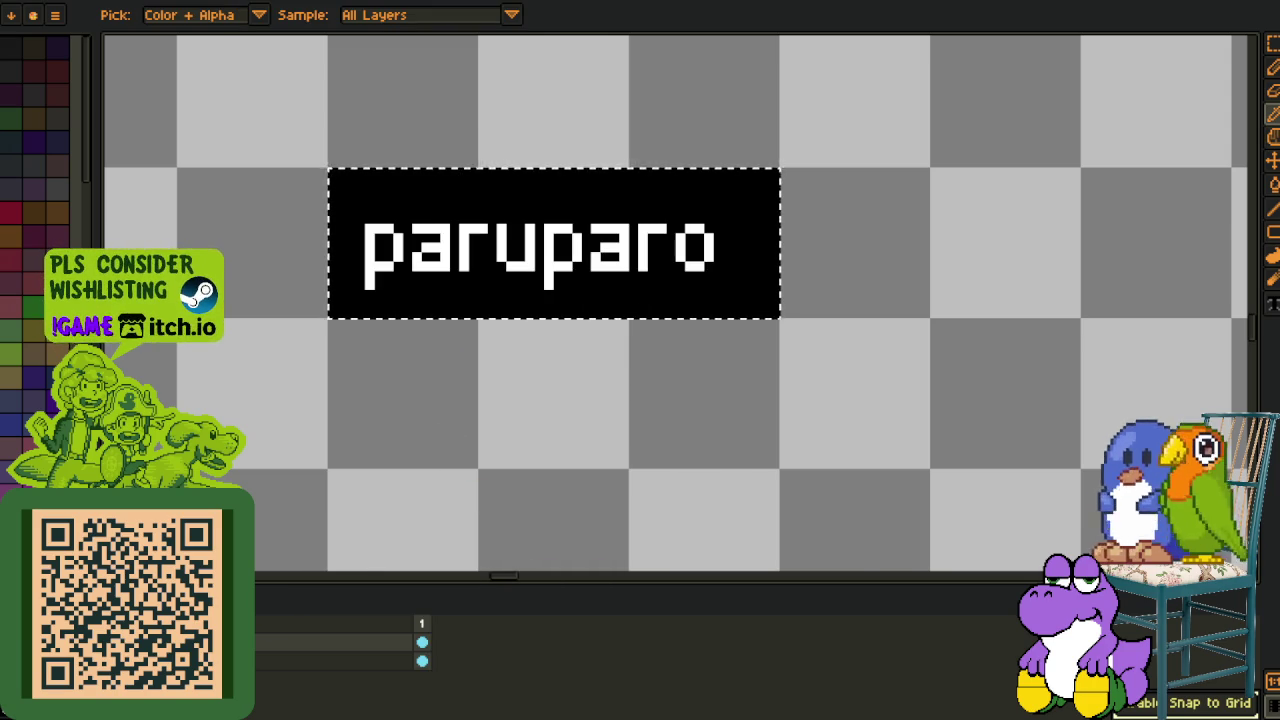
scroll(368, 428, "down", 3)
key("r")
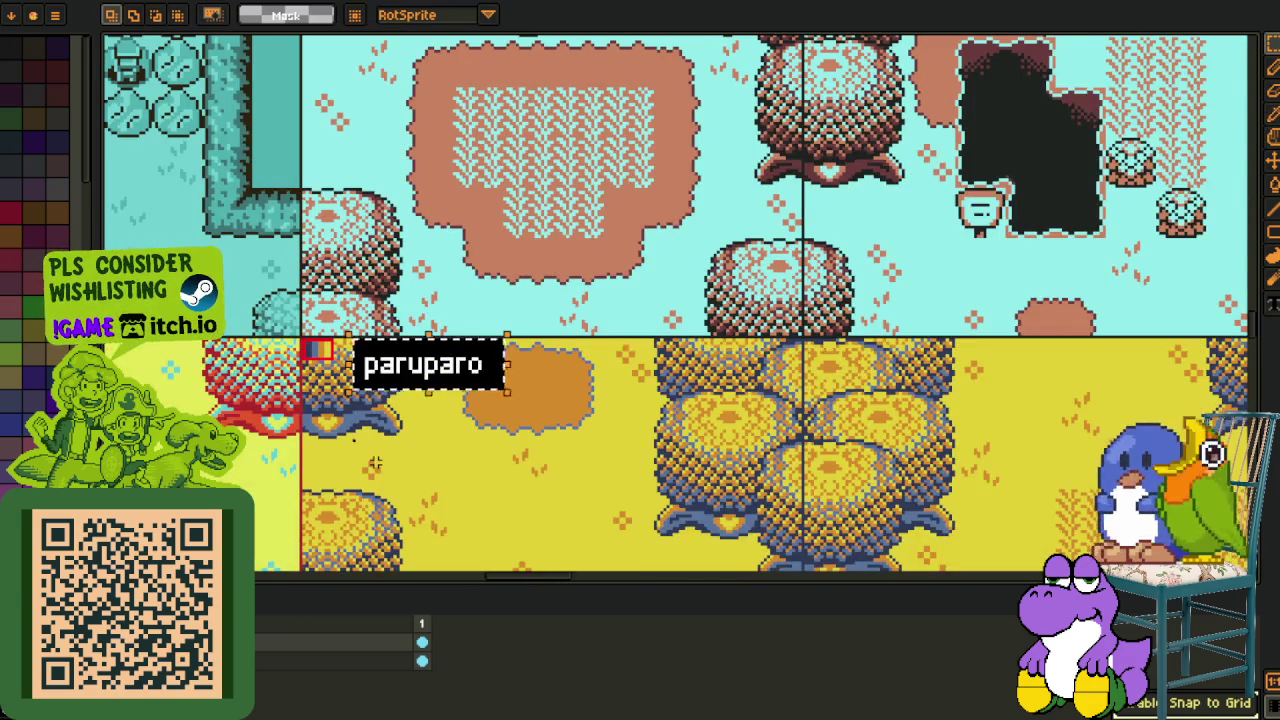
scroll(374, 463, "down", 2)
scroll(374, 463, "down", 2)
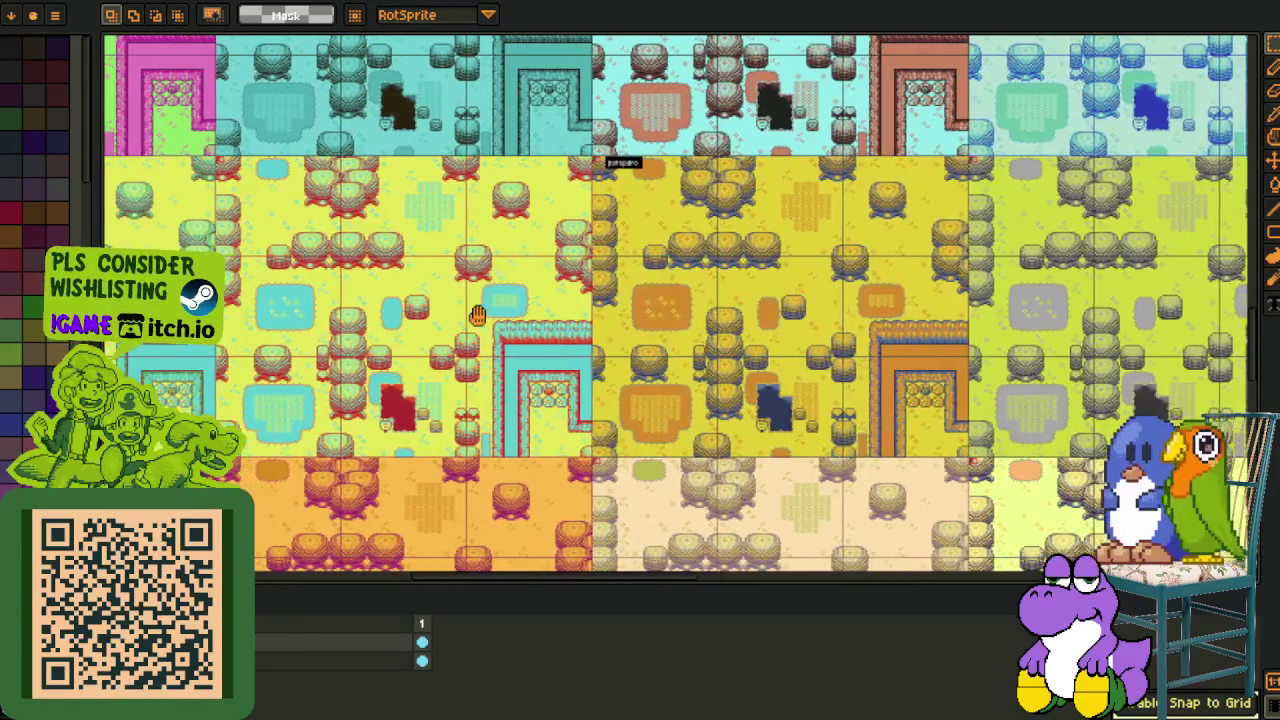
left_click_drag(580, 314, 871, 314)
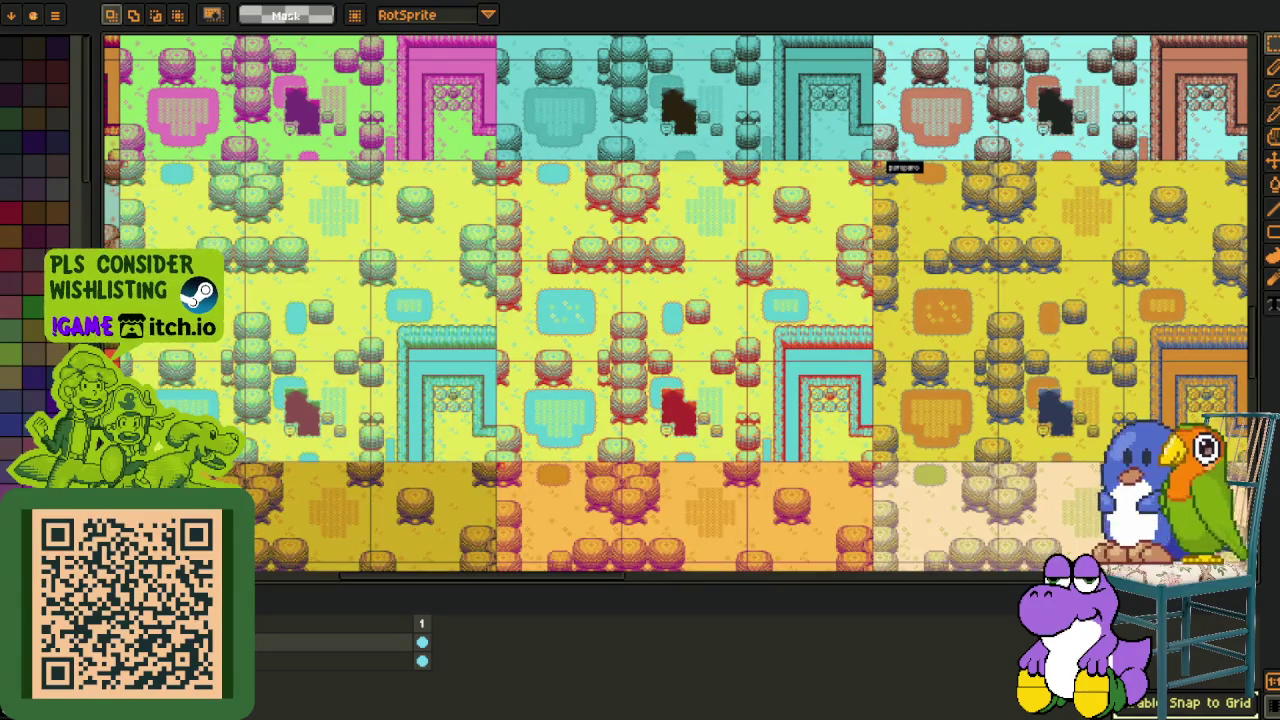
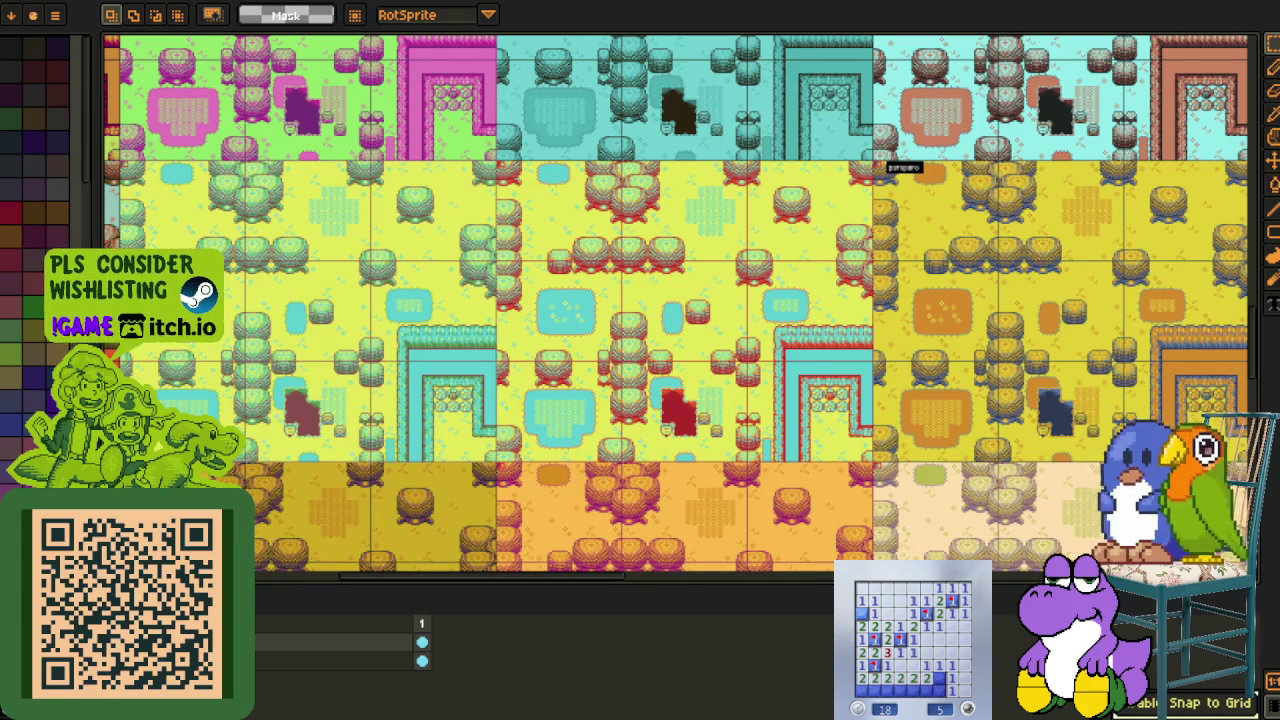
Flag suspected mines along the Minesweeper board's bottom row.
right_click(941, 677)
right_click(913, 691)
right_click(900, 691)
right_click(887, 691)
right_click(874, 691)
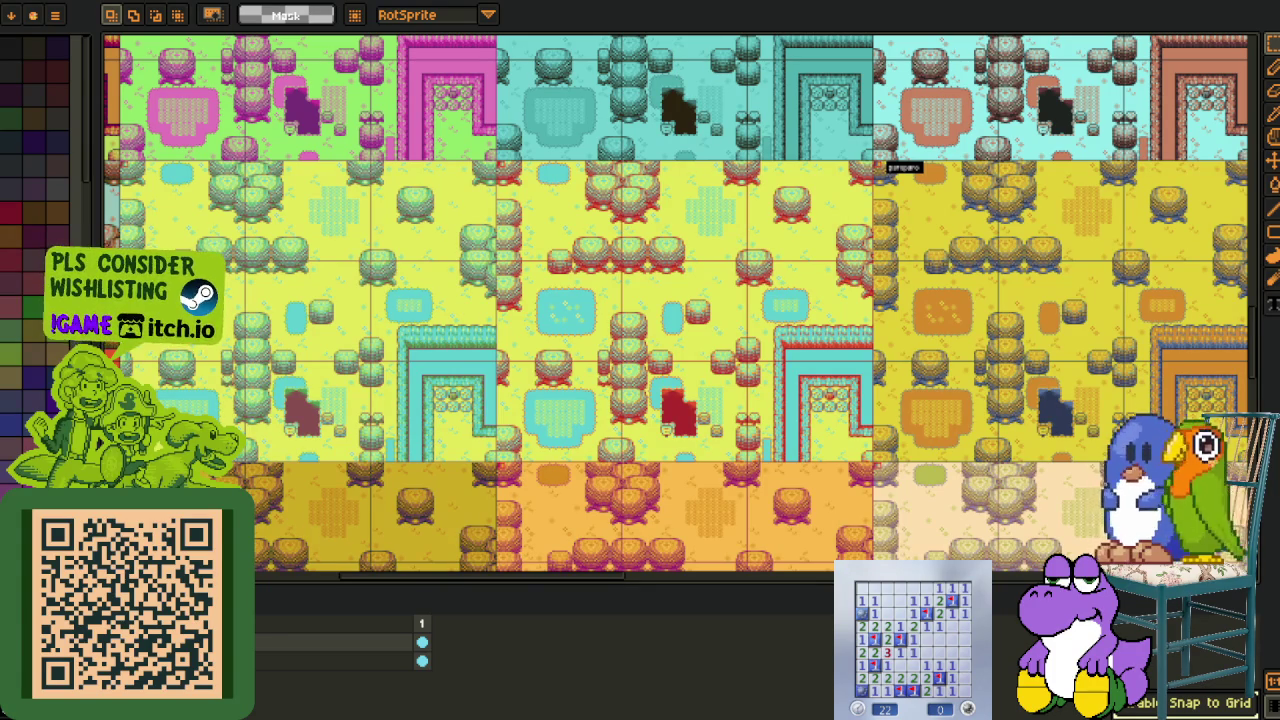
Start a new Minesweeper game, uncover safe cells and flag mines on the right and top-left.
left_click(948, 680)
left_click(875, 625)
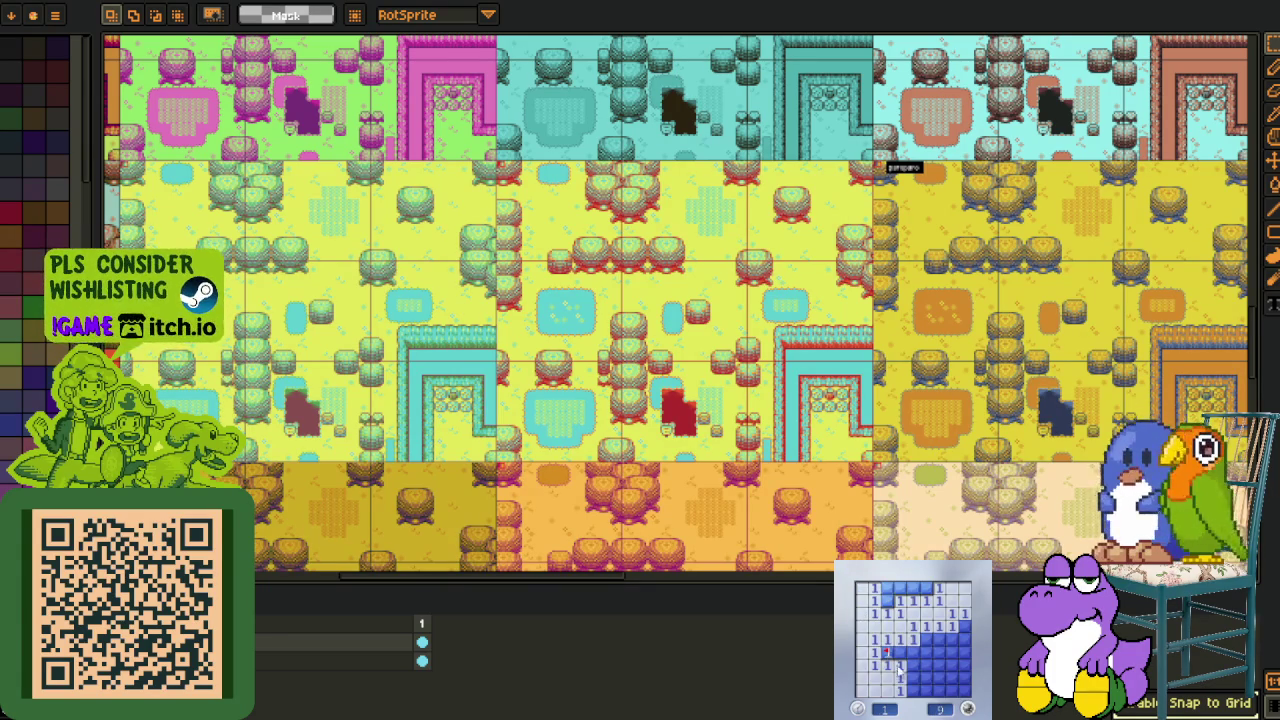
left_click(907, 665)
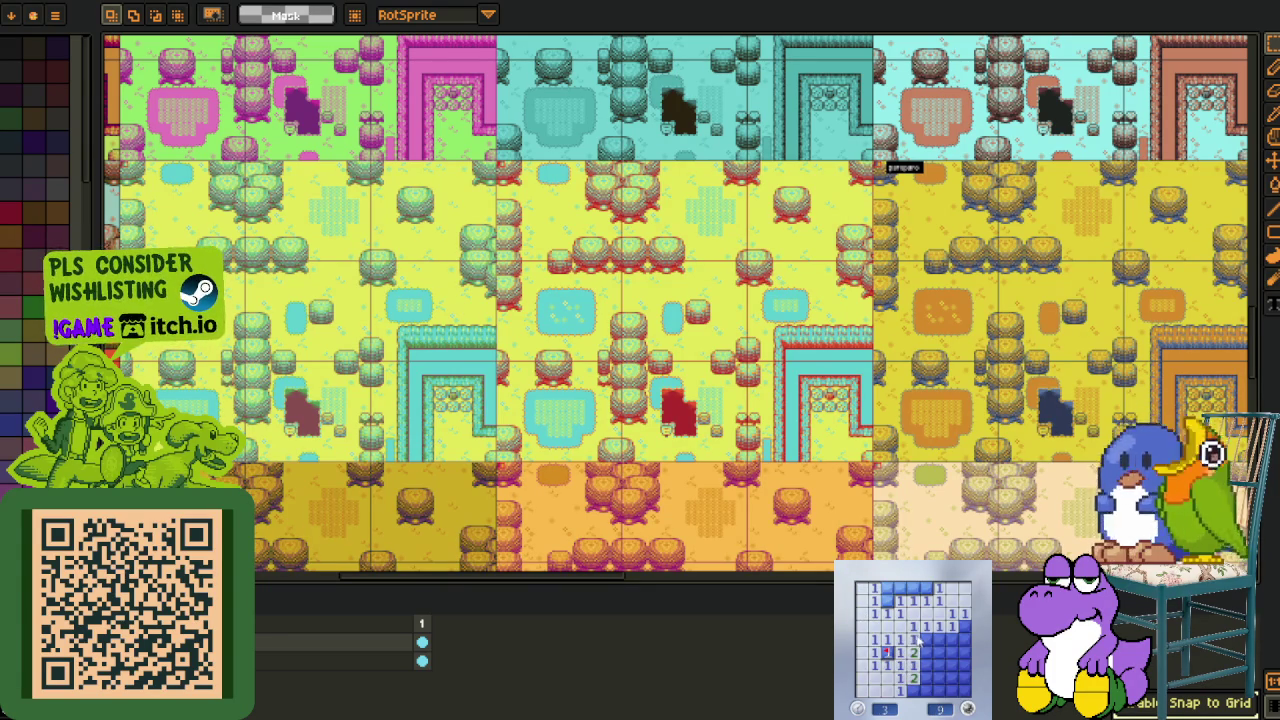
right_click(925, 667)
left_click(922, 678)
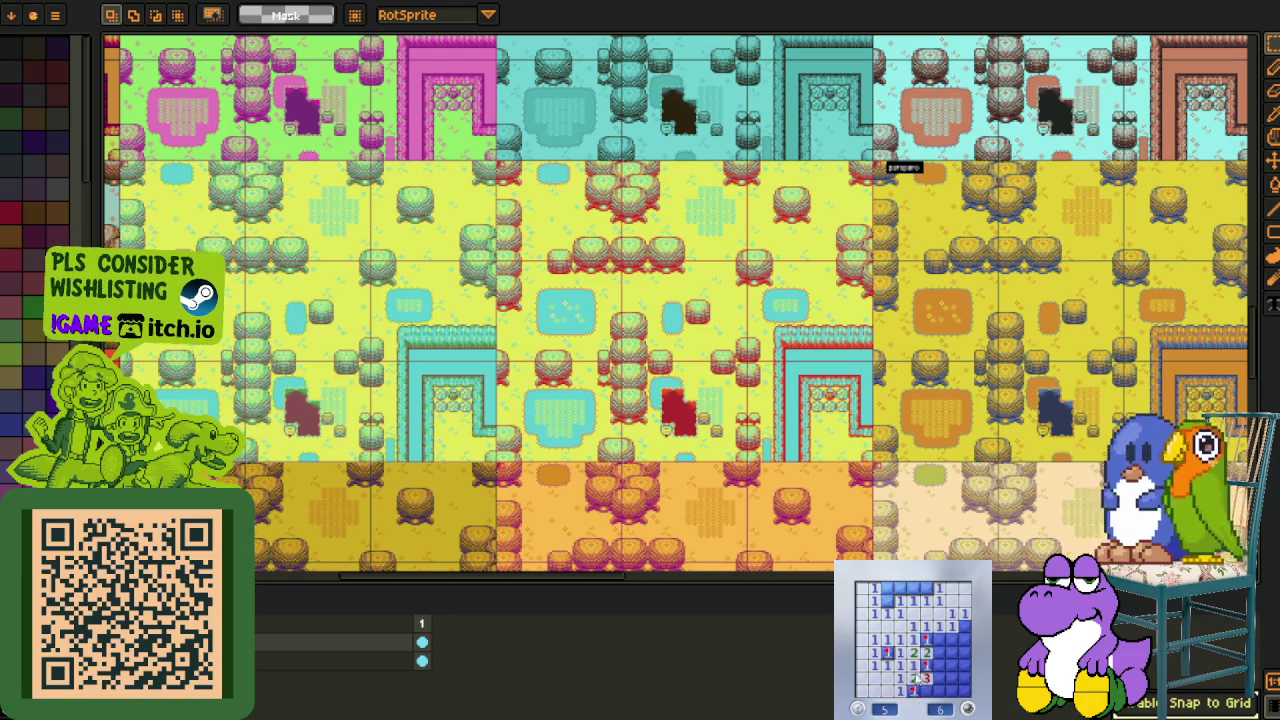
left_click(939, 648)
left_click(939, 678)
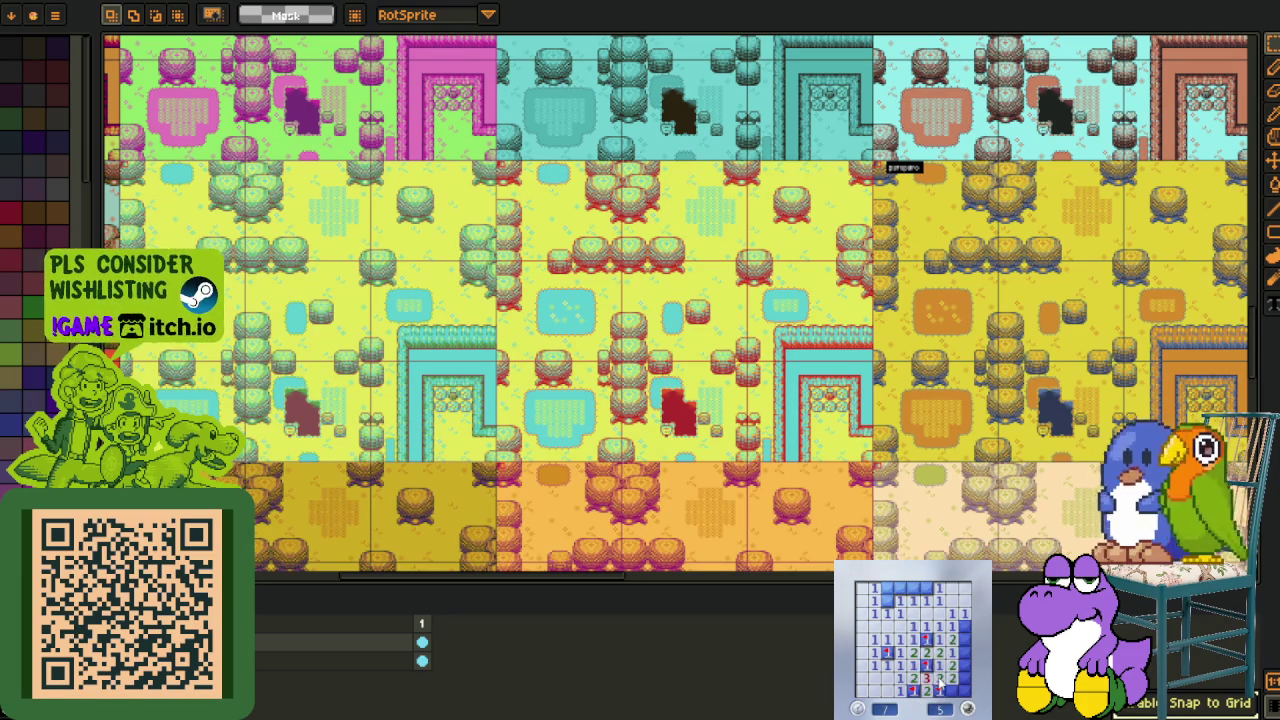
right_click(965, 639)
right_click(965, 655)
right_click(965, 678)
right_click(887, 600)
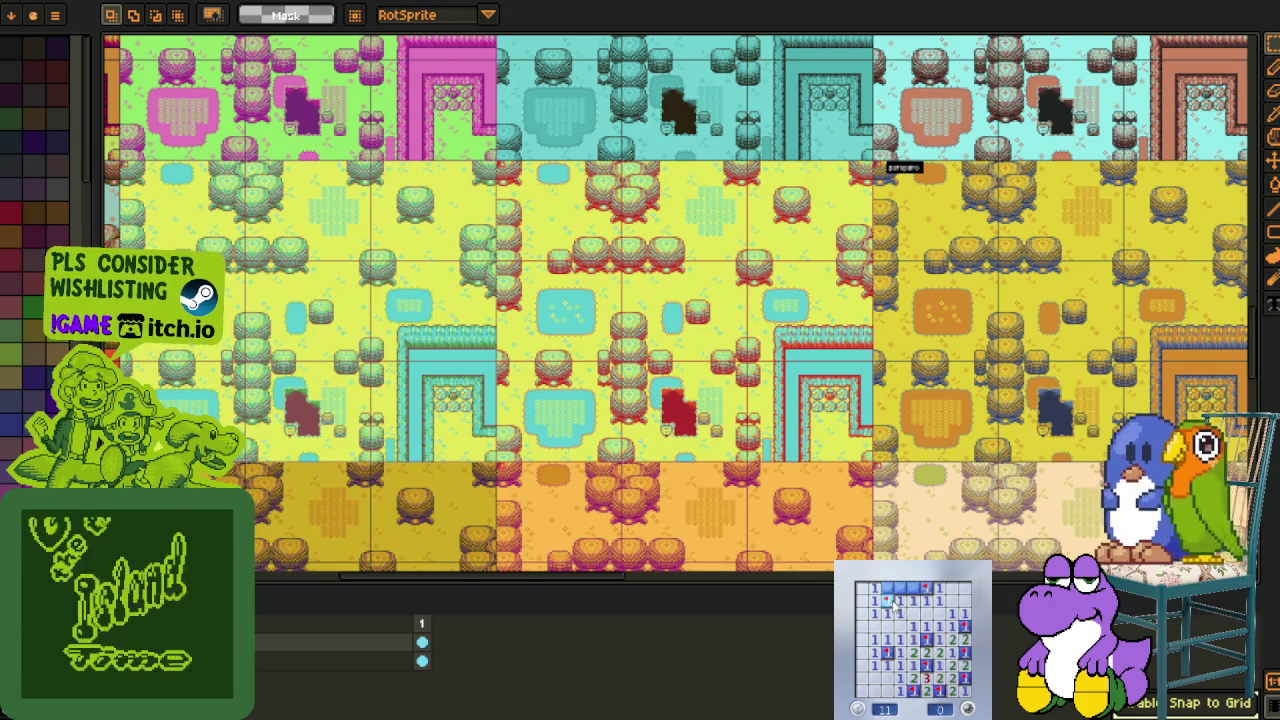
right_click(926, 588)
Play another Minesweeper game, uncovering top and lower safe cells and flagging found mines.
left_click(887, 639)
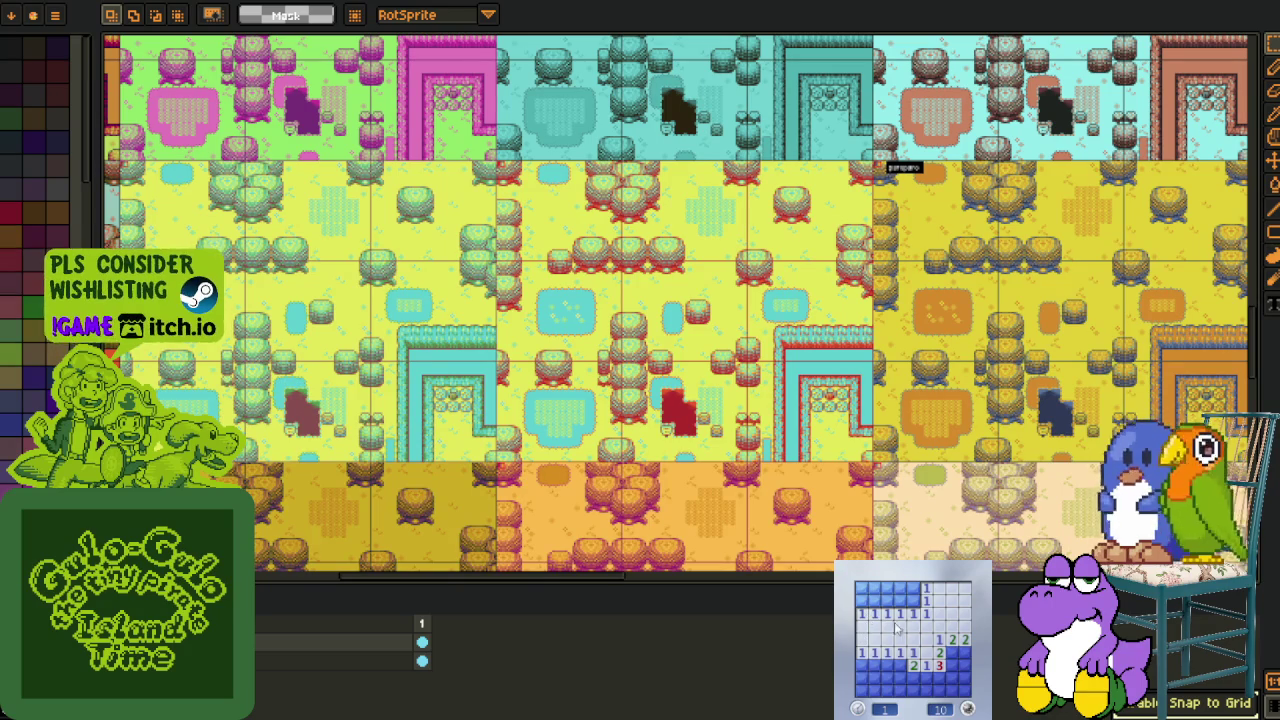
left_click(900, 598)
left_click(886, 598)
left_click(862, 600)
right_click(900, 665)
left_click(875, 678)
left_click(888, 678)
left_click(900, 678)
left_click(900, 691)
right_click(874, 691)
right_click(861, 665)
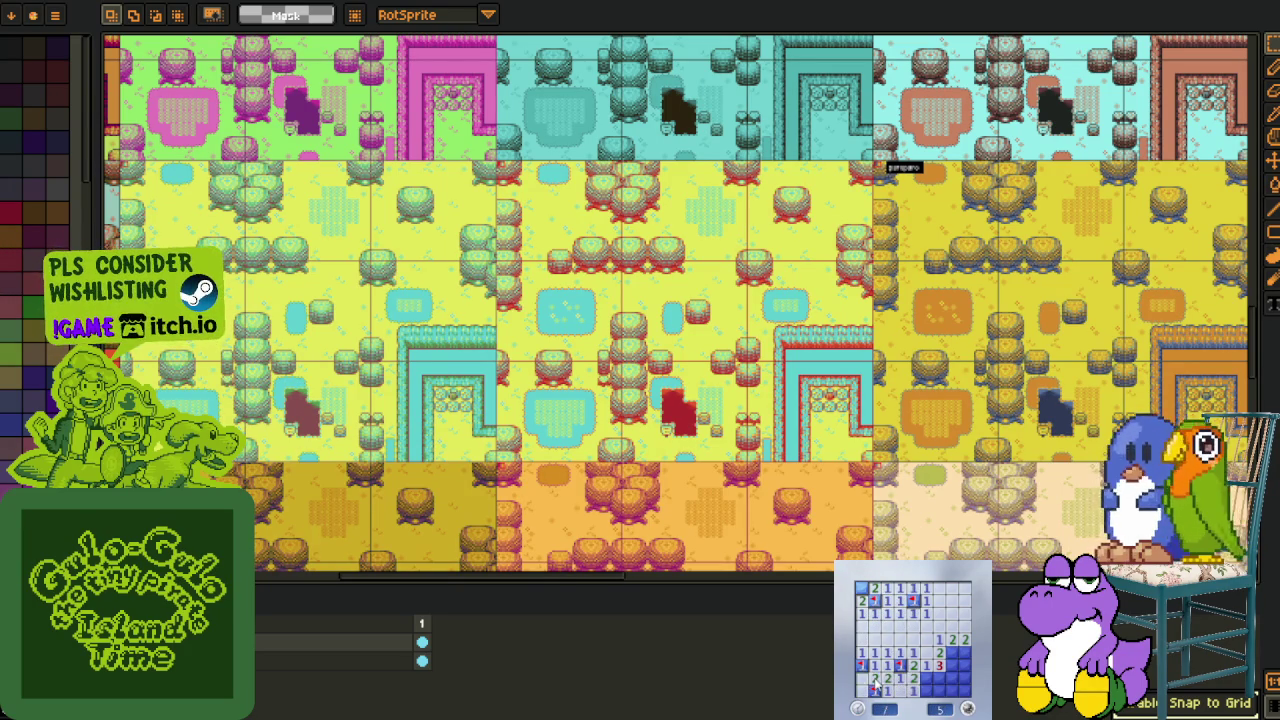
left_click(952, 678)
right_click(952, 665)
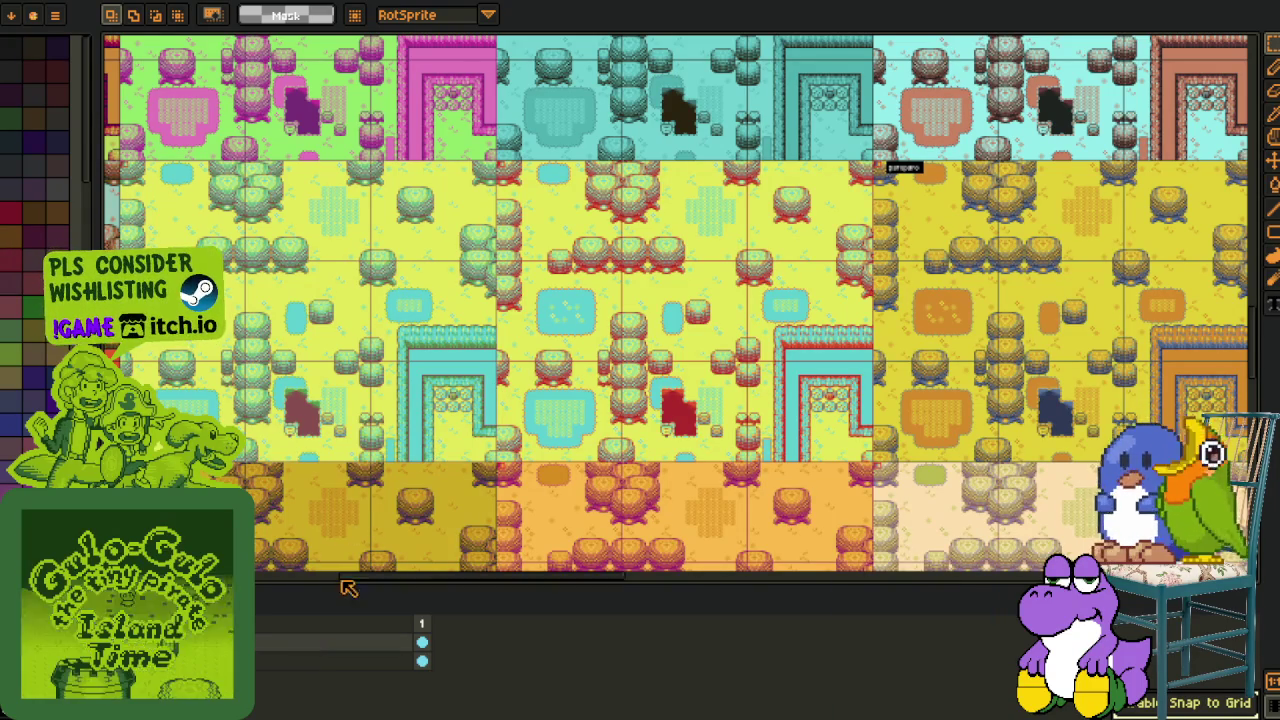
Lower the timeline divider for a taller canvas, then pan and zoom across the tile grid.
left_click_drag(343, 587, 337, 650)
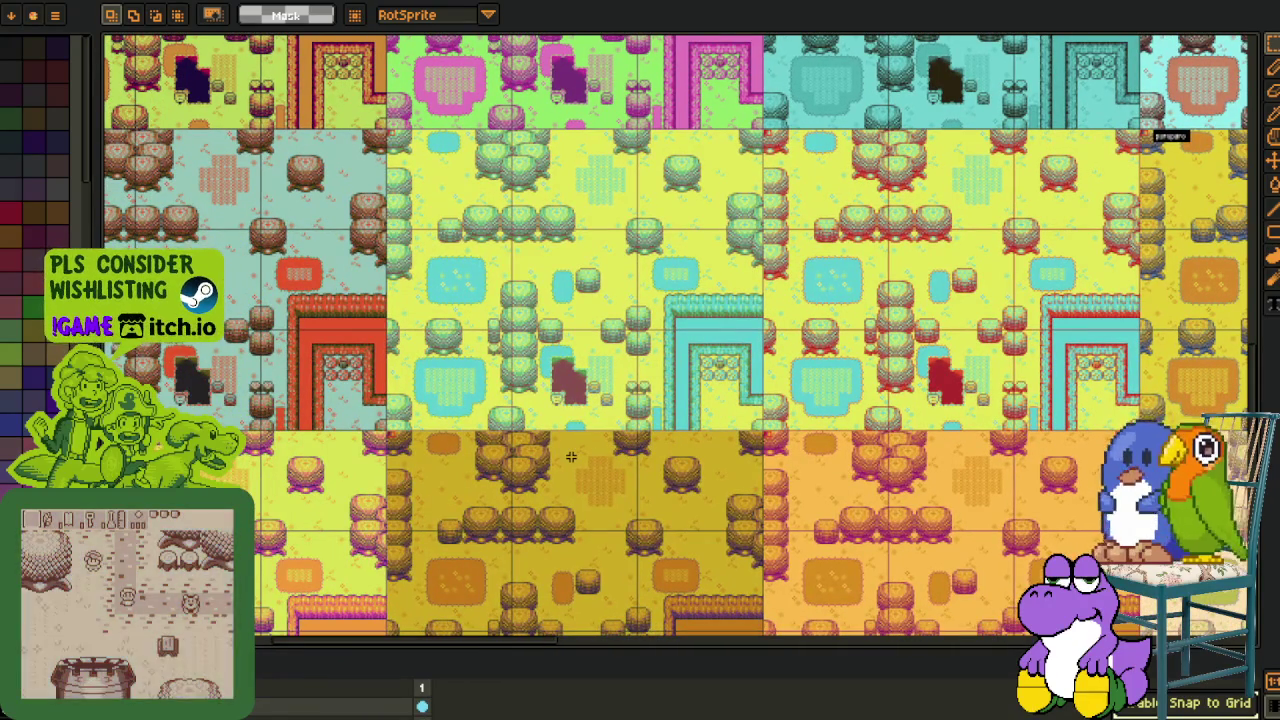
mouse_move(382, 328)
left_mouse_down()
mouse_move(797, 298)
mouse_move(355, 390)
mouse_move(290, 382)
left_mouse_up()
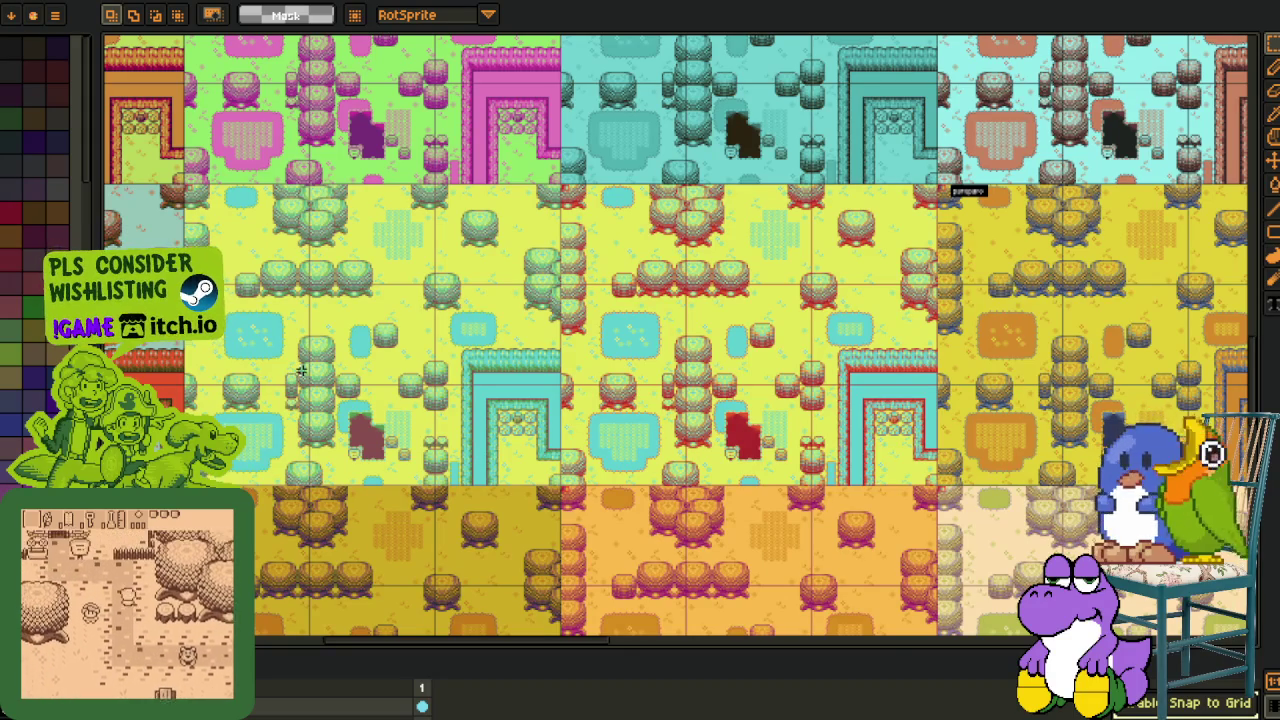
scroll(575, 298, "down", 1)
scroll(600, 330, "down", 2)
scroll(630, 370, "down", 1)
scroll(648, 386, "down", 1)
scroll(648, 386, "down", 1)
scroll(560, 330, "up", 2, "ctrl")
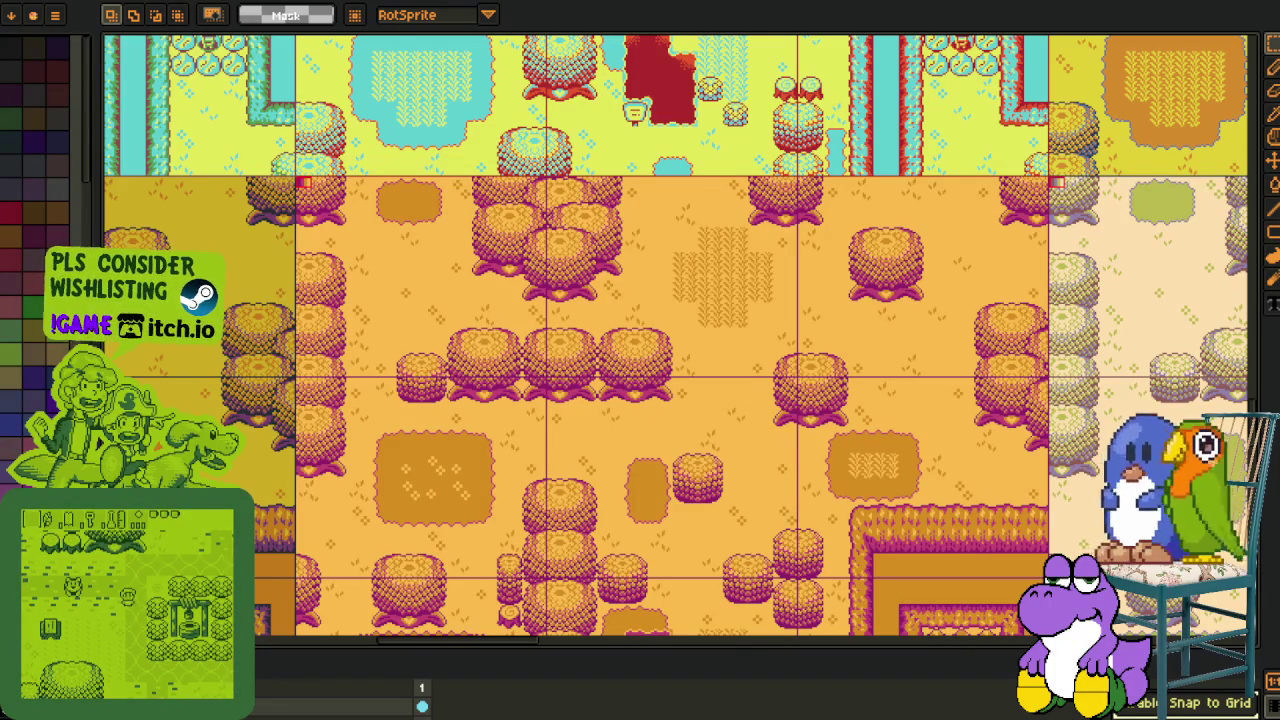
scroll(374, 290, "up", 1)
Pan over the orange-and-magenta variant and draw a rectangle selection around its screen.
mouse_move(476, 268)
left_mouse_down()
mouse_move(428, 274)
mouse_move(391, 209)
mouse_move(343, 206)
left_mouse_up()
left_click_drag(240, 85, 900, 492)
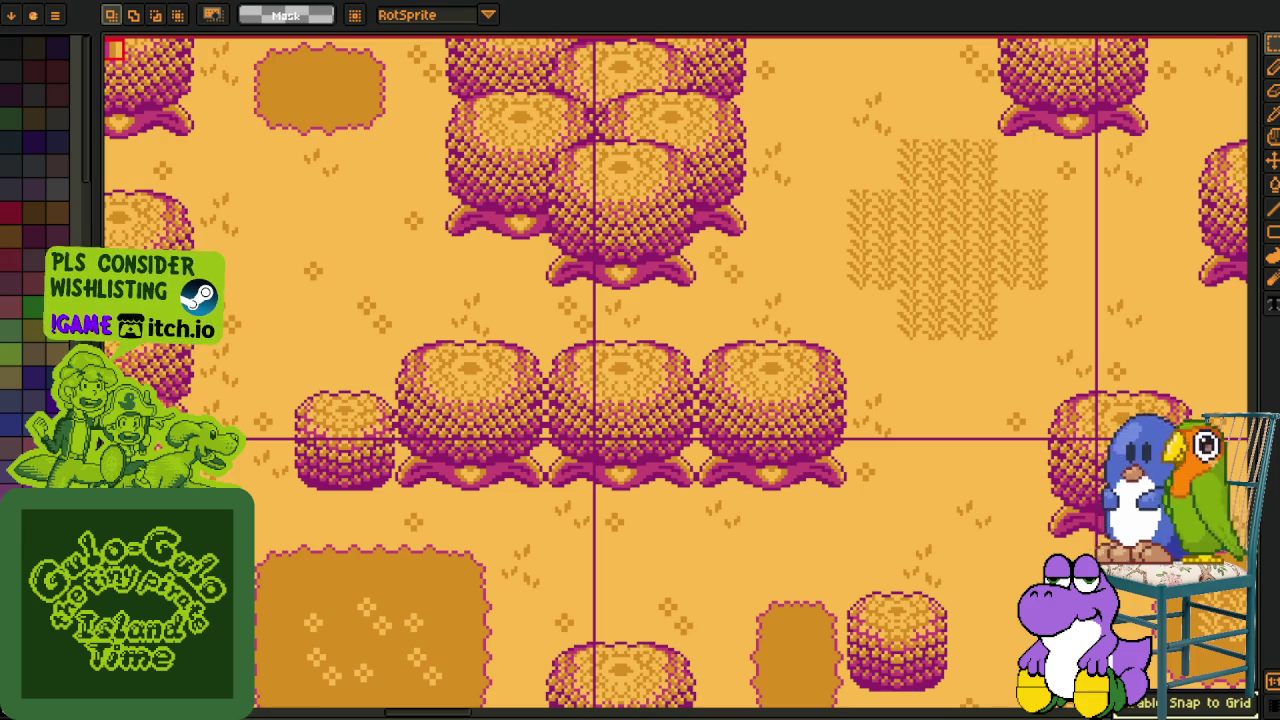
scroll(483, 280, "down", 3)
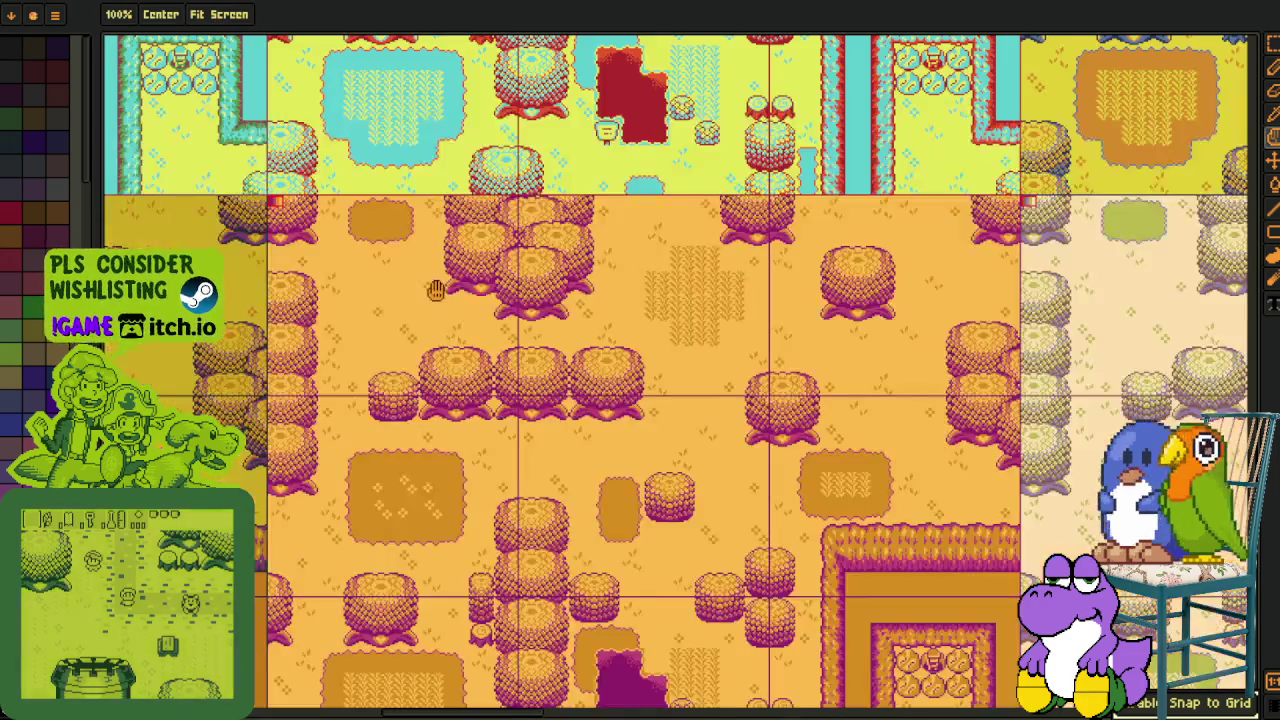
Mark a small area at the orange variant's top-left corner, then clear the selection.
left_click_drag(483, 280, 630, 393)
key("Tab")
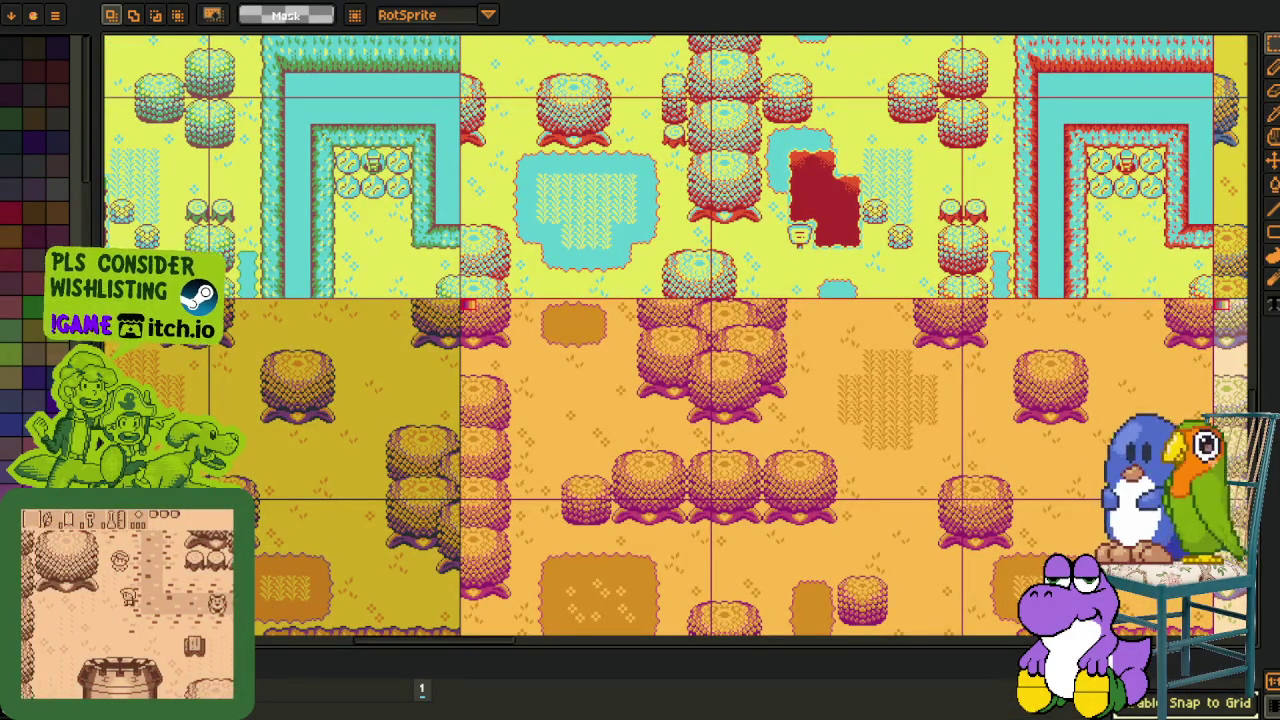
scroll(469, 400, "up", 3)
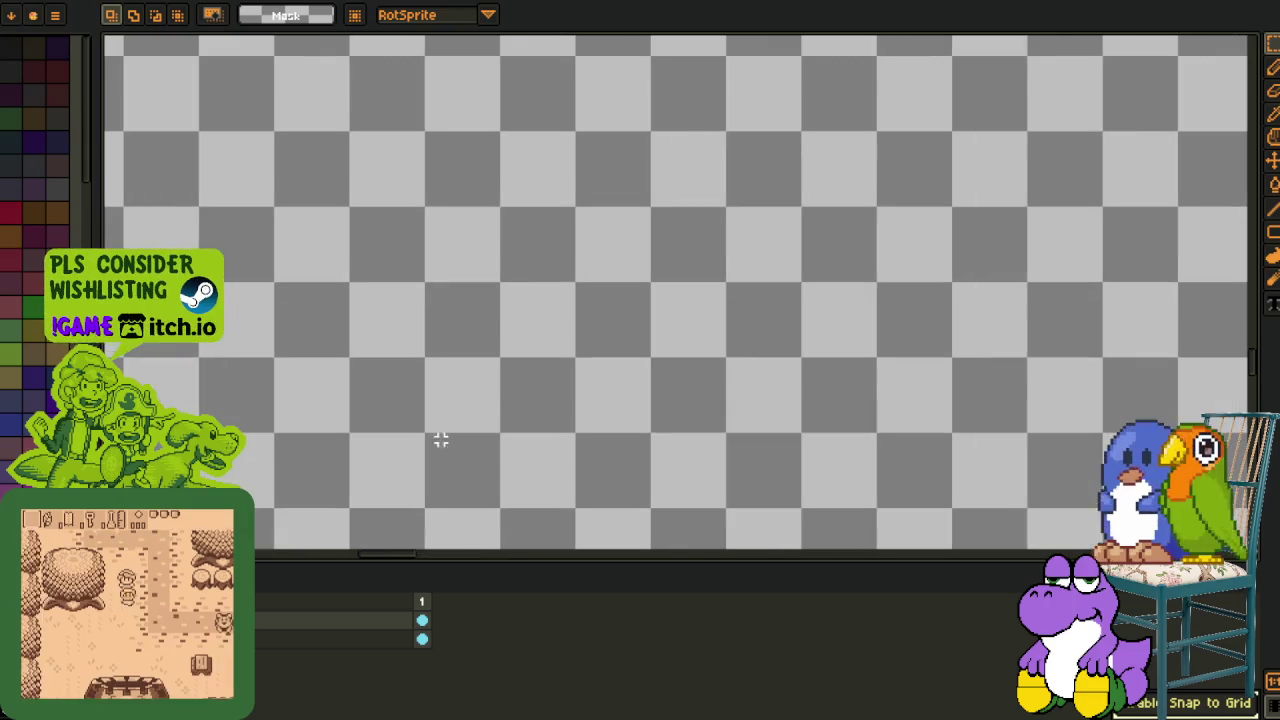
scroll(676, 292, "up", 2)
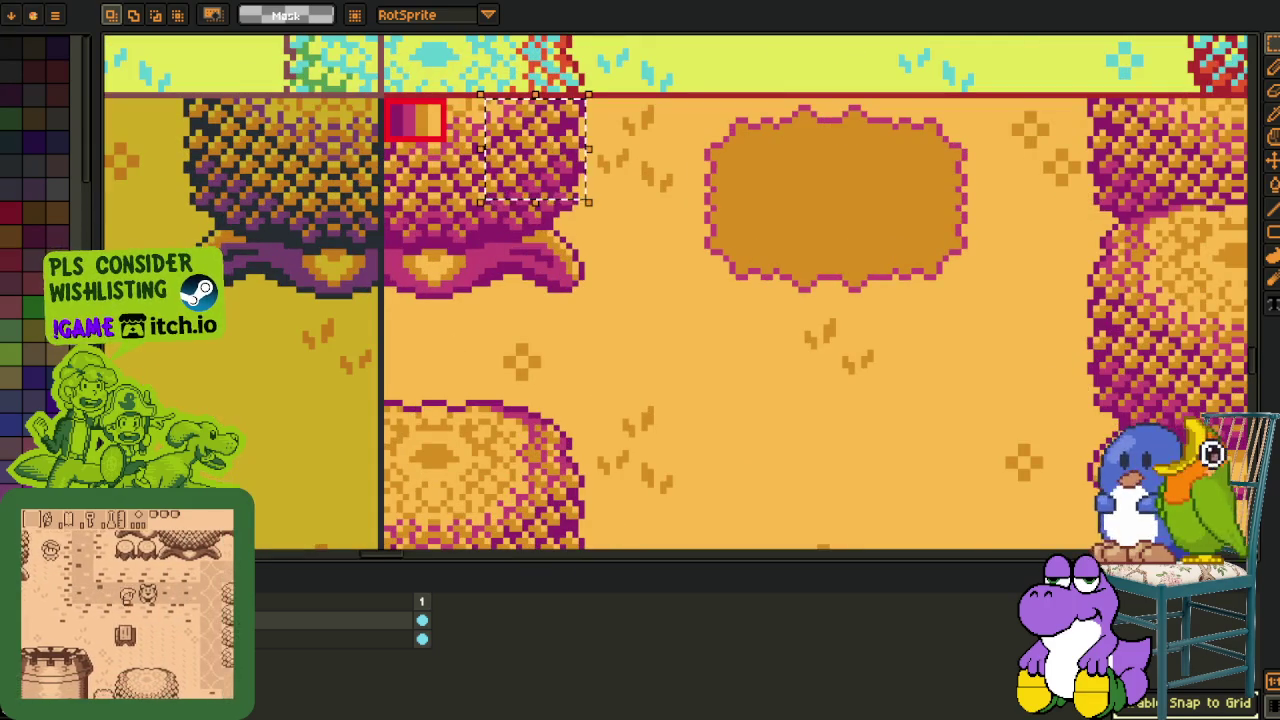
left_click_drag(480, 95, 588, 202)
left_click_drag(491, 243, 434, 374)
scroll(434, 374, "up", 1)
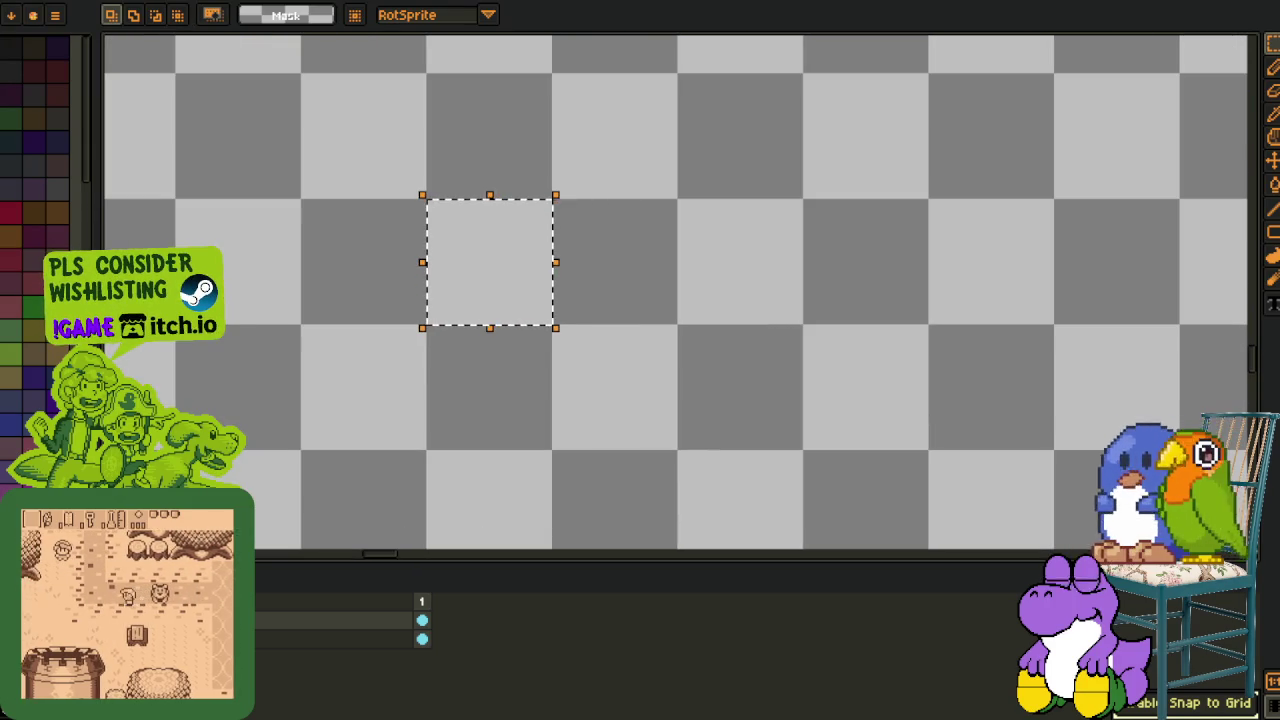
left_click(429, 264)
Add the text 'Sunsetr' at the corner and nudge it a few pixels left.
key("t")
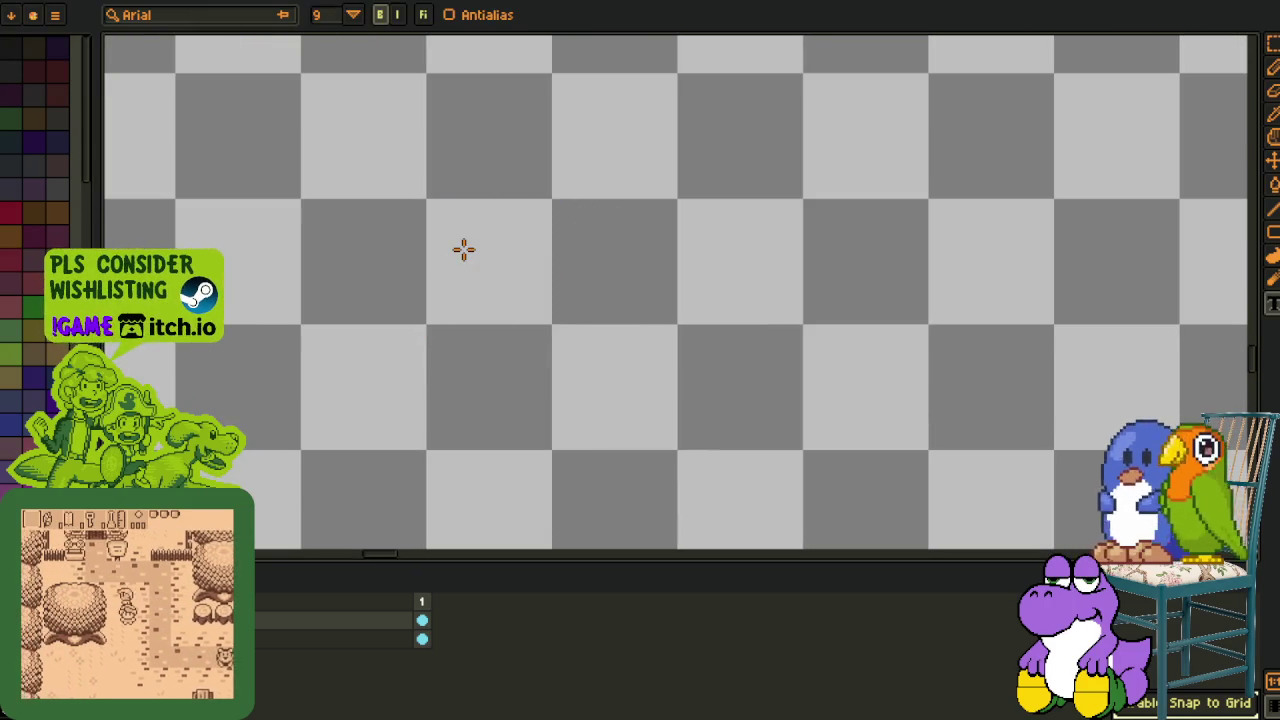
left_click(476, 246)
type("Suns")
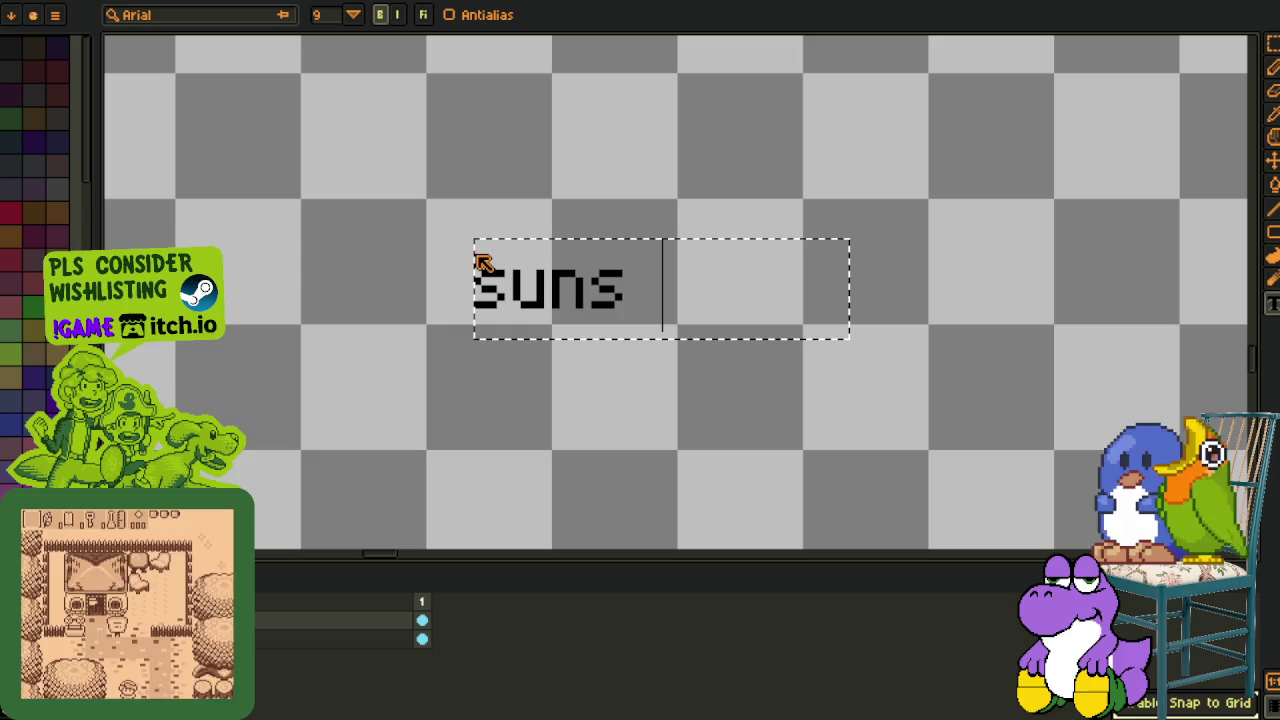
type("etr")
scroll(492, 234, "up", 1)
left_click_drag(492, 234, 894, 440)
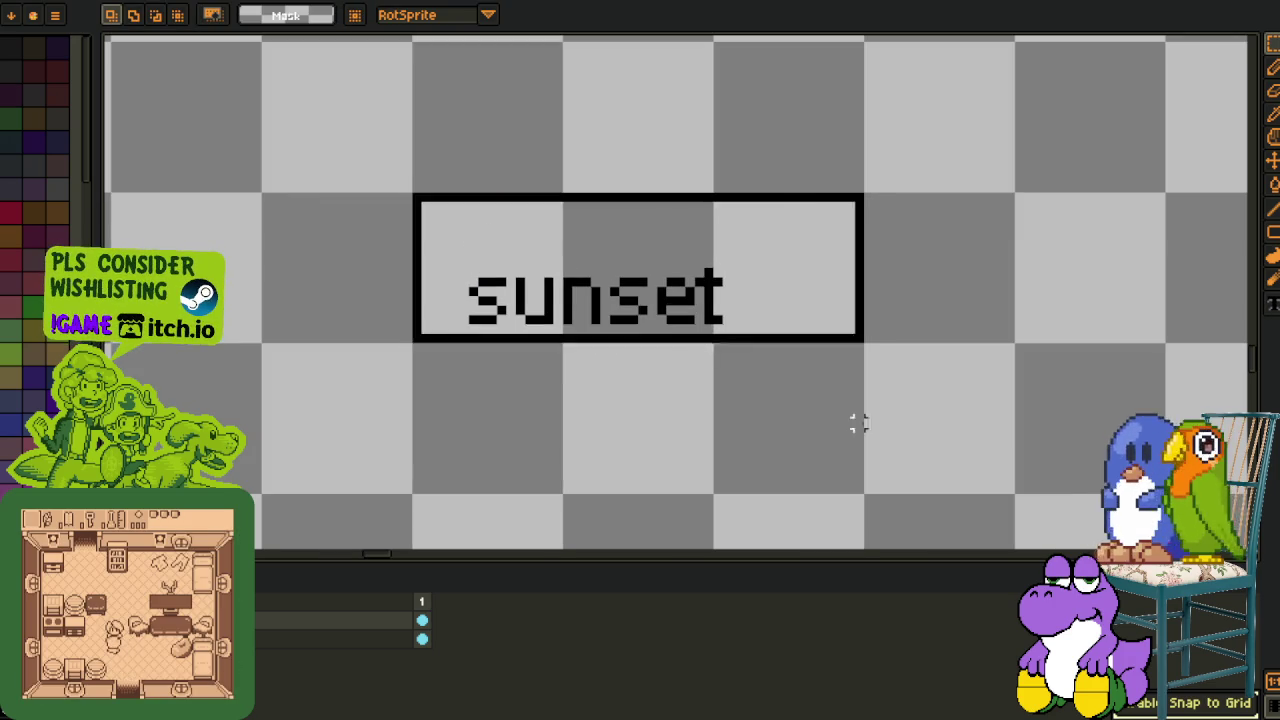
key("Left")
key("Left")
key("Left")
key("Left")
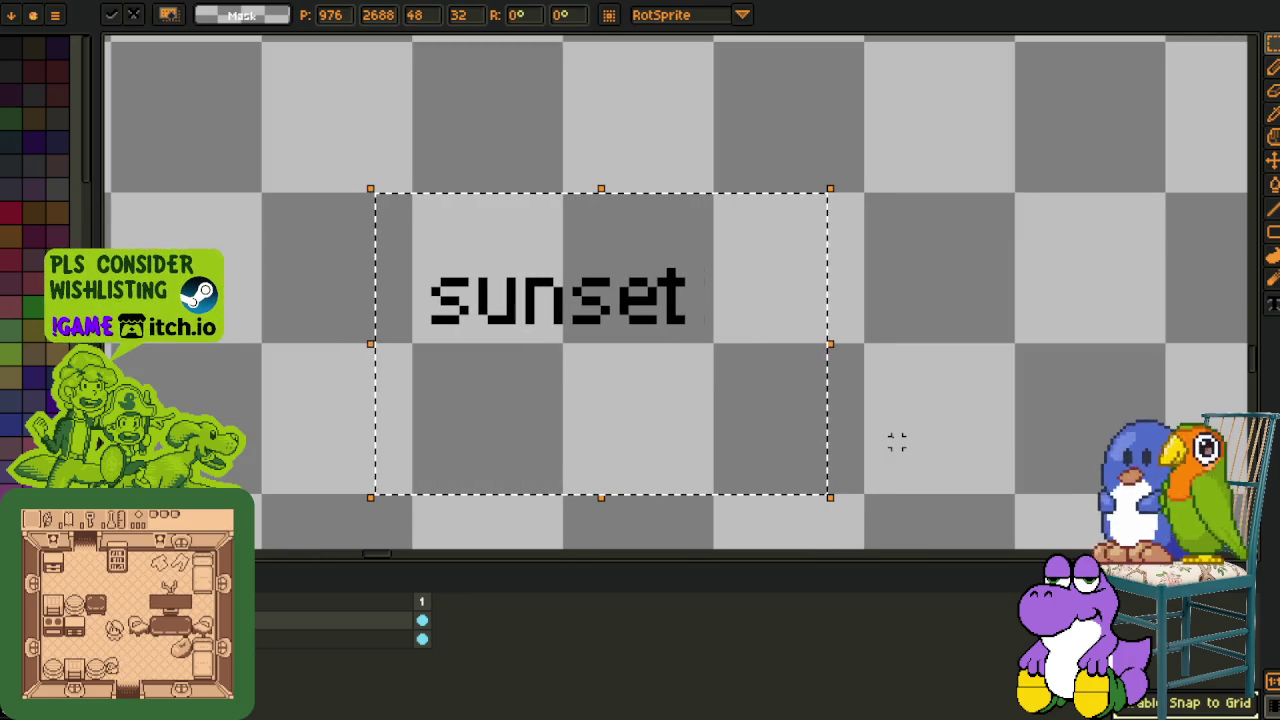
left_click(896, 442)
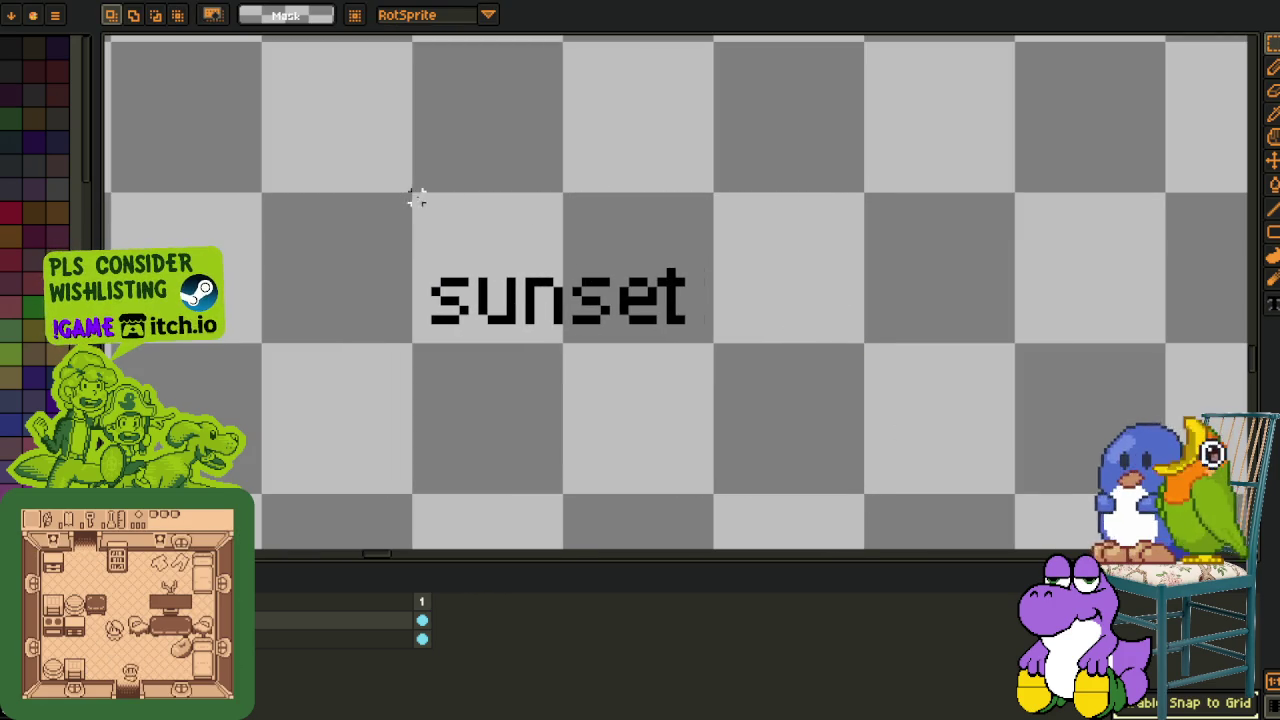
Fill the background behind the sunset label white using Replace Color.
left_click_drag(425, 198, 754, 374)
key("i")
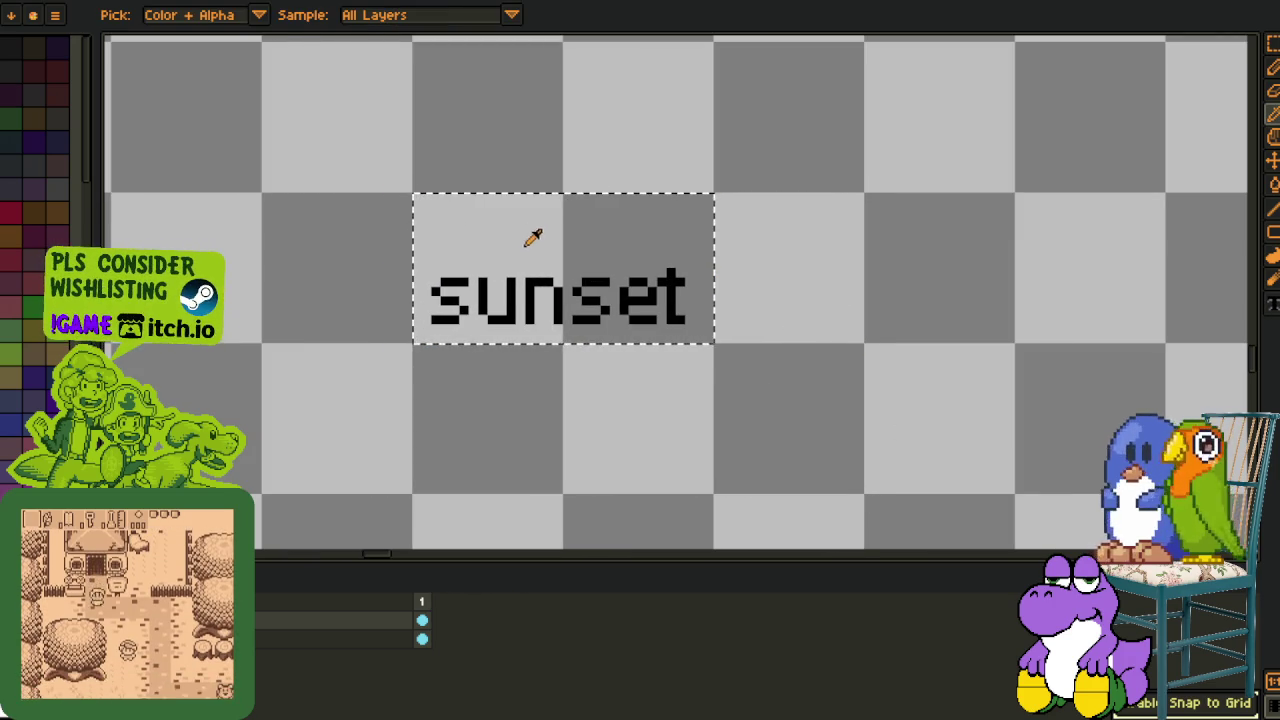
key("shift+r")
left_click(512, 565)
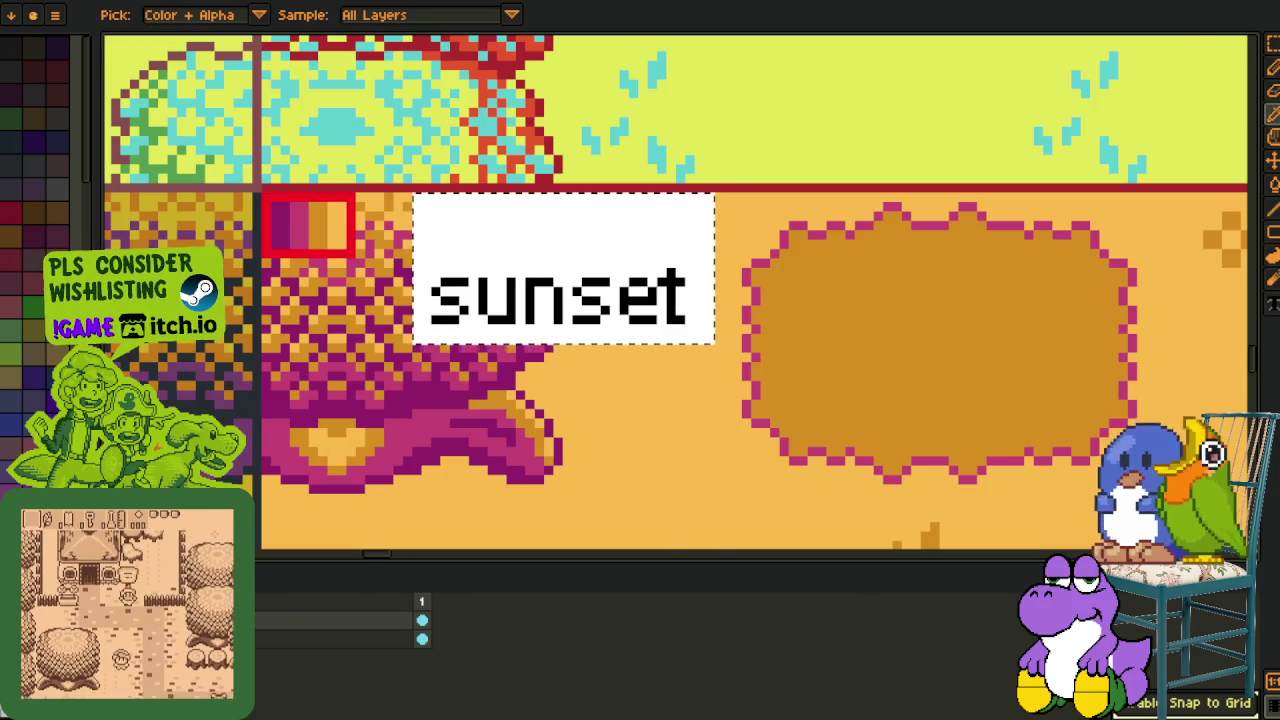
scroll(771, 368, "down", 2)
scroll(771, 368, "down", 3)
key("m")
left_click_drag(771, 368, 535, 216)
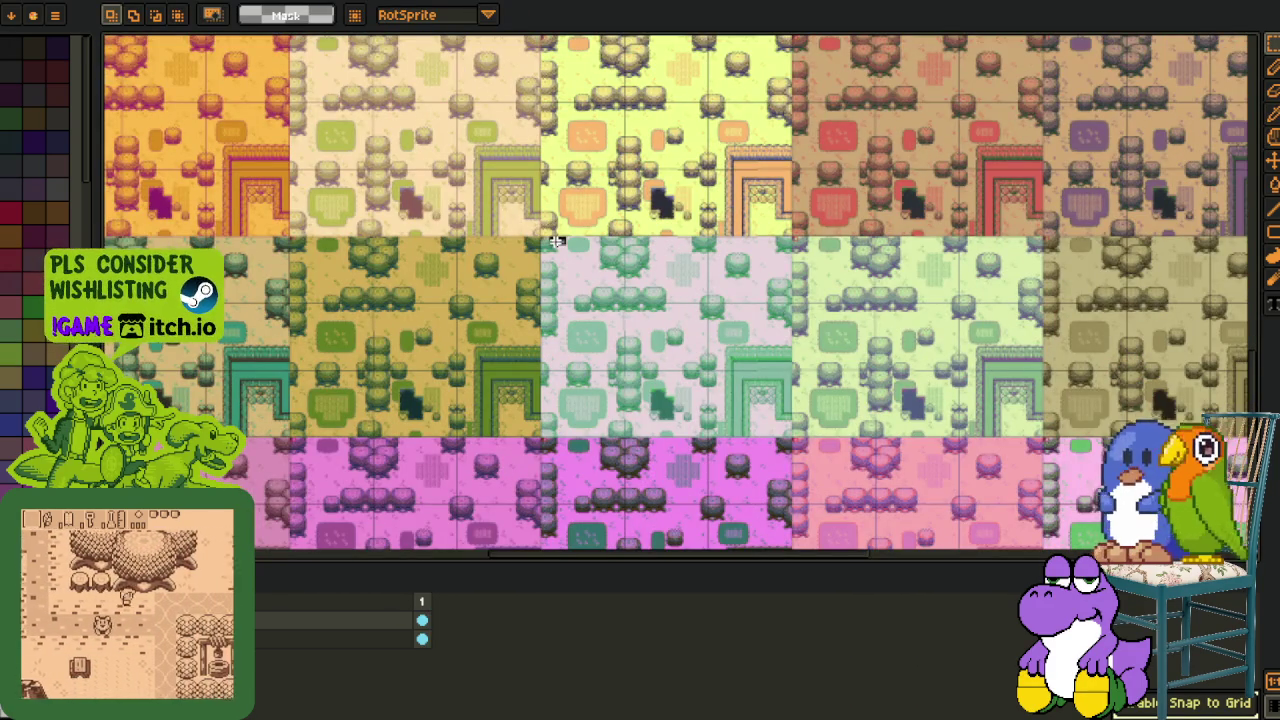
mouse_move(806, 298)
left_mouse_down()
mouse_move(531, 140)
mouse_move(749, 540)
left_mouse_up()
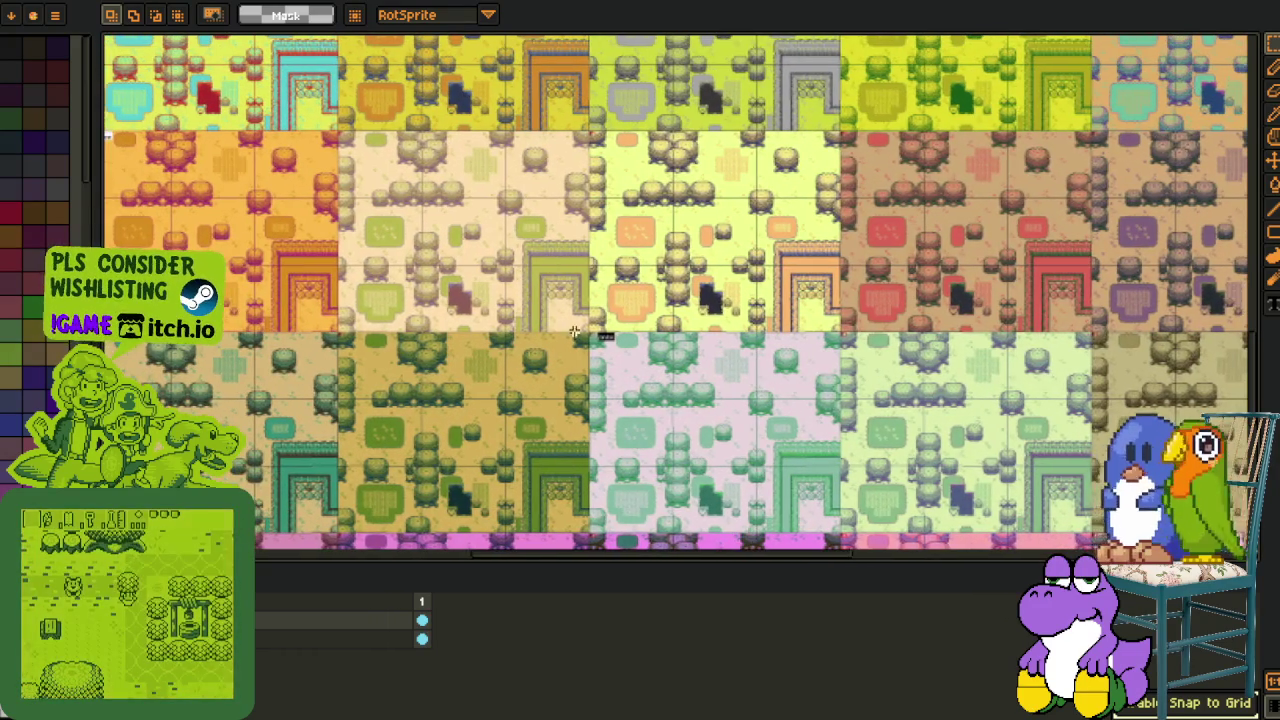
scroll(749, 540, "down", 1)
left_click_drag(790, 458, 834, 287)
scroll(705, 308, "up", 2)
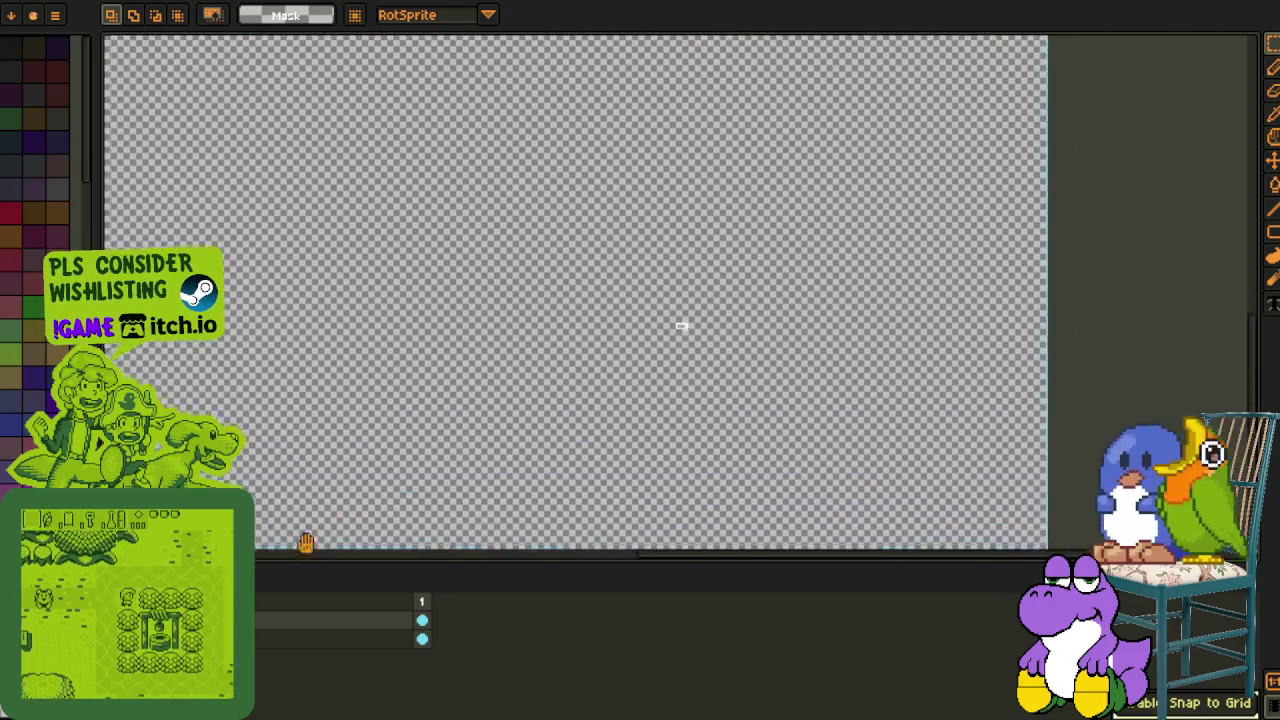
scroll(634, 351, "up", 2)
scroll(598, 332, "up", 1)
scroll(603, 371, "up", 1)
scroll(479, 316, "down", 1)
scroll(411, 368, "down", 1)
scroll(430, 340, "up", 1)
scroll(456, 319, "up", 2)
scroll(454, 318, "up", 2)
scroll(475, 330, "down", 2)
scroll(478, 335, "down", 1)
scroll(340, 304, "up", 1)
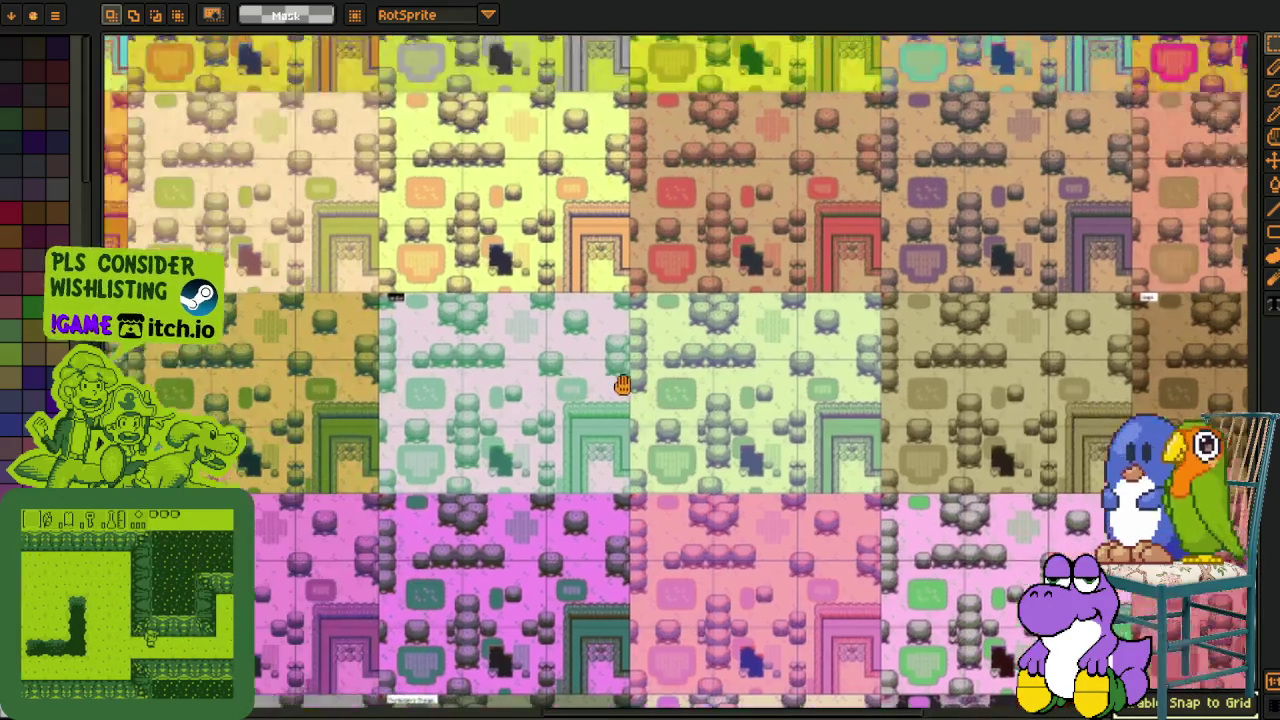
scroll(608, 380, "up", 1)
scroll(500, 323, "up", 2)
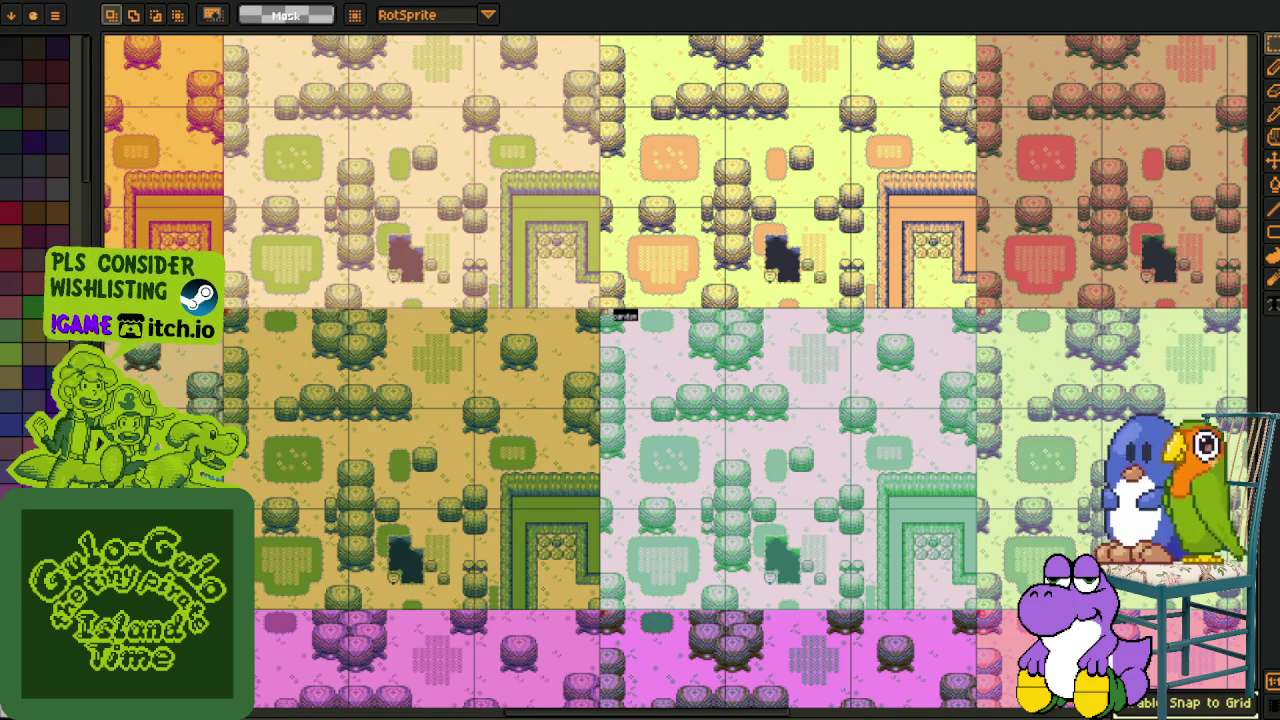
mouse_move(272, 604)
left_mouse_down()
mouse_move(425, 318)
mouse_move(43, 291)
left_mouse_up()
left_click_drag(422, 513, 812, 530)
scroll(280, 350, "up", 1)
left_click_drag(224, 242, 732, 600)
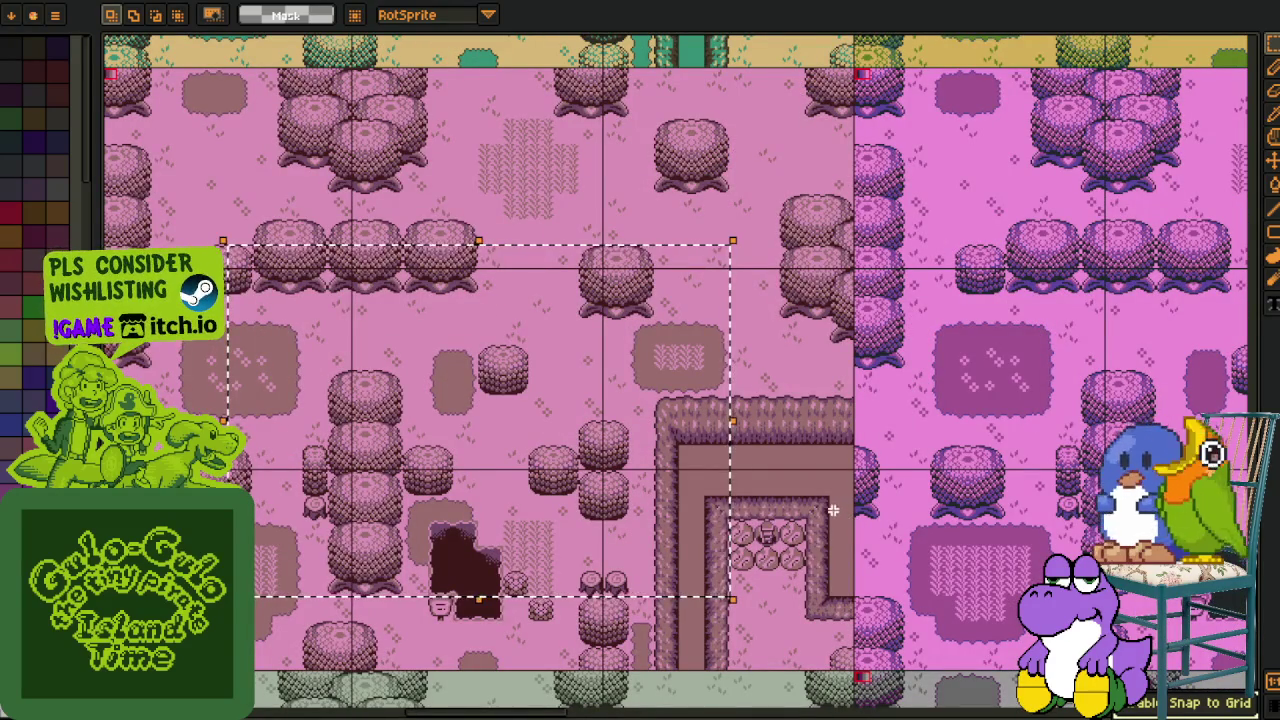
scroll(837, 502, "down", 1)
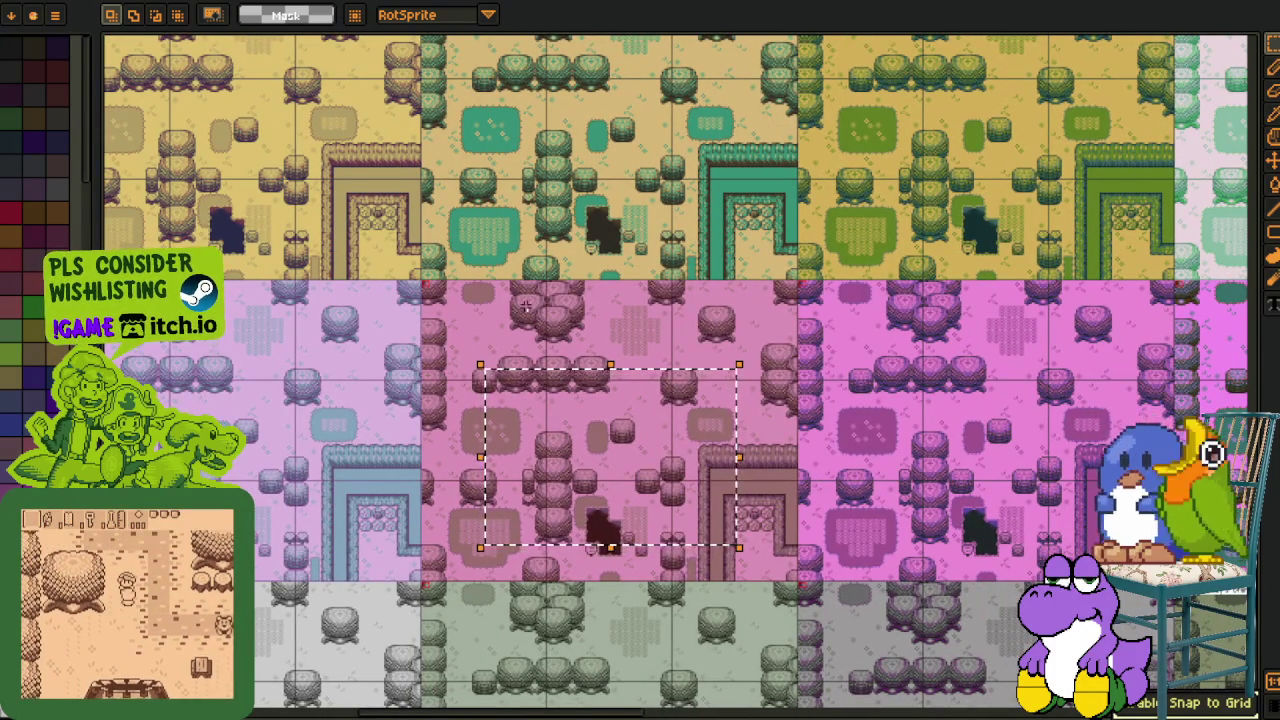
scroll(521, 321, "up", 2)
scroll(521, 321, "down", 2)
scroll(750, 470, "up", 1)
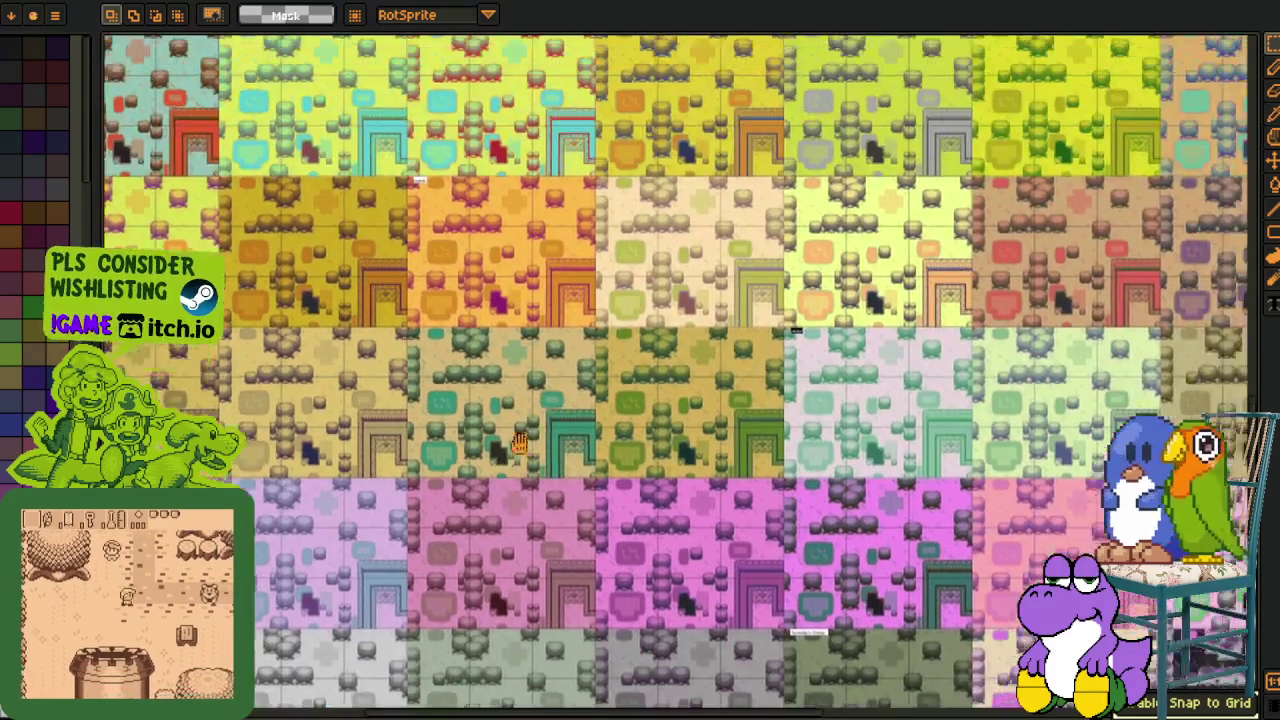
scroll(750, 470, "up", 1)
mouse_move(826, 372)
left_mouse_down()
mouse_move(561, 477)
mouse_move(692, 452)
mouse_move(1178, 460)
mouse_move(1025, 530)
left_mouse_up()
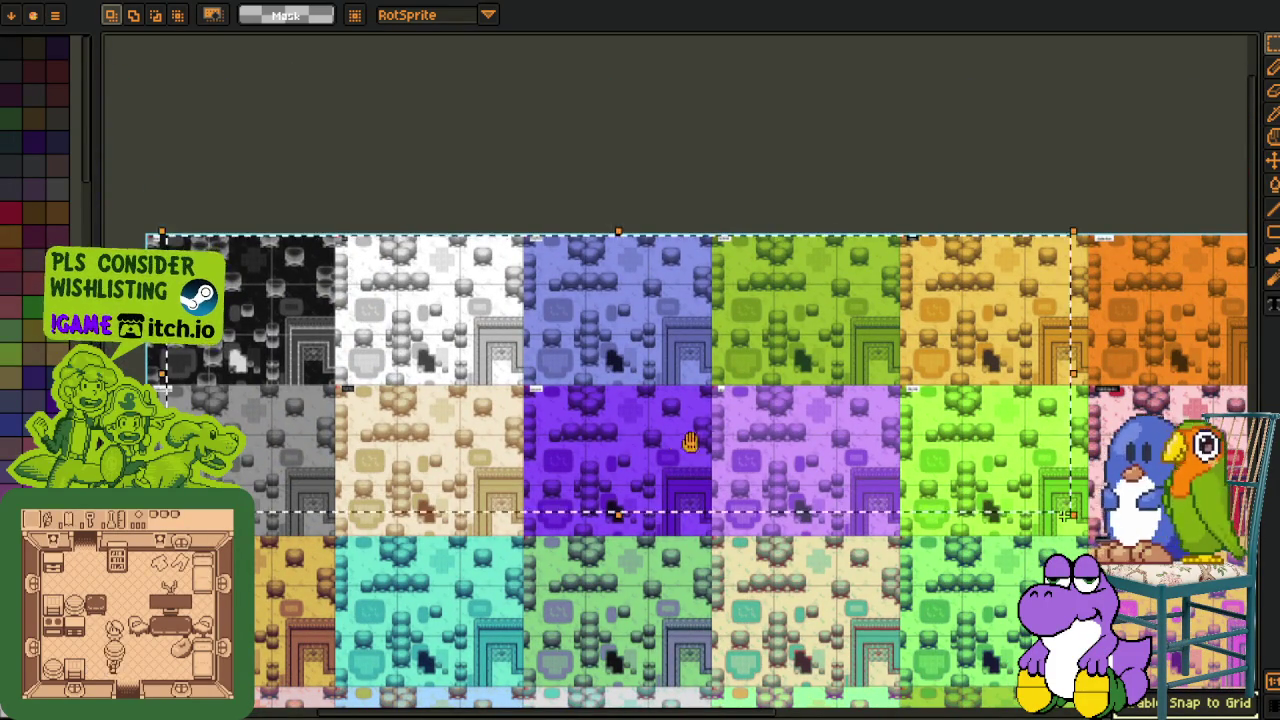
scroll(355, 228, "up", 5)
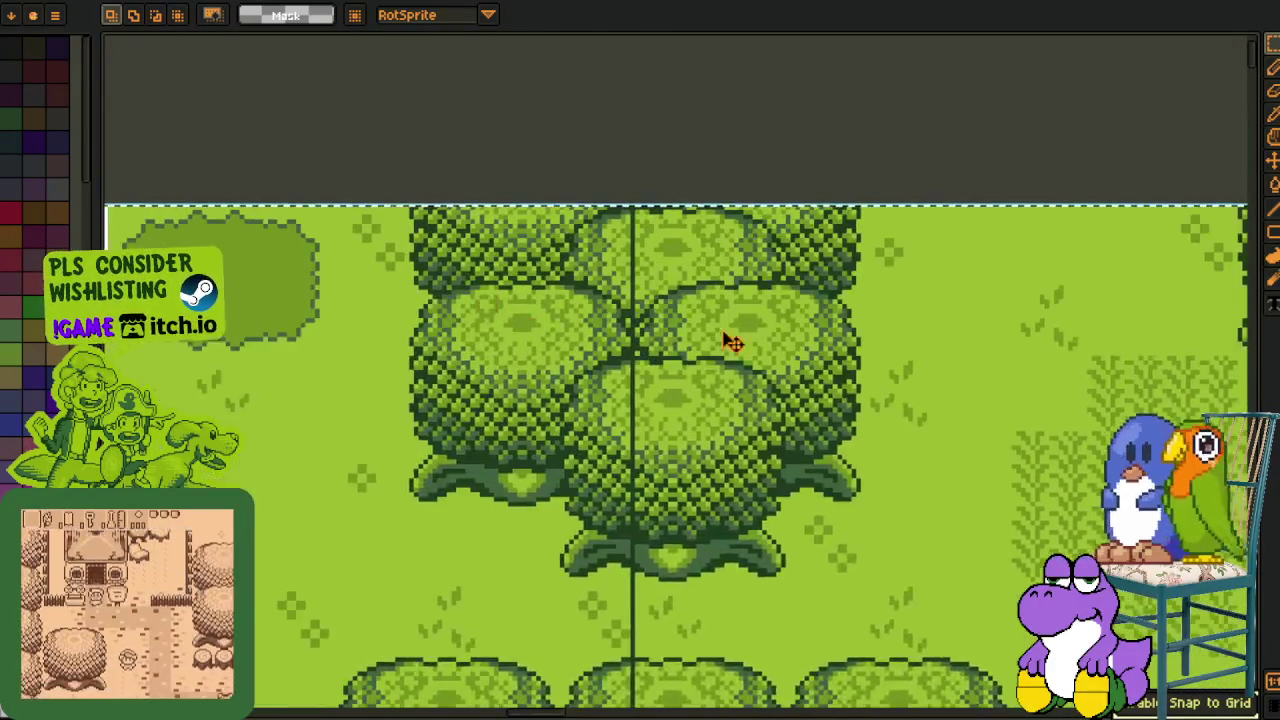
scroll(733, 342, "down", 2)
mouse_move(357, 300)
left_mouse_down()
mouse_move(793, 318)
mouse_move(267, 265)
left_mouse_up()
left_click_drag(750, 300, 321, 280)
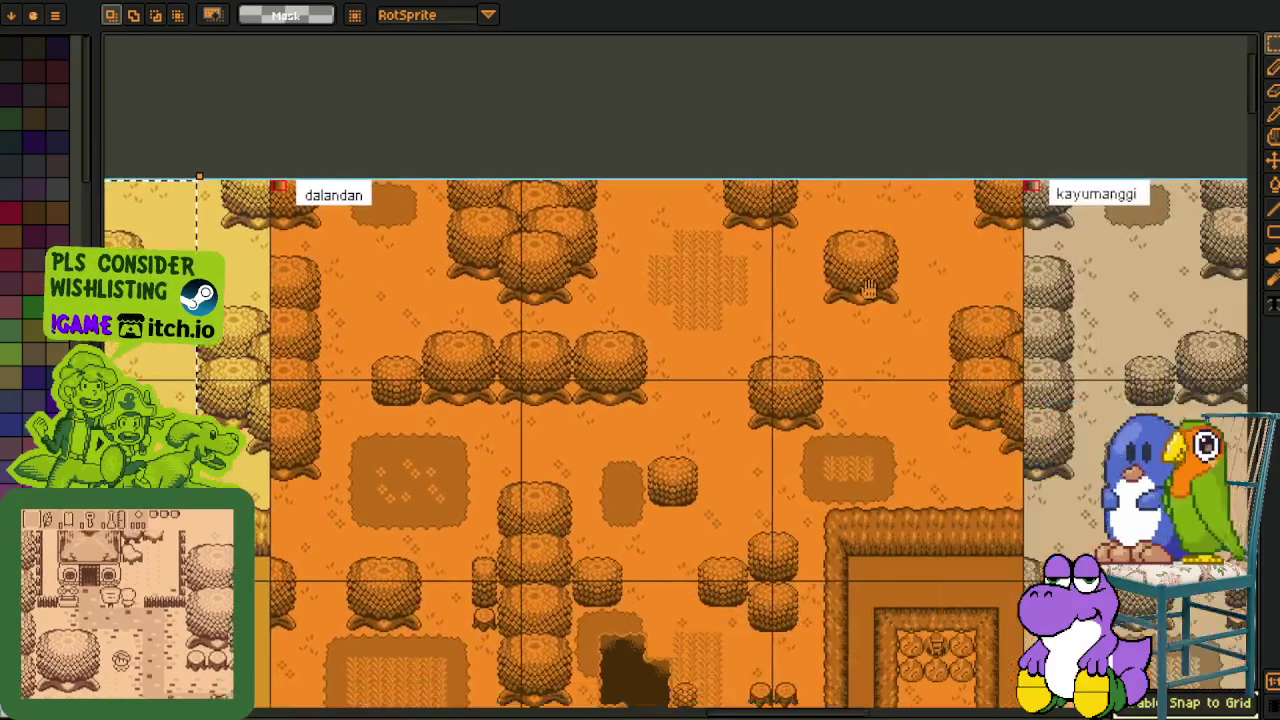
left_click_drag(820, 300, 398, 300)
left_click_drag(1000, 340, 609, 300)
mouse_move(924, 300)
left_mouse_down()
mouse_move(400, 300)
mouse_move(785, 320)
left_mouse_up()
scroll(400, 300, "down", 2)
left_click_drag(550, 400, 718, 372)
left_click_drag(64, 442, 277, 417)
left_click_drag(44, 420, 334, 420)
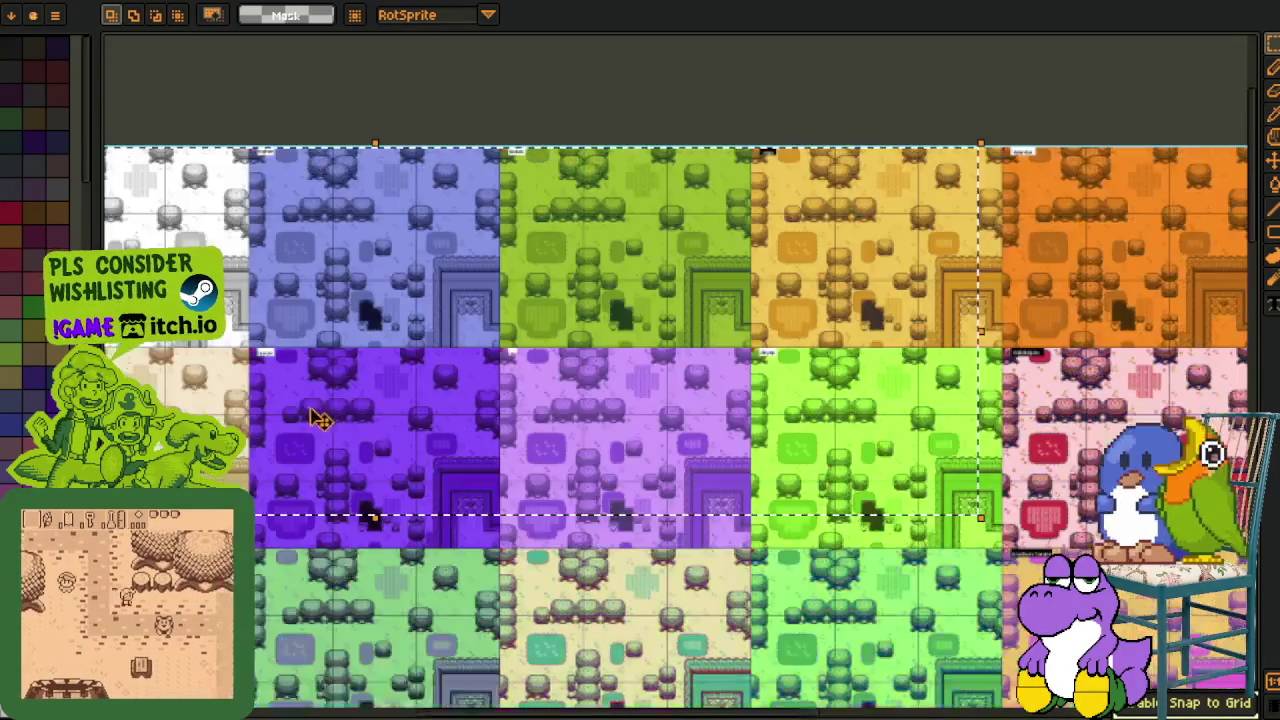
scroll(283, 391, "up", 2)
scroll(413, 393, "up", 1)
left_click_drag(413, 393, 837, 400)
left_click_drag(97, 414, 543, 414)
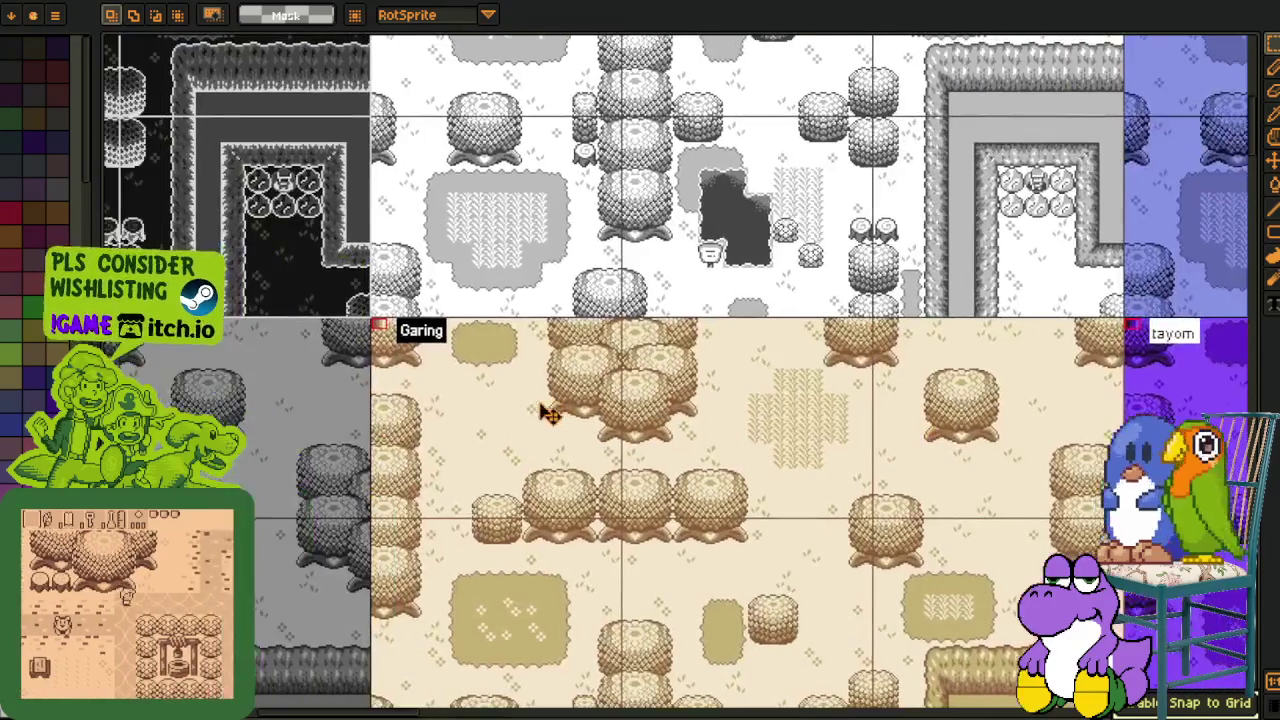
left_click_drag(123, 450, 480, 457)
left_click_drag(573, 490, 835, 492)
left_click_drag(749, 466, 679, 513)
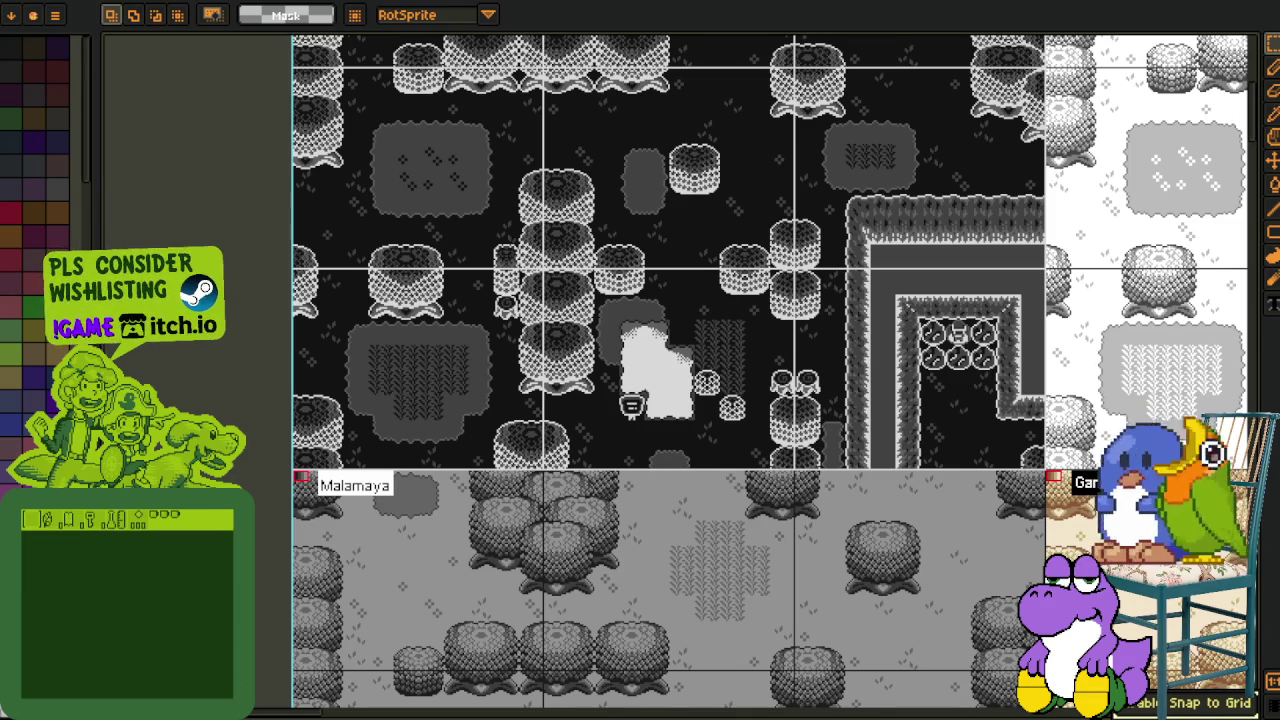
scroll(565, 422, "down", 2)
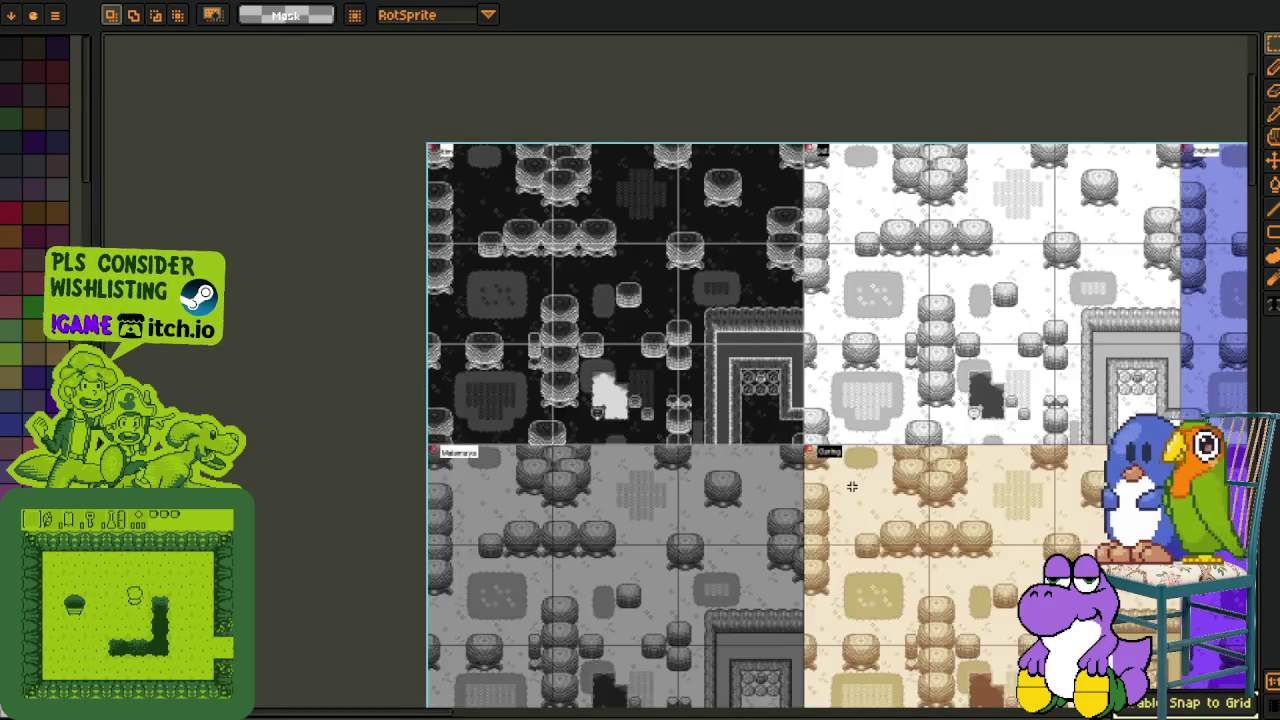
left_click_drag(851, 486, 594, 449)
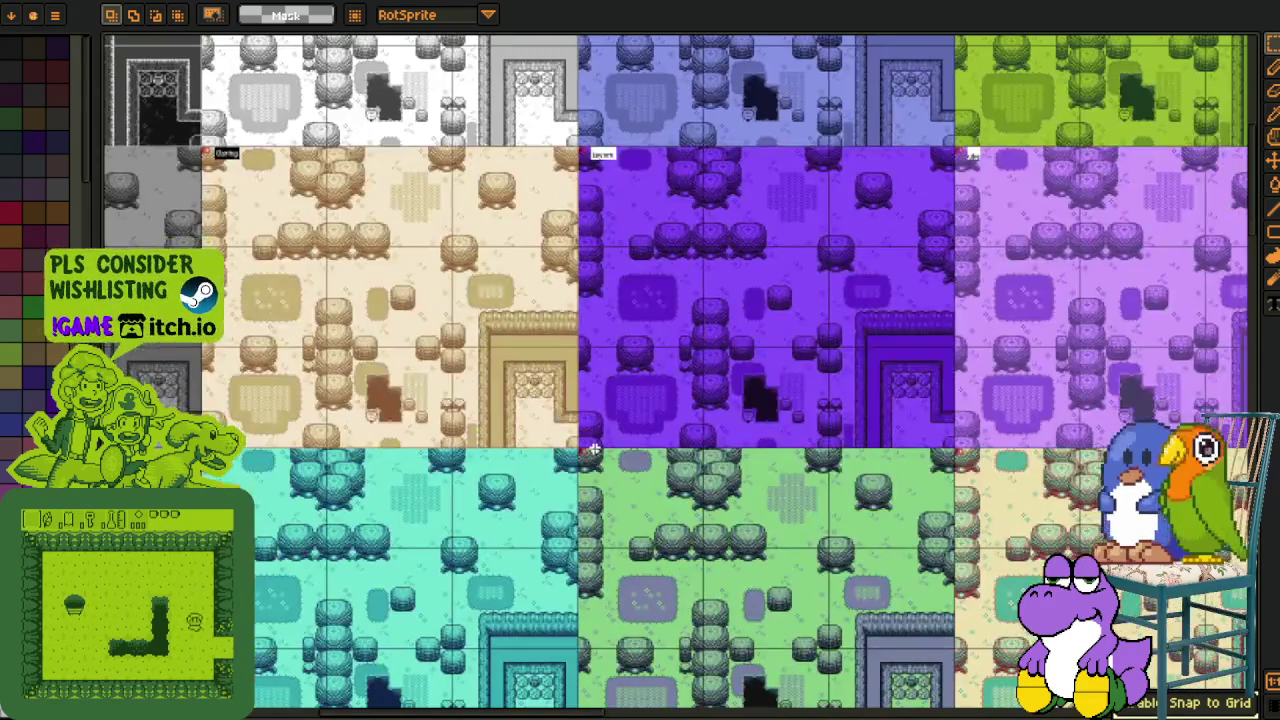
scroll(600, 465, "up", 1)
mouse_move(610, 452)
left_mouse_down()
mouse_move(726, 407)
mouse_move(486, 409)
mouse_move(715, 387)
left_mouse_up()
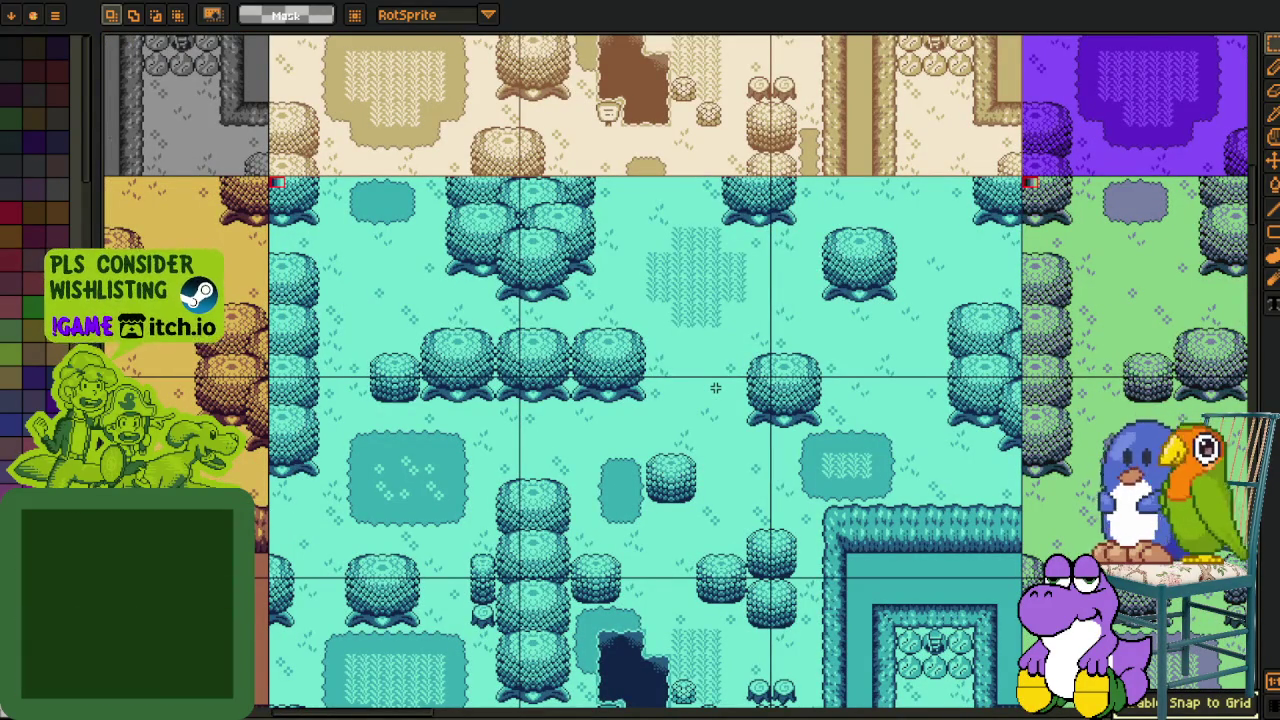
Scroll and pan around the variant grid to bring the grey, beige and purple variants into view.
scroll(491, 487, "left", 8)
scroll(491, 487, "left", 5)
scroll(491, 487, "down", 1)
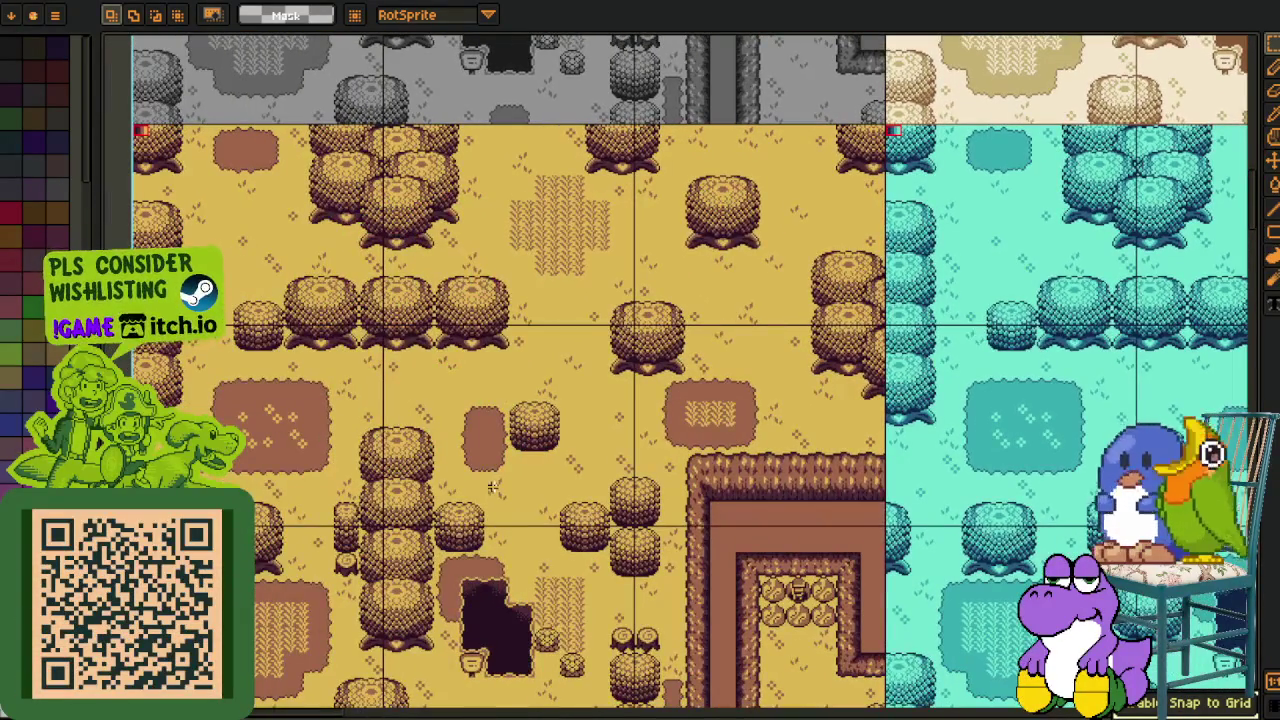
scroll(491, 487, "down", 2)
scroll(491, 487, "down", 3)
scroll(635, 377, "right", 3)
scroll(635, 377, "down", 2)
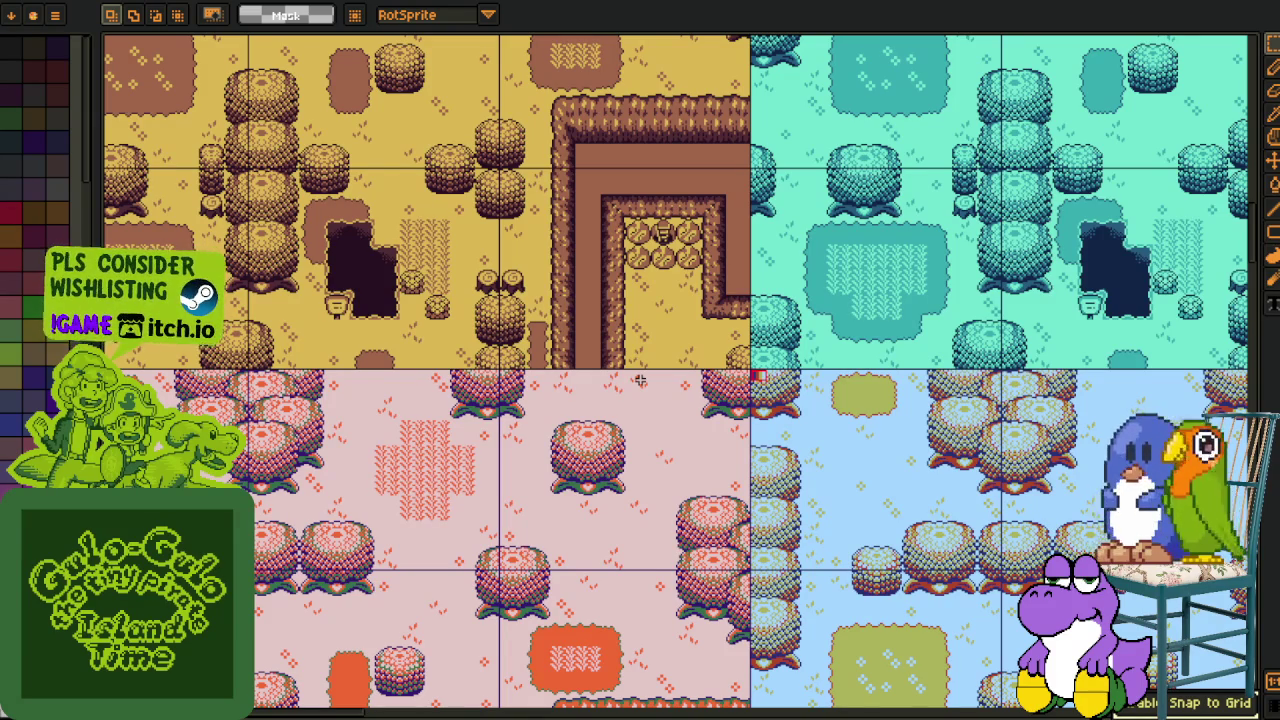
scroll(731, 443, "up", 1)
scroll(785, 532, "up", 1)
scroll(785, 532, "down", 1)
mouse_move(884, 422)
left_mouse_down()
mouse_move(704, 362)
mouse_move(594, 517)
left_mouse_up()
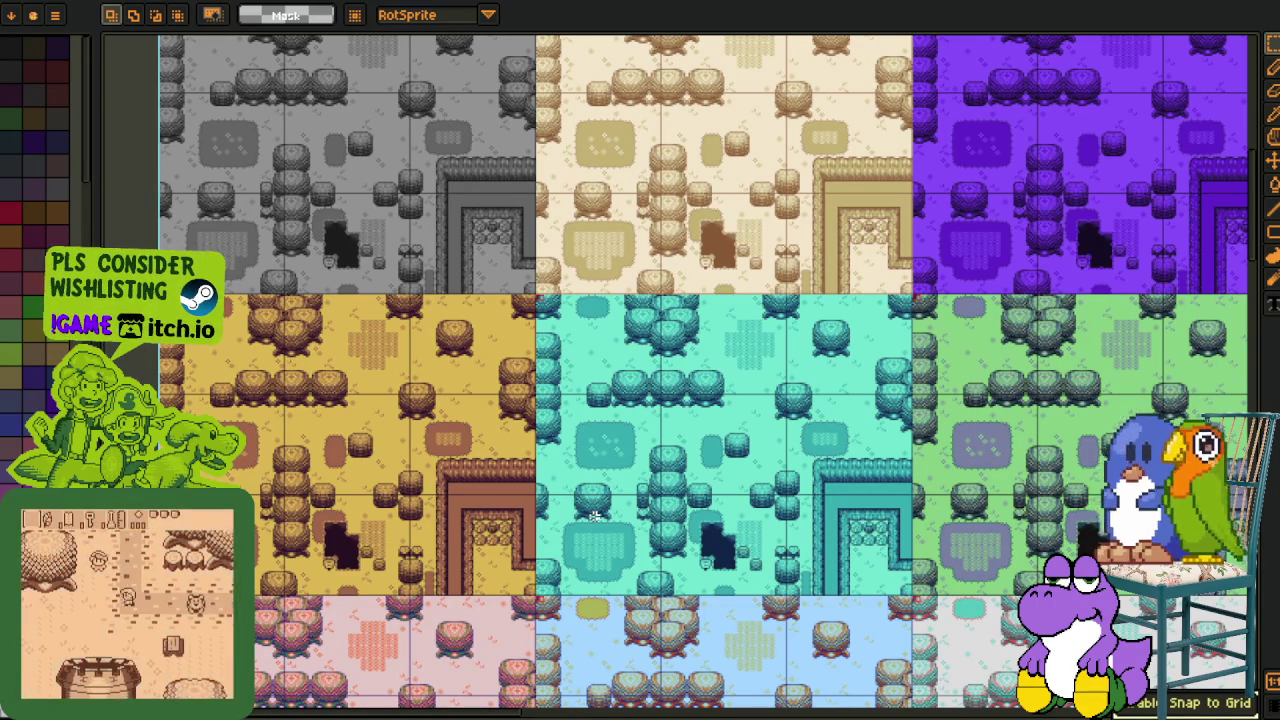
left_click_drag(593, 515, 628, 456)
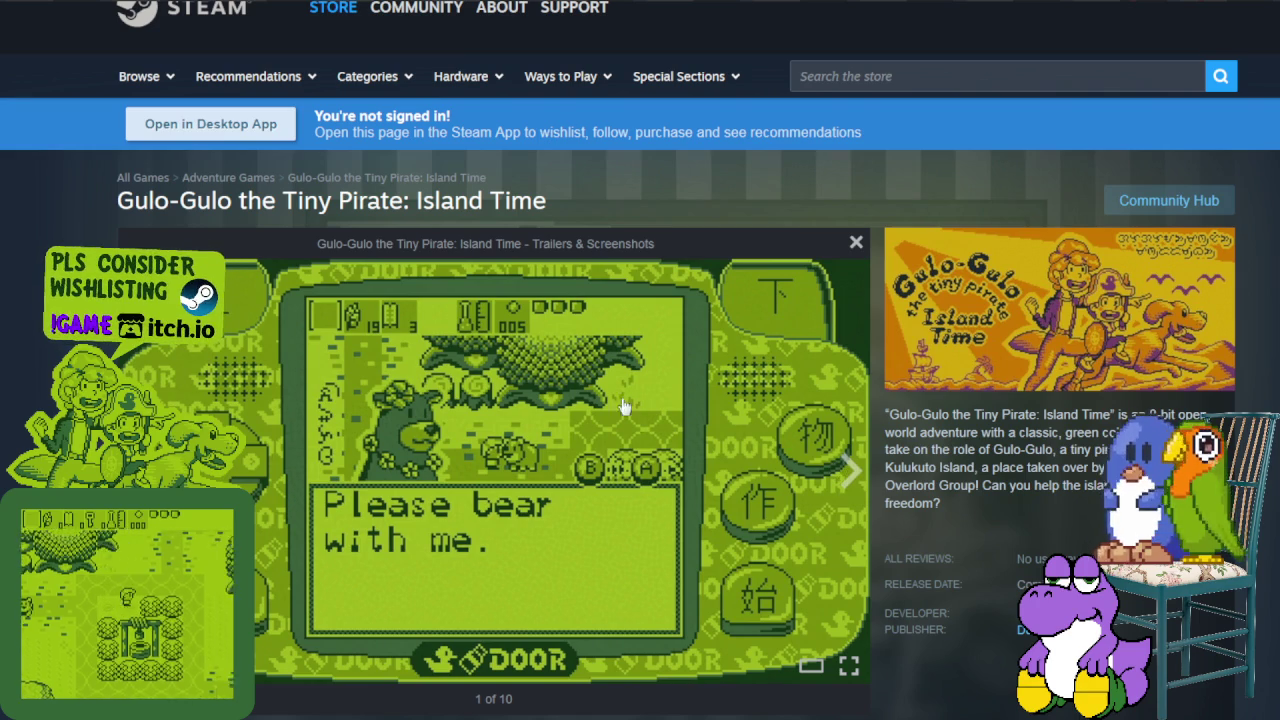
Browse the Steam screenshots forward to the fifth image, briefly stepping back to the first.
left_click(848, 481)
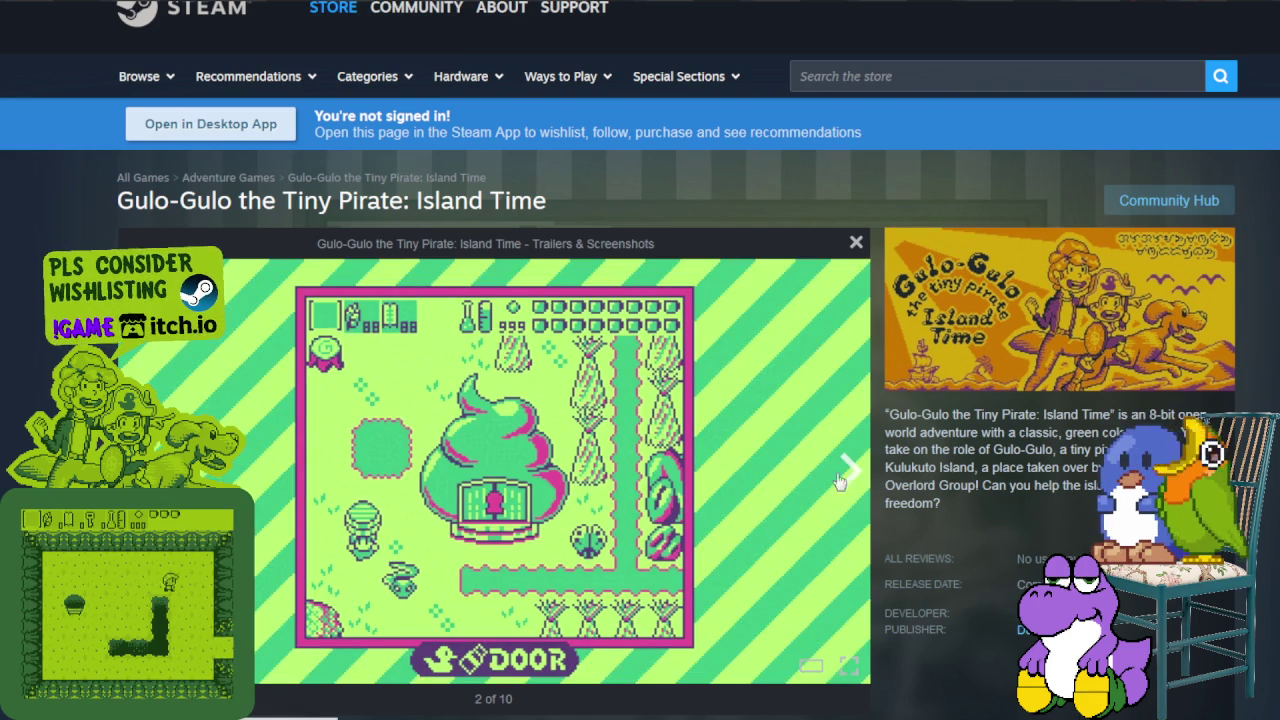
key("Left")
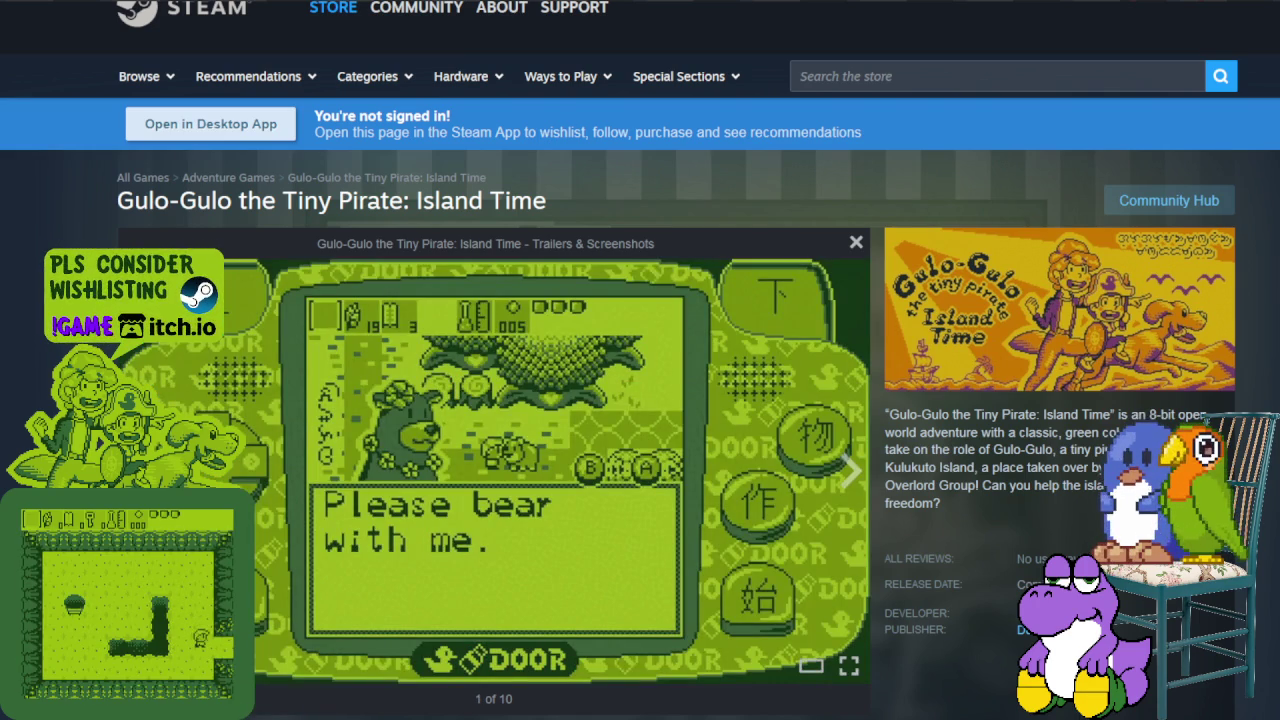
left_click(849, 484)
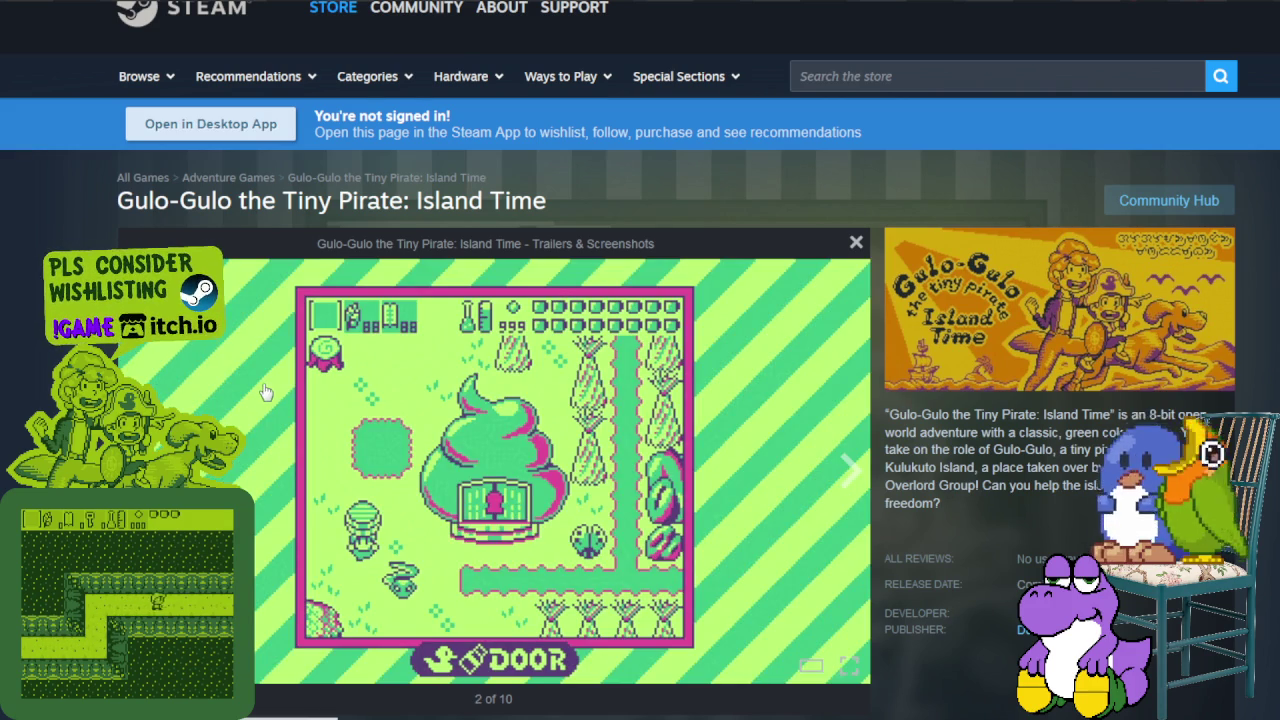
key("Left")
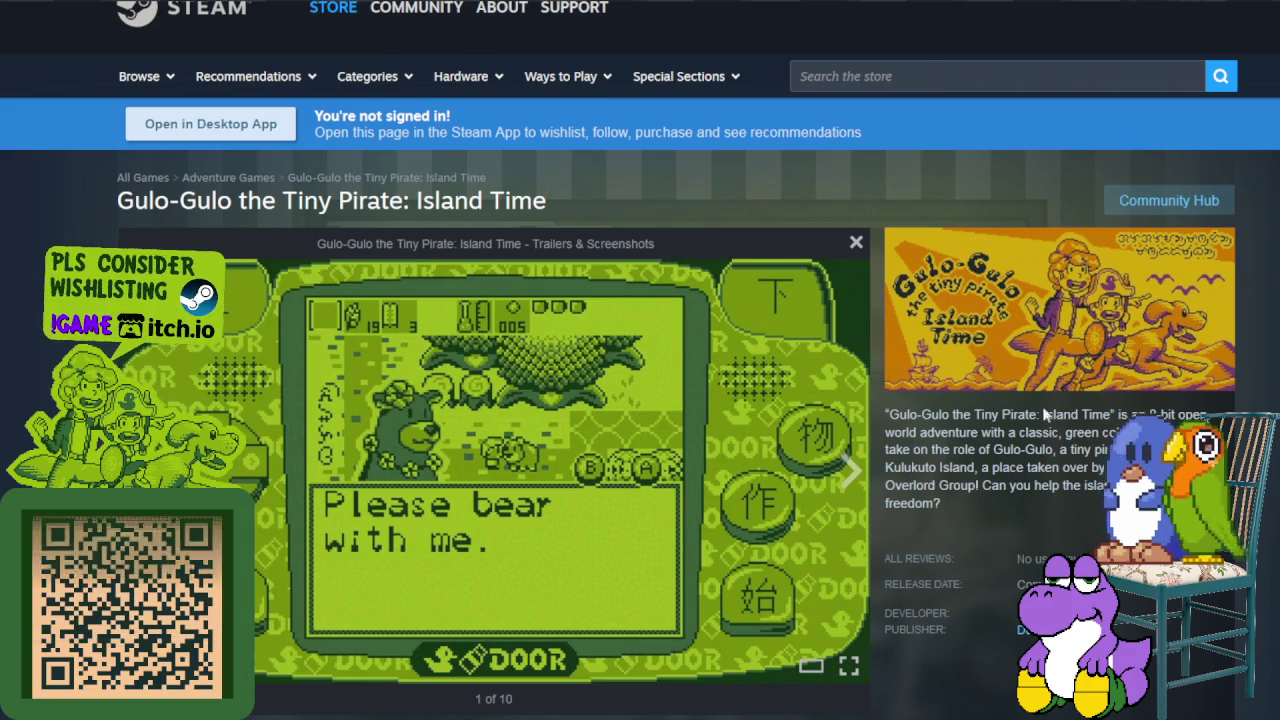
left_click(849, 484)
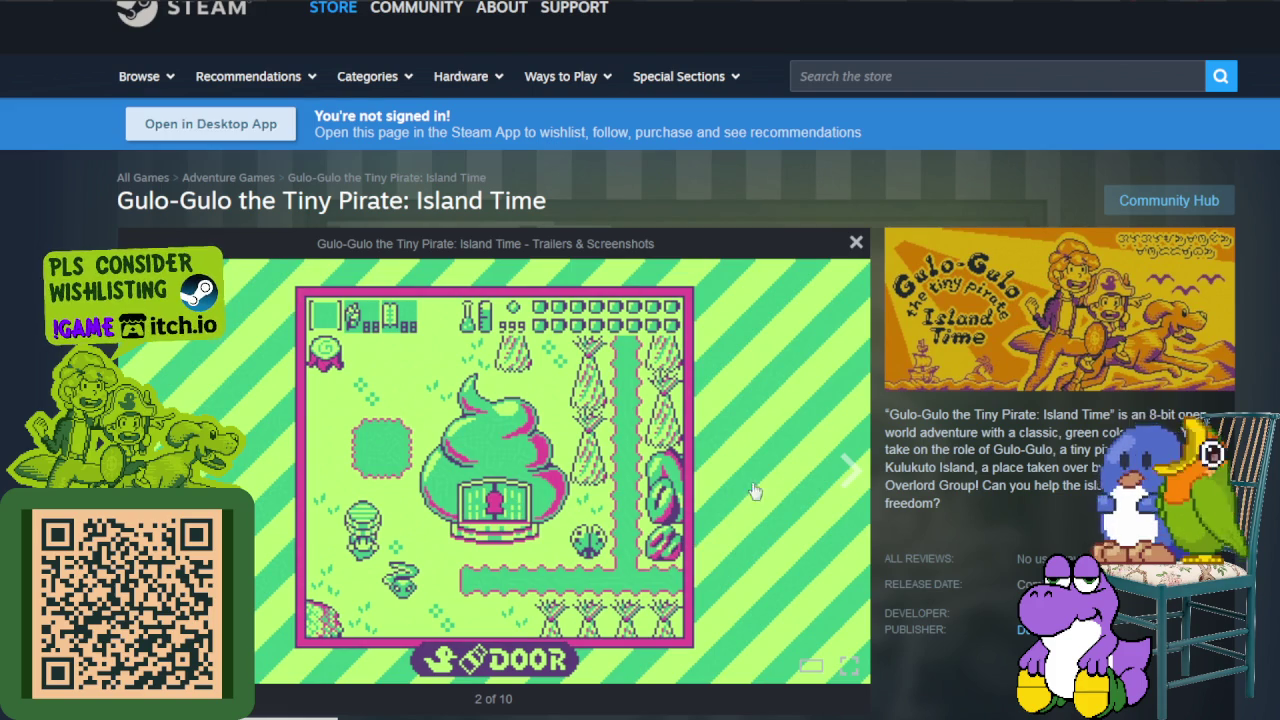
left_click(847, 472)
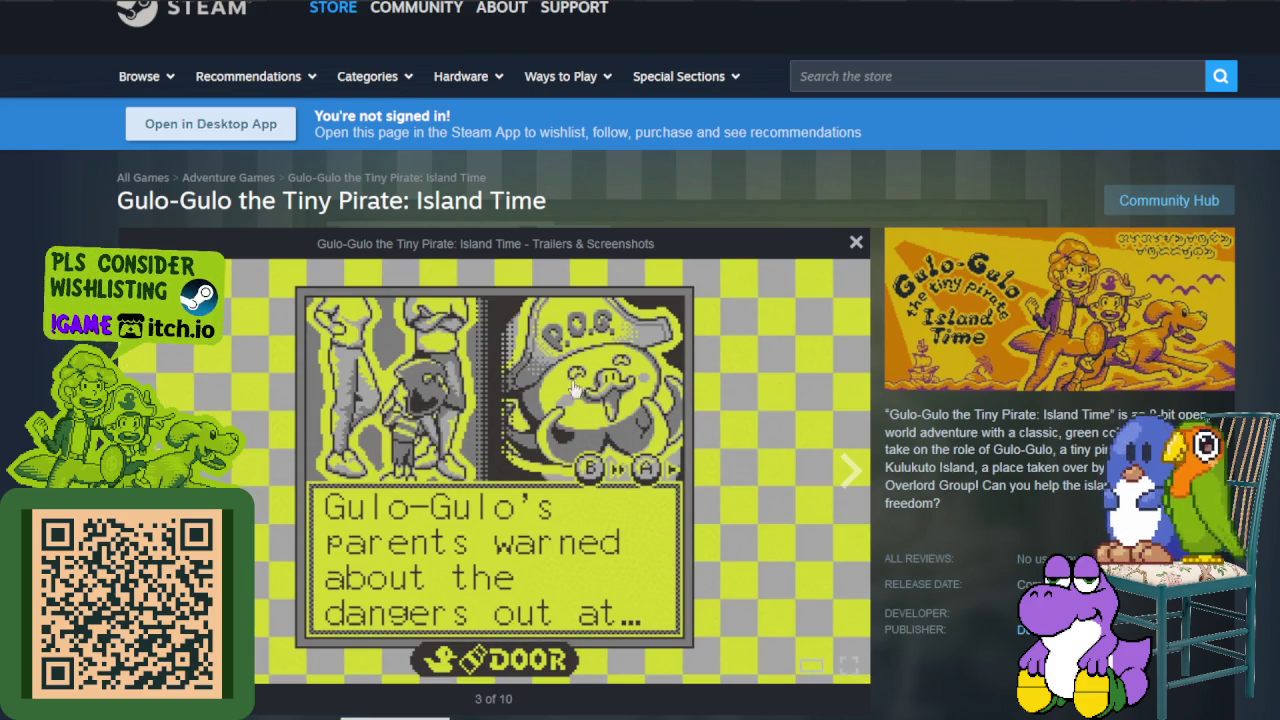
left_click(847, 472)
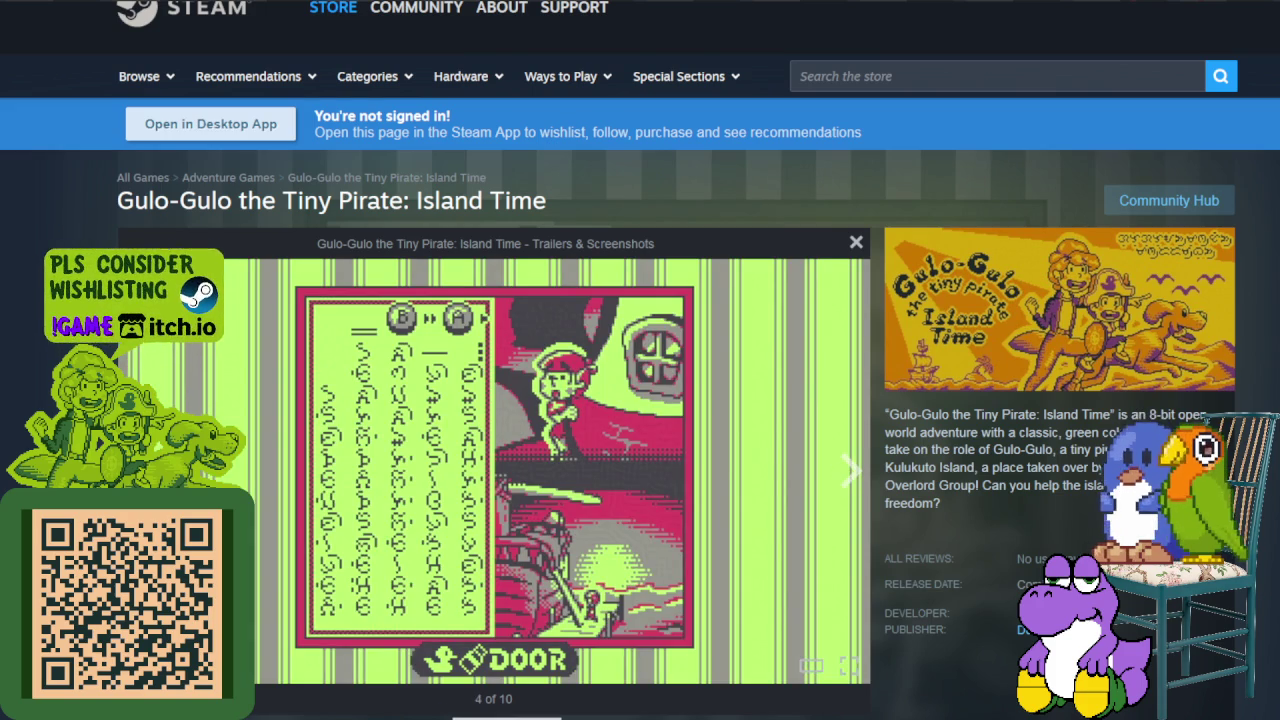
left_click(847, 472)
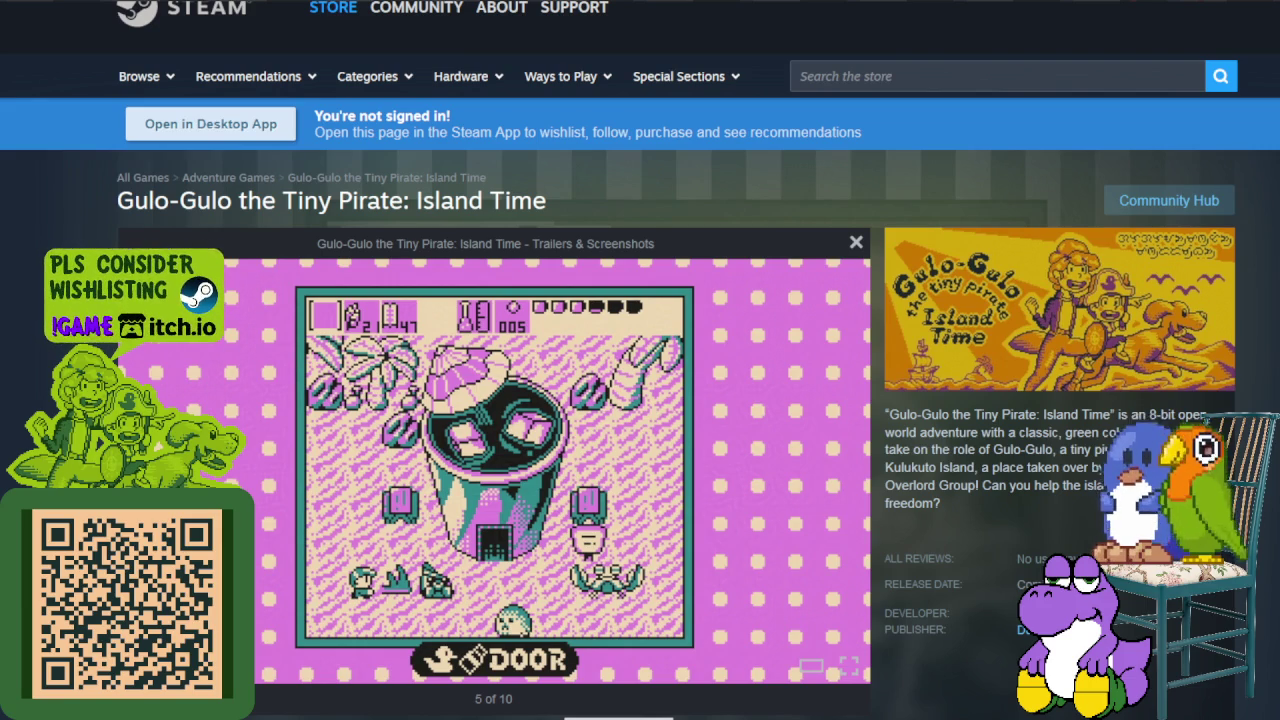
Advance through the screenshots to the tenth and last image.
key("Right")
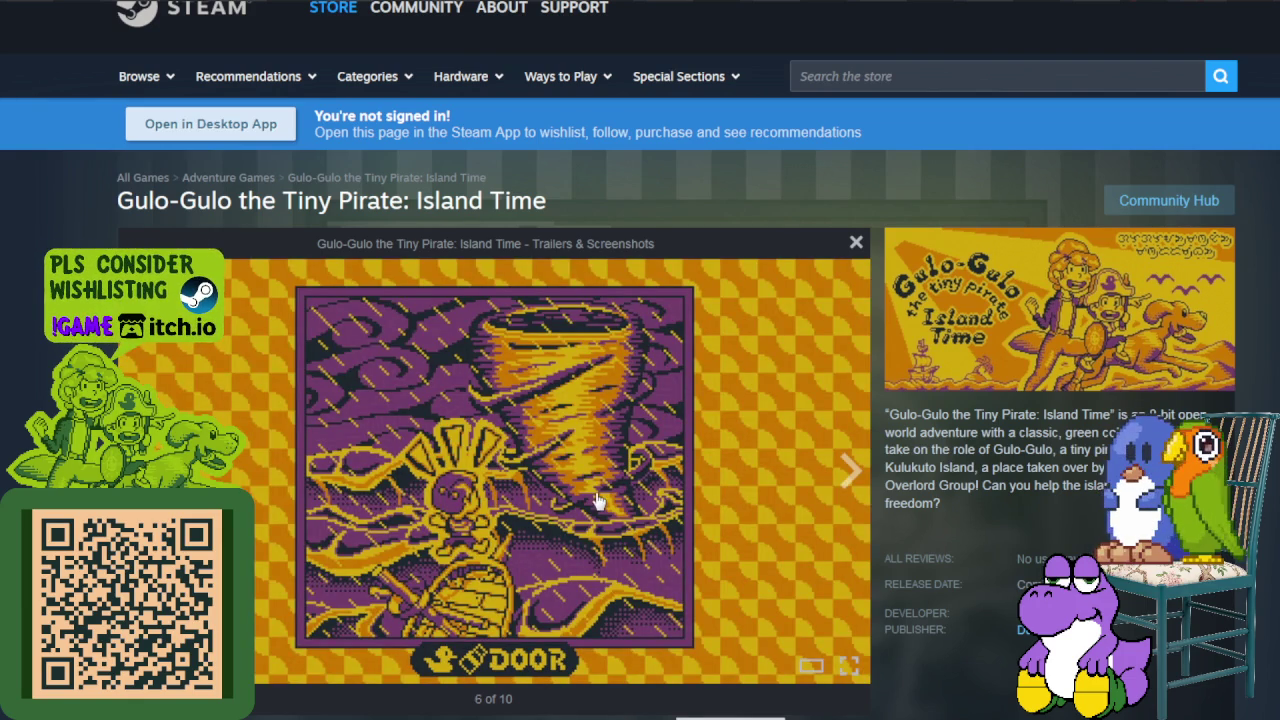
left_click(848, 470)
left_click(848, 470)
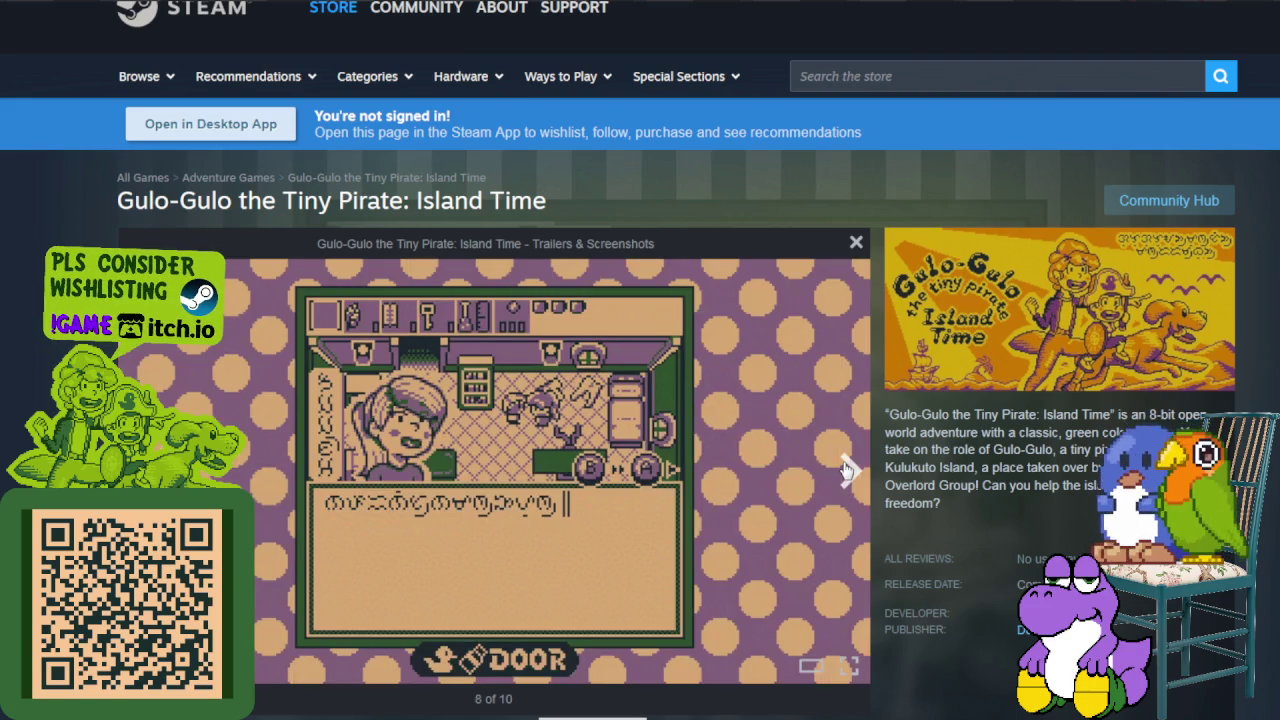
left_click(848, 470)
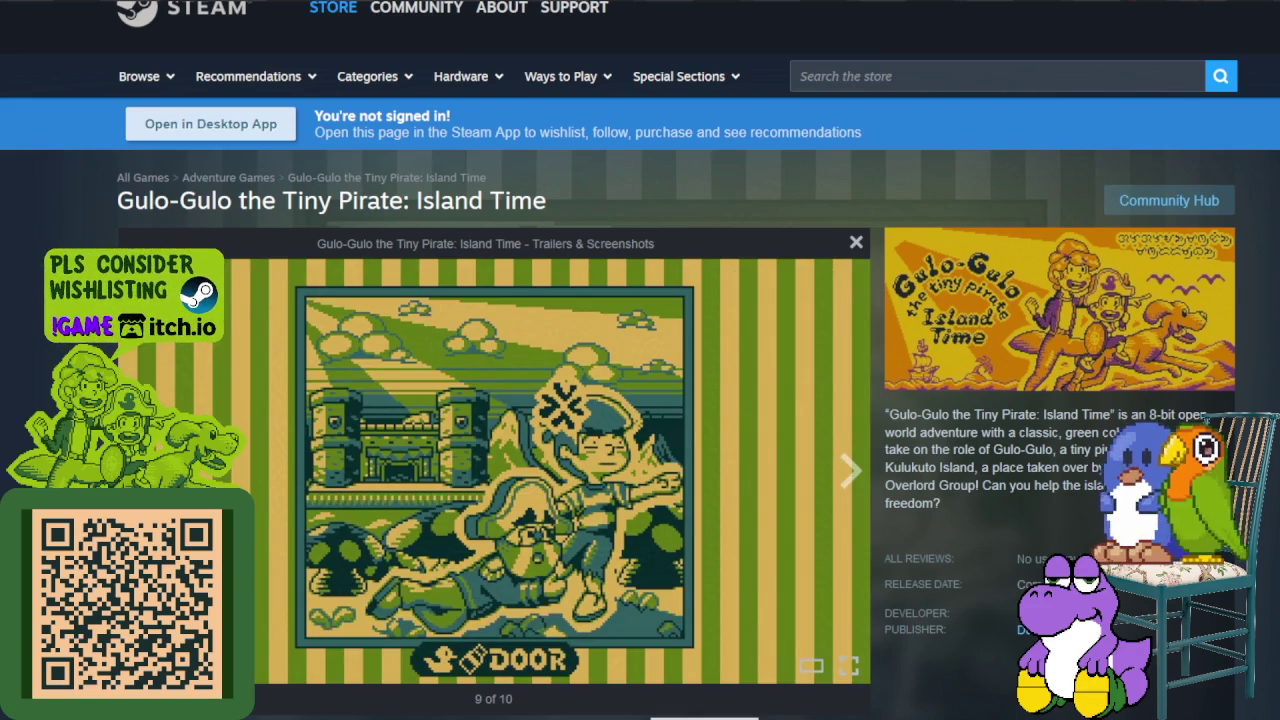
key("Left")
left_click(845, 486)
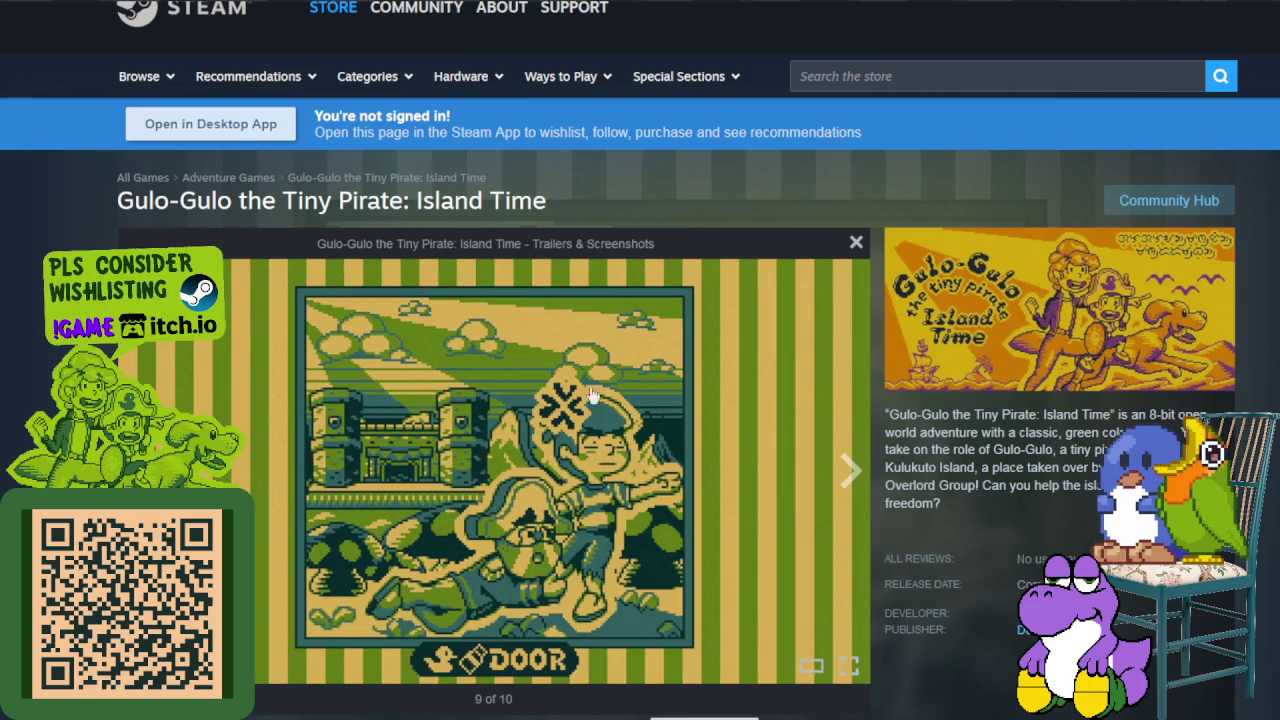
left_click(848, 472)
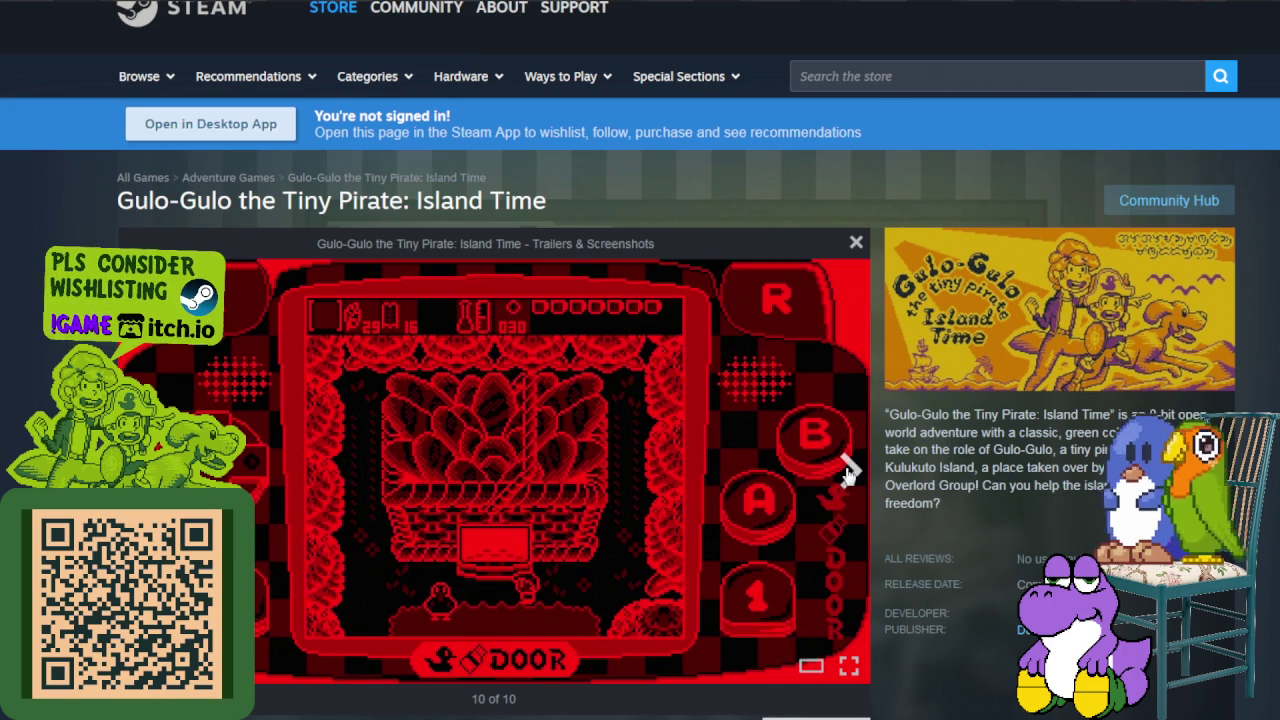
Step back with the left arrow past the tornado screenshot to earlier images.
key("Left")
key("Left")
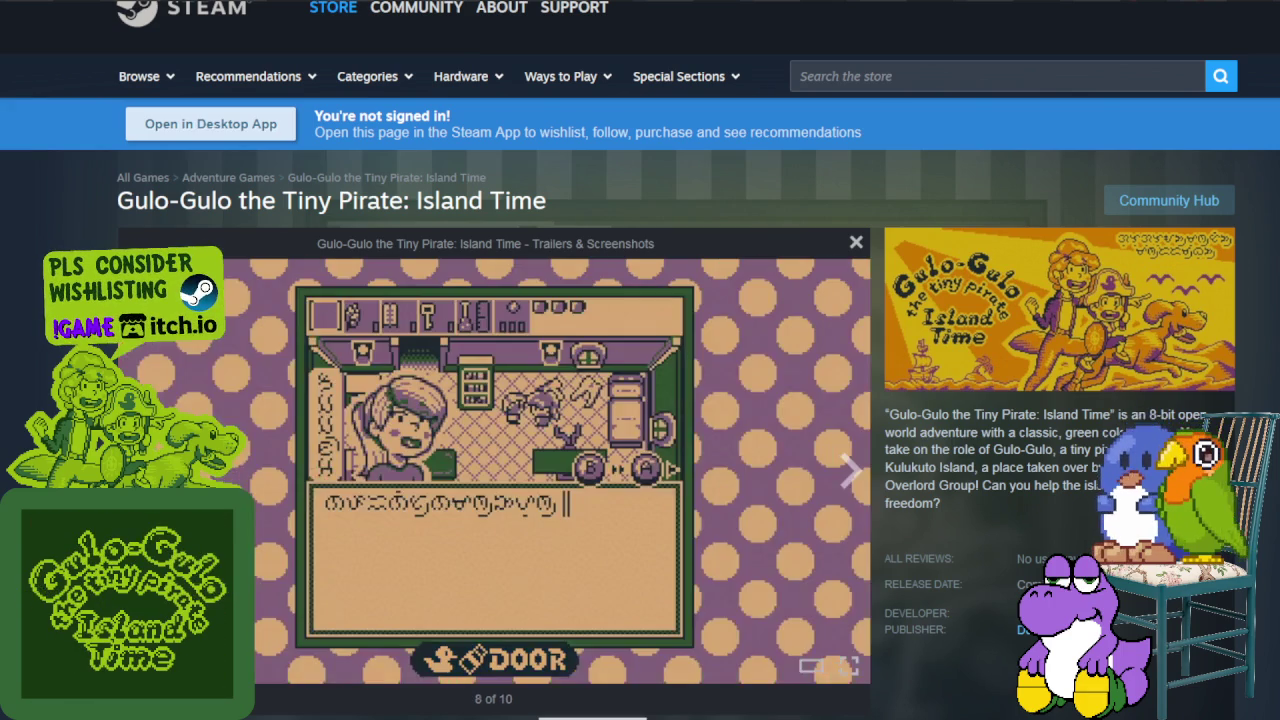
key("Left")
key("Left")
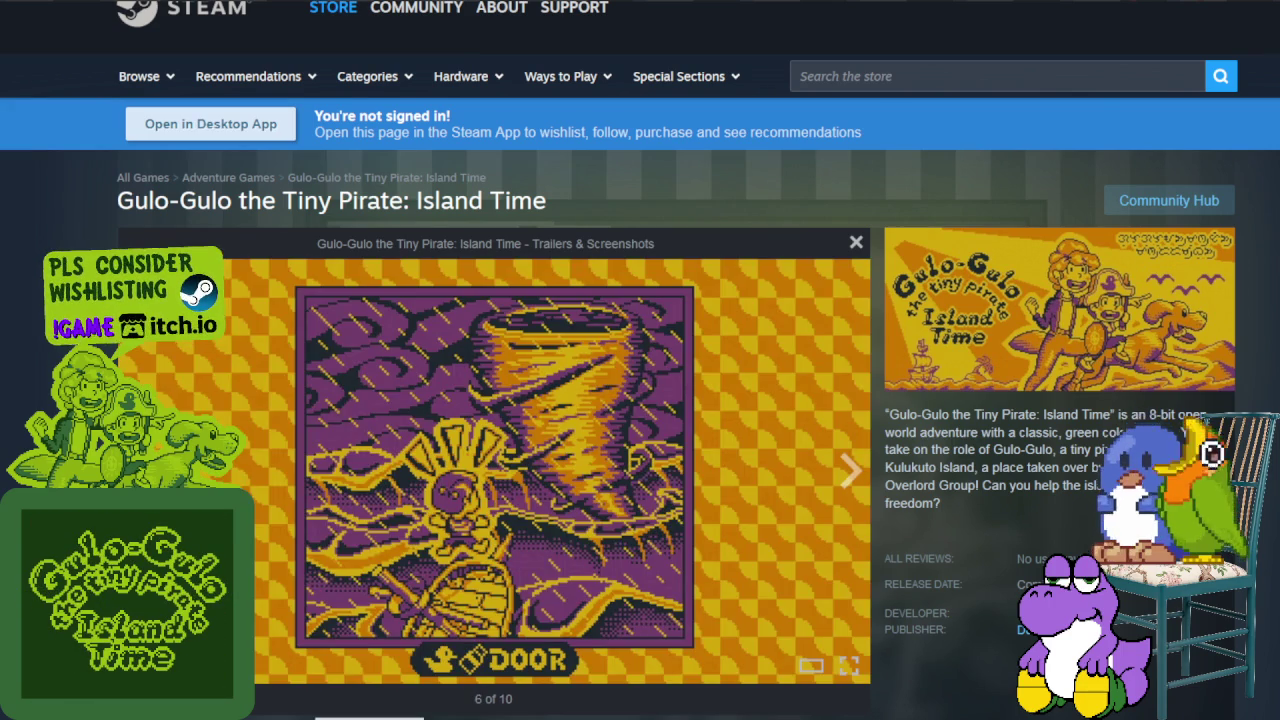
key("Left")
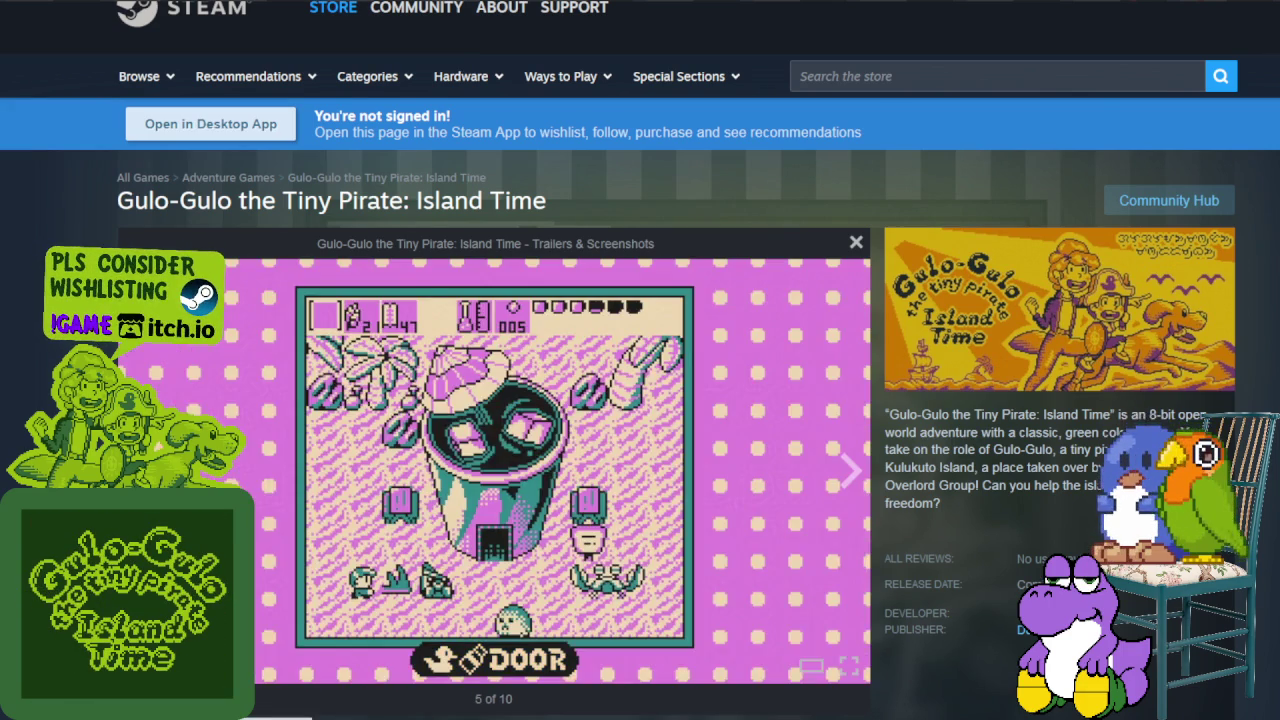
key("Left")
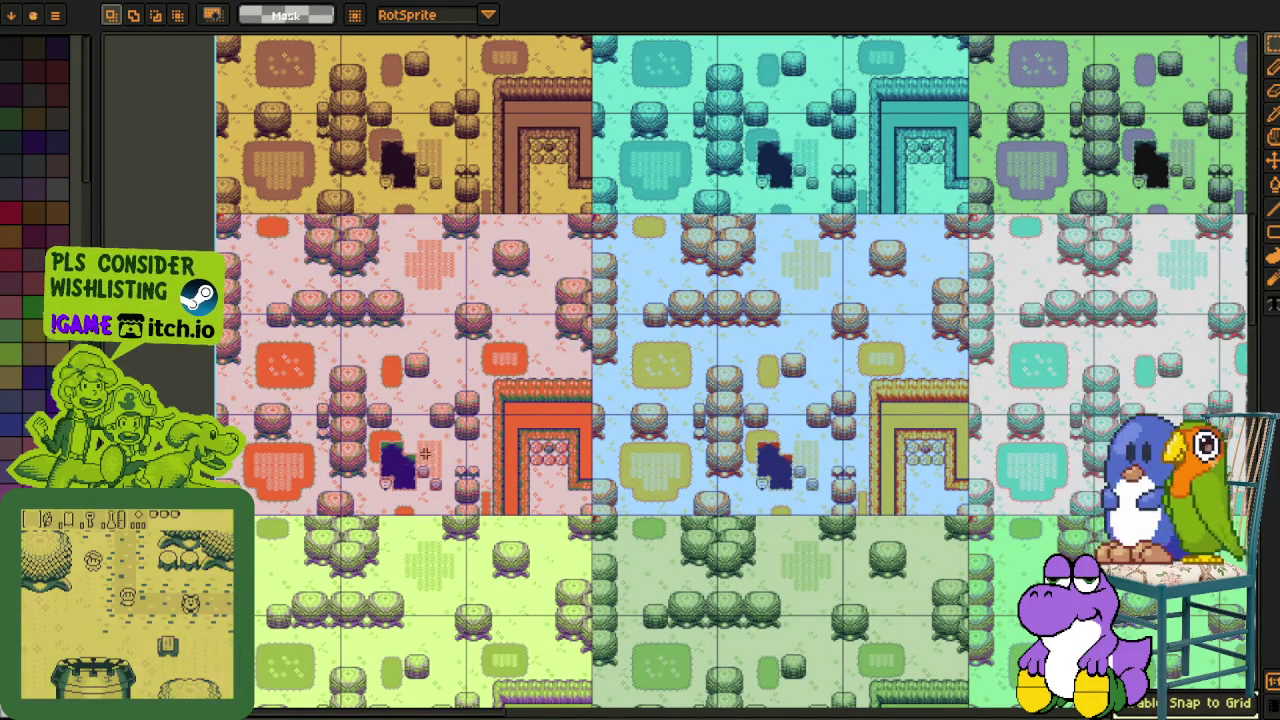
scroll(700, 460, "right", 3)
scroll(792, 493, "down", 1)
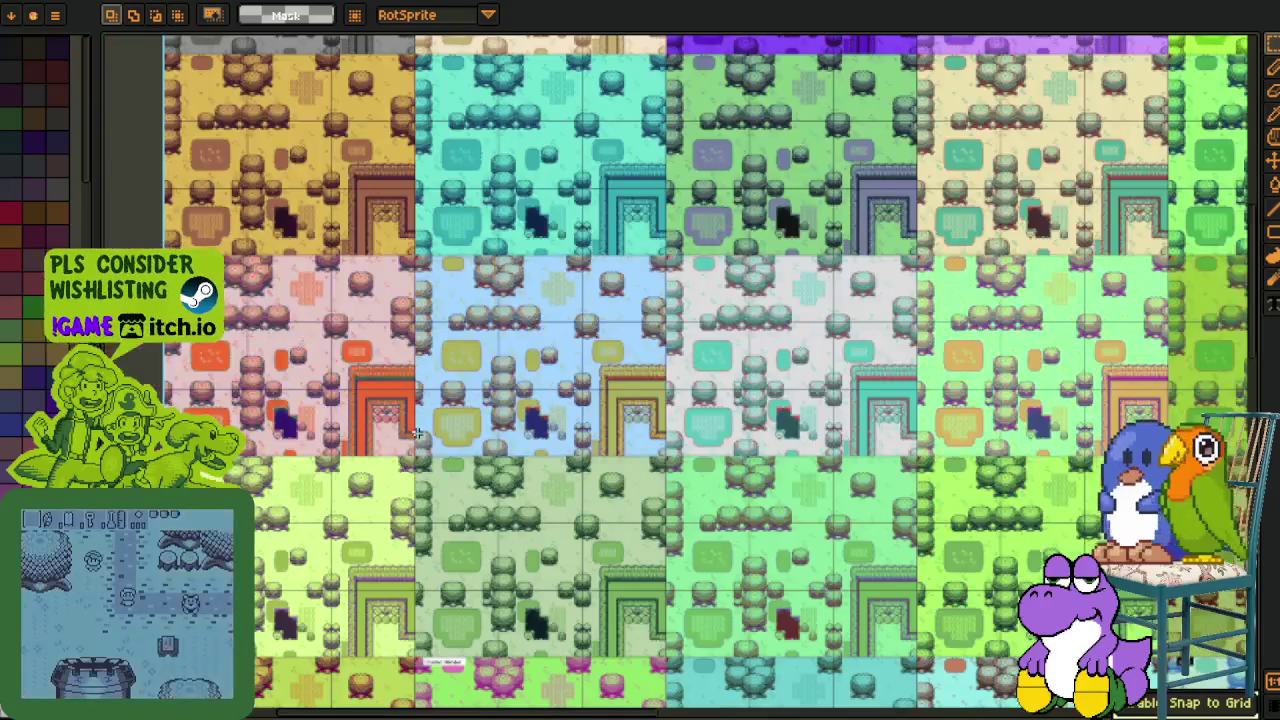
left_click_drag(792, 493, 540, 488)
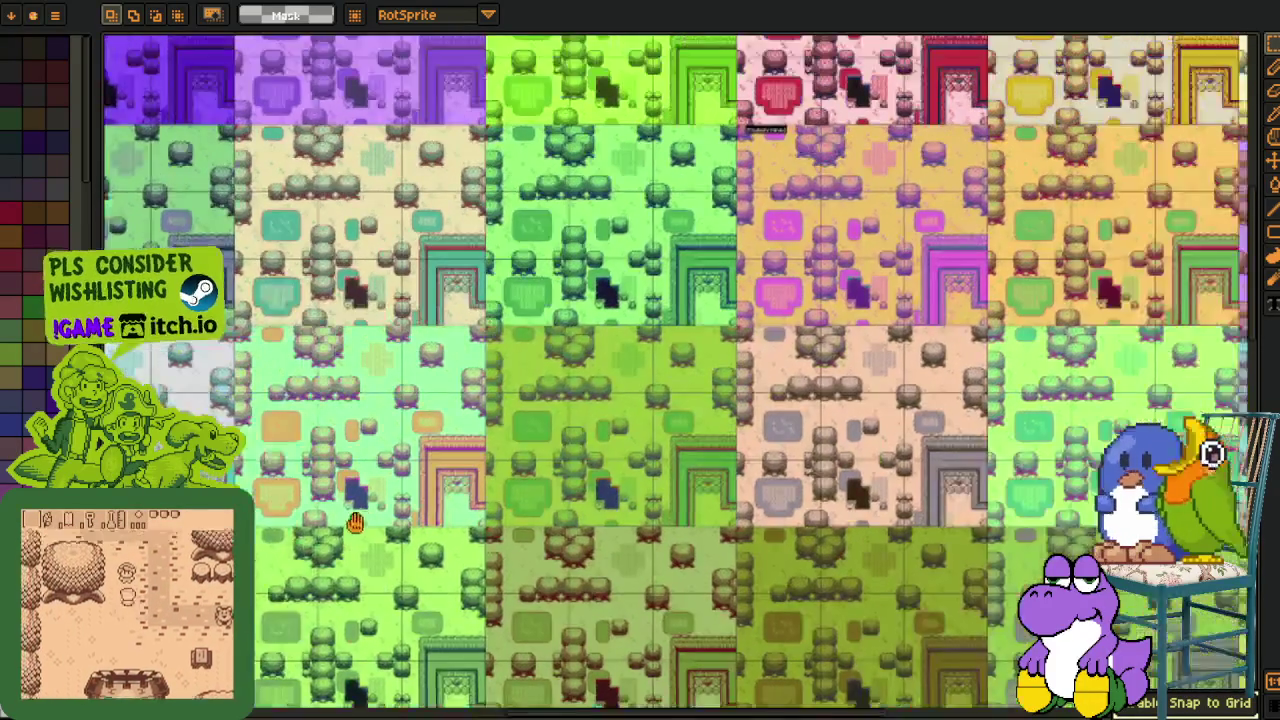
scroll(540, 488, "down", 2)
scroll(752, 548, "up", 2)
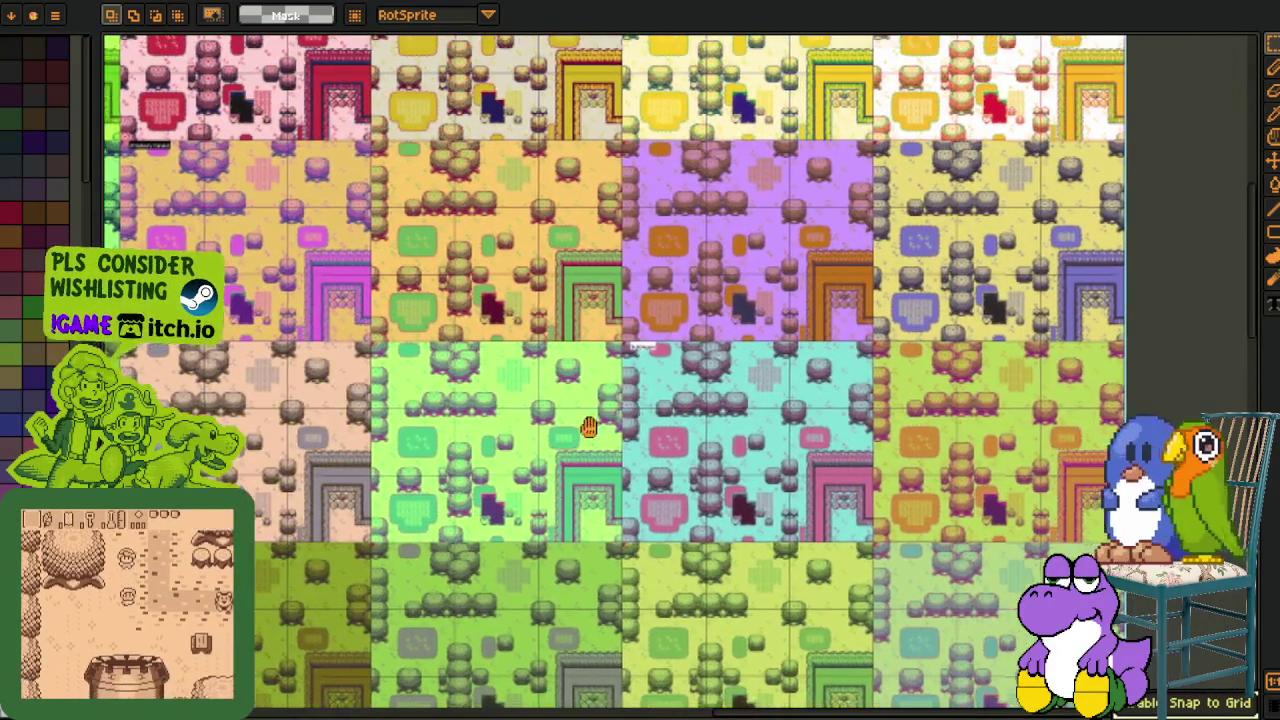
scroll(752, 548, "left", 2)
scroll(600, 600, "up", 3)
scroll(376, 673, "right", 1)
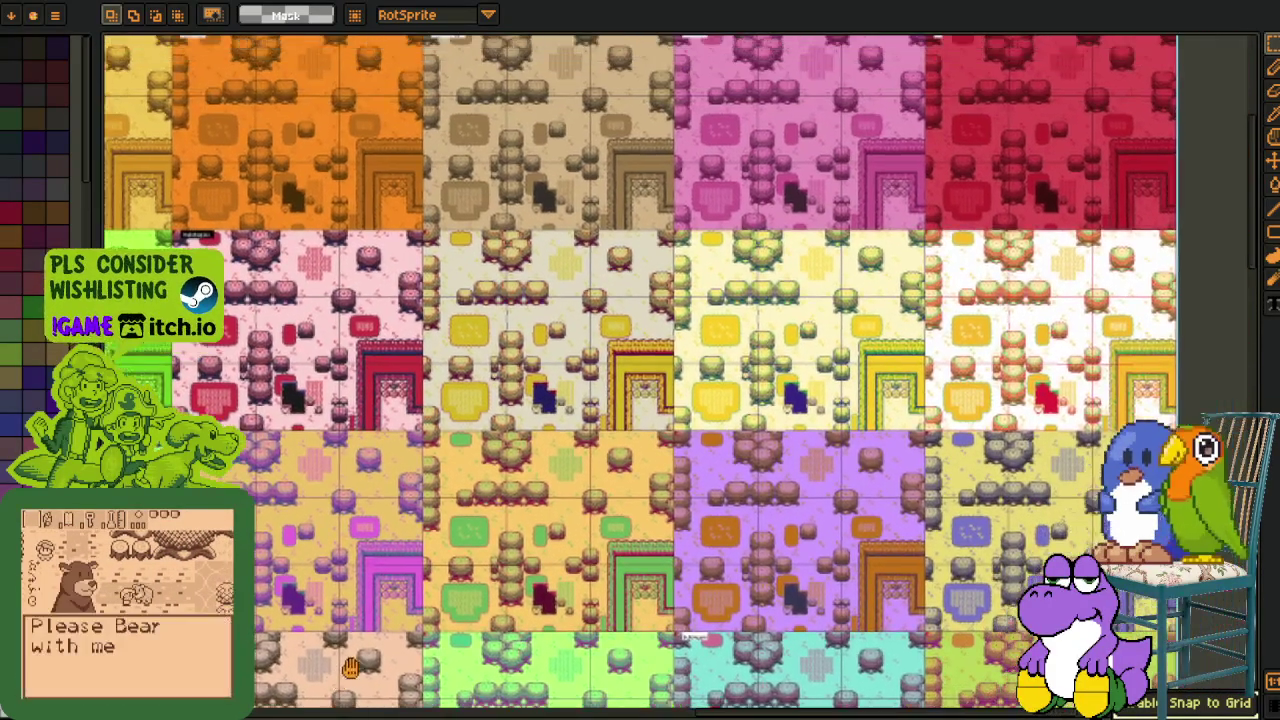
scroll(376, 673, "left", 3)
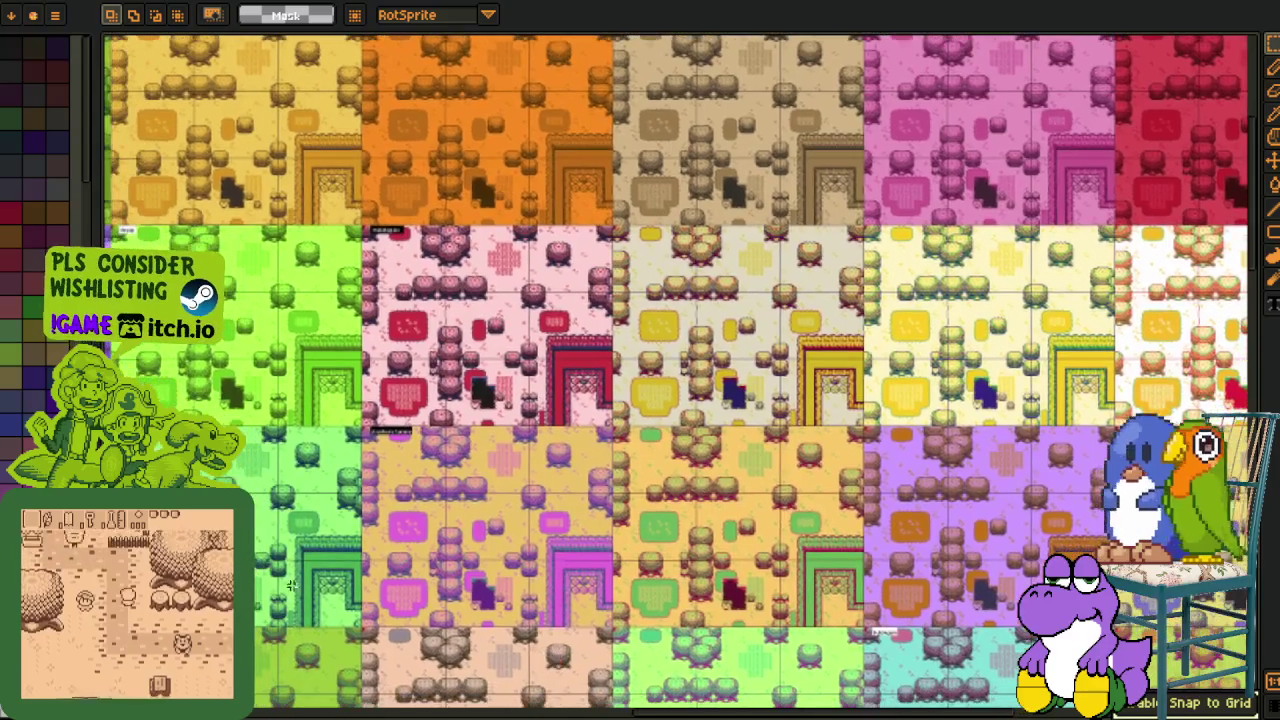
mouse_move(290, 585)
left_mouse_down()
mouse_move(497, 522)
mouse_move(461, 481)
left_mouse_up()
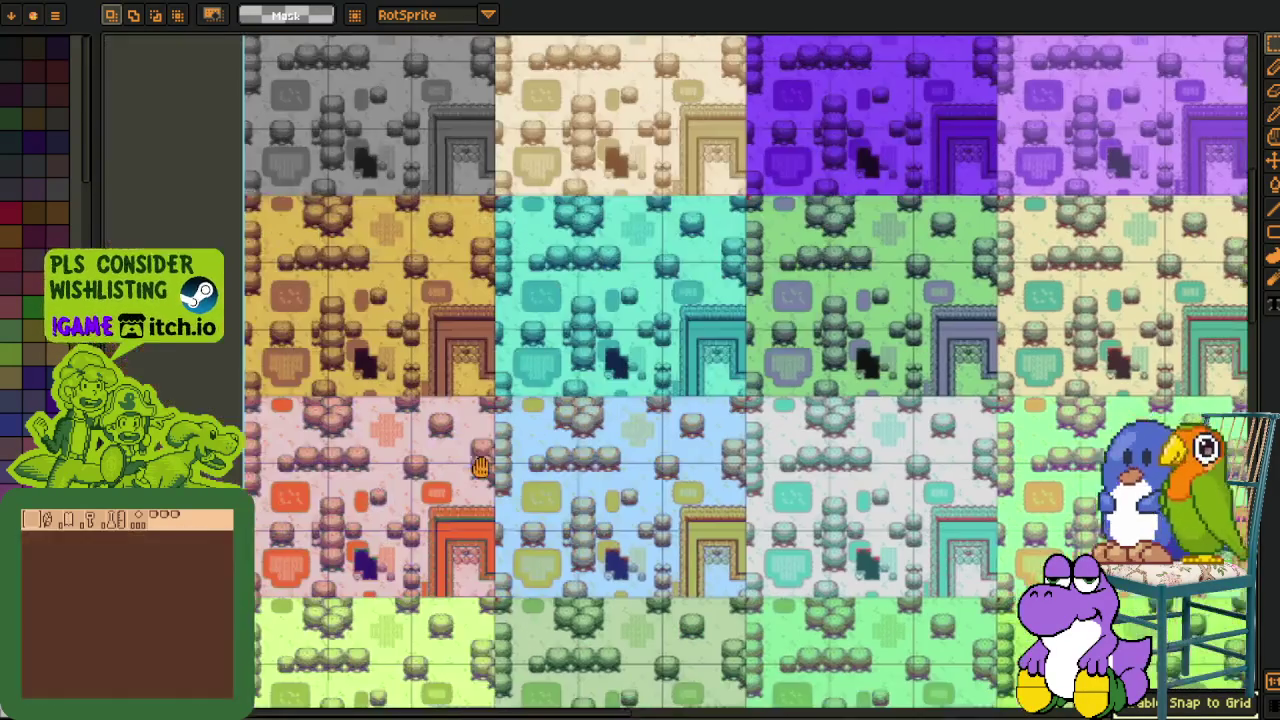
scroll(544, 485, "up", 3)
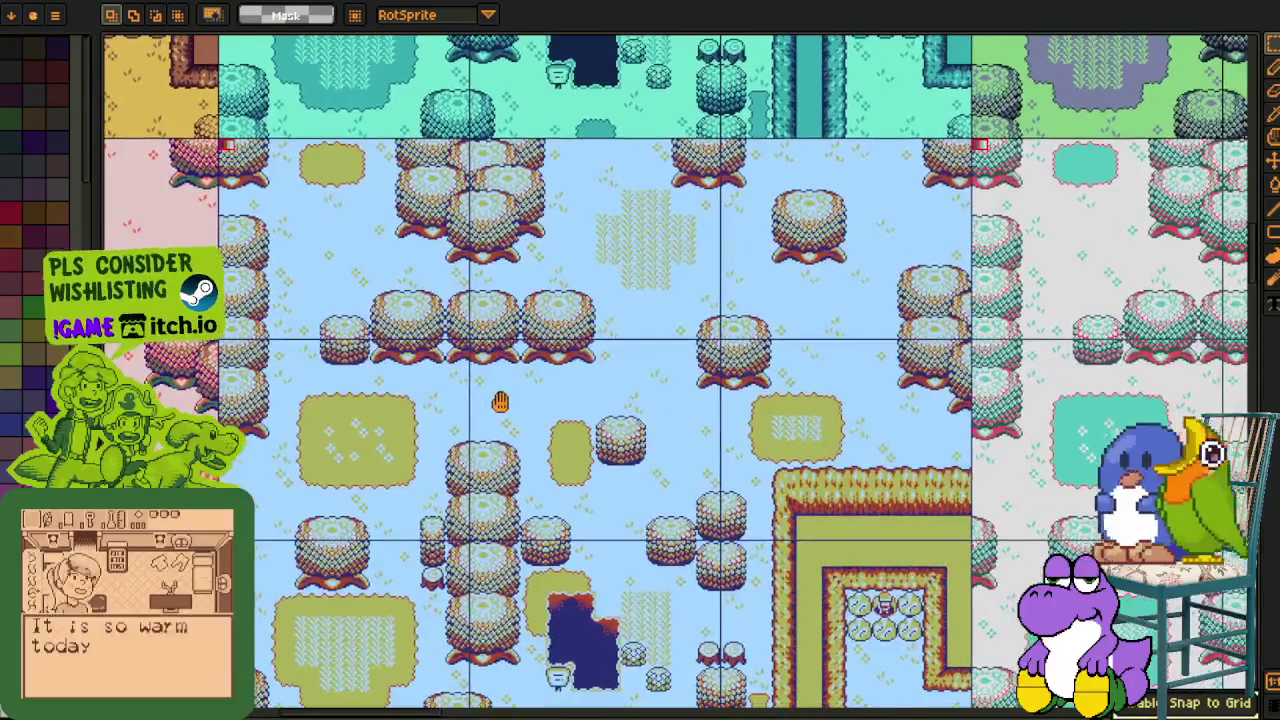
scroll(366, 488, "down", 1)
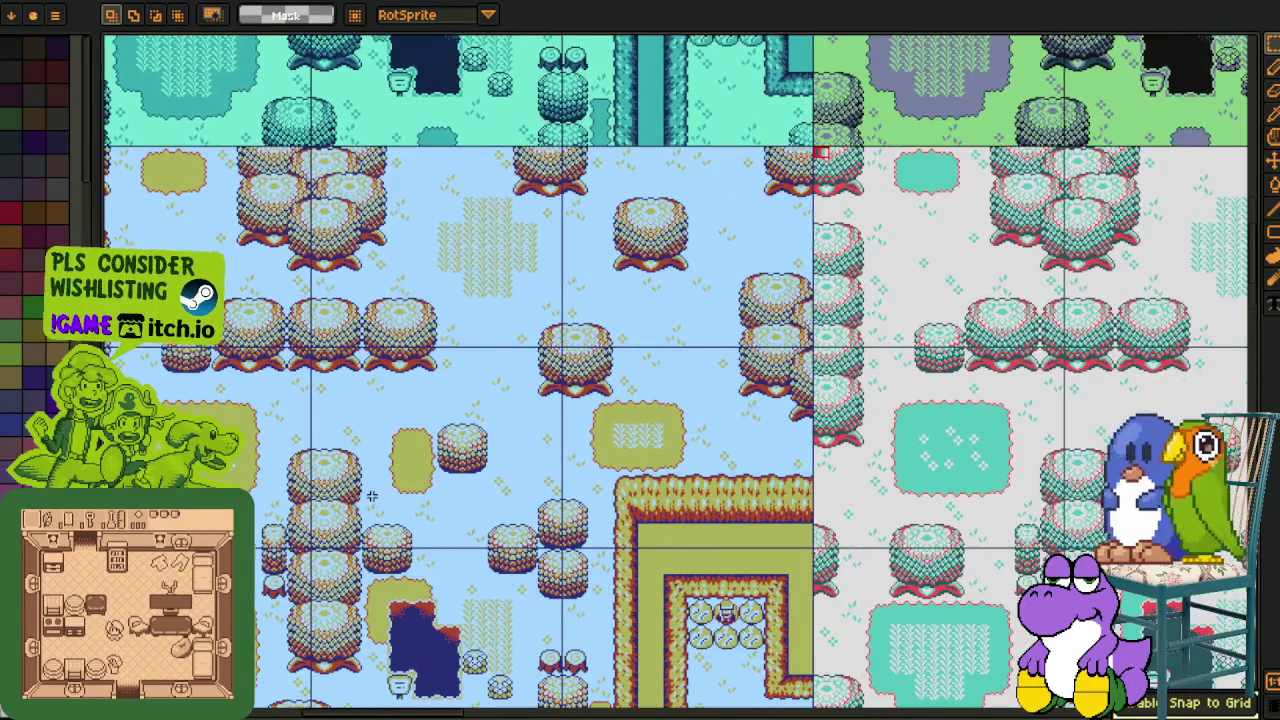
scroll(366, 488, "down", 1)
left_click_drag(366, 488, 420, 508)
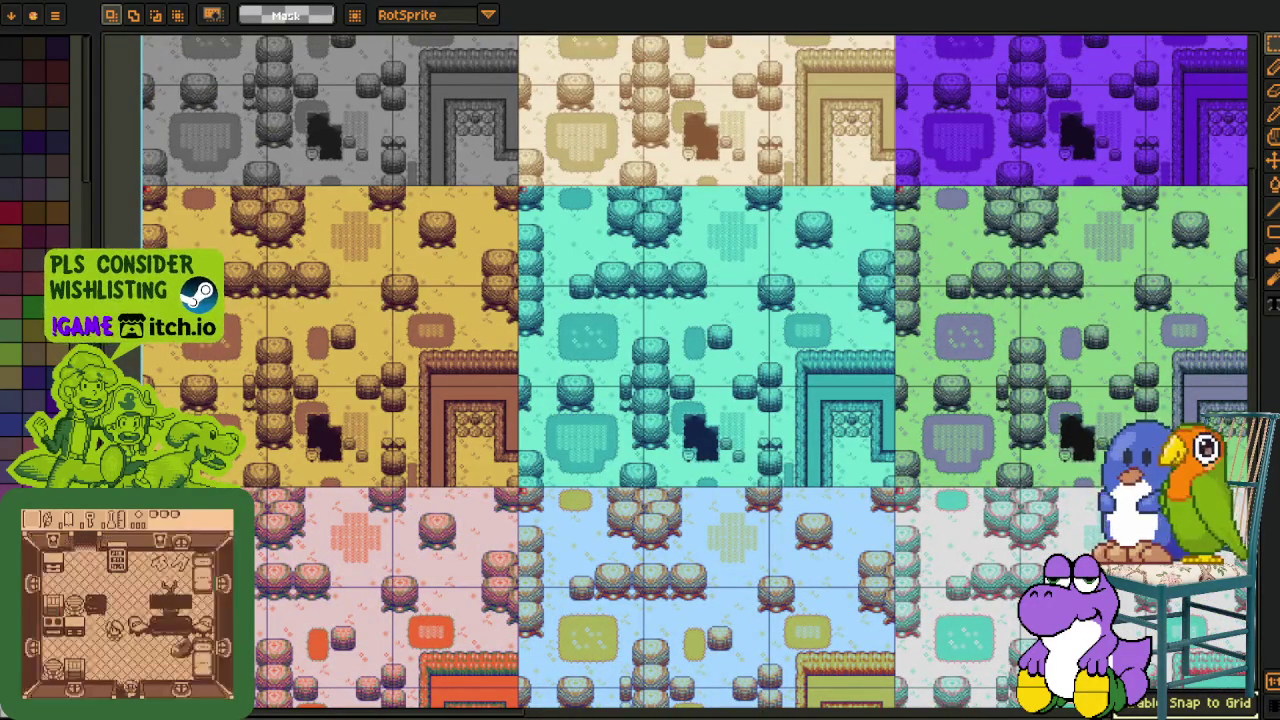
scroll(271, 281, "up", 1)
mouse_move(271, 281)
left_mouse_down()
mouse_move(297, 289)
mouse_move(271, 277)
left_mouse_up()
scroll(271, 277, "up", 1)
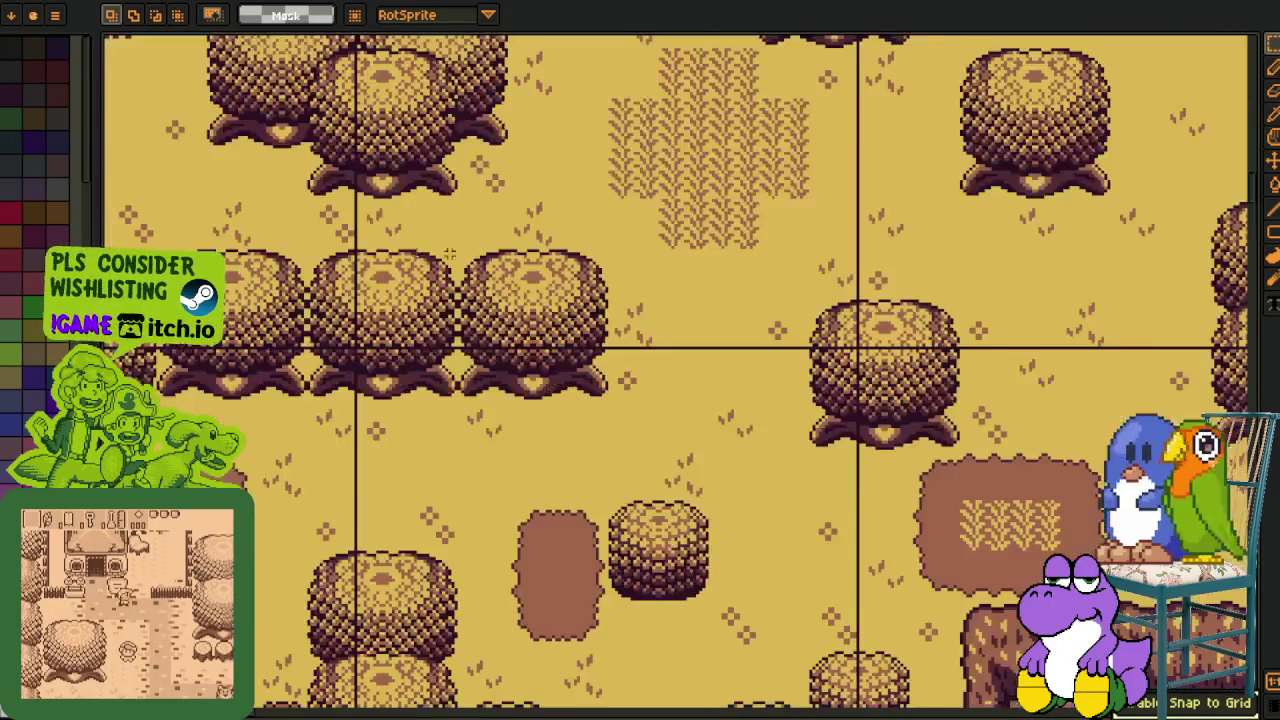
scroll(469, 296, "down", 2)
scroll(426, 250, "up", 1)
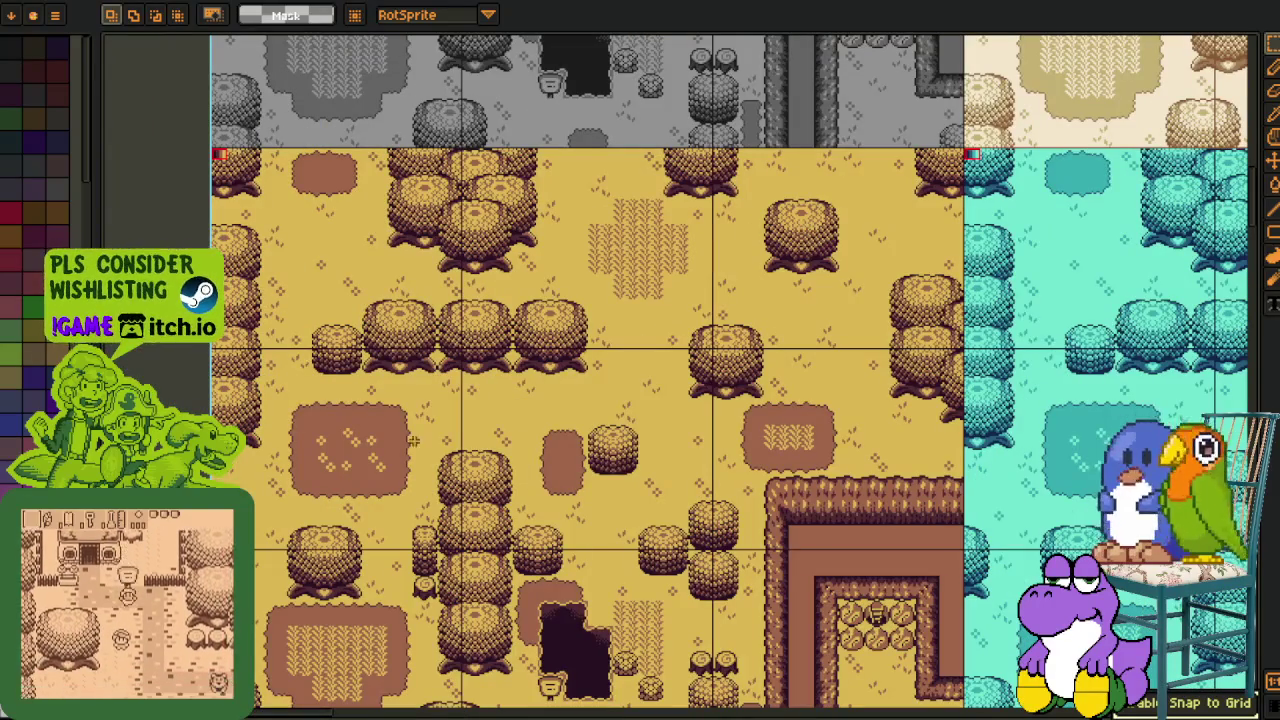
scroll(622, 450, "down", 1)
left_click_drag(735, 597, 560, 422)
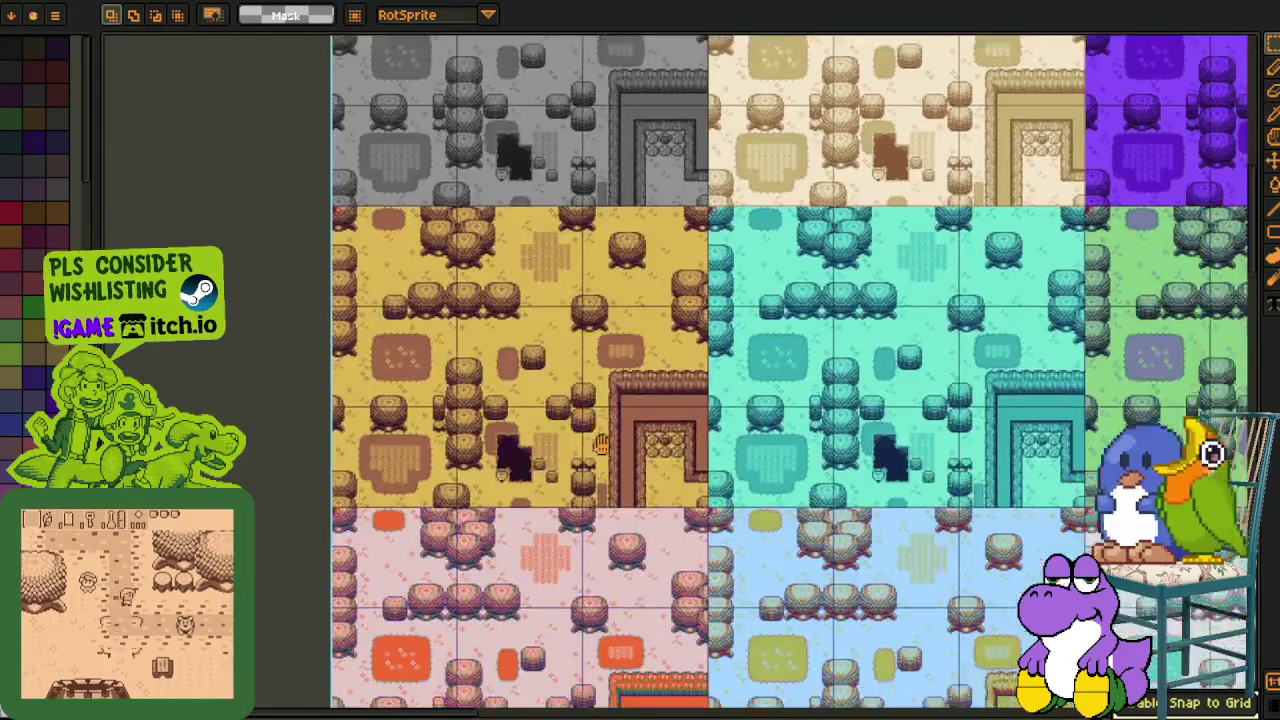
scroll(387, 340, "up", 1)
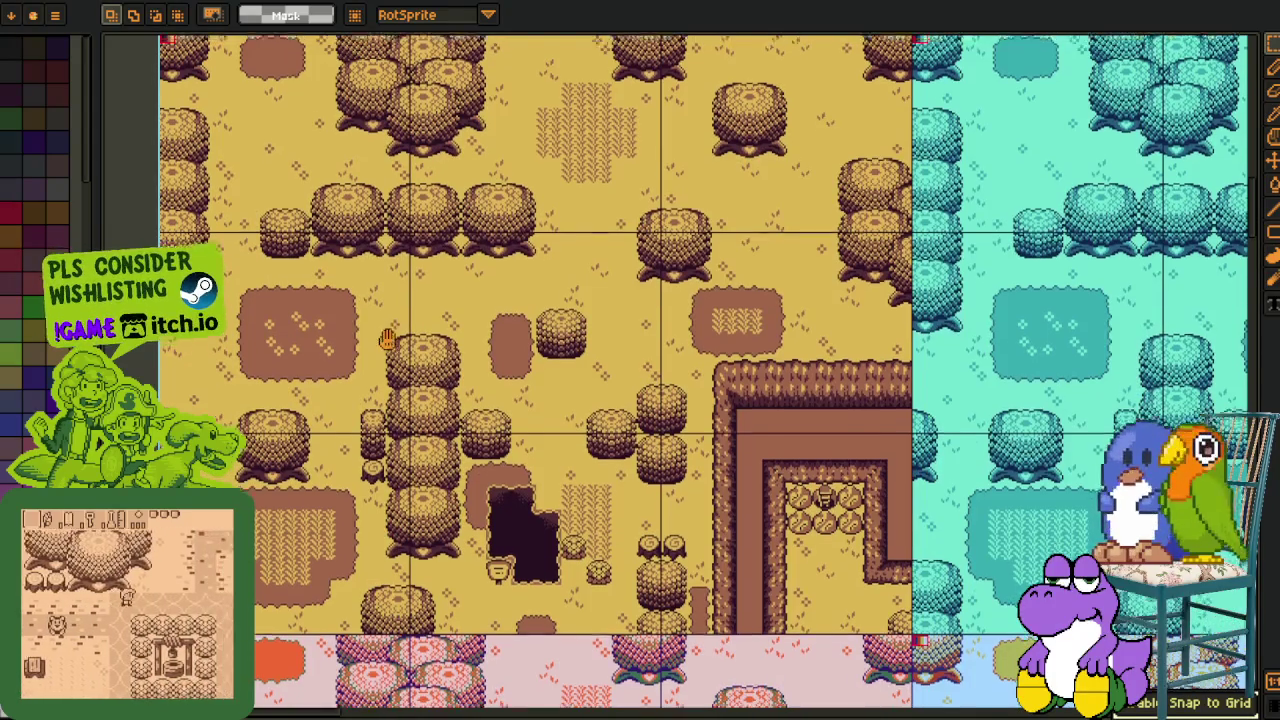
left_click_drag(387, 340, 399, 447)
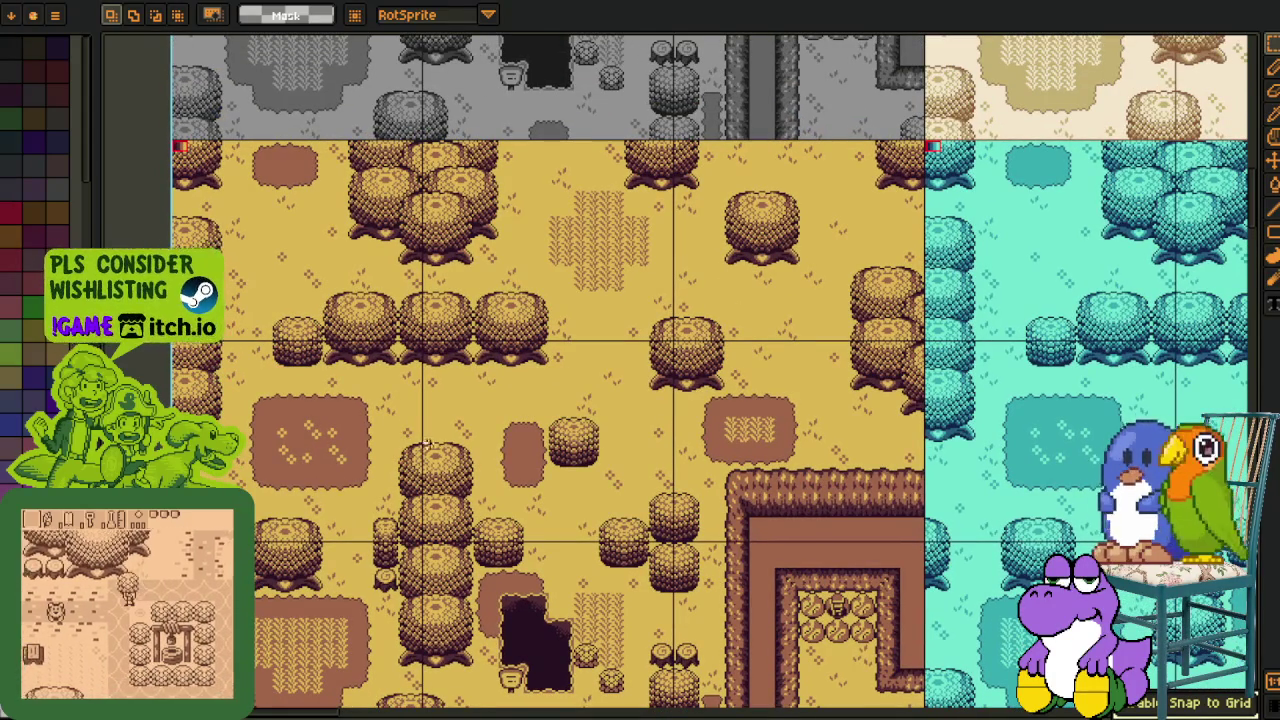
left_click_drag(602, 483, 612, 442)
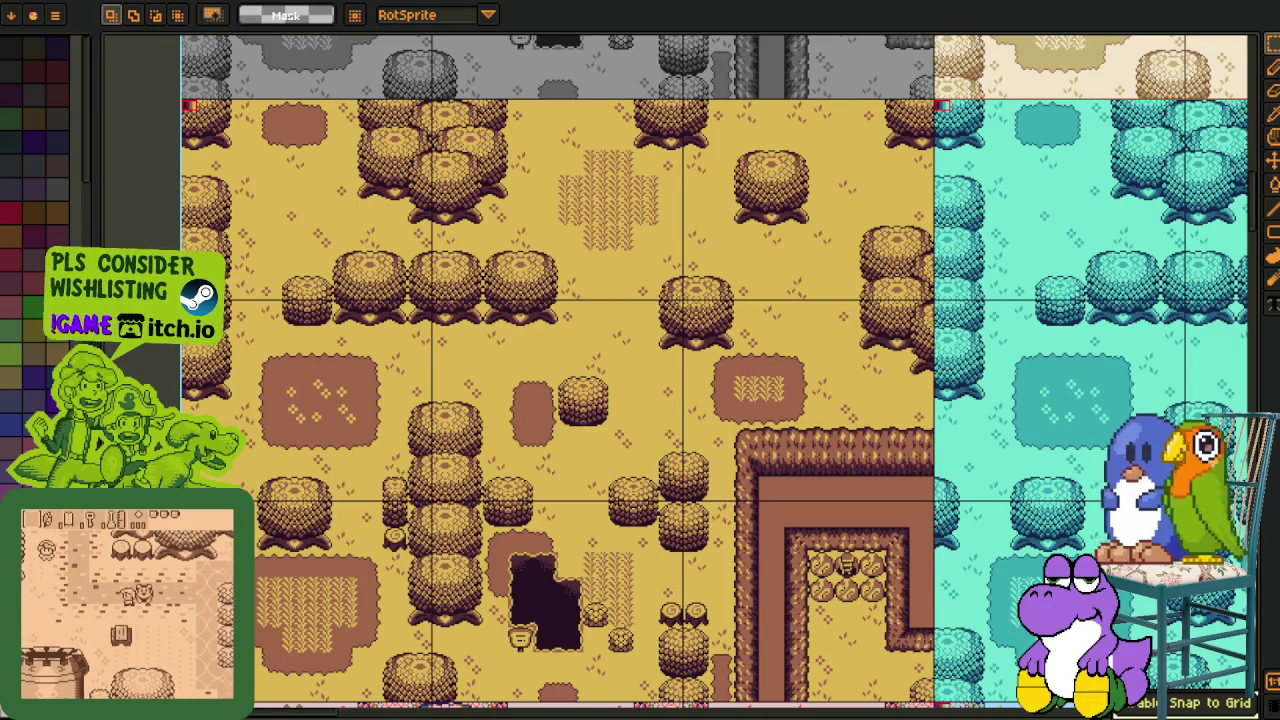
Zoom and pan across the recoloured tileset copies, including a close-up of the light-grey variant.
scroll(640, 368, "down", 1)
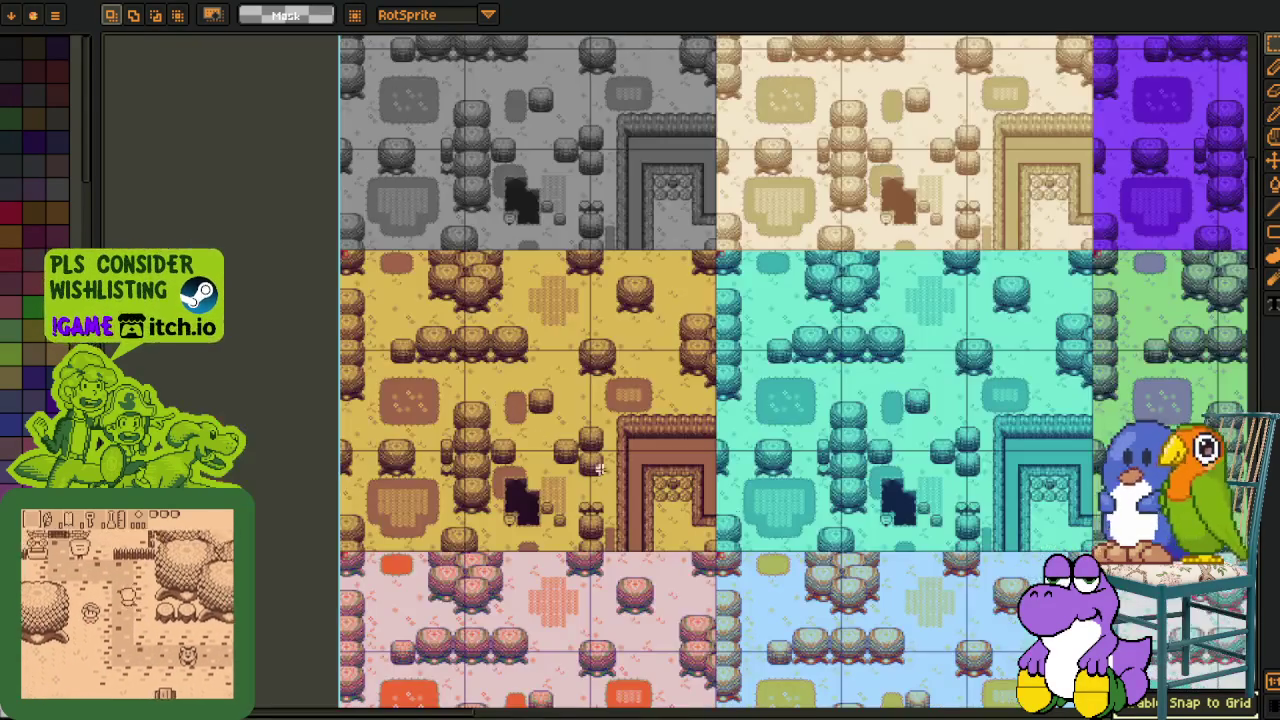
left_click_drag(639, 367, 529, 357)
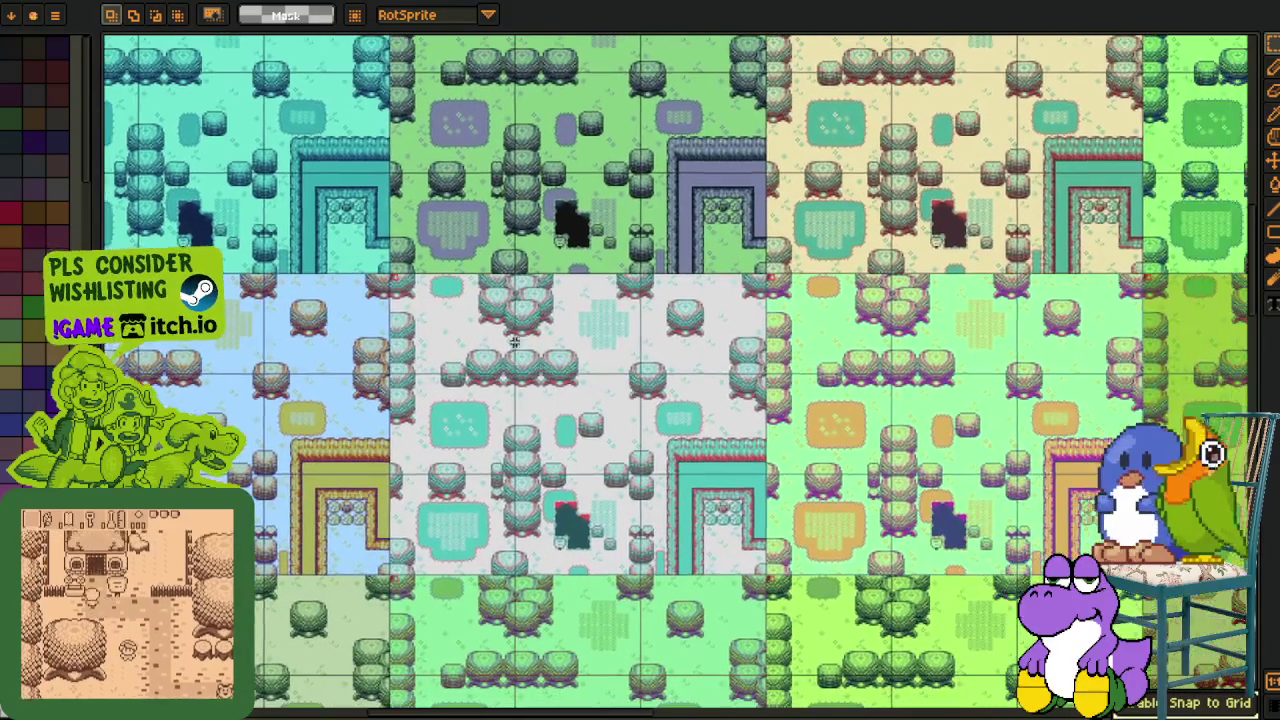
scroll(478, 324, "up", 1)
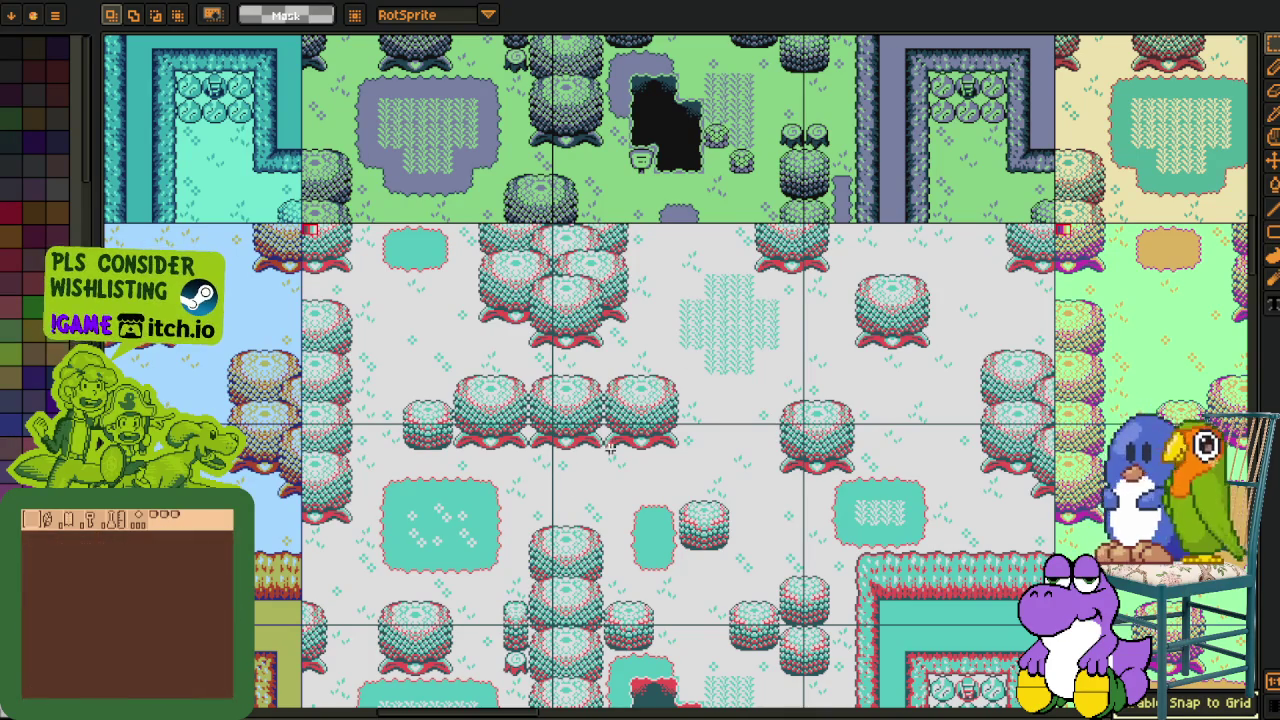
left_click_drag(590, 480, 717, 369)
scroll(717, 369, "down", 3)
mouse_move(680, 488)
left_mouse_down()
mouse_move(648, 133)
mouse_move(833, 300)
left_mouse_up()
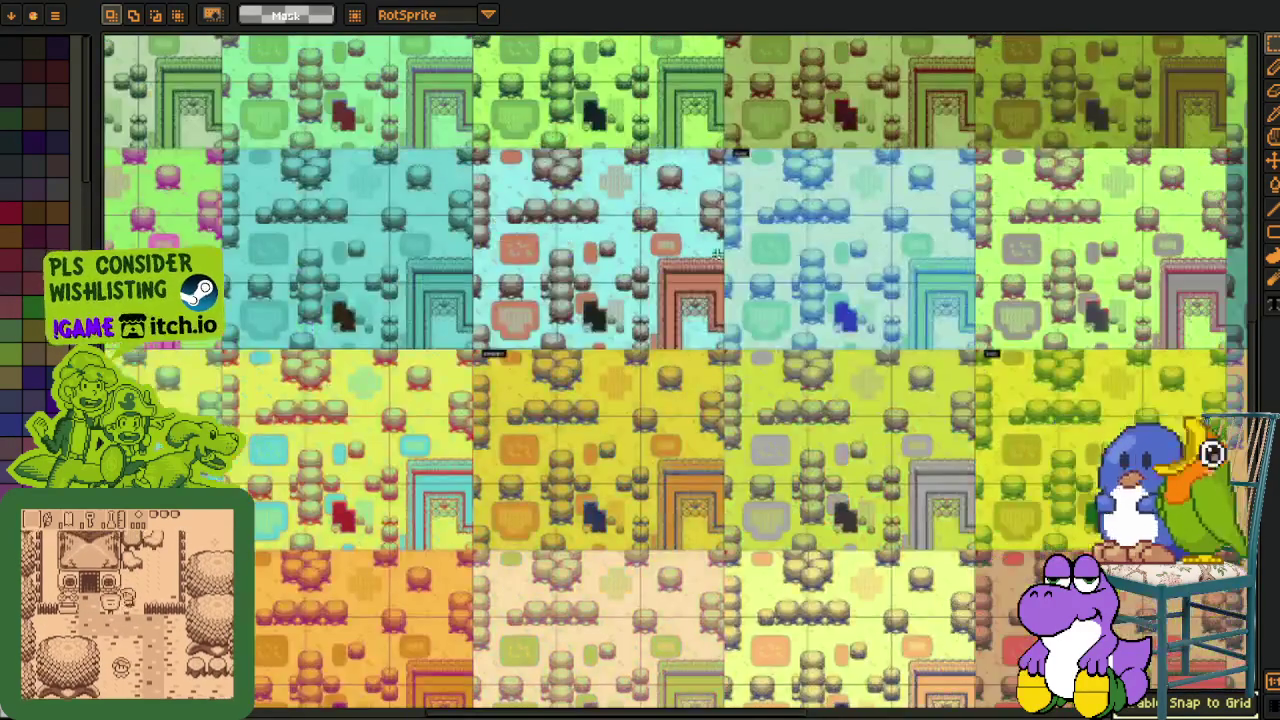
scroll(833, 300, "down", 2)
scroll(800, 340, "down", 1)
scroll(760, 400, "down", 1)
Zoom and pan to the pale green variant, toggling the Eyedropper and back to selection.
scroll(560, 360, "up", 2)
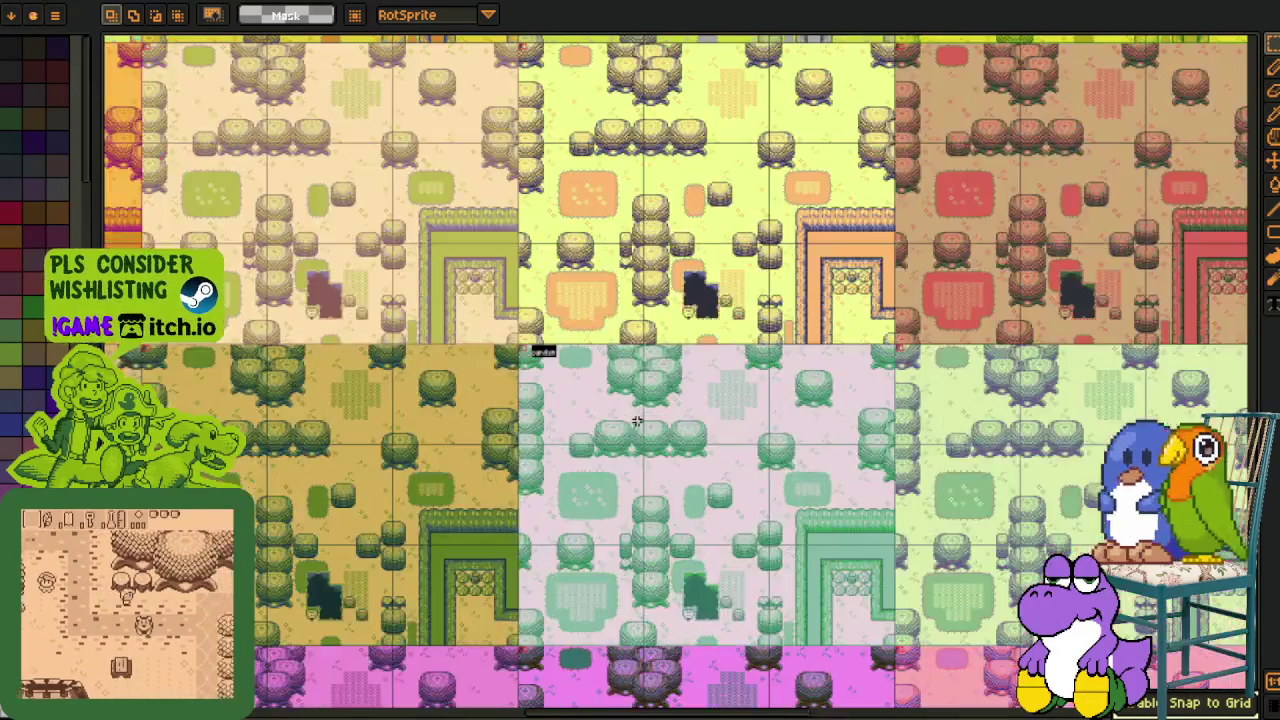
scroll(550, 355, "up", 1)
scroll(565, 365, "up", 1)
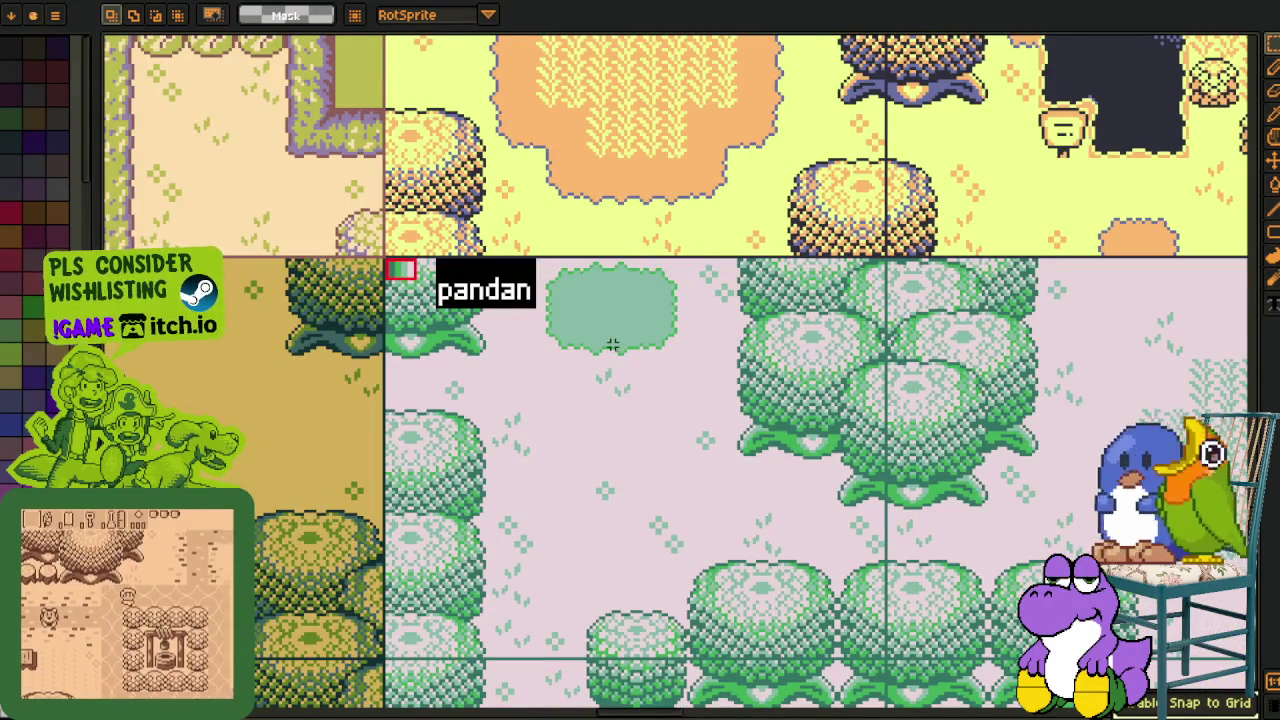
scroll(608, 343, "down", 2)
scroll(613, 341, "down", 2)
scroll(613, 342, "up", 2)
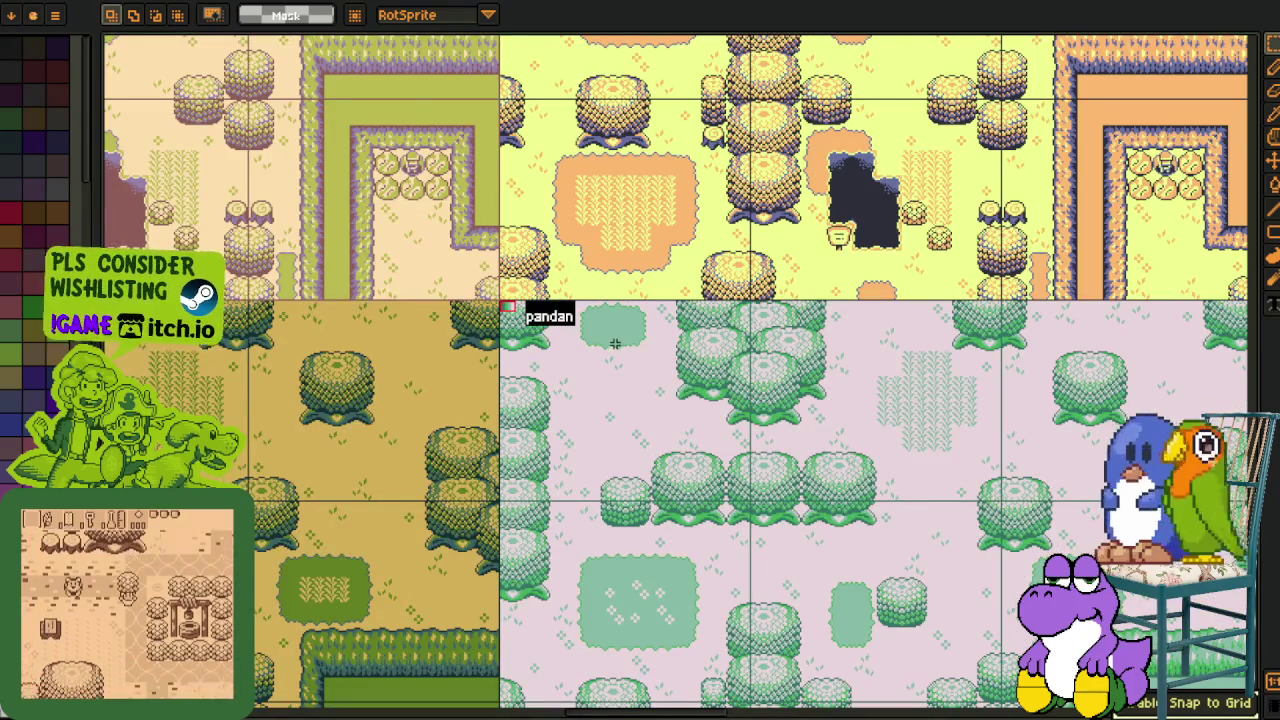
scroll(615, 343, "down", 1)
scroll(615, 343, "down", 2)
scroll(617, 471, "up", 2)
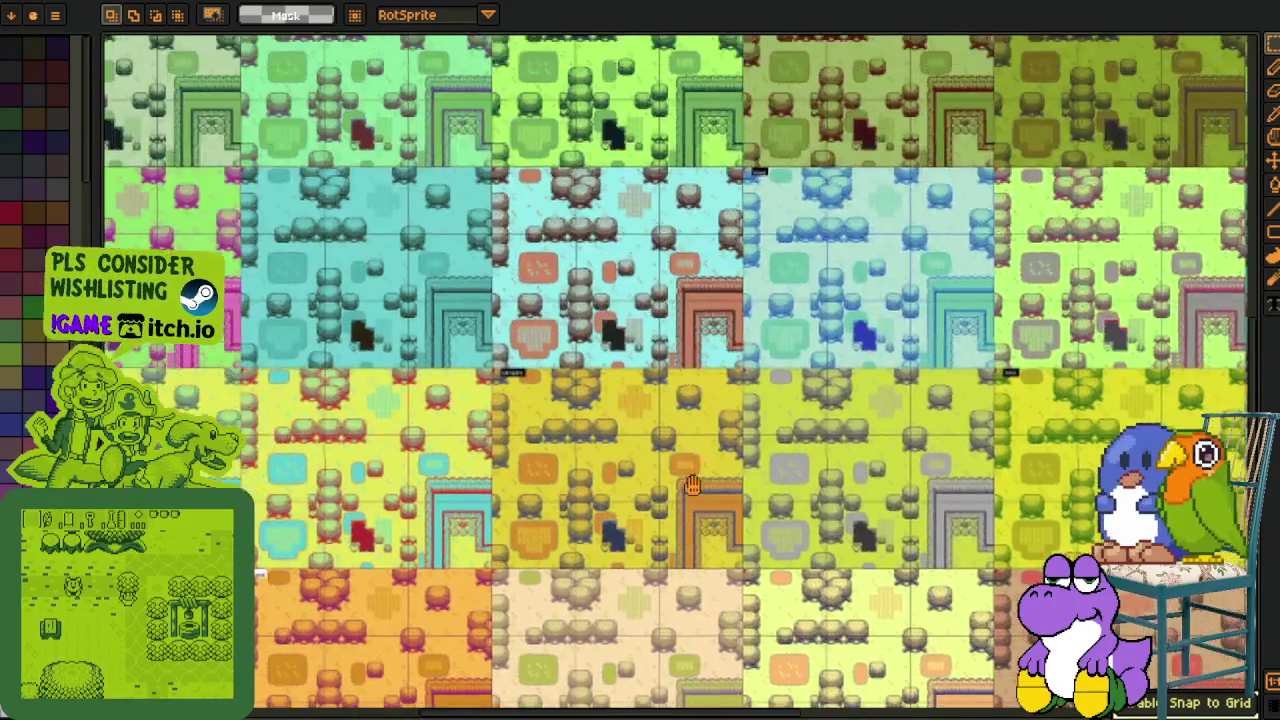
left_click_drag(692, 485, 693, 383)
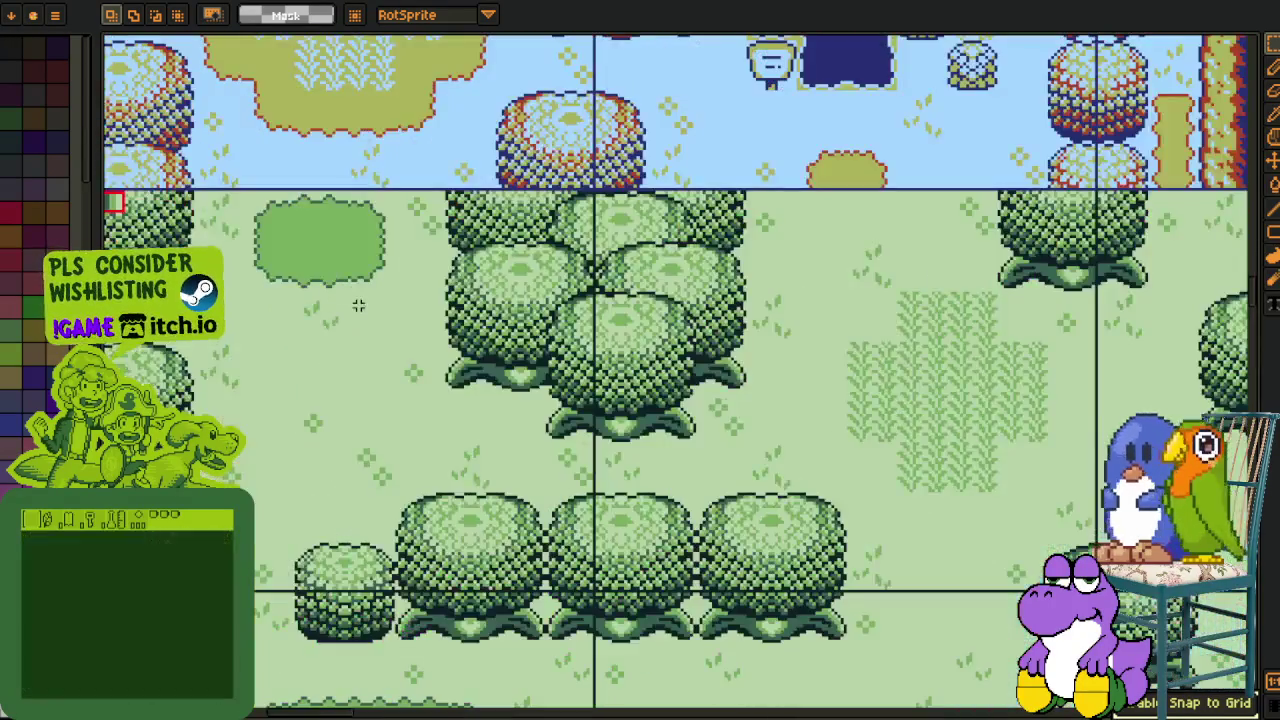
left_click_drag(358, 305, 465, 305)
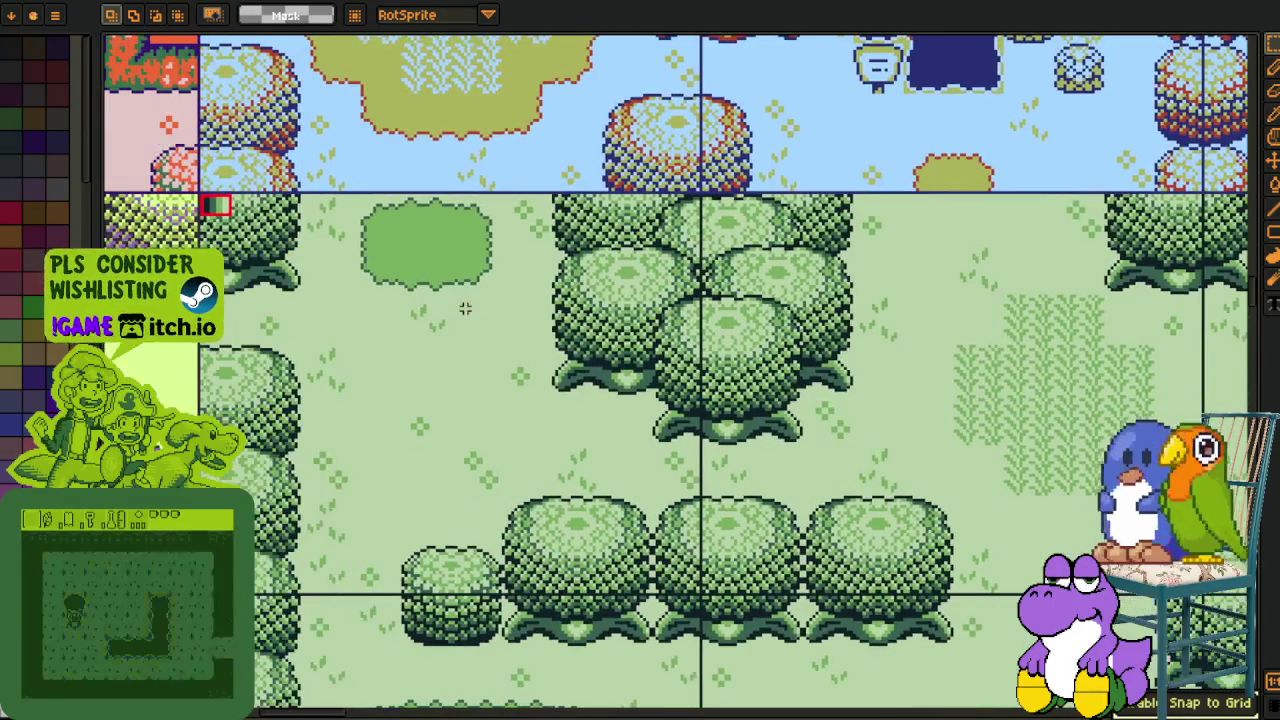
key("i")
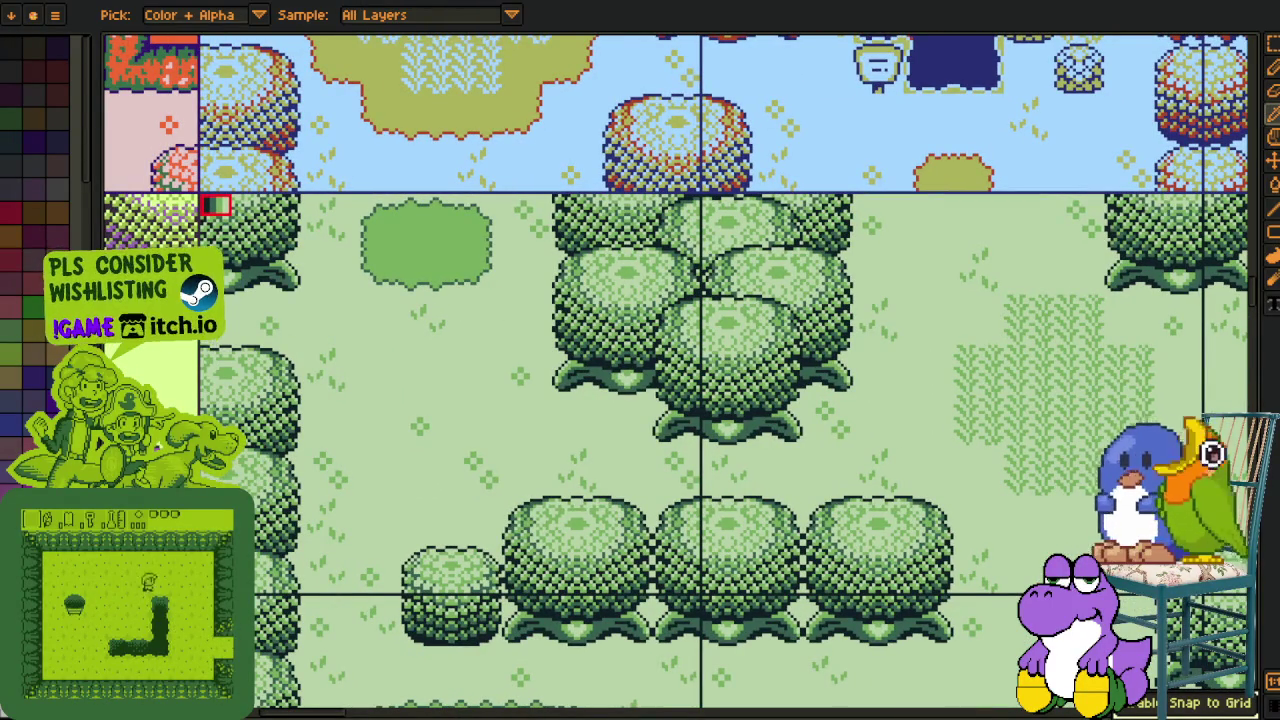
key("m")
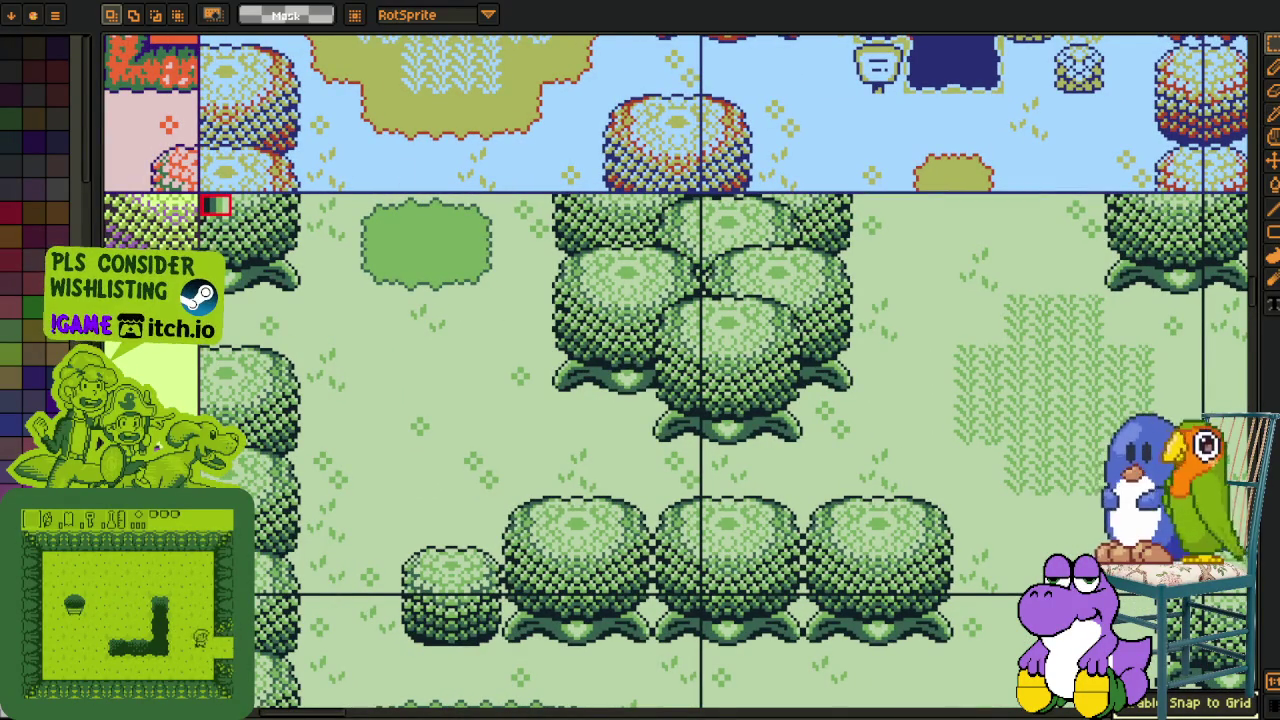
Place the text 'bambanin' on the green tile screen and nudge it into position.
key("Tab")
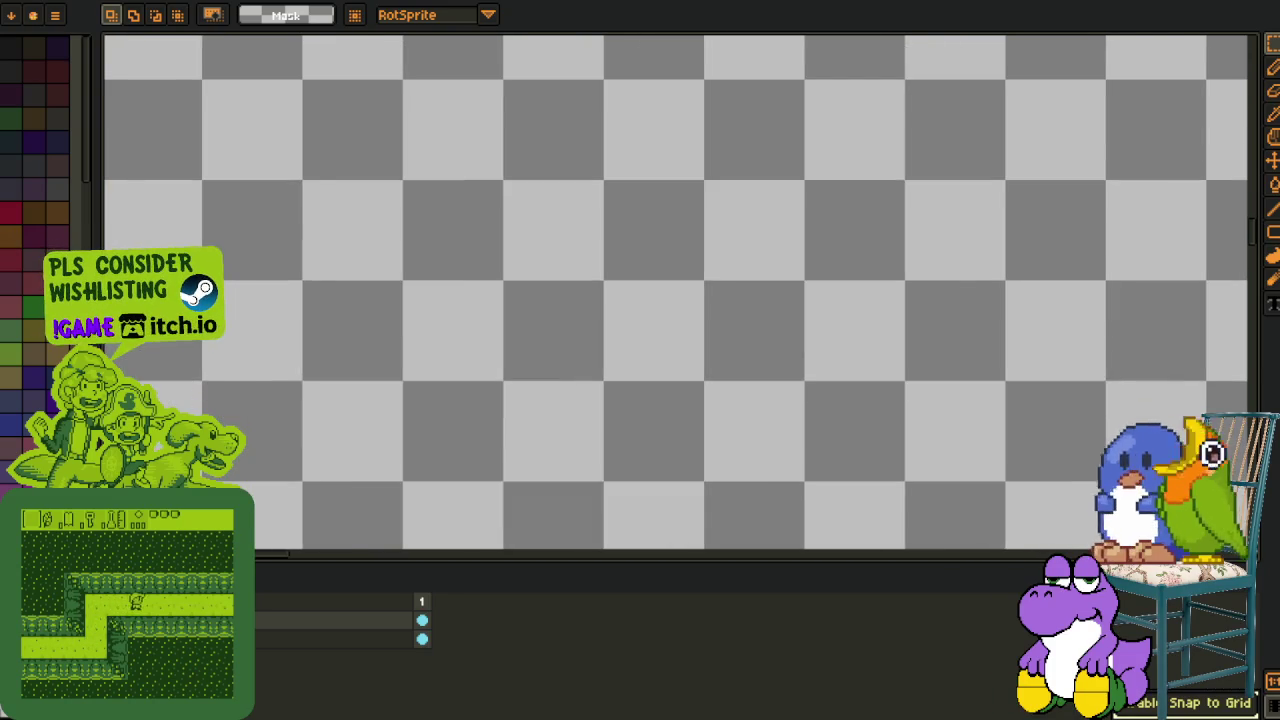
scroll(676, 292, "down", 3)
scroll(676, 292, "up", 1)
scroll(676, 292, "up", 1)
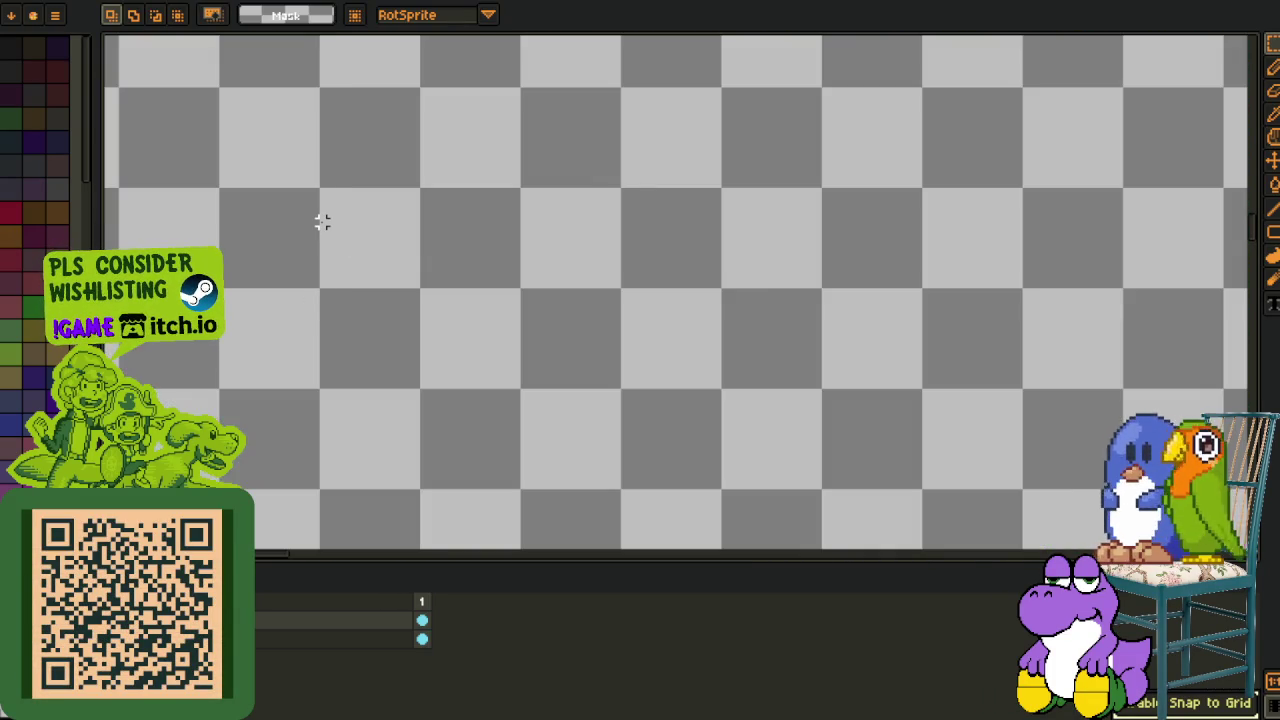
key("t")
left_click(333, 203)
type("bam")
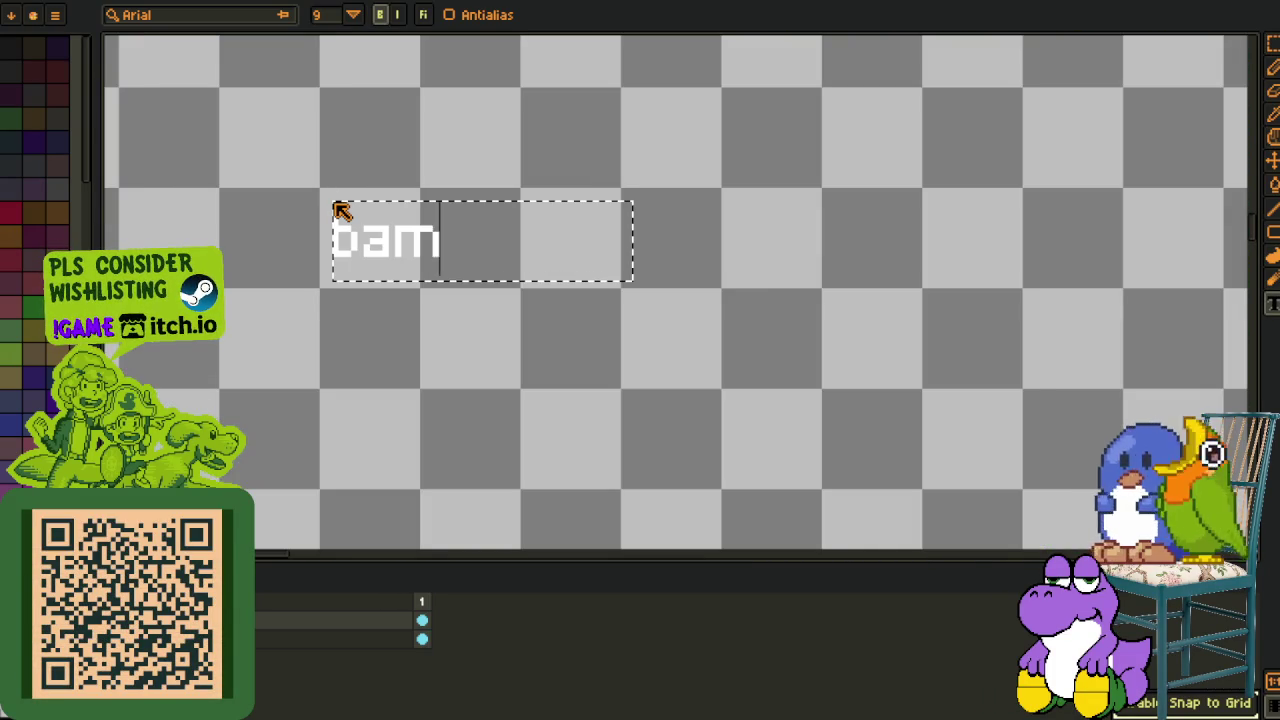
type("banin")
key("Return")
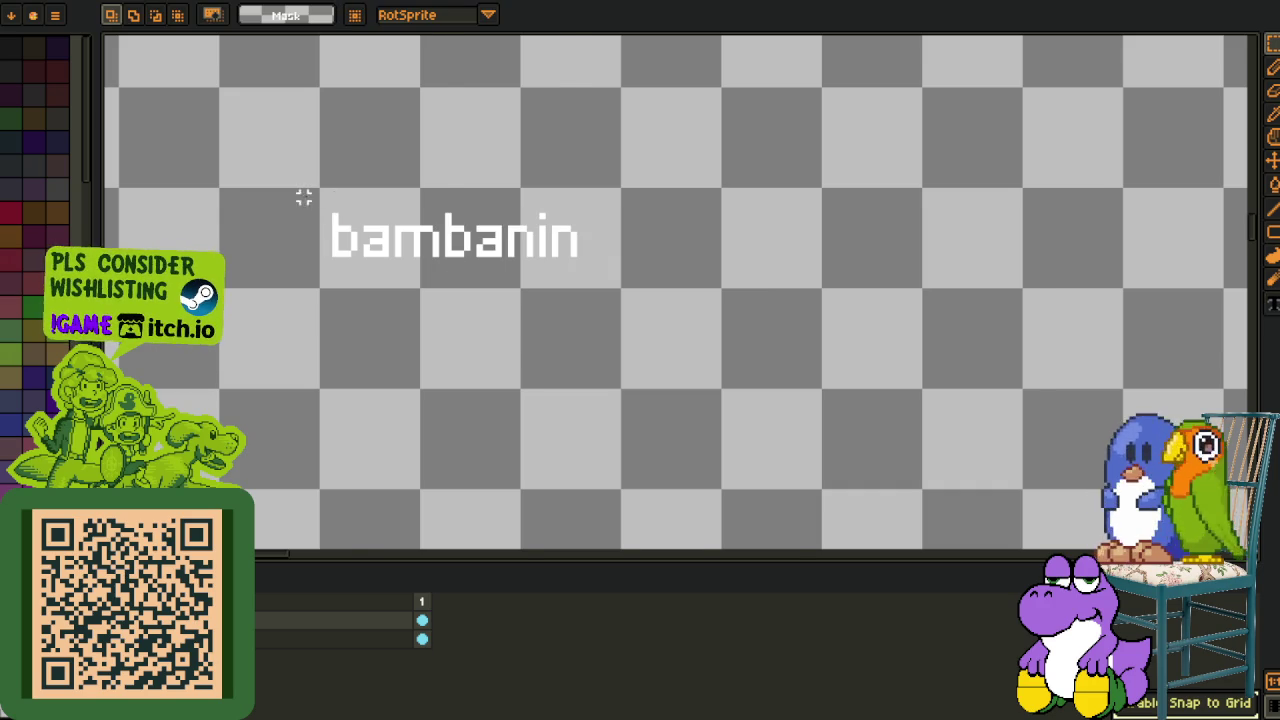
scroll(314, 194, "up", 1)
key("Left")
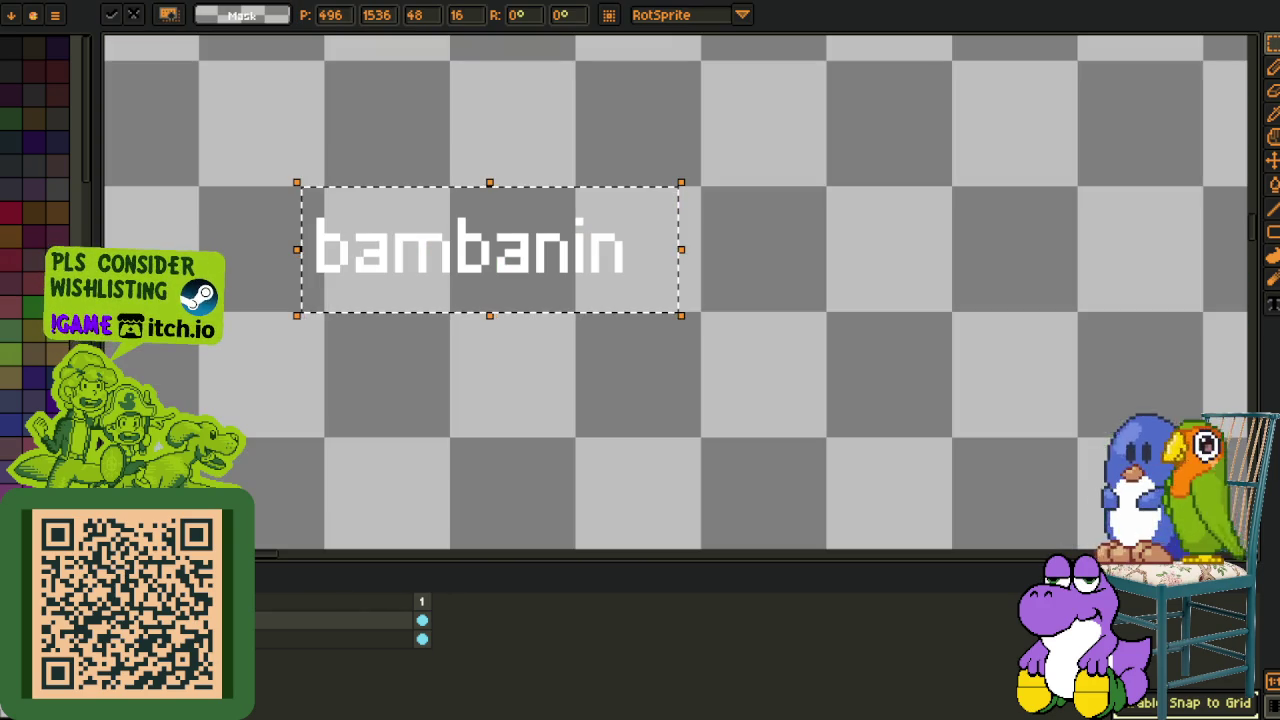
key("Right")
key("Right")
key("Right")
key("Right")
key("Right")
key("Right")
key("Return")
Fill the box behind 'bambanin' black with Replace Color.
left_click_drag(322, 186, 704, 315)
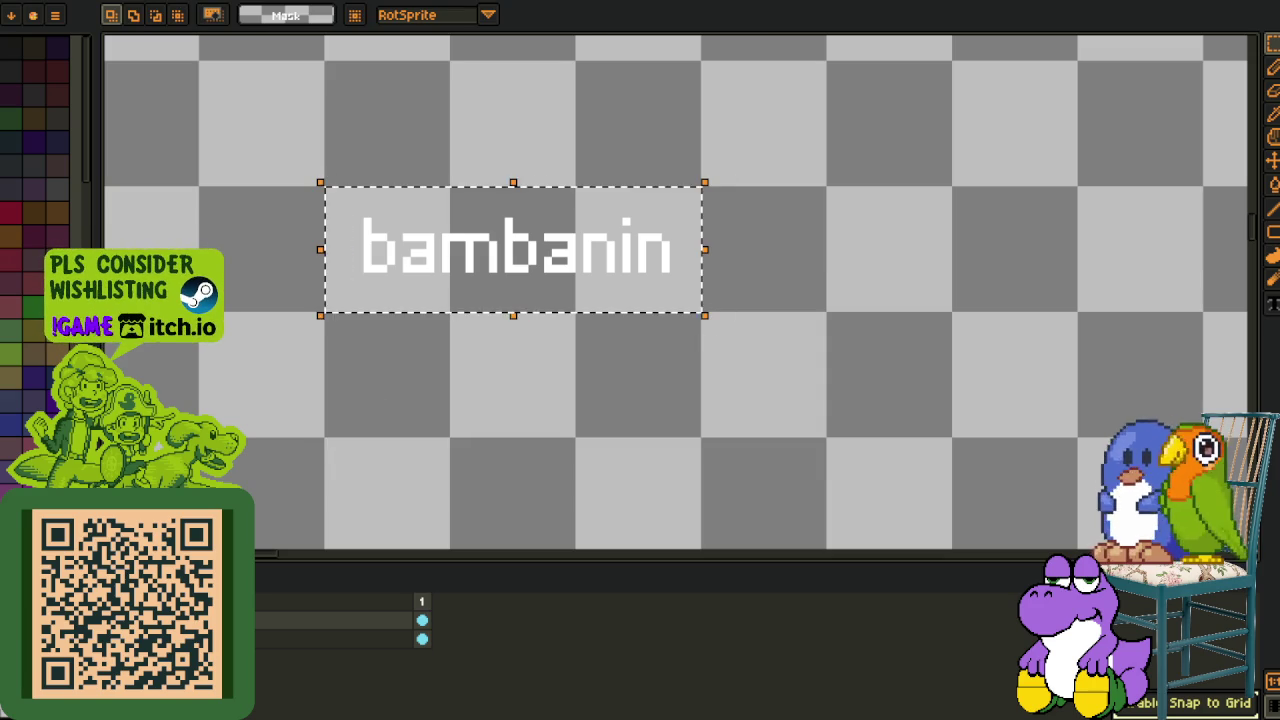
key("o")
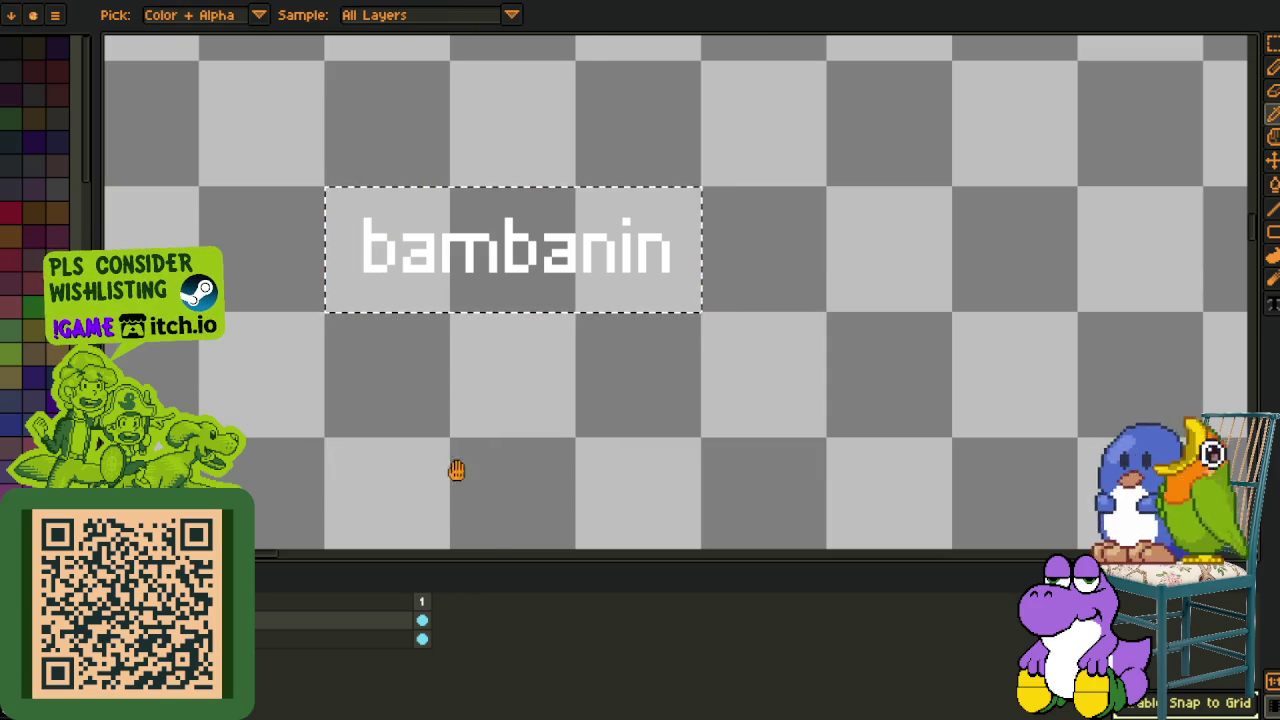
key("shift+r")
left_click(503, 560)
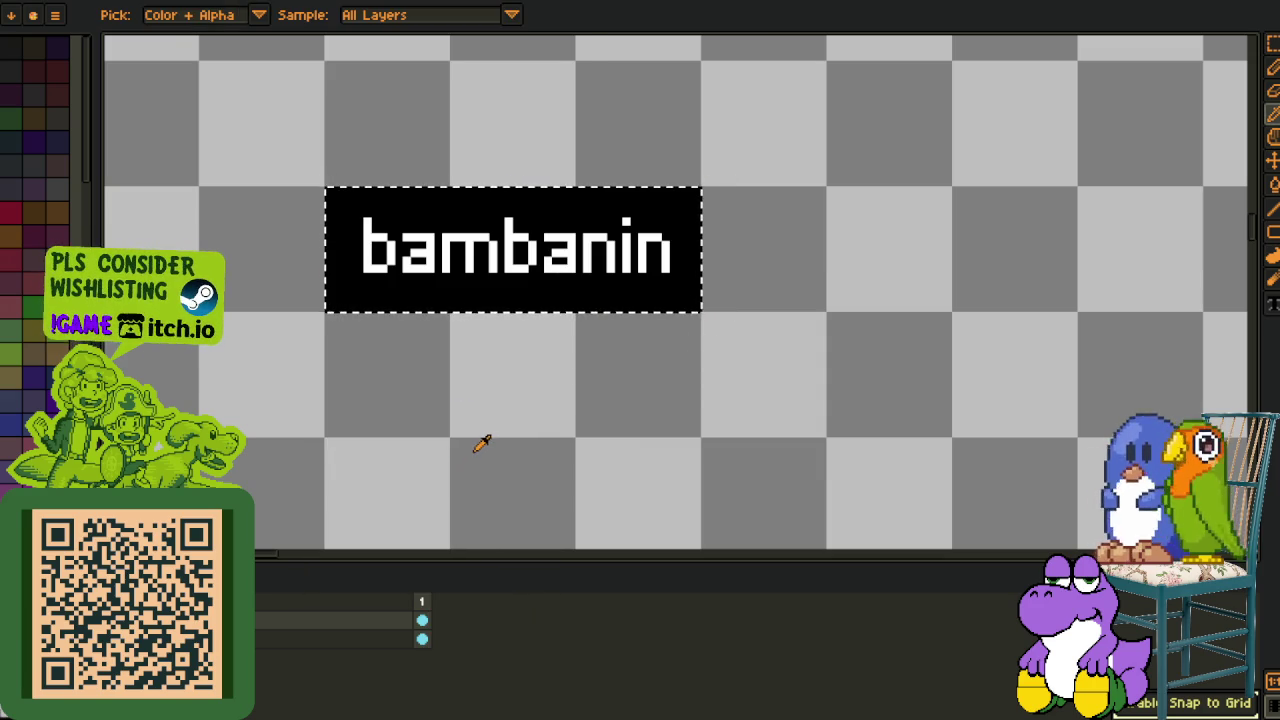
key("v")
scroll(428, 352, "down", 1)
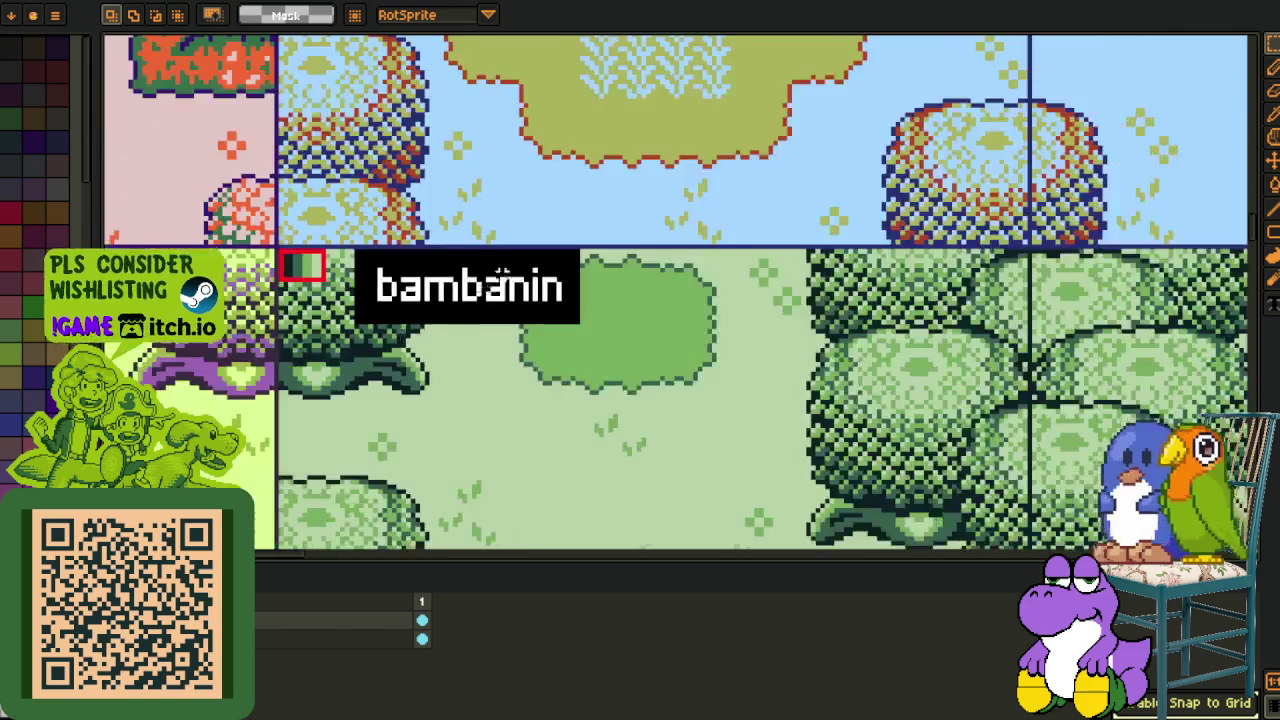
scroll(428, 352, "down", 2)
scroll(428, 352, "down", 1)
mouse_move(428, 352)
left_mouse_down()
mouse_move(523, 260)
mouse_move(513, 290)
left_mouse_up()
scroll(513, 290, "up", 2)
scroll(513, 290, "up", 2)
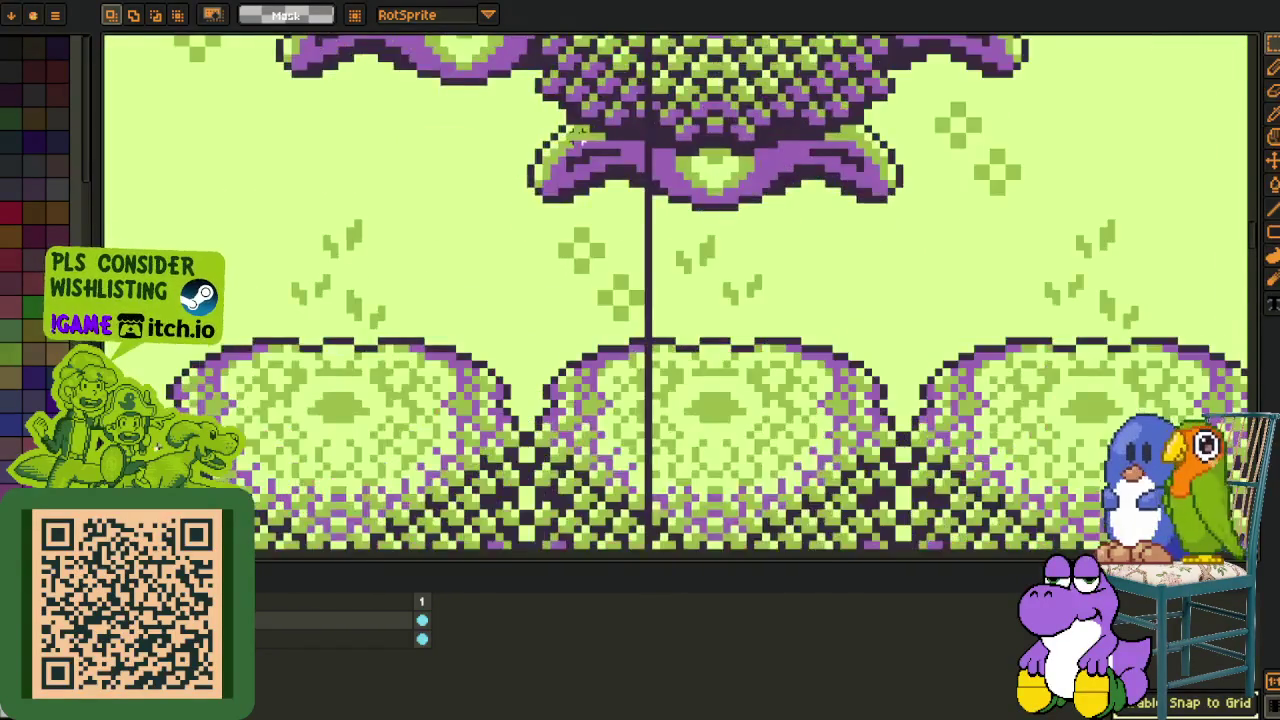
scroll(510, 300, "up", 1)
scroll(505, 312, "up", 1)
key("Tab")
left_click_drag(294, 224, 698, 628)
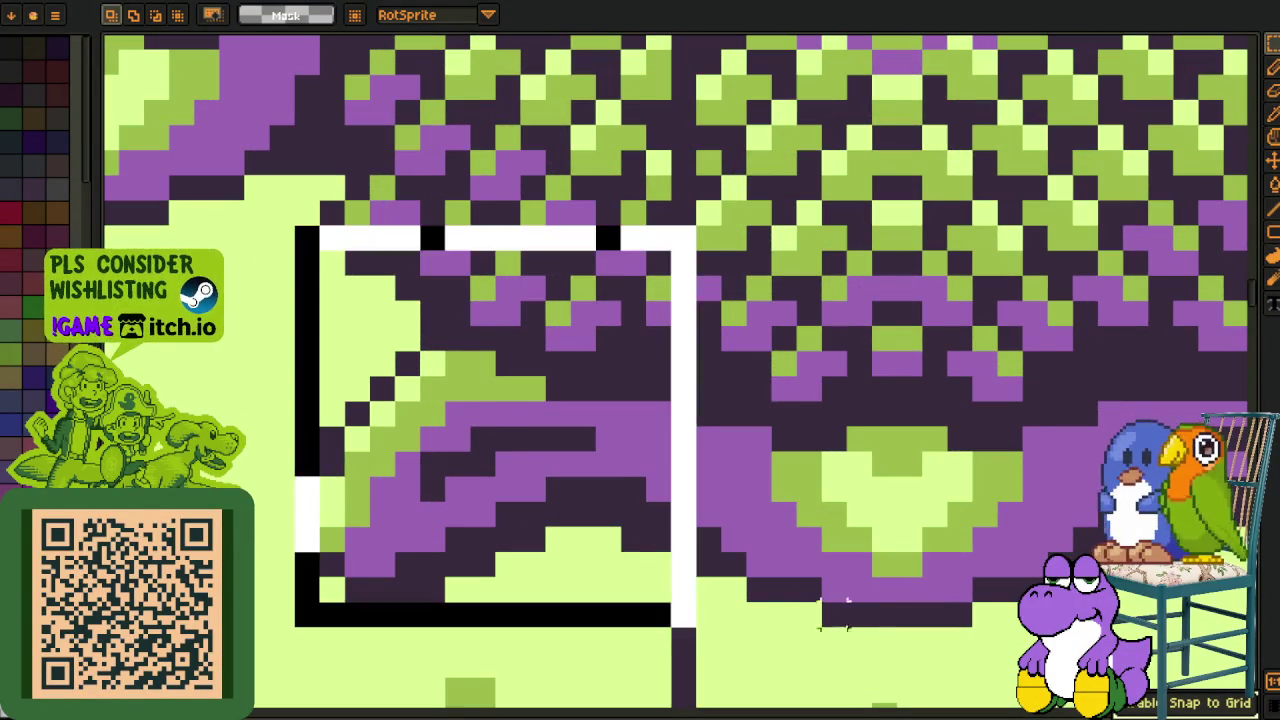
scroll(625, 288, "down", 3)
scroll(323, 208, "down", 3)
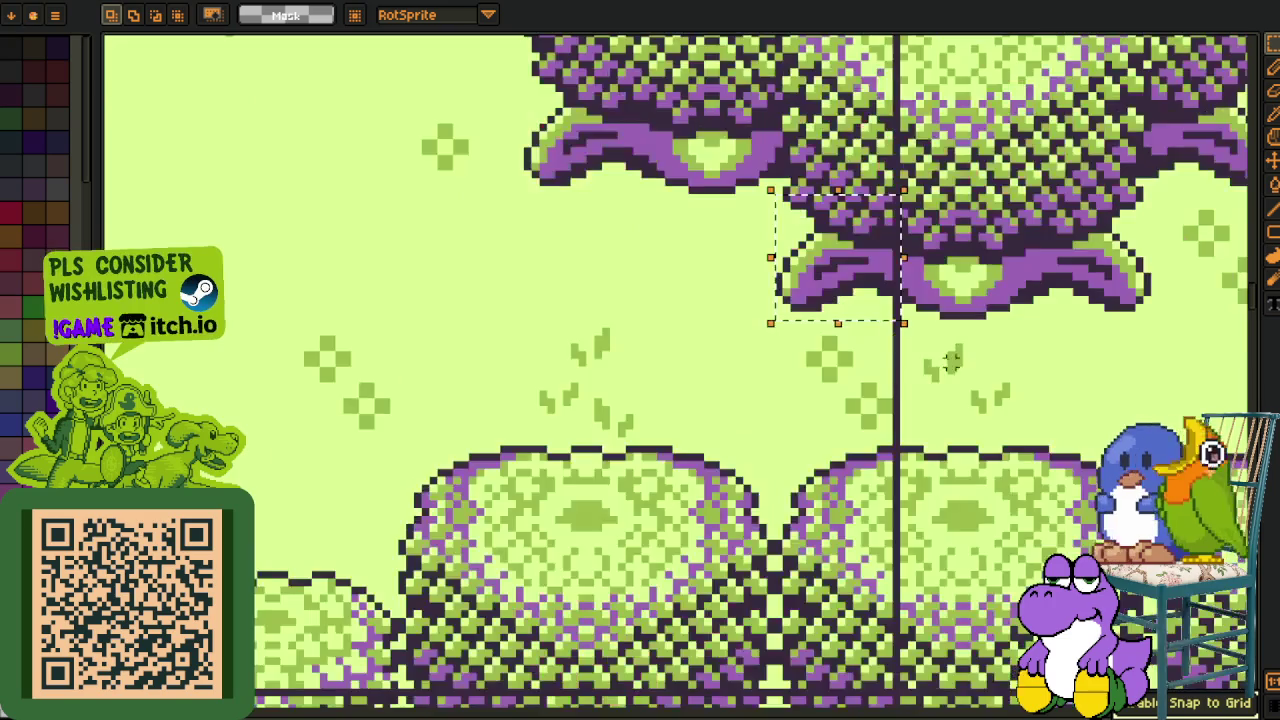
scroll(910, 343, "down", 2)
scroll(783, 495, "up", 1)
scroll(783, 495, "down", 2)
scroll(700, 400, "down", 1)
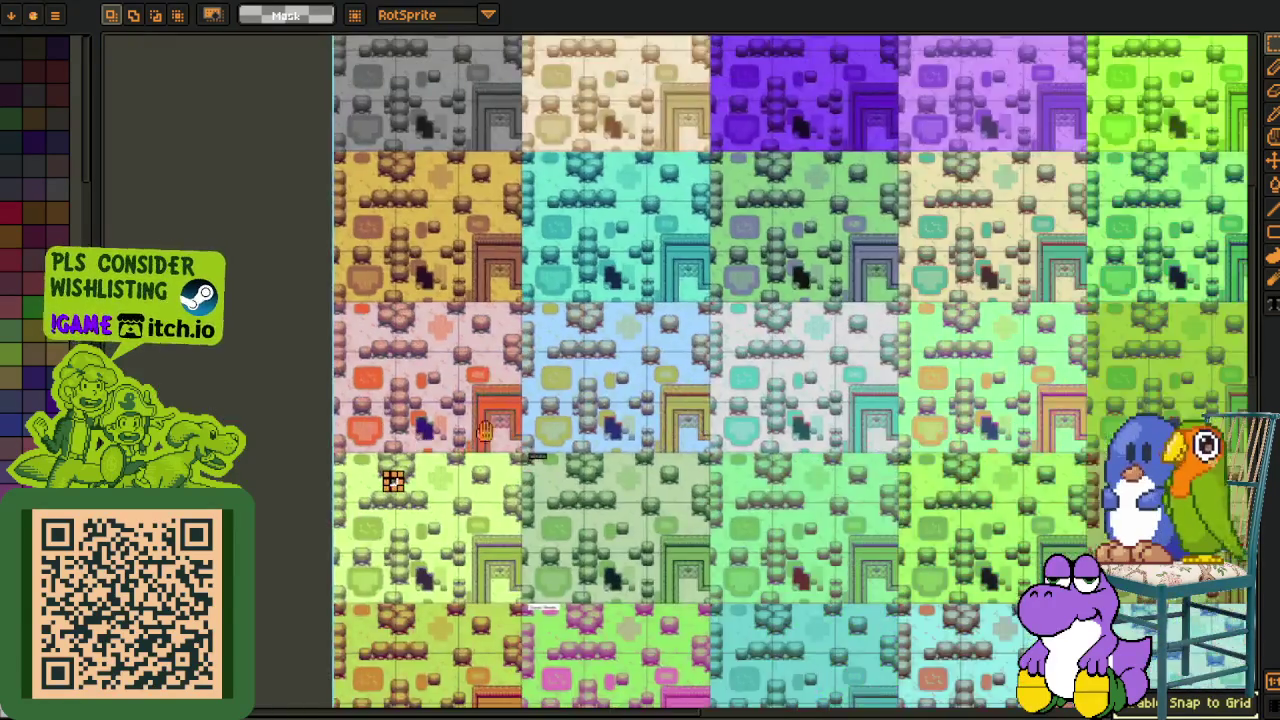
scroll(597, 289, "down", 1)
mouse_move(597, 289)
left_mouse_down()
mouse_move(502, 247)
mouse_move(165, 207)
left_mouse_up()
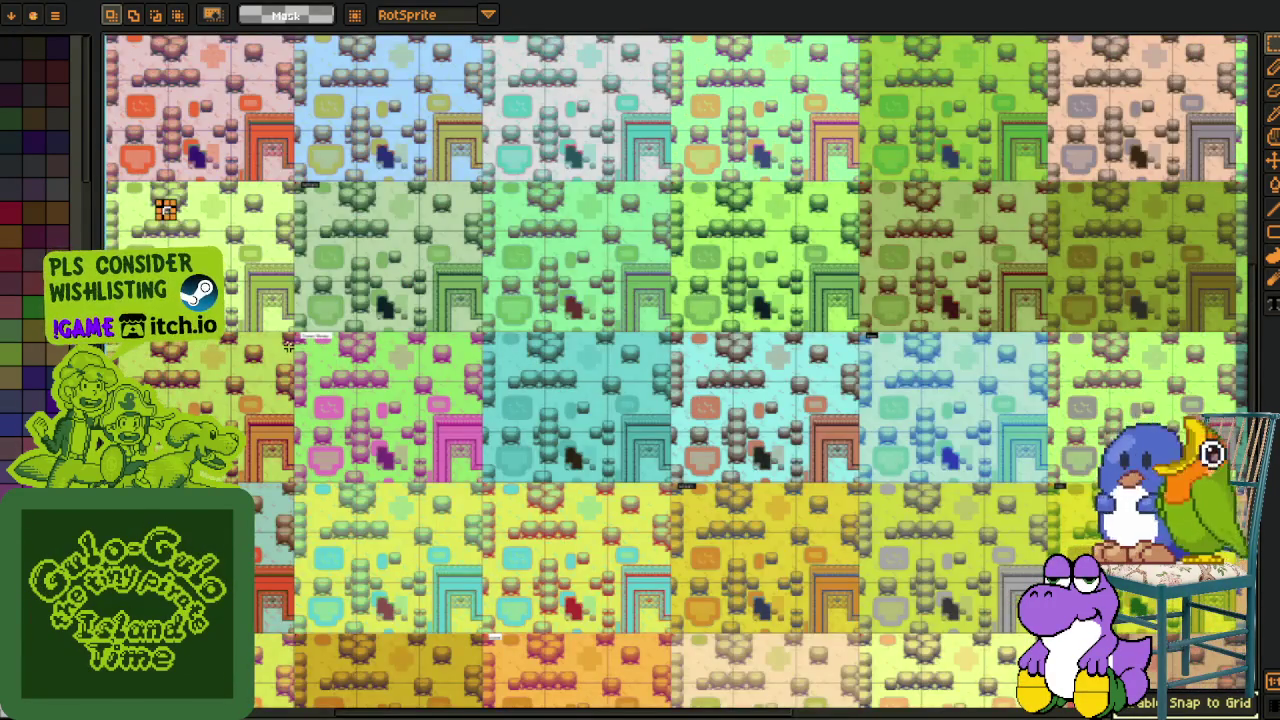
scroll(165, 207, "up", 3)
scroll(400, 280, "up", 2)
scroll(523, 274, "up", 1)
scroll(545, 250, "up", 1)
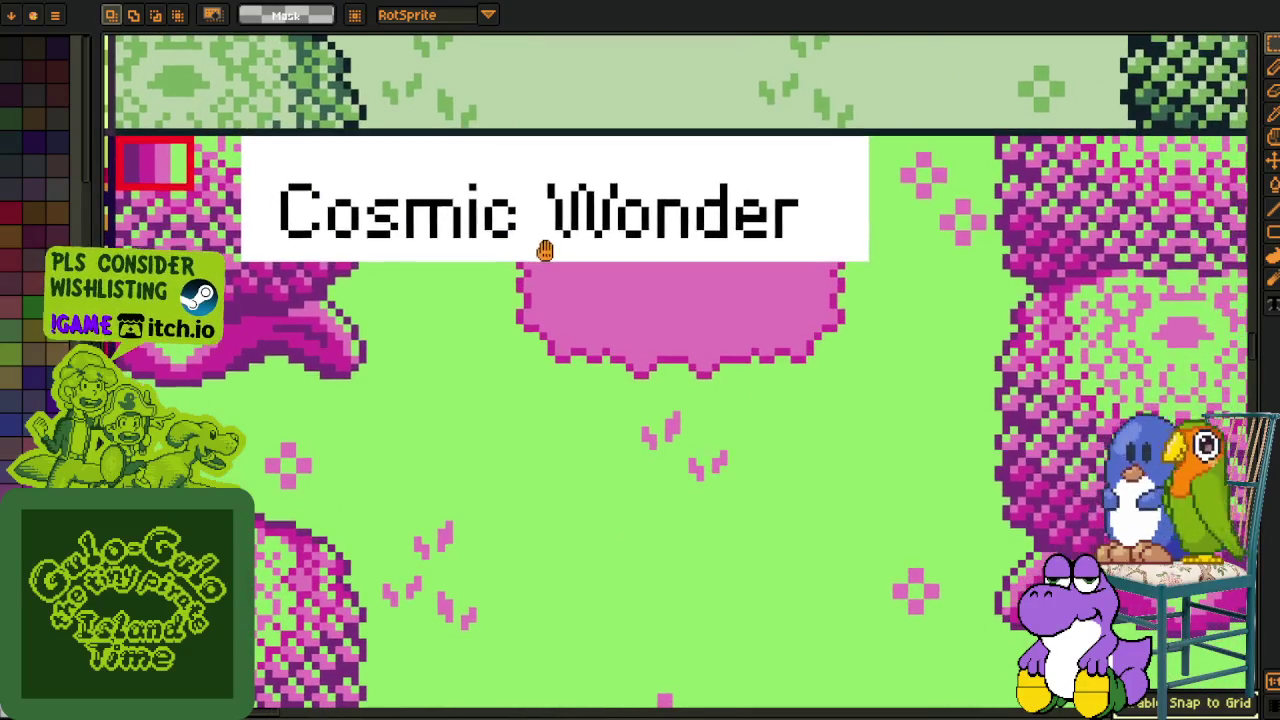
left_click_drag(545, 250, 529, 222)
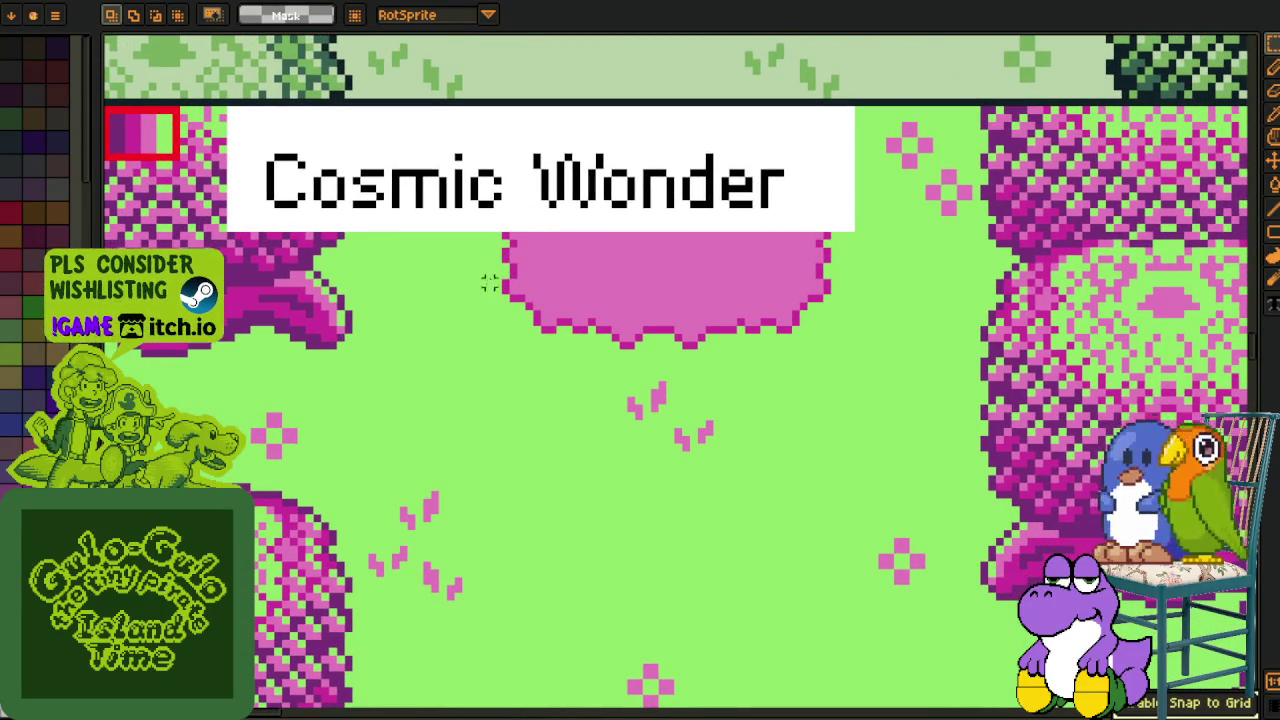
left_click_drag(442, 330, 574, 297)
scroll(400, 243, "up", 1)
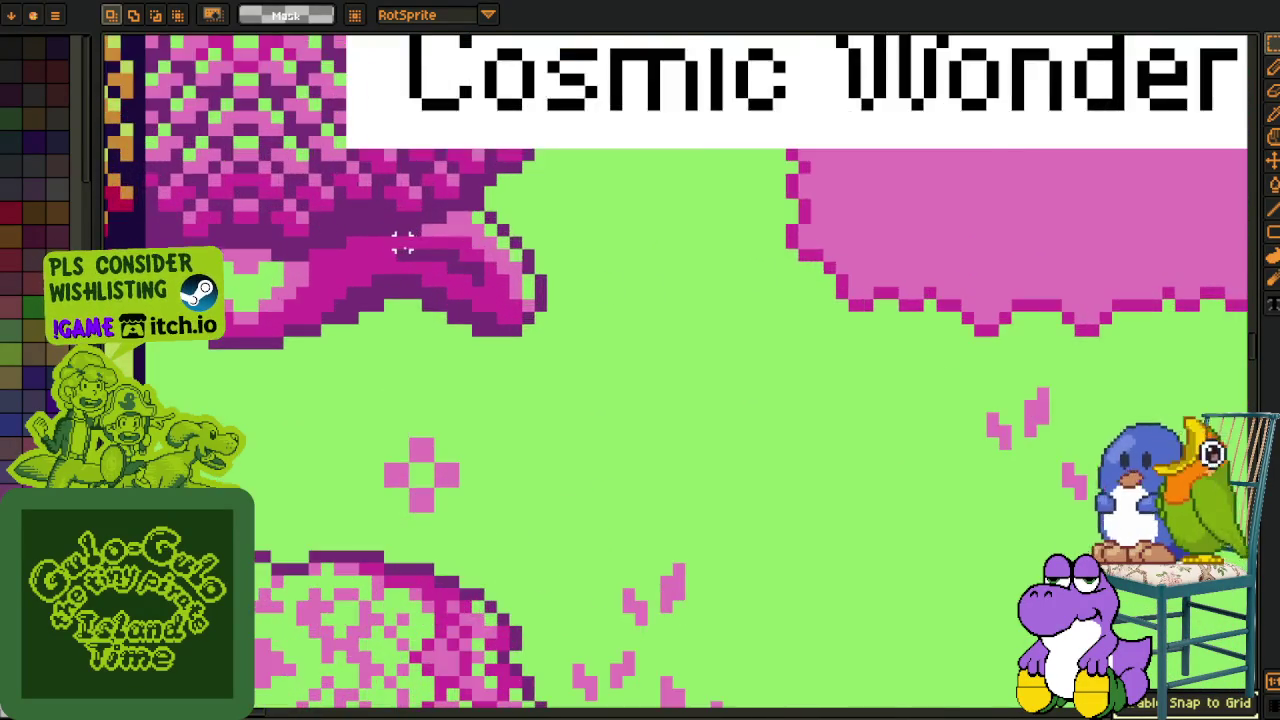
scroll(322, 190, "up", 1)
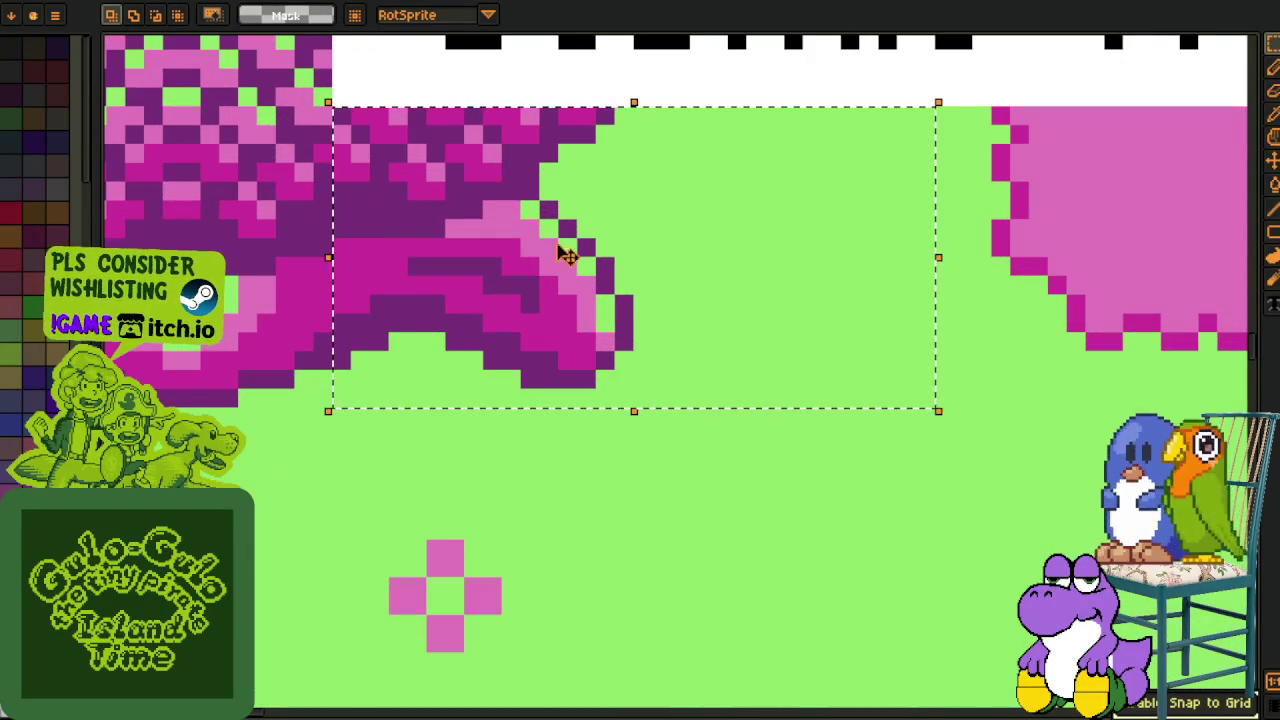
scroll(557, 342, "down", 1)
scroll(569, 475, "down", 1)
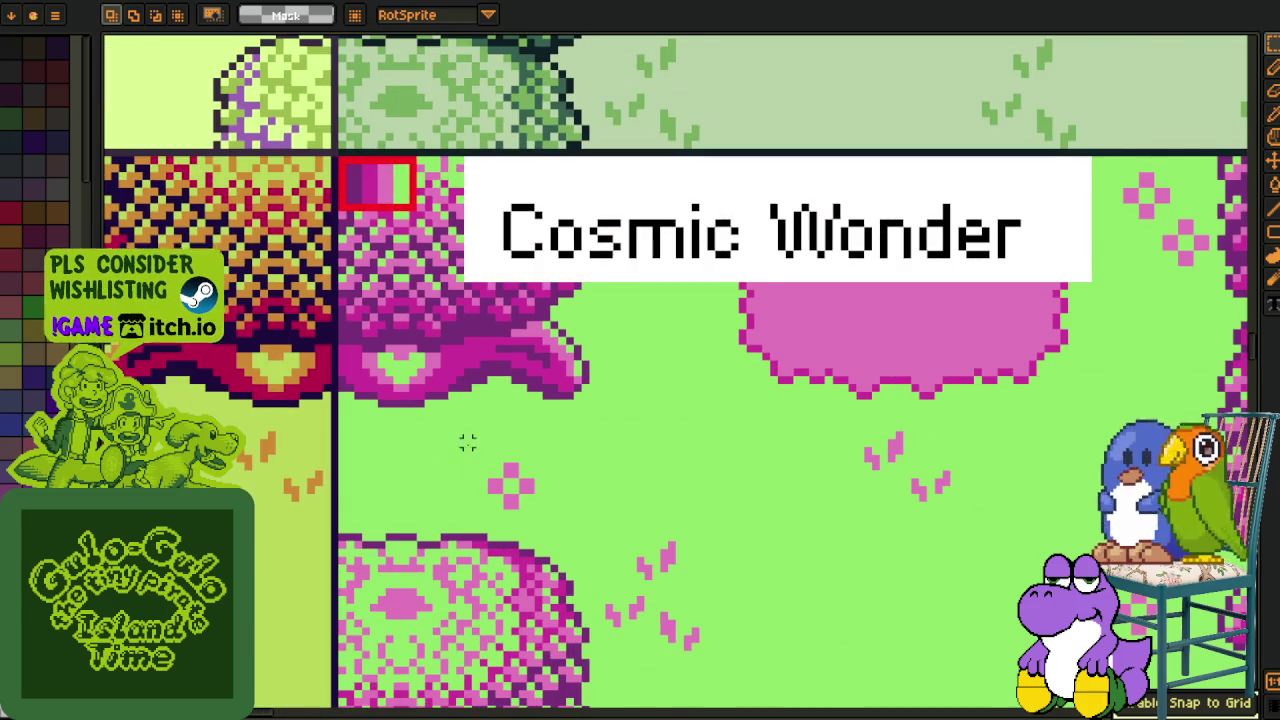
scroll(467, 443, "down", 3)
left_click_drag(467, 443, 516, 297)
scroll(680, 291, "down", 2)
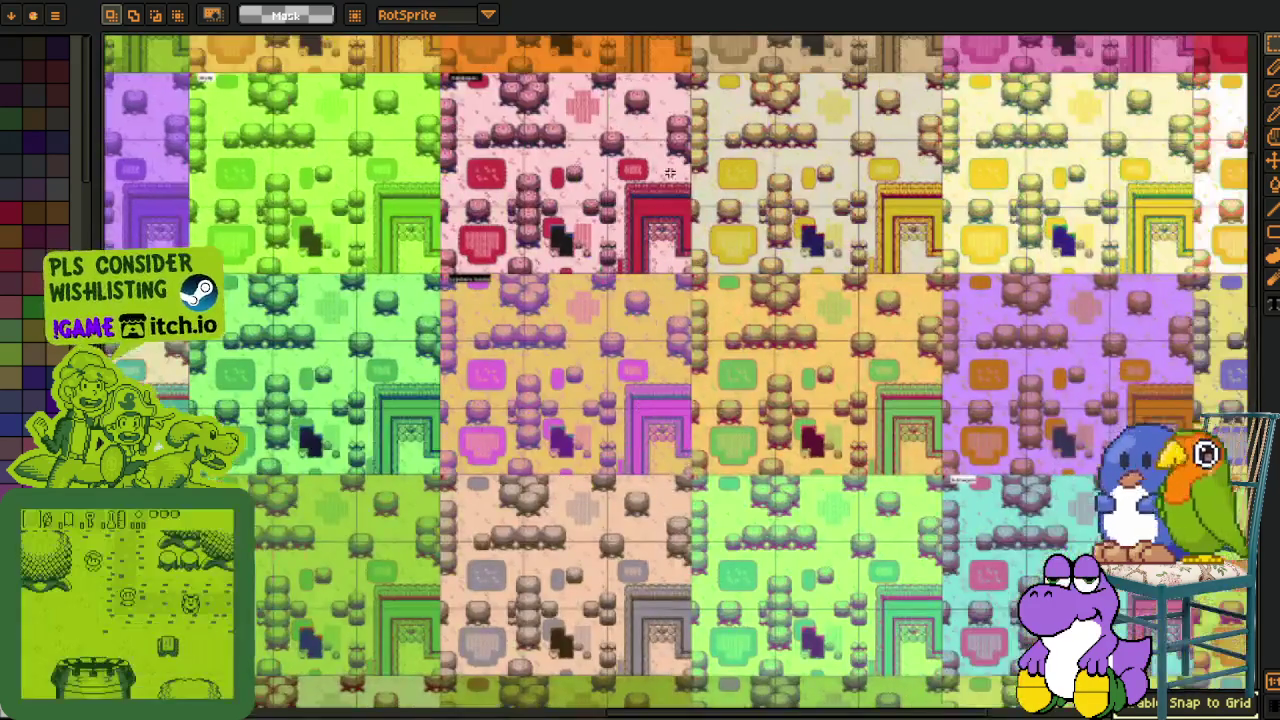
scroll(580, 163, "up", 1)
scroll(580, 163, "up", 4)
left_click_drag(534, 286, 620, 420)
scroll(390, 332, "up", 1)
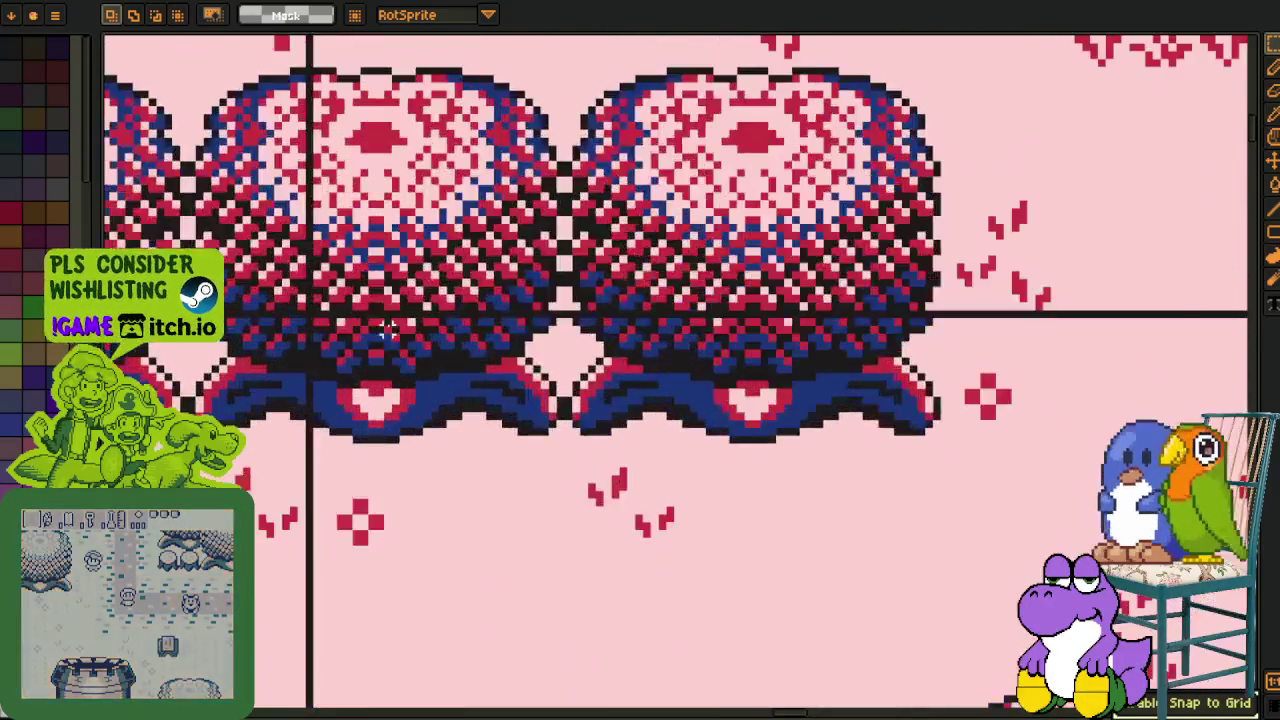
scroll(390, 332, "up", 1)
scroll(390, 332, "down", 2)
left_click_drag(332, 477, 612, 367)
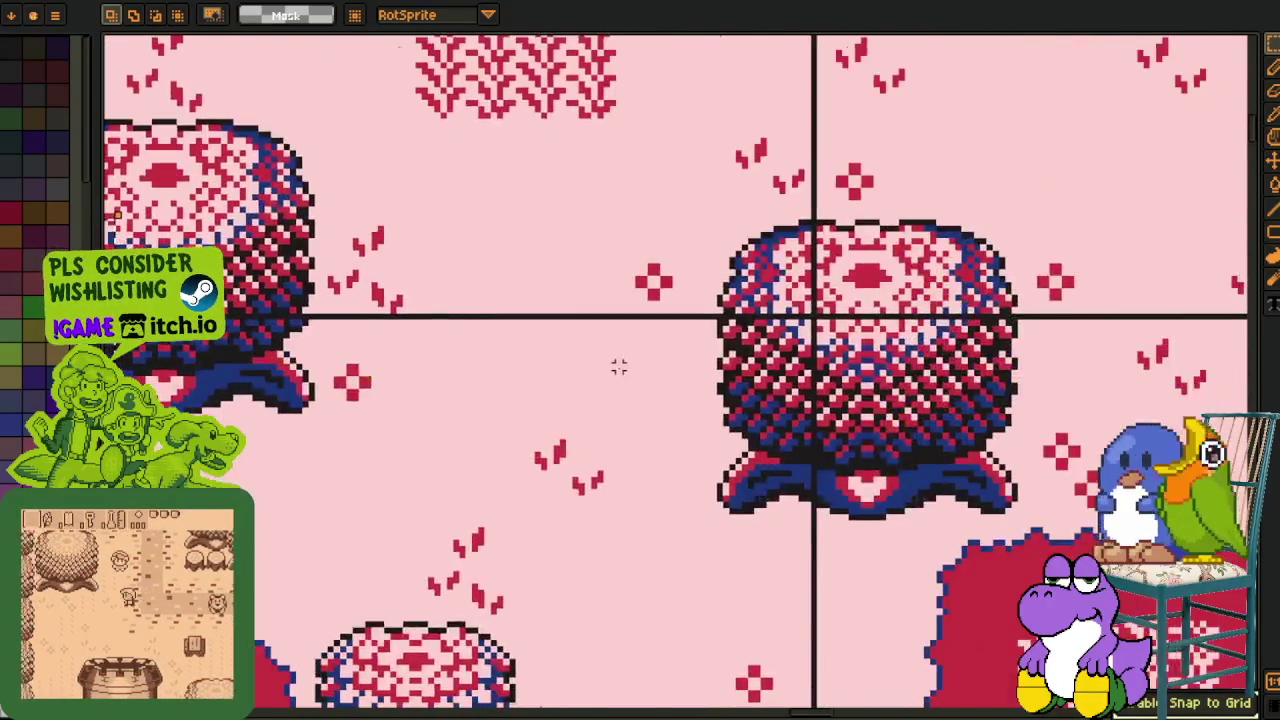
scroll(612, 367, "down", 2)
left_click_drag(797, 337, 271, 264)
scroll(503, 289, "up", 1)
left_click_drag(429, 371, 743, 586)
scroll(860, 450, "down", 2)
scroll(200, 400, "down", 1)
left_click_drag(950, 357, 522, 357)
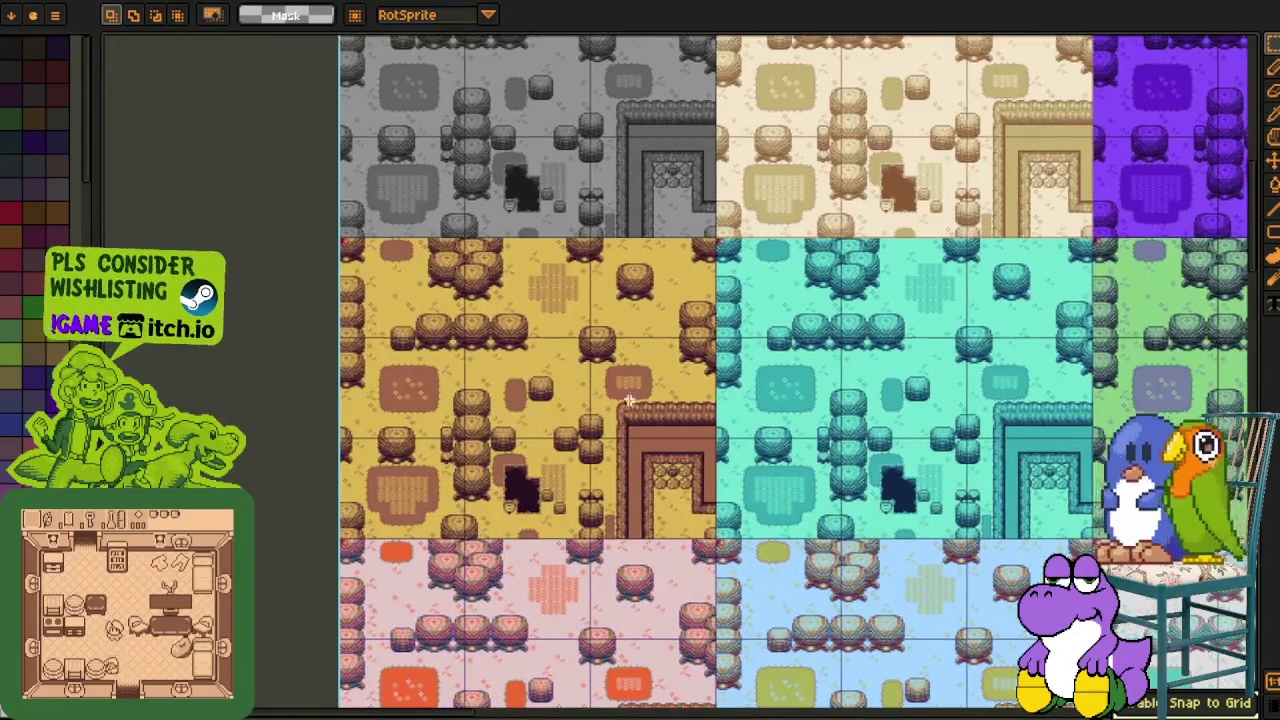
left_click_drag(670, 541, 634, 483)
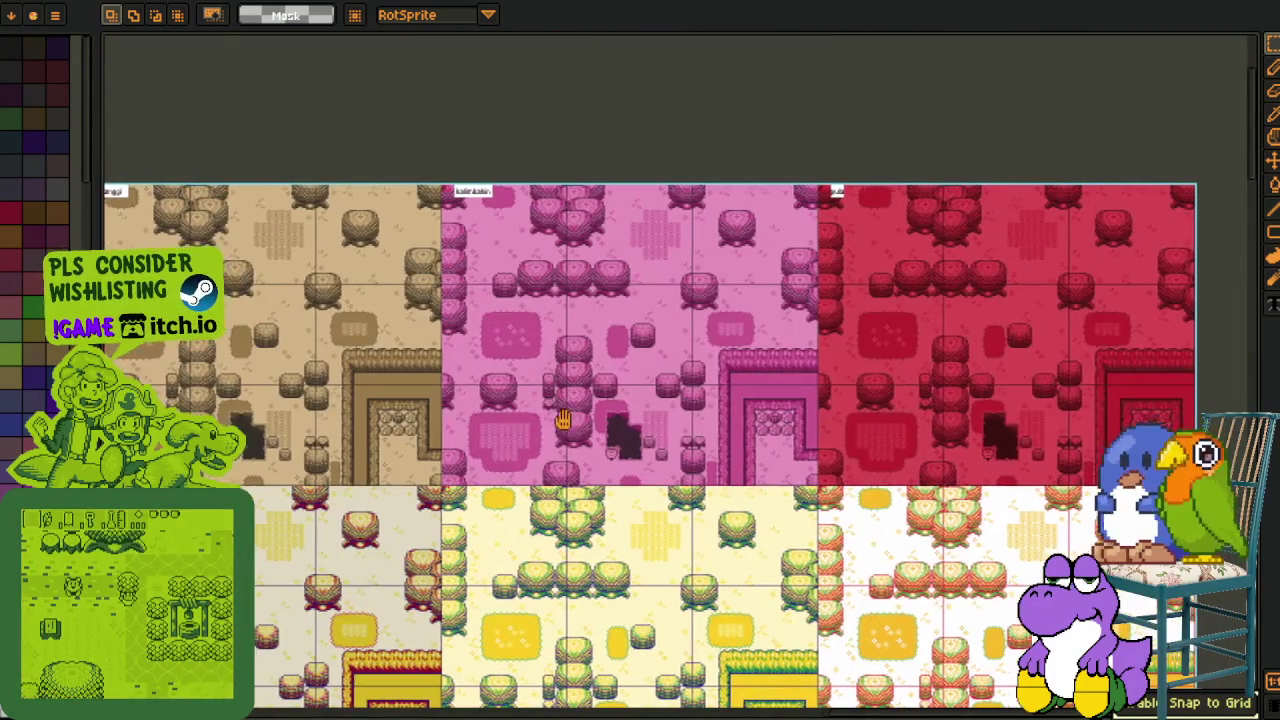
mouse_move(132, 530)
left_mouse_down()
mouse_move(412, 462)
mouse_move(458, 402)
left_mouse_up()
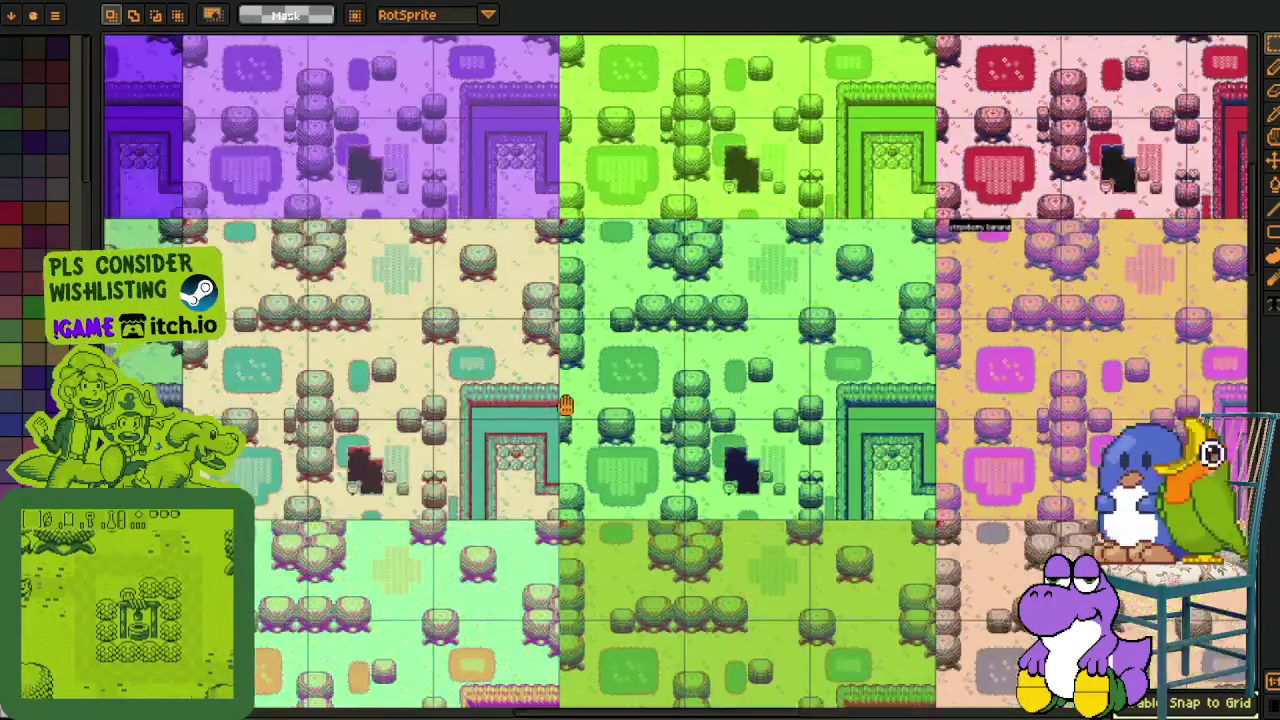
scroll(536, 253, "up", 1)
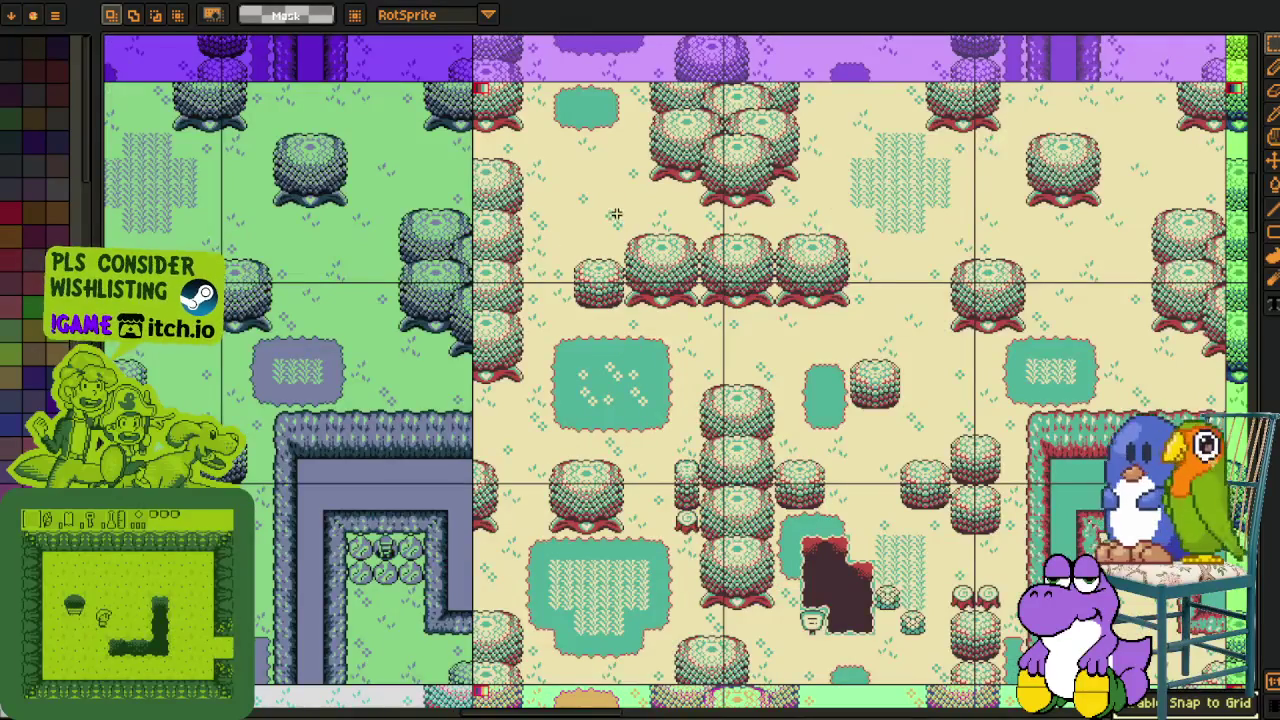
left_click_drag(616, 216, 514, 389)
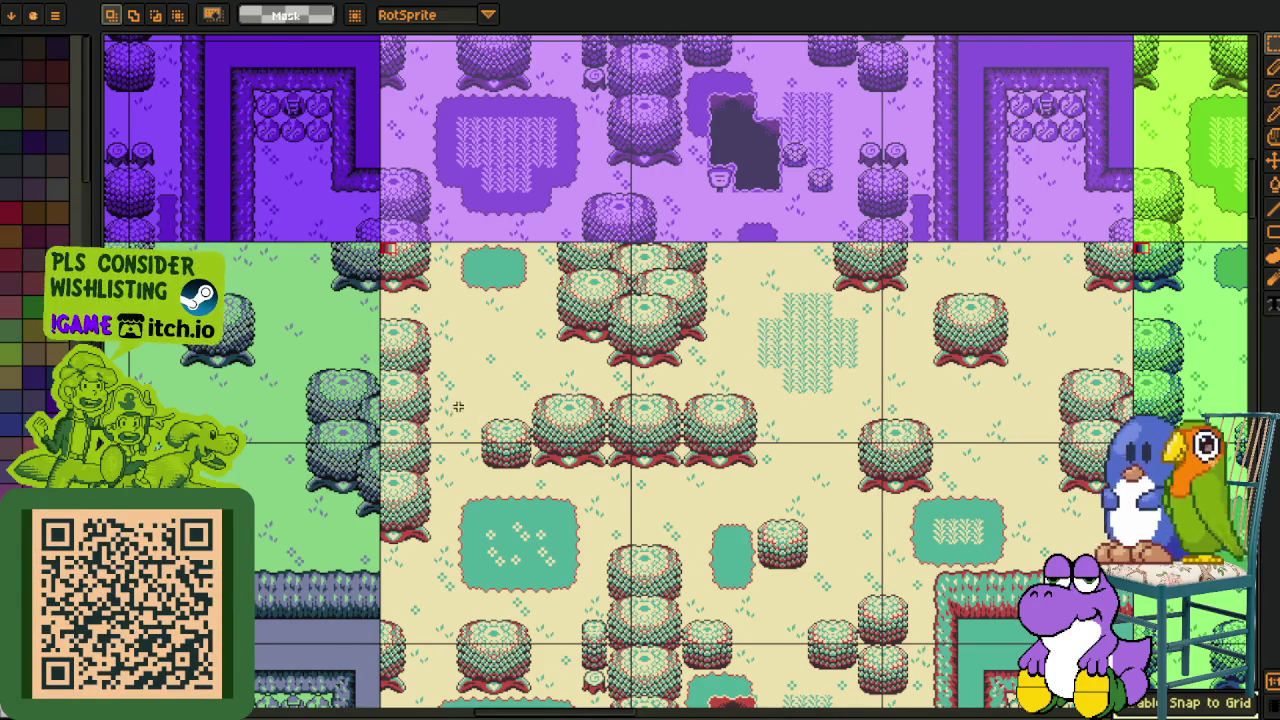
scroll(458, 406, "down", 2)
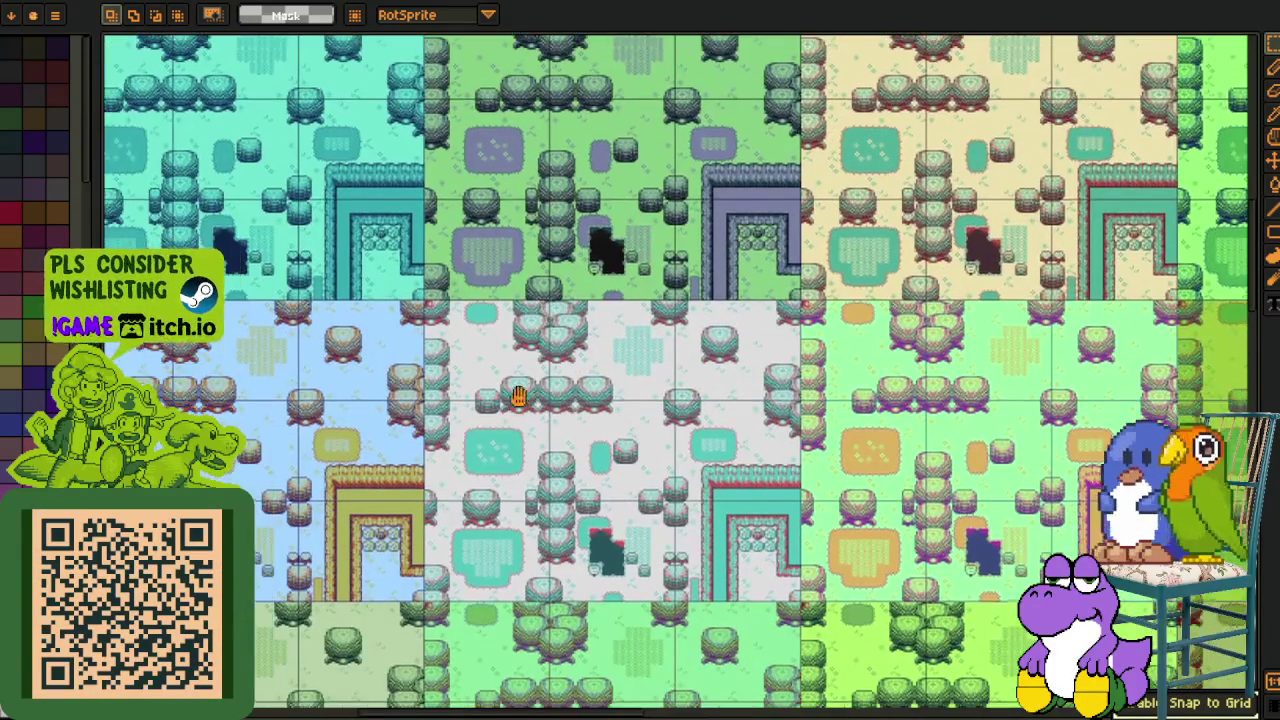
left_click_drag(512, 404, 530, 377)
left_click_drag(120, 561, 260, 500)
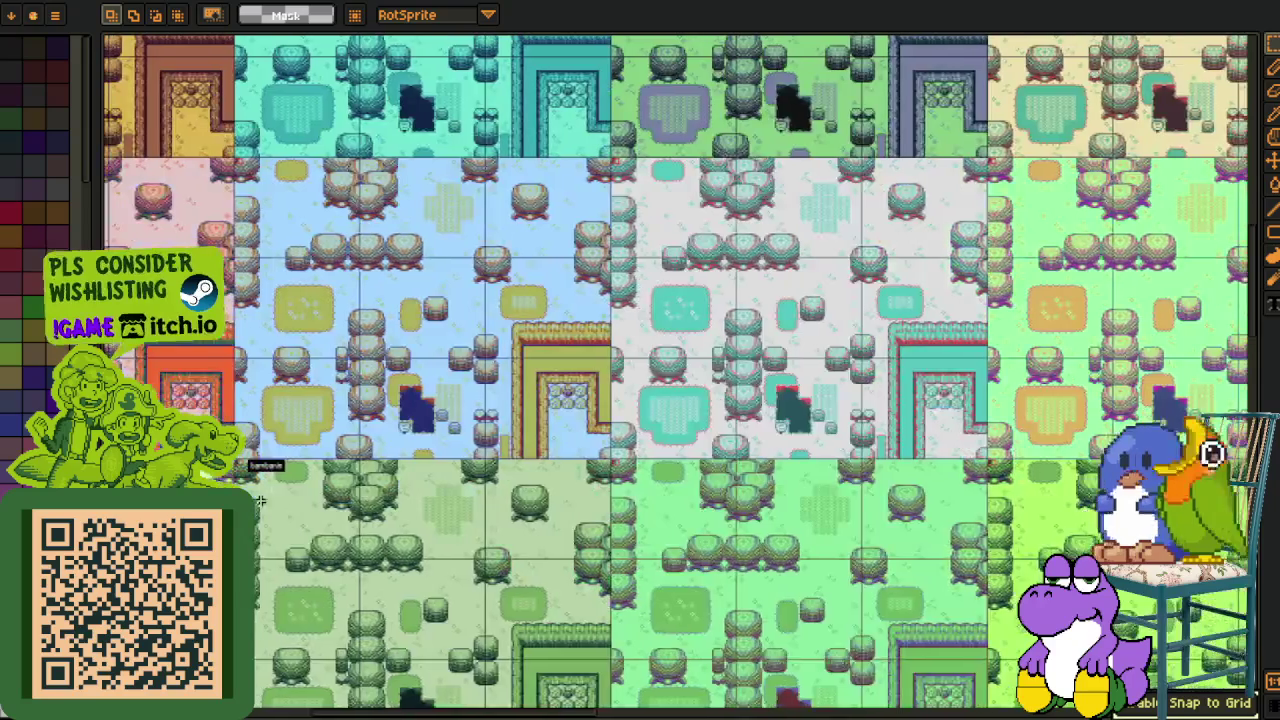
scroll(250, 465, "up", 2)
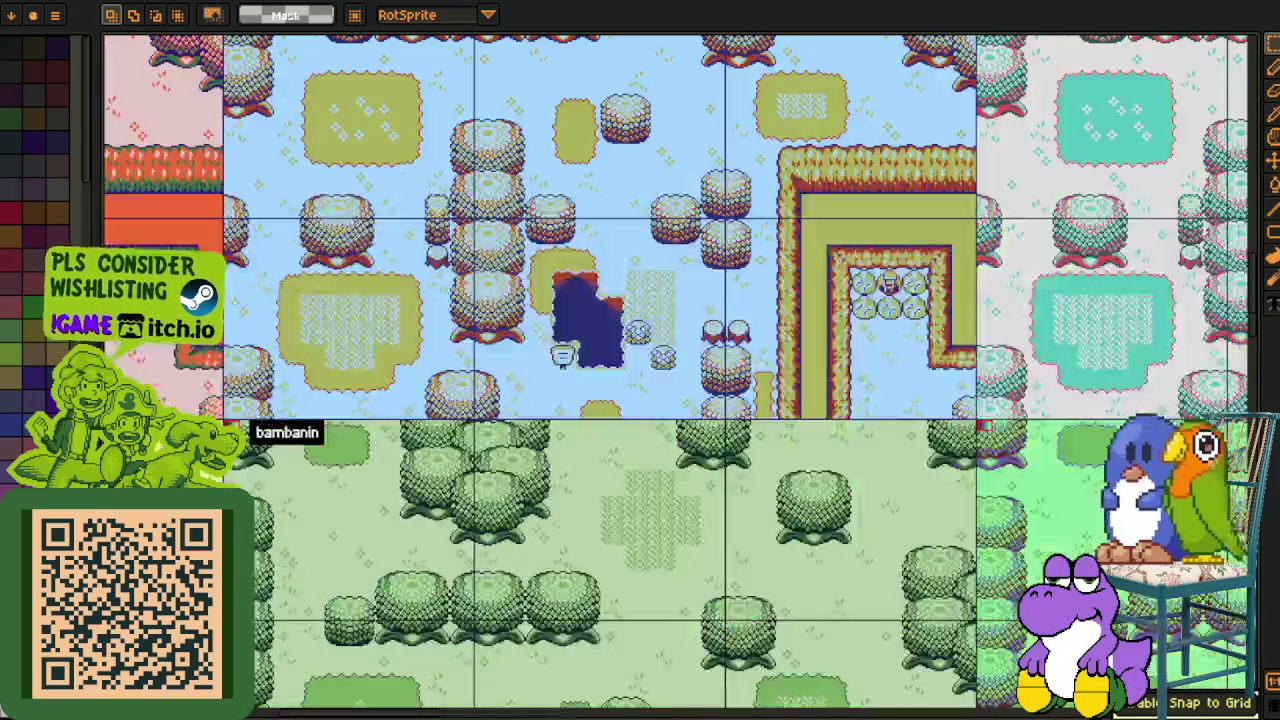
left_click_drag(735, 375, 665, 390)
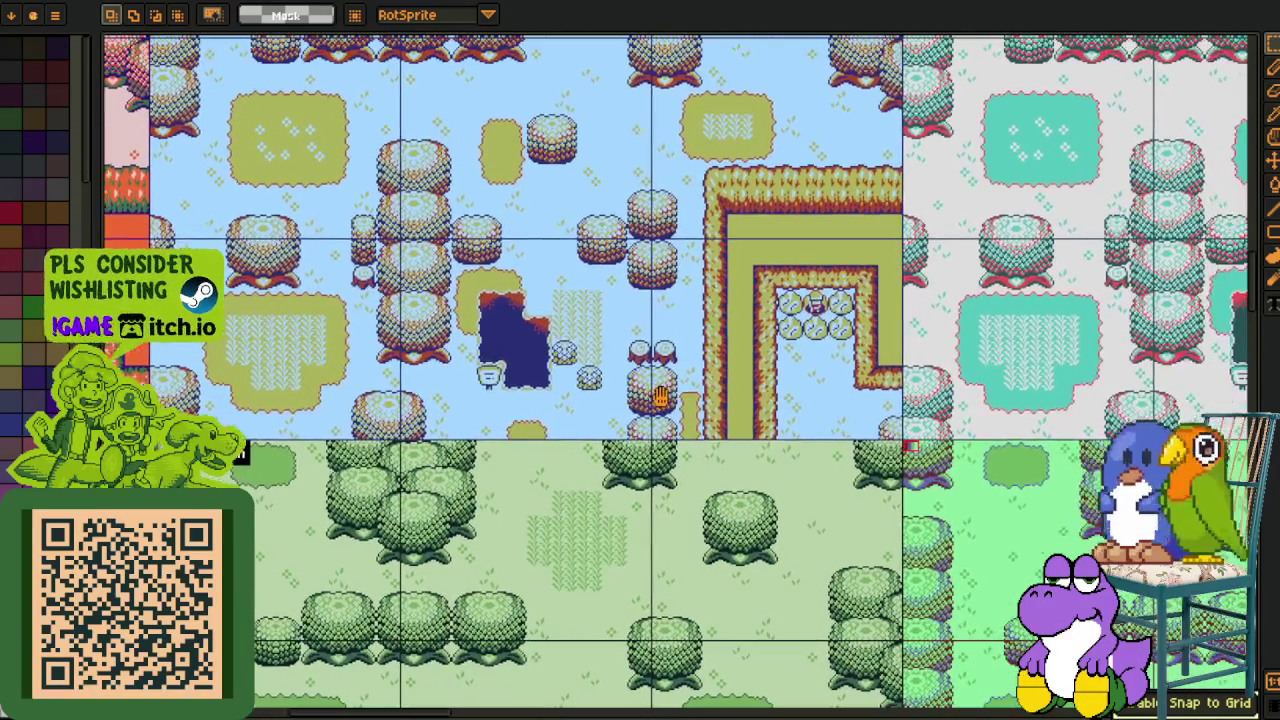
key("i")
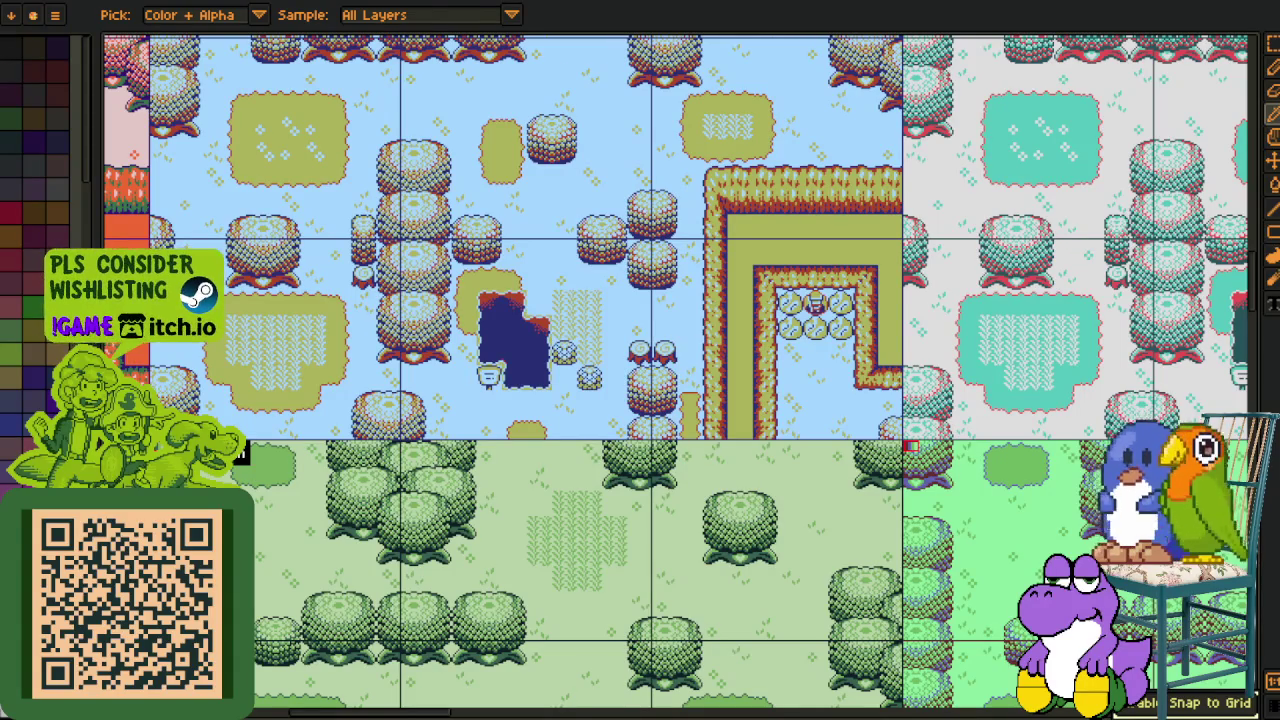
key("m")
mouse_move(596, 424)
left_mouse_down()
mouse_move(616, 378)
mouse_move(283, 530)
mouse_move(416, 370)
left_mouse_up()
scroll(610, 375, "down", 2)
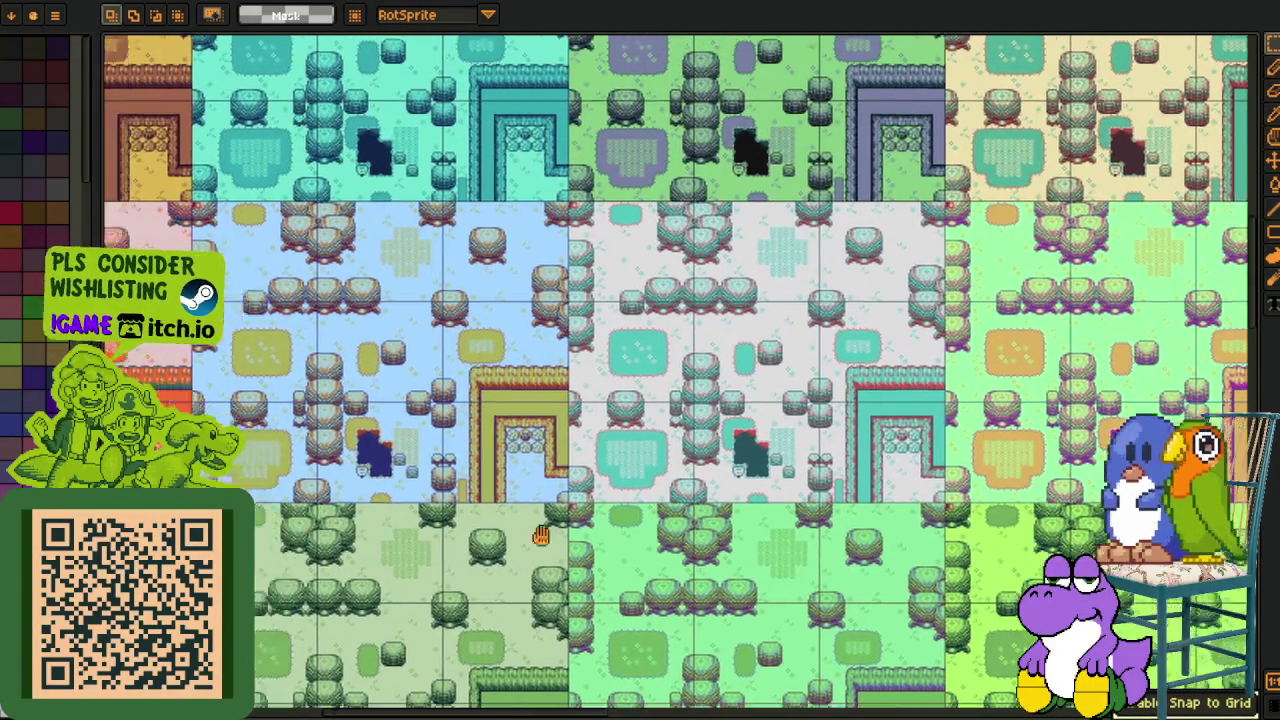
scroll(416, 370, "up", 1)
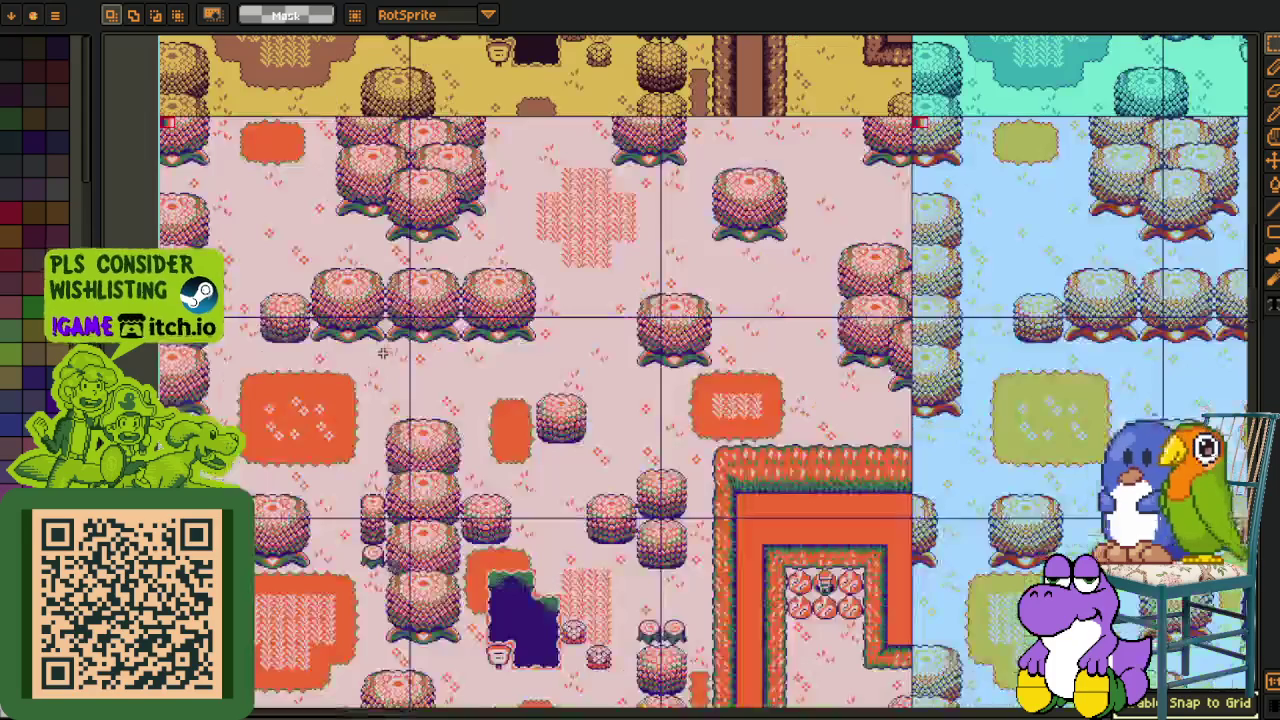
left_click_drag(195, 190, 765, 615)
scroll(330, 372, "up", 2)
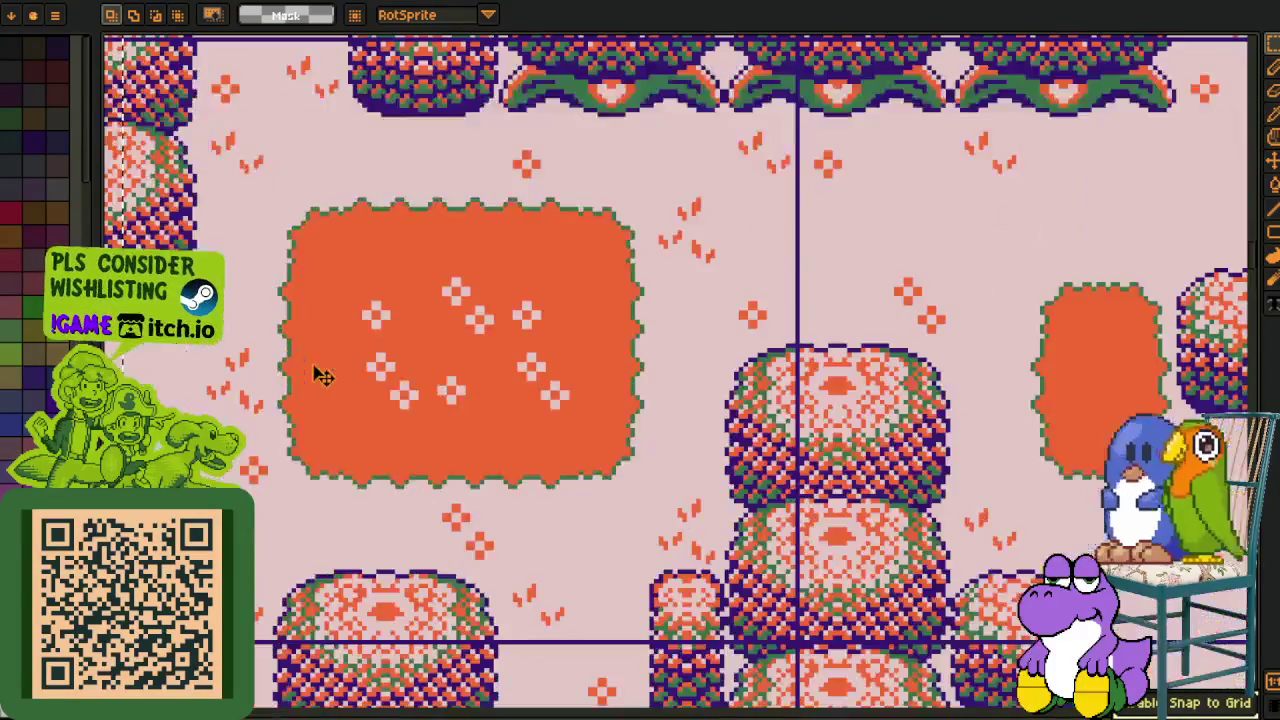
scroll(600, 312, "down", 1)
scroll(833, 310, "down", 2)
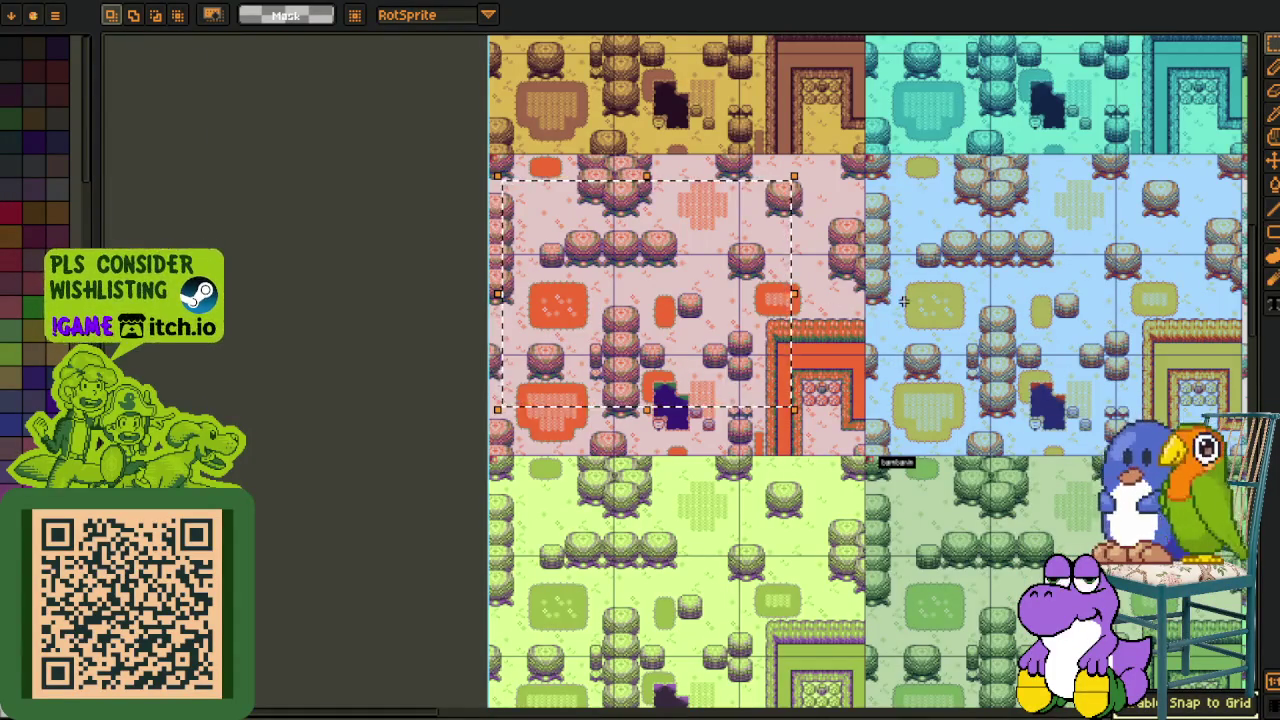
scroll(772, 290, "up", 1)
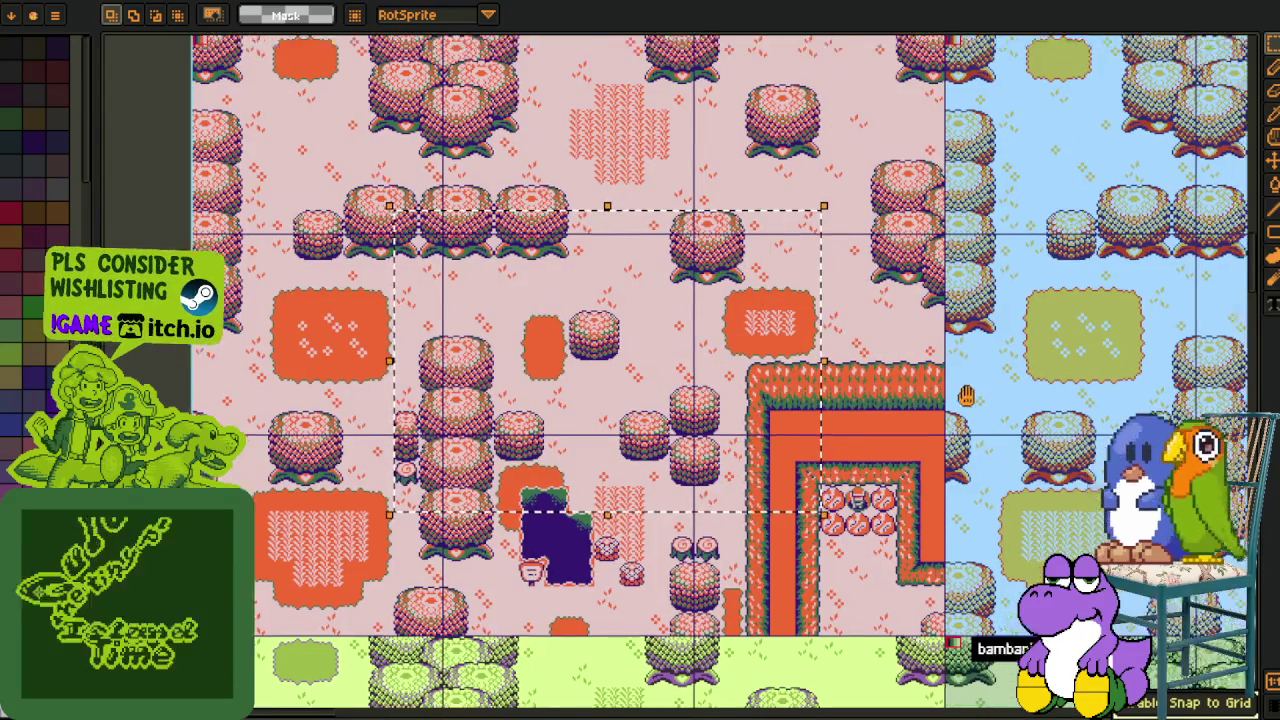
left_click_drag(780, 430, 908, 441)
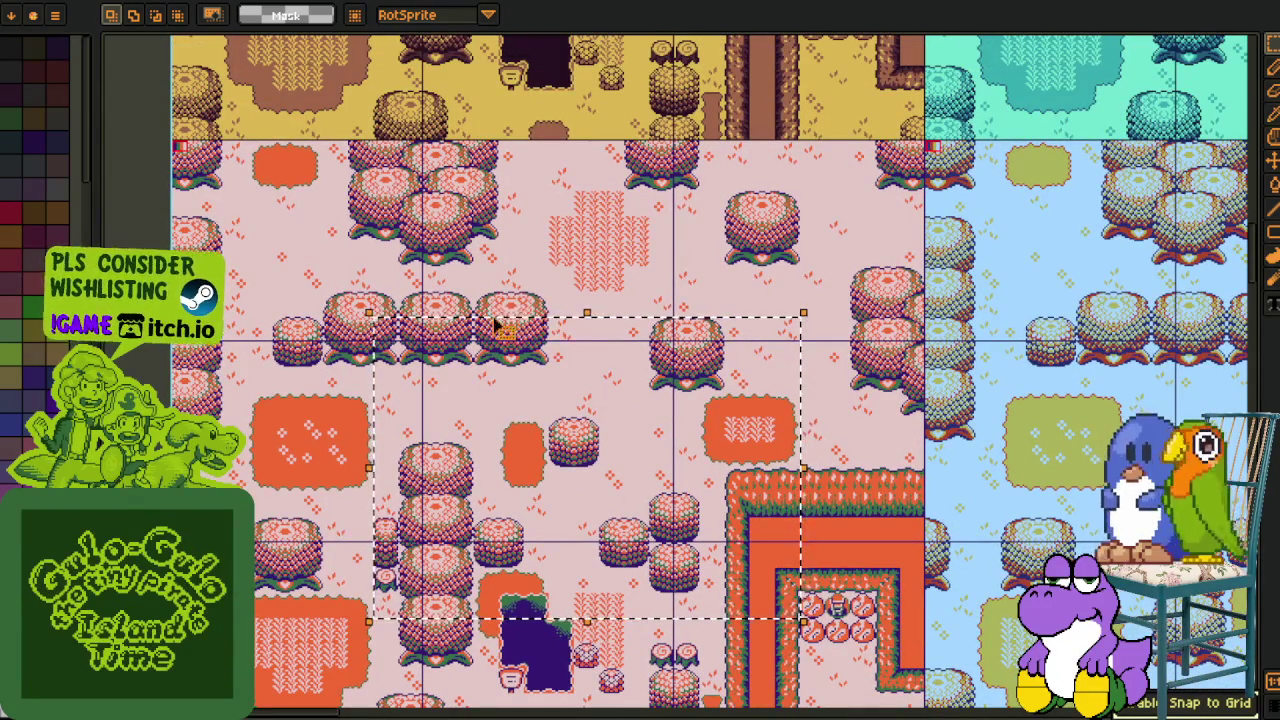
scroll(543, 304, "down", 1)
mouse_move(932, 273)
left_mouse_down()
mouse_move(818, 479)
mouse_move(827, 572)
mouse_move(366, 492)
left_mouse_up()
left_click_drag(800, 520, 370, 420)
left_click_drag(1012, 542, 491, 591)
left_click_drag(671, 420, 537, 616)
left_click_drag(686, 590, 651, 600)
mouse_move(658, 487)
left_mouse_down()
mouse_move(650, 612)
mouse_move(629, 552)
mouse_move(536, 458)
mouse_move(364, 393)
left_mouse_up()
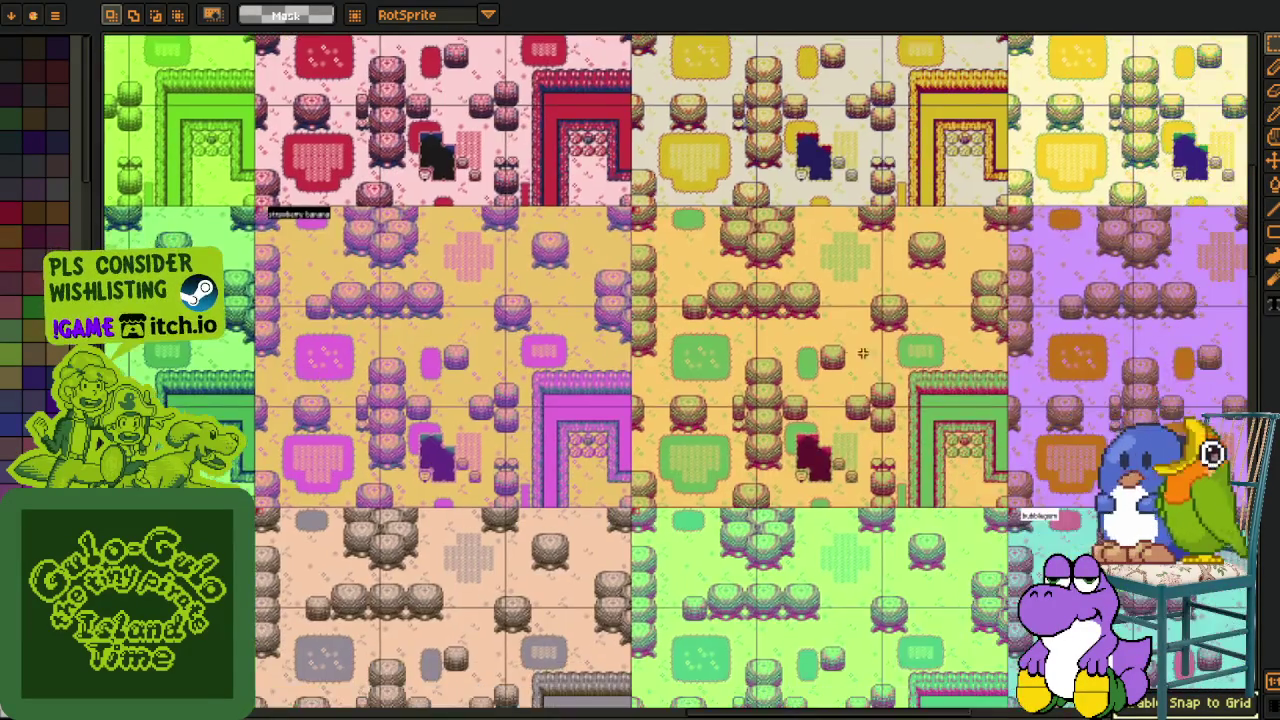
mouse_move(906, 352)
left_mouse_down()
mouse_move(615, 343)
mouse_move(572, 328)
left_mouse_up()
mouse_move(1184, 633)
left_mouse_down()
mouse_move(847, 576)
mouse_move(712, 404)
left_mouse_up()
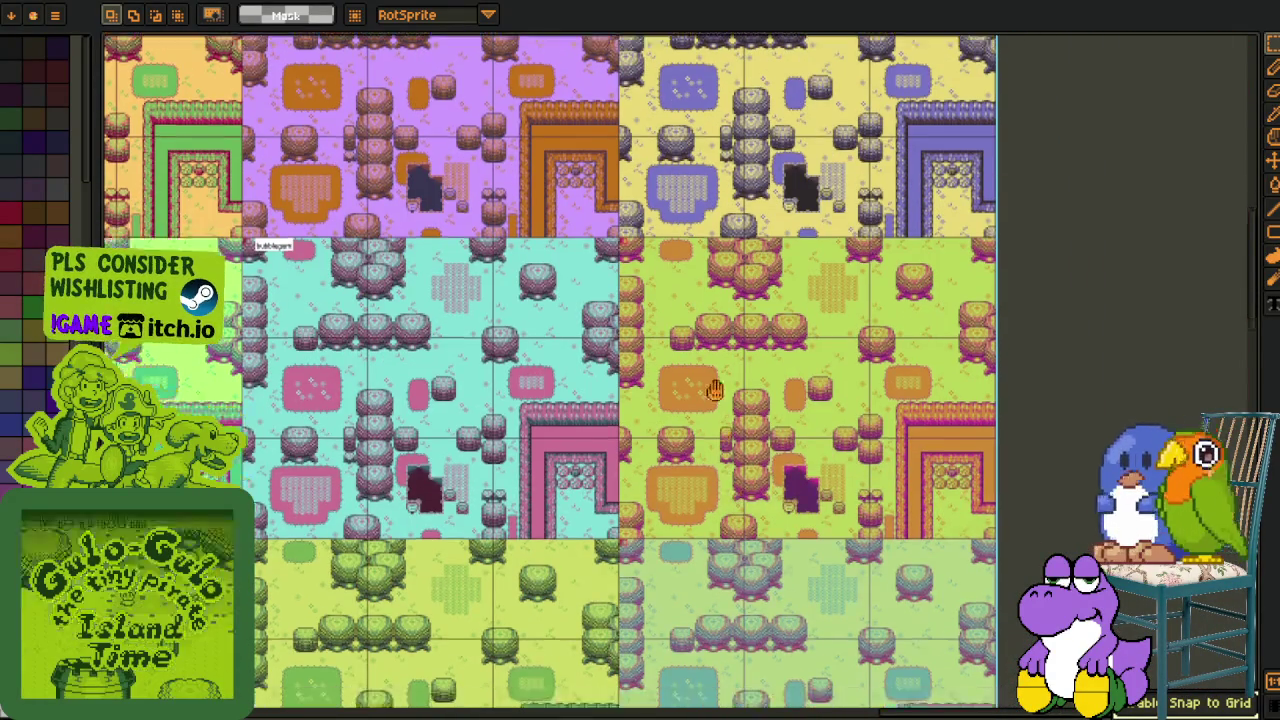
left_click_drag(730, 660, 712, 384)
left_click_drag(716, 715, 712, 330)
mouse_move(560, 692)
left_mouse_down()
mouse_move(595, 546)
mouse_move(414, 524)
left_mouse_up()
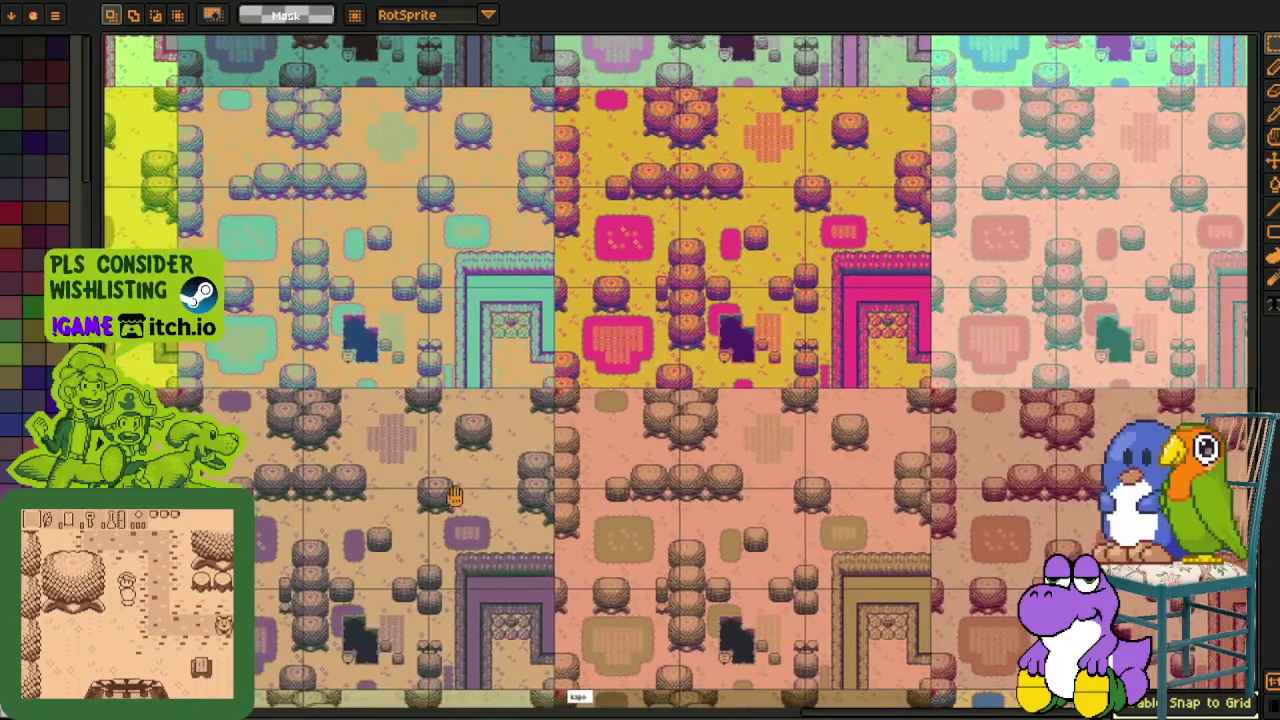
scroll(553, 366, "up", 1)
scroll(578, 345, "up", 1)
mouse_move(214, 122)
left_mouse_down()
mouse_move(929, 529)
mouse_move(984, 590)
left_mouse_up()
scroll(535, 553, "down", 1)
key("ctrl+d")
left_click_drag(571, 614, 732, 515)
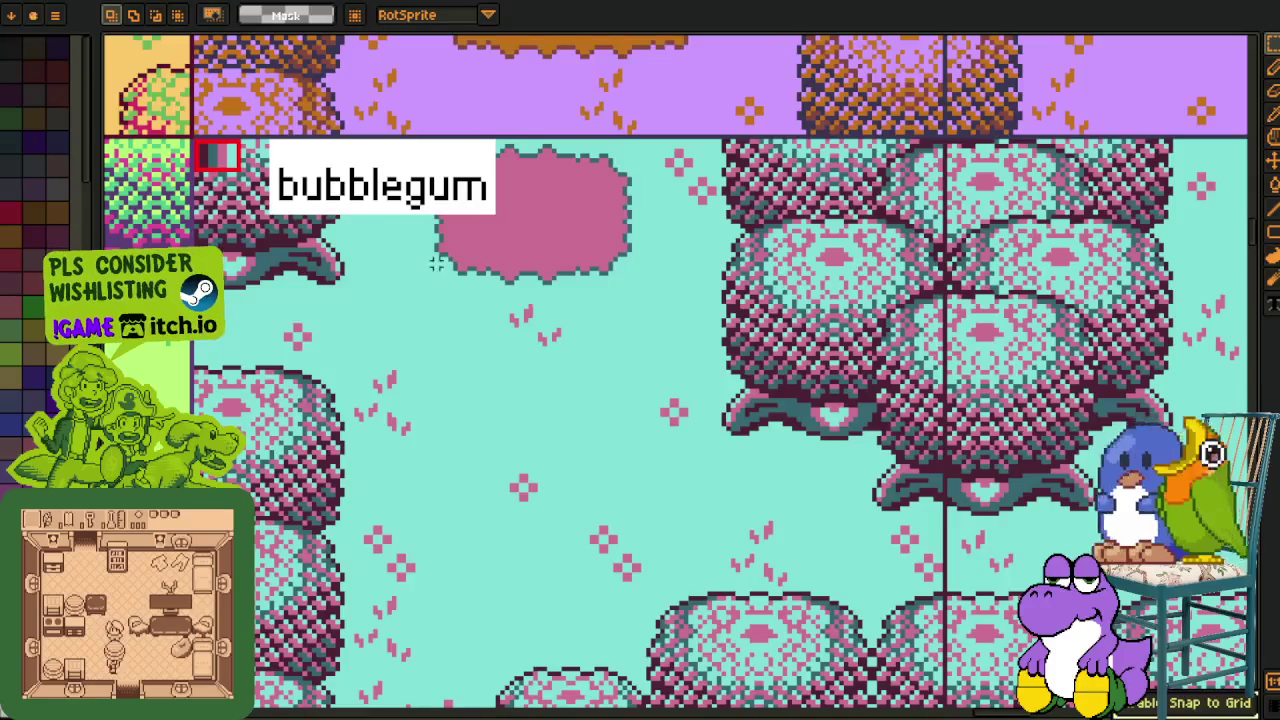
left_click_drag(945, 590, 1101, 415)
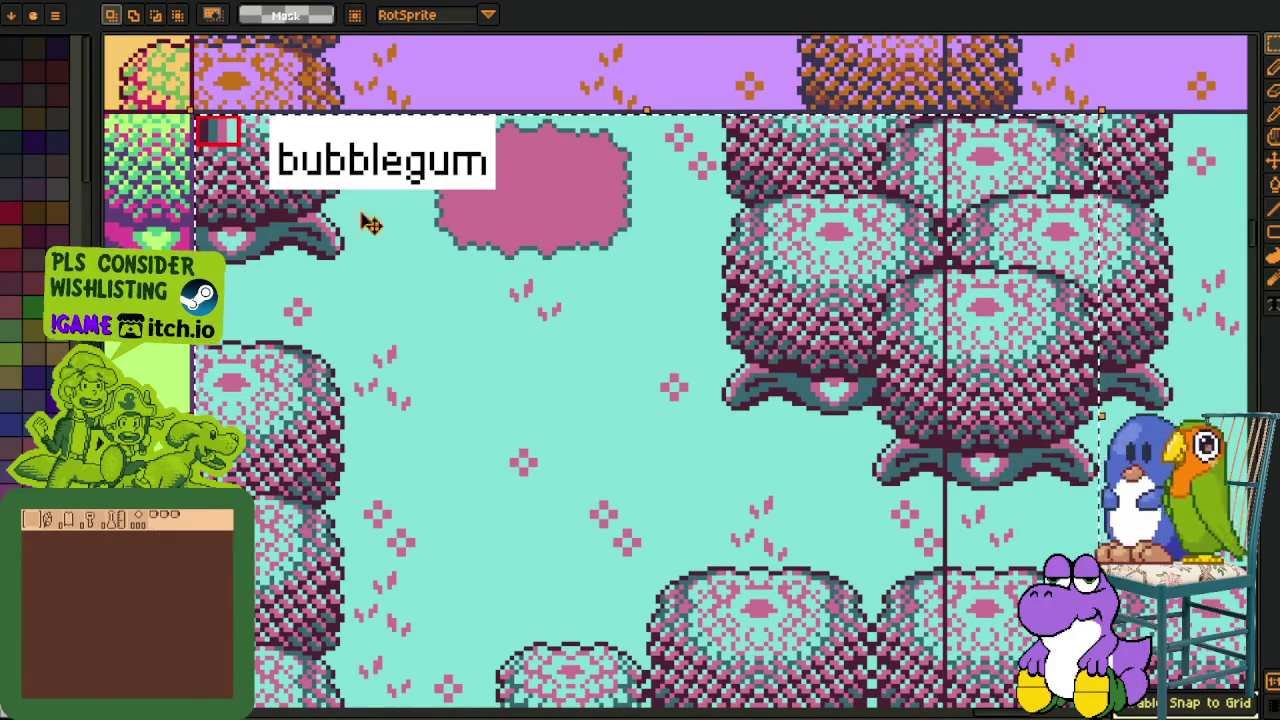
scroll(794, 300, "down", 2)
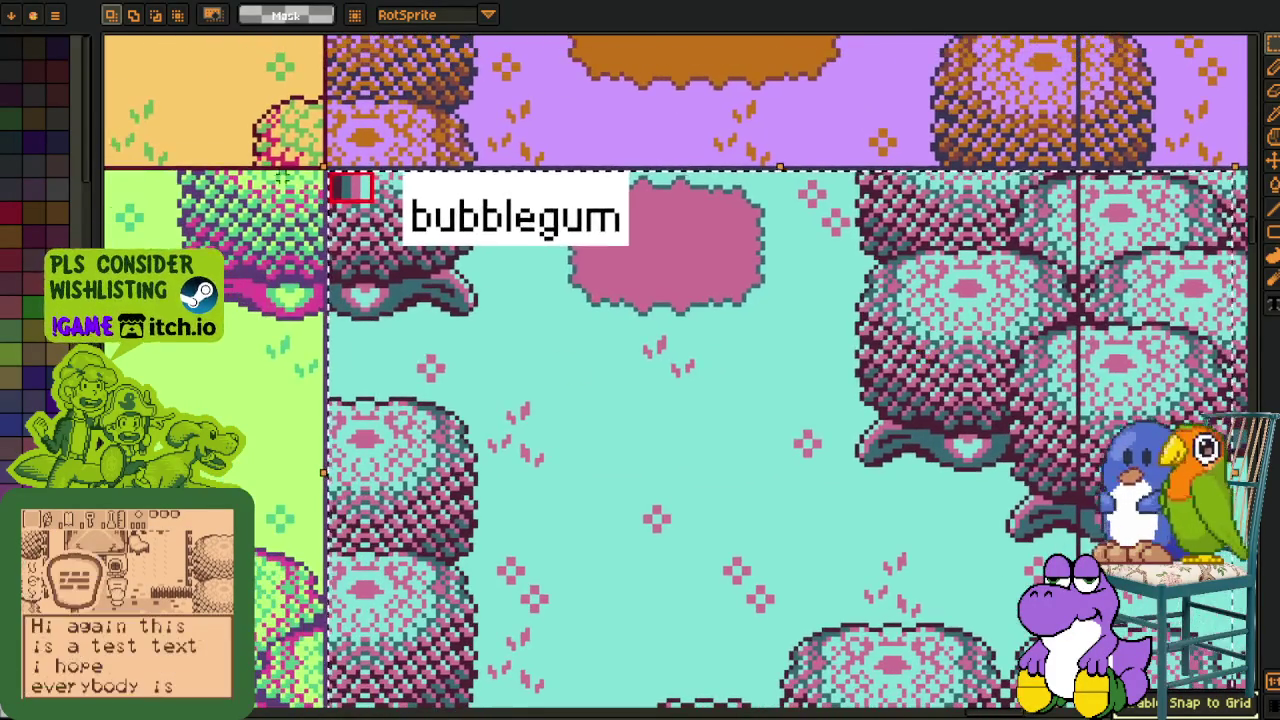
scroll(677, 365, "down", 1)
scroll(677, 374, "down", 1)
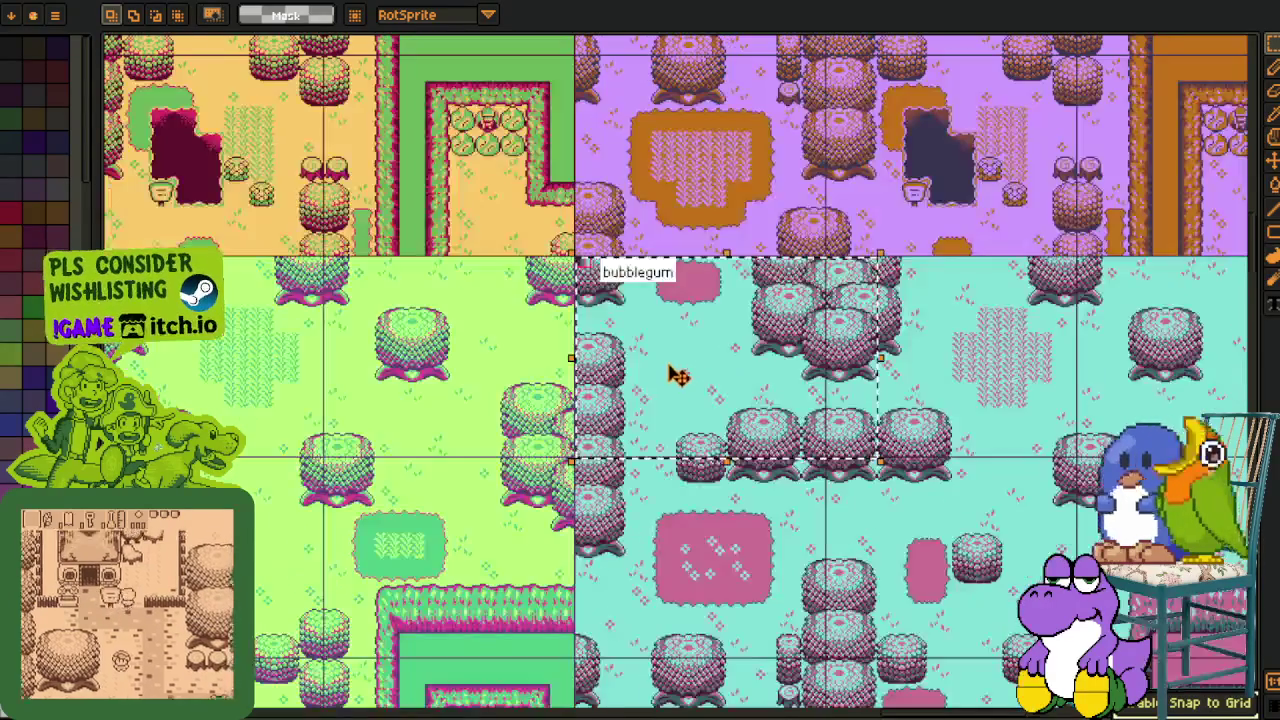
left_click_drag(677, 374, 753, 323)
scroll(720, 358, "up", 2)
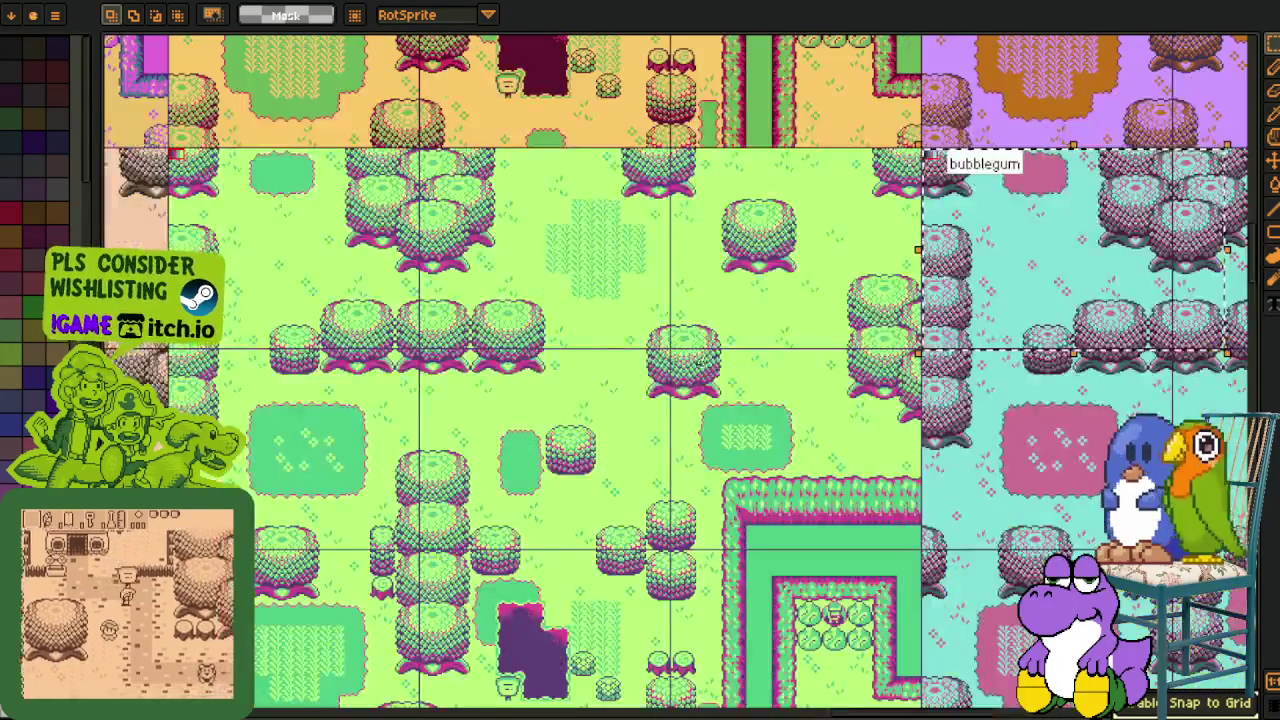
left_click_drag(430, 309, 497, 315)
mouse_move(941, 421)
left_mouse_down()
mouse_move(652, 306)
mouse_move(818, 381)
left_mouse_up()
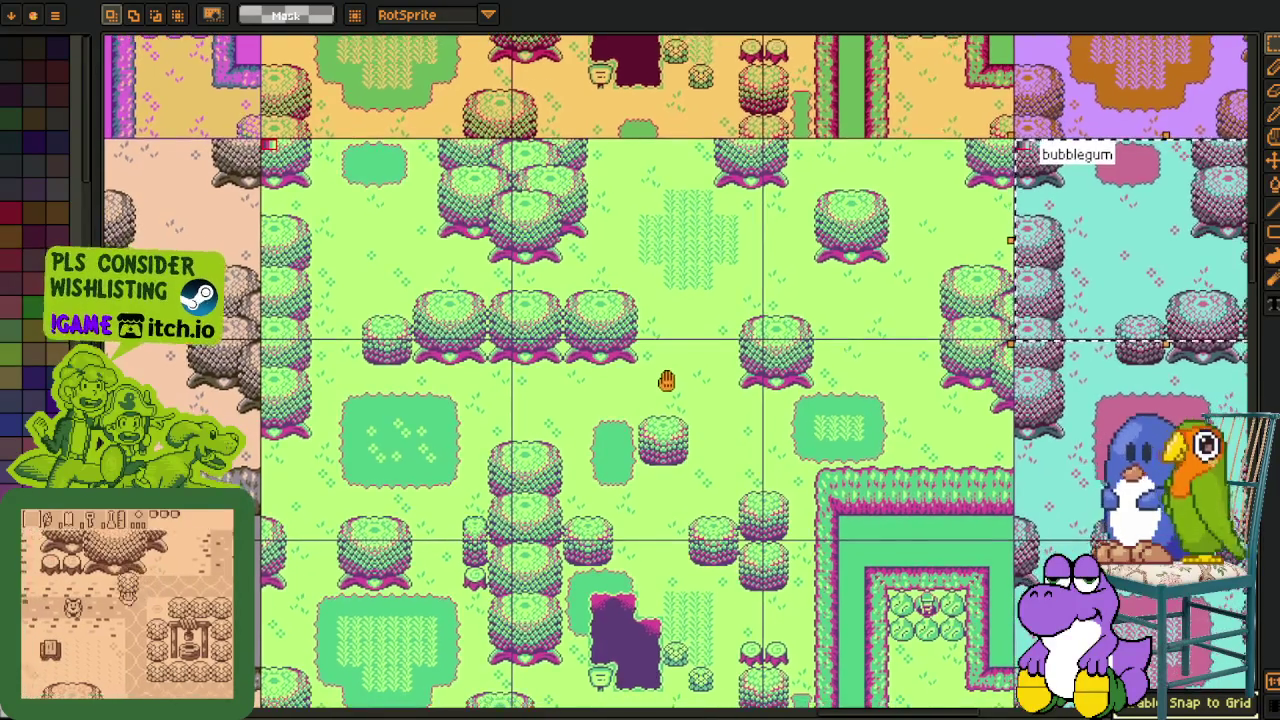
scroll(622, 446, "down", 2)
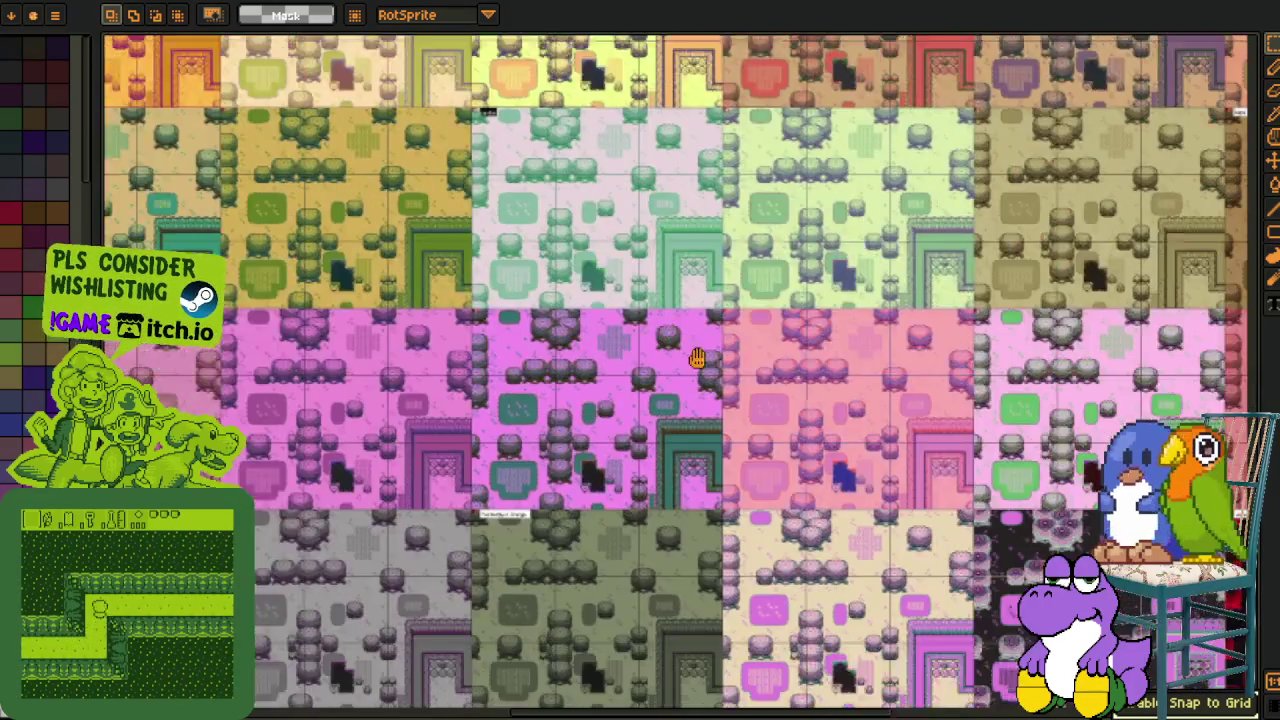
left_click_drag(697, 358, 627, 303)
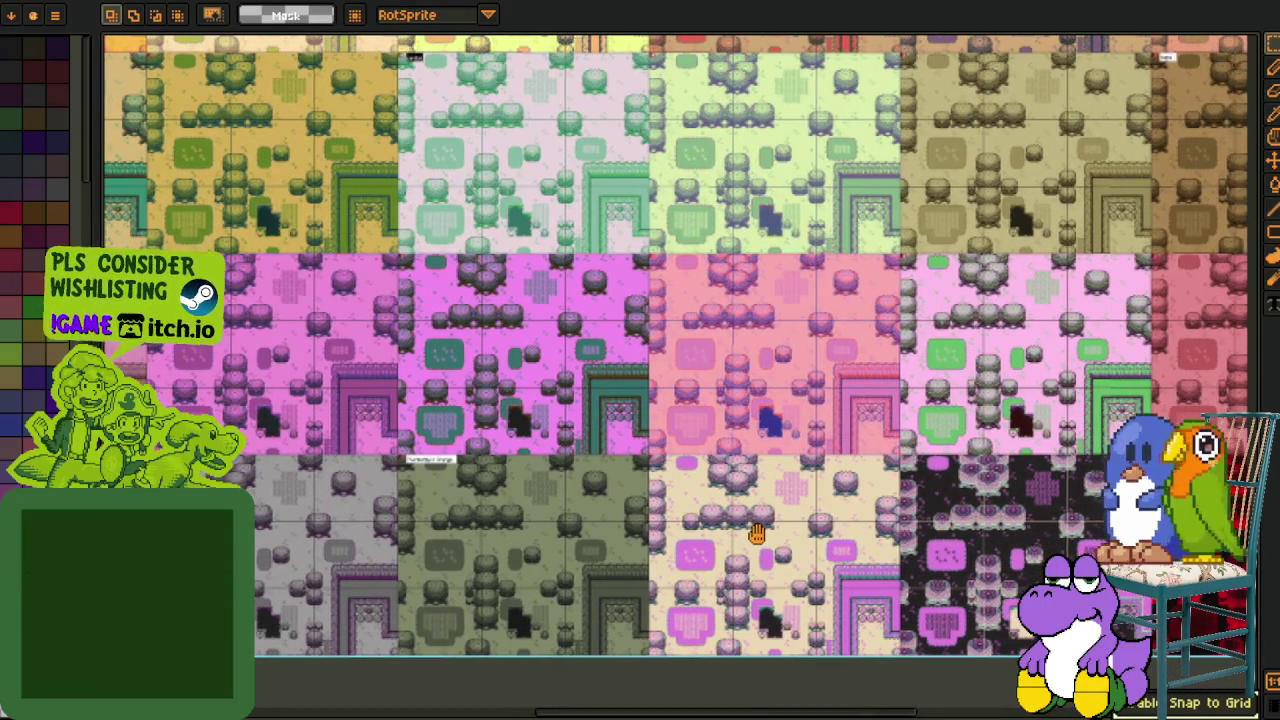
left_click_drag(758, 533, 752, 533)
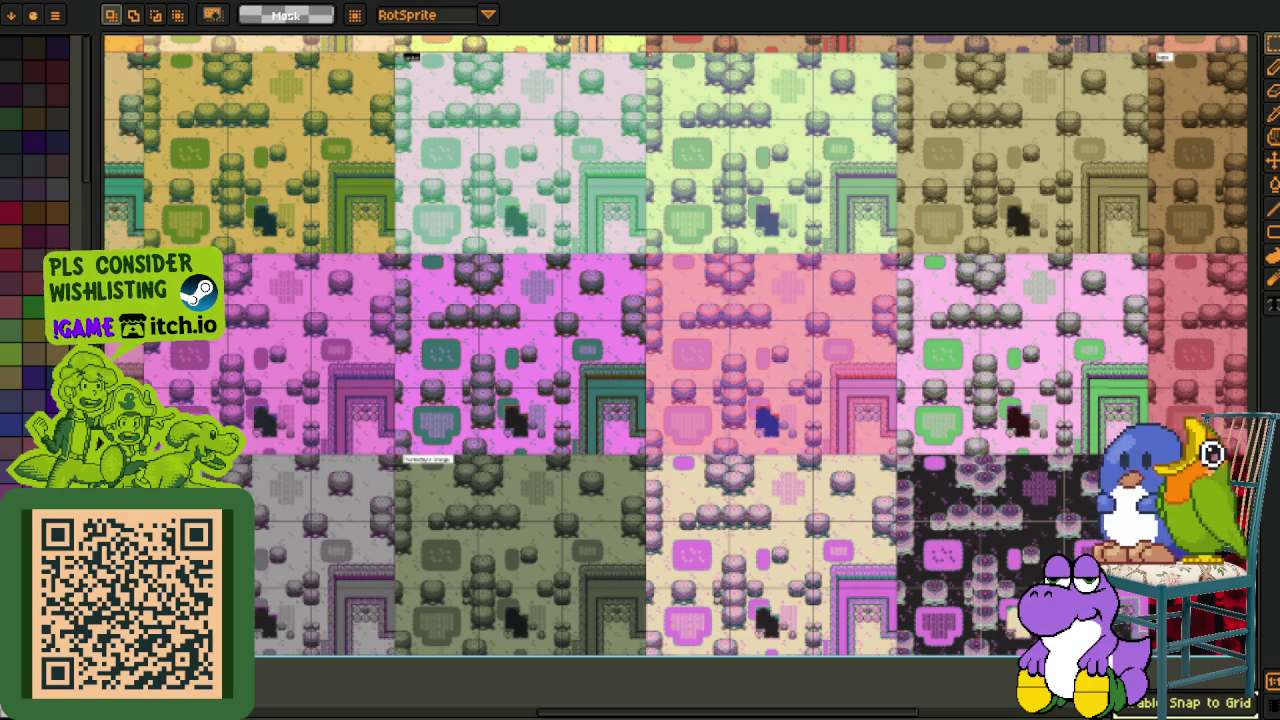
scroll(1075, 527, "up", 2)
scroll(1075, 527, "up", 2)
scroll(1075, 527, "up", 2)
left_click_drag(240, 89, 1030, 636)
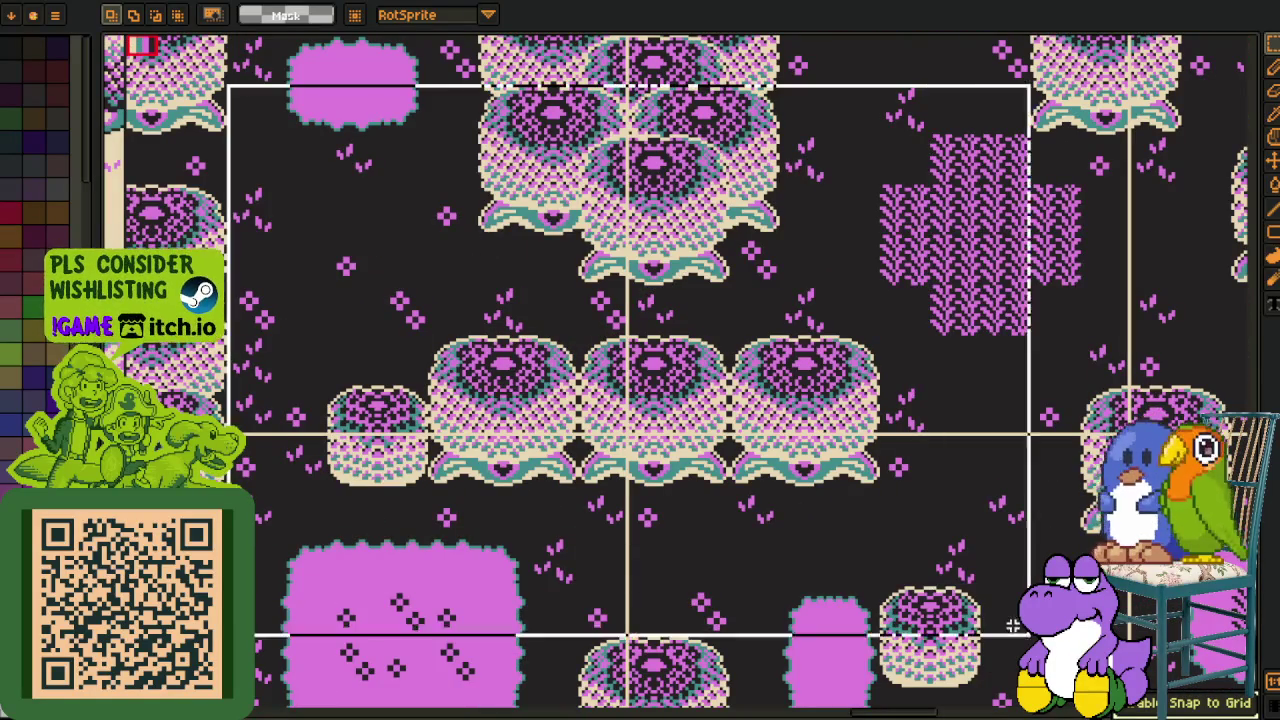
left_click(40, 16)
scroll(350, 320, "down", 3)
scroll(350, 320, "down", 2)
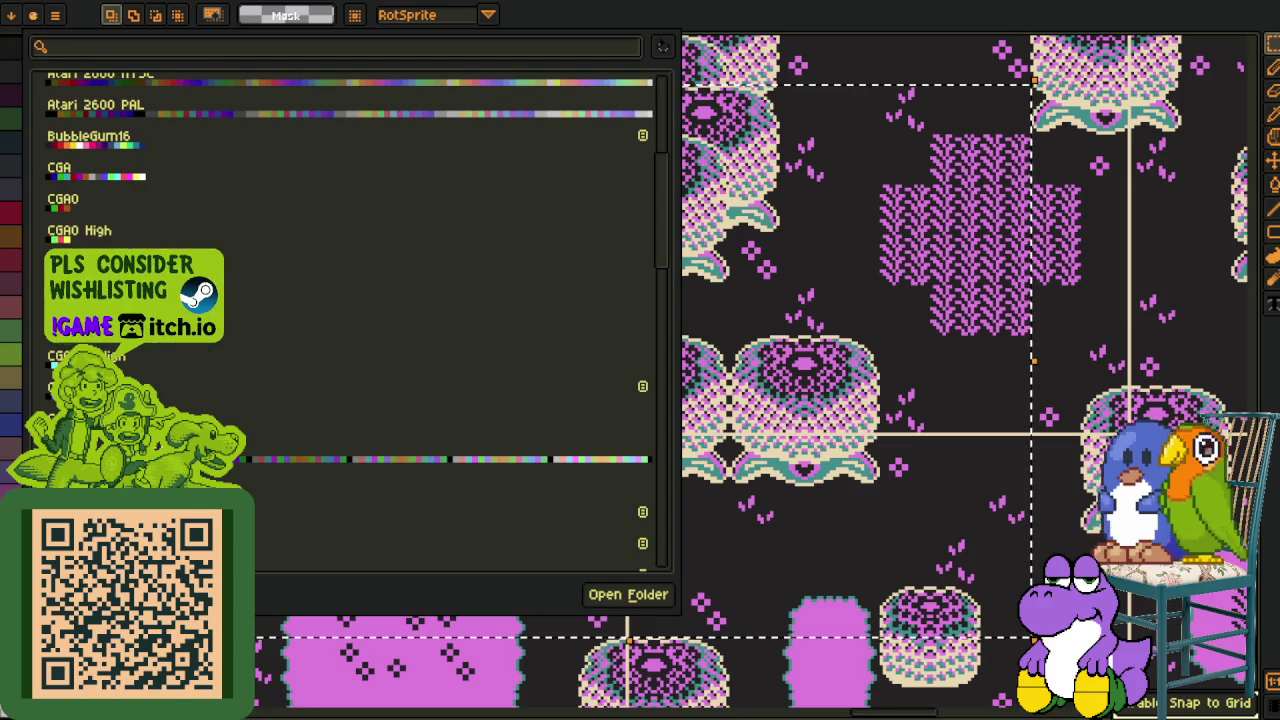
key("Escape")
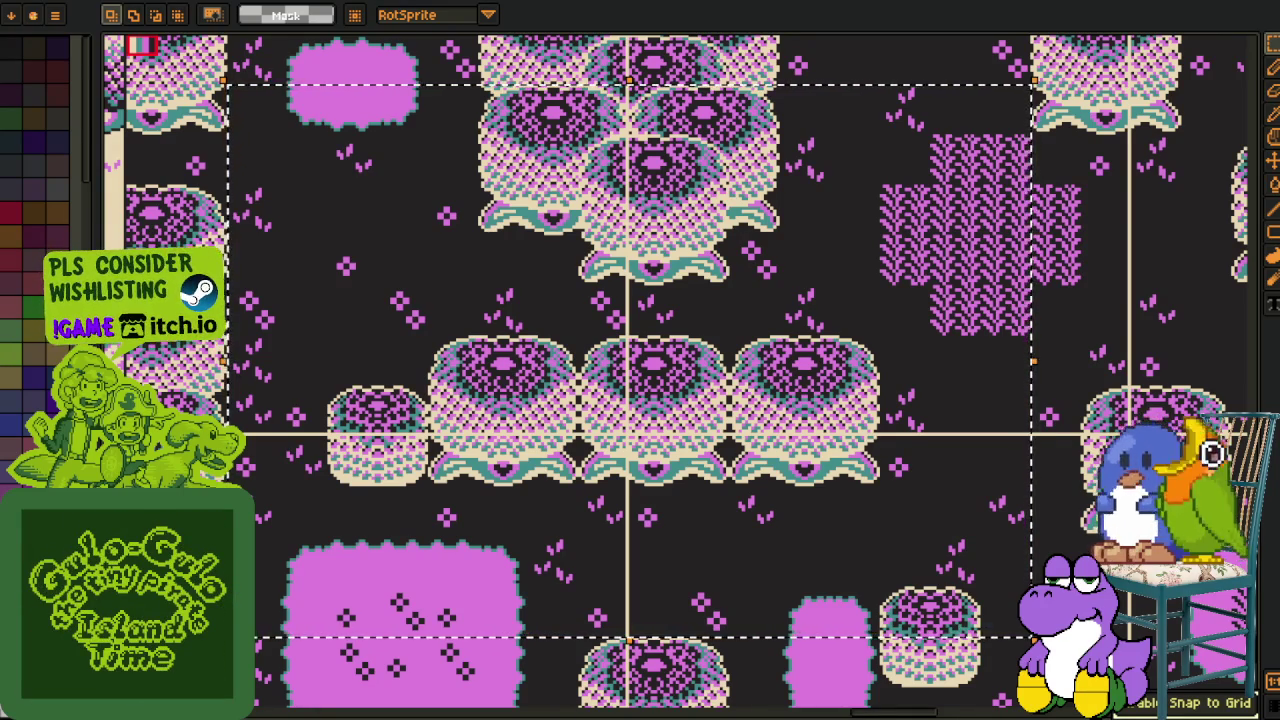
scroll(487, 474, "down", 2)
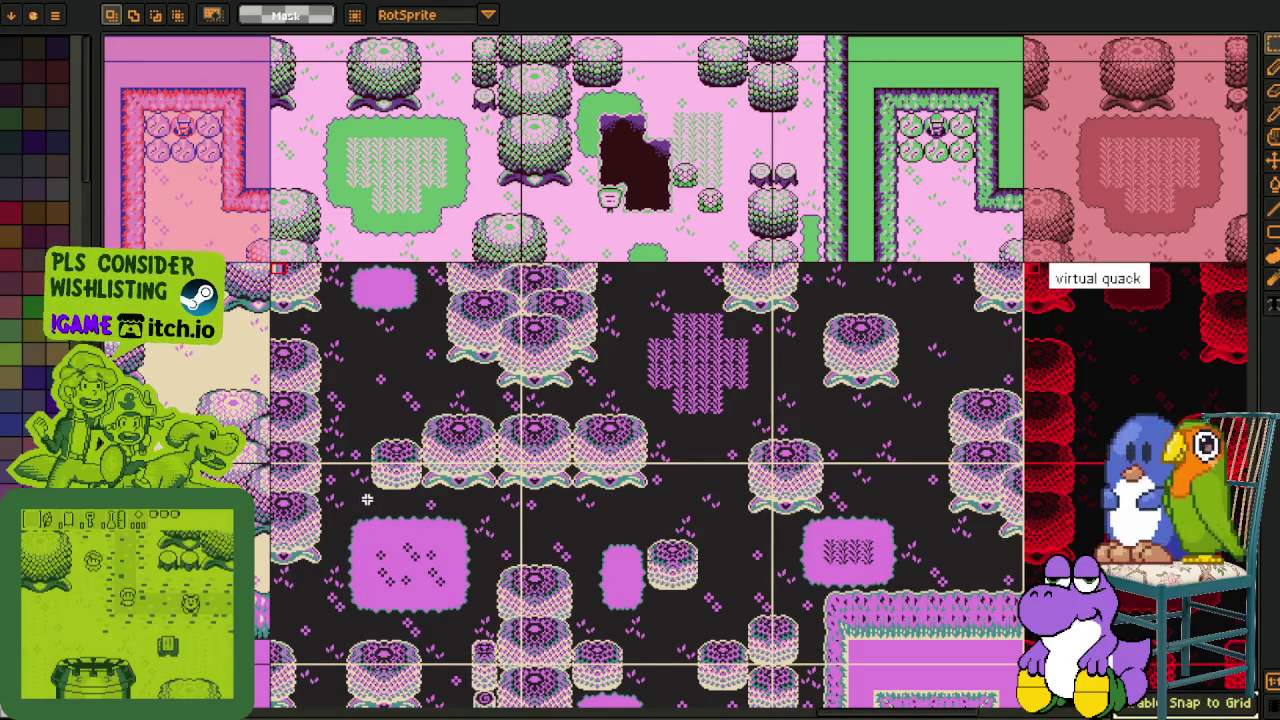
Pan to the dark pink tile variant, undo a stray delete and clear the selection.
left_click_drag(343, 504, 497, 478)
scroll(497, 478, "down", 1)
scroll(488, 396, "up", 3)
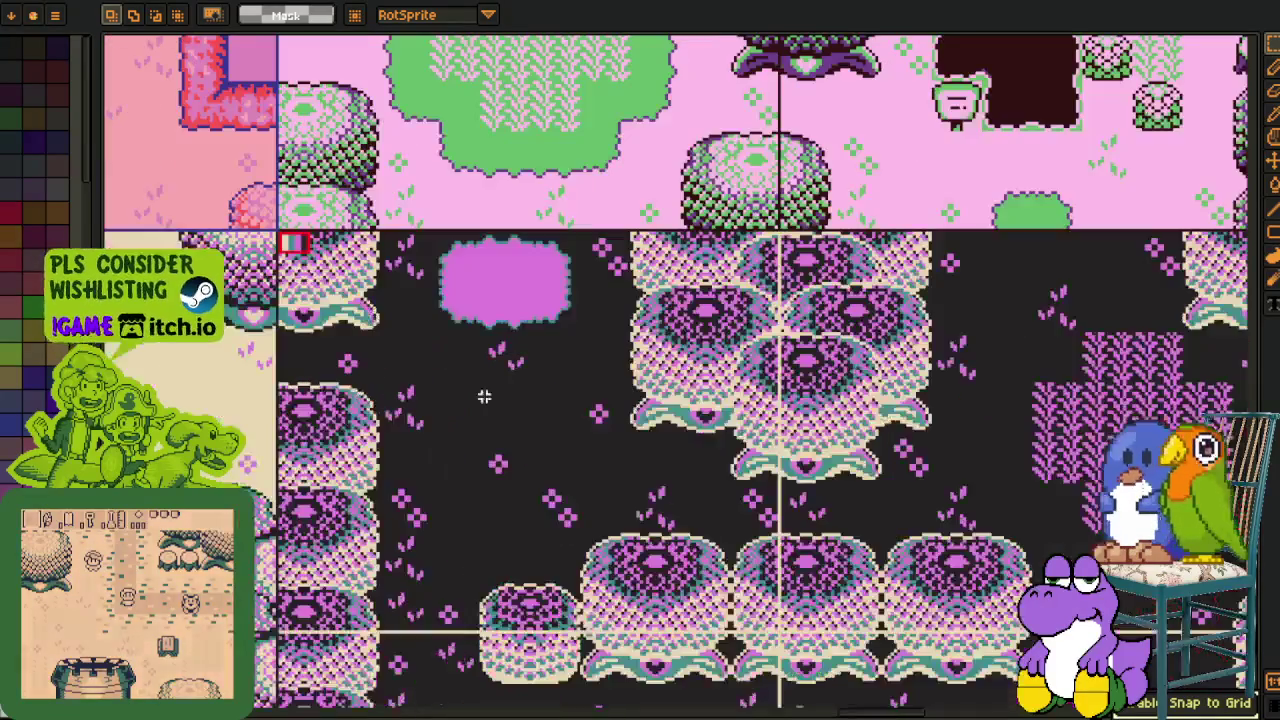
key("Tab")
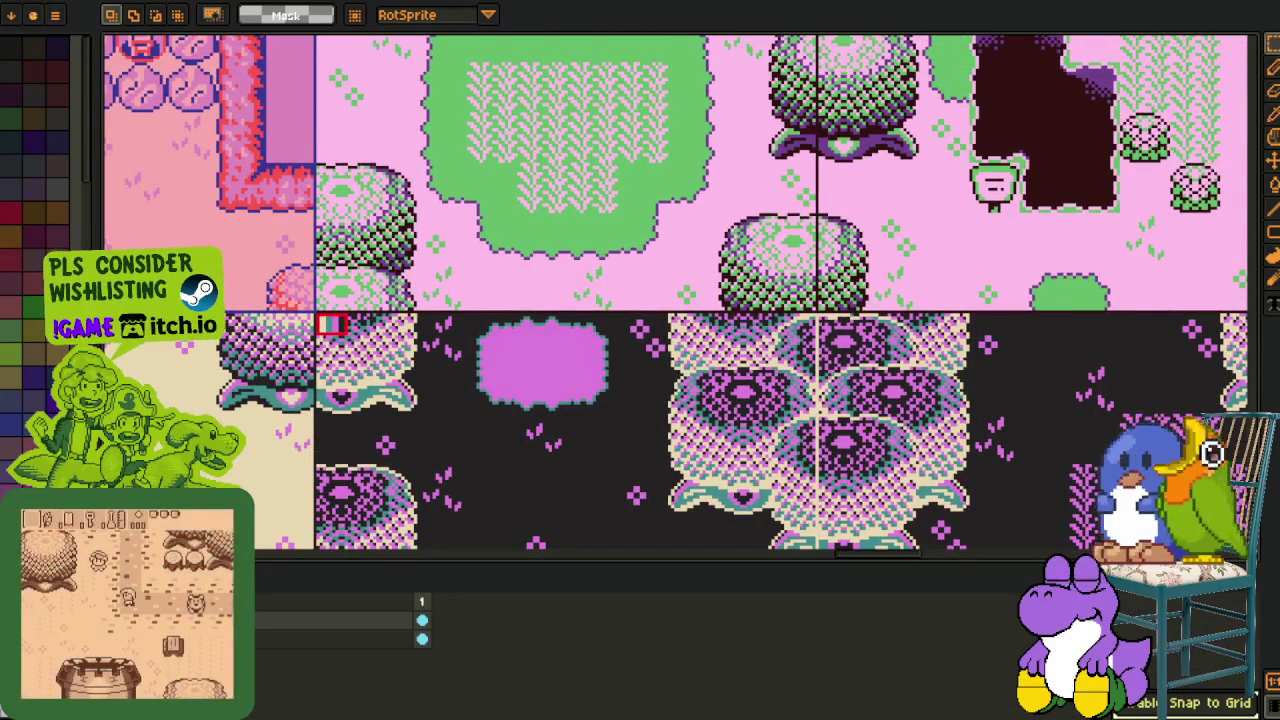
key("Delete")
key("ctrl+z")
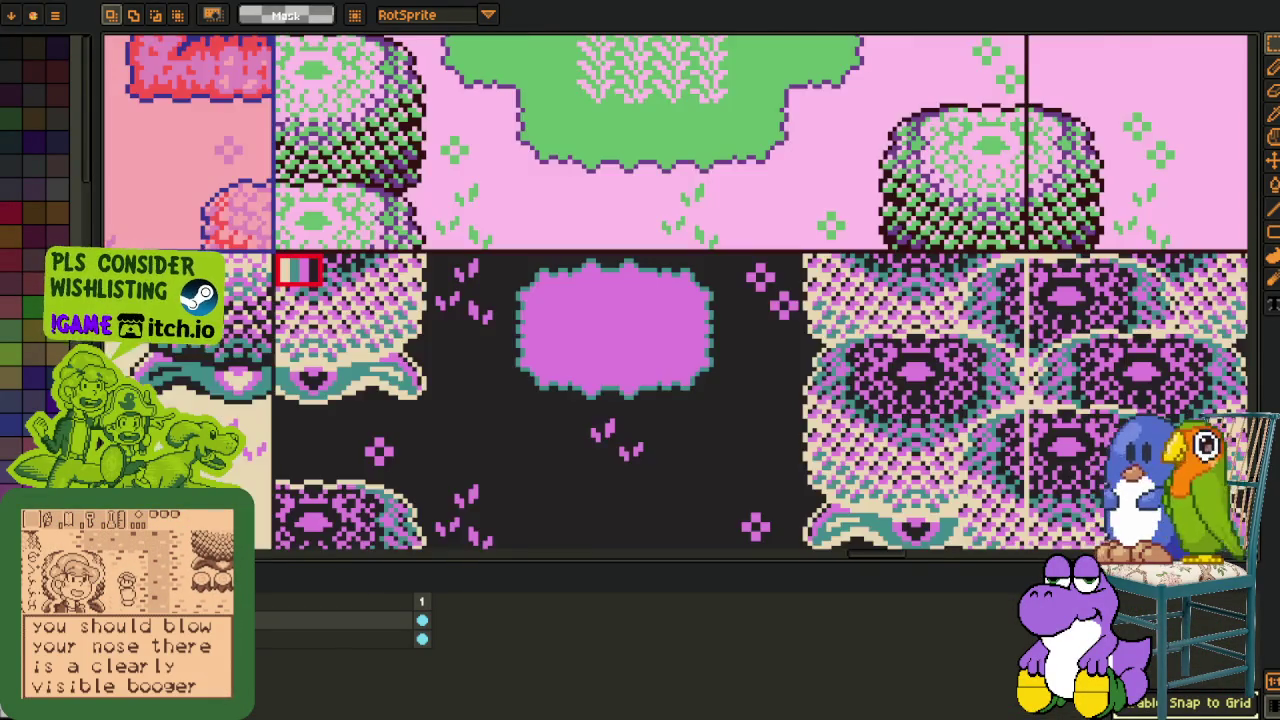
scroll(390, 370, "up", 1)
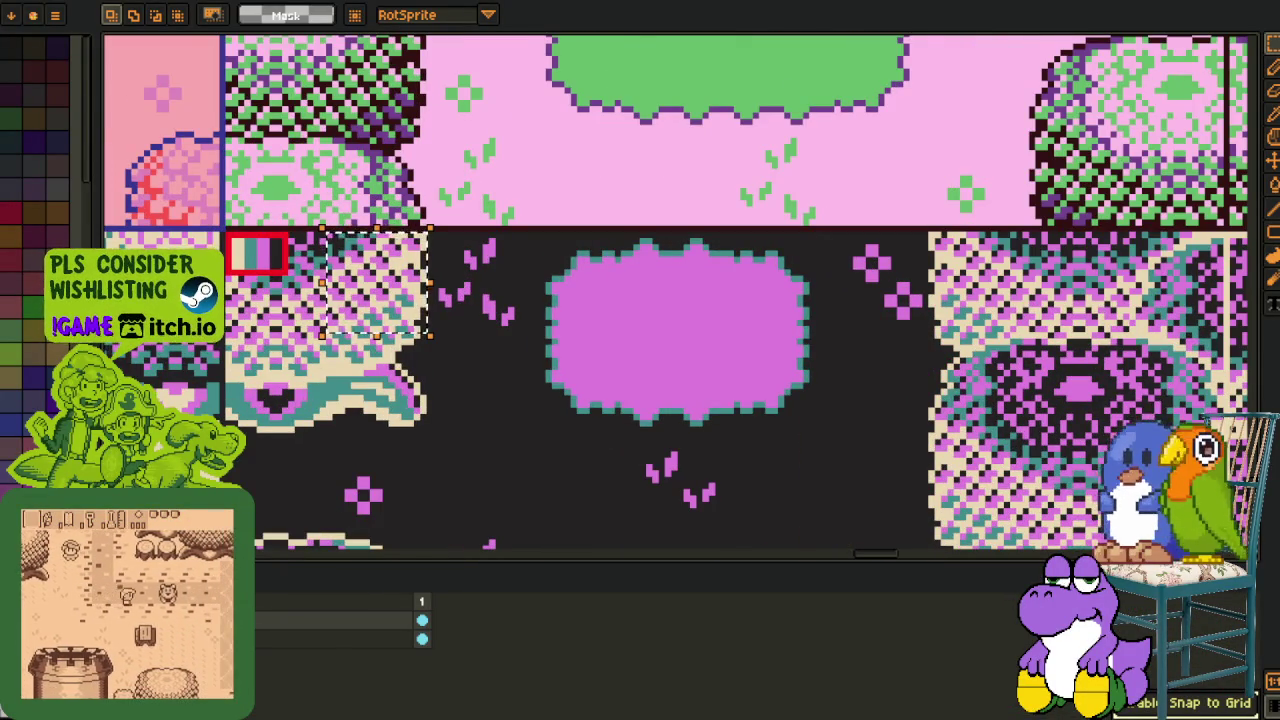
key("Delete")
key("Tab")
scroll(365, 335, "up", 1)
key("ctrl+d")
key("Tab")
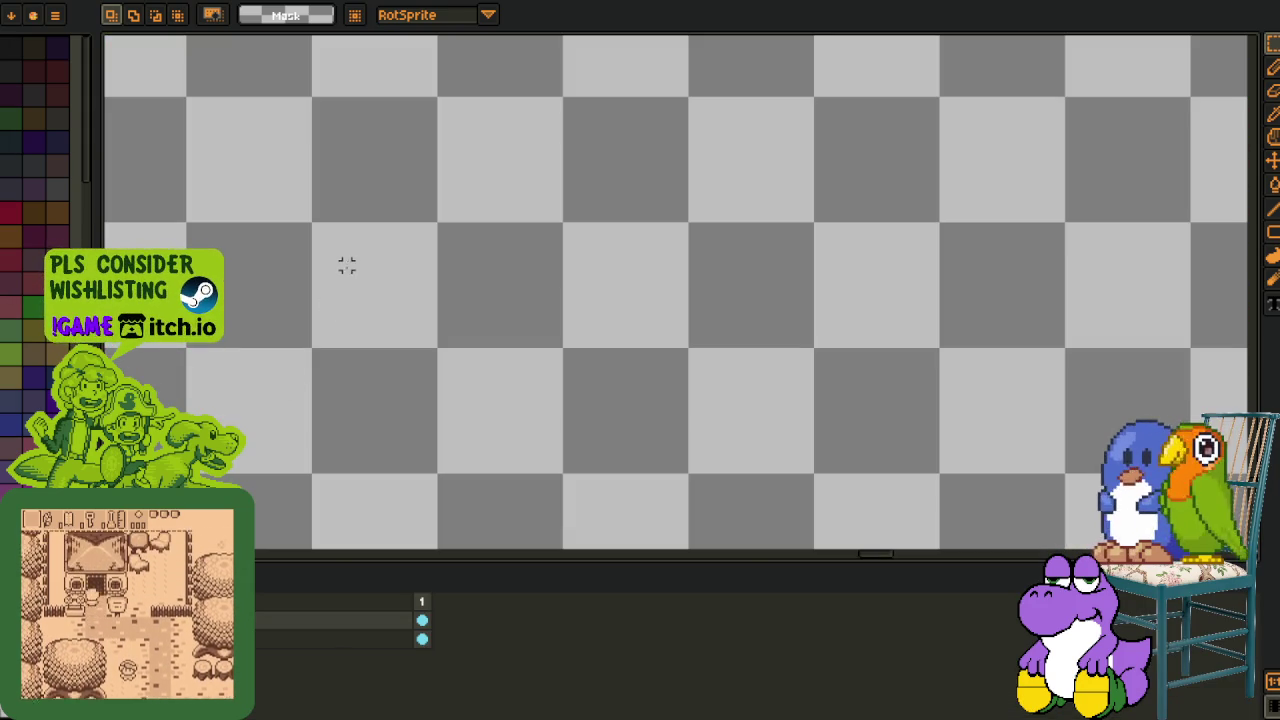
Add an 'eye strain' text label and nudge it up-left into position.
key("t")
left_click(345, 265)
type("eye strain")
key("Return")
key("m")
left_click_drag(343, 246, 775, 452)
key("Up")
key("Up")
key("Up")
key("Left")
key("Left")
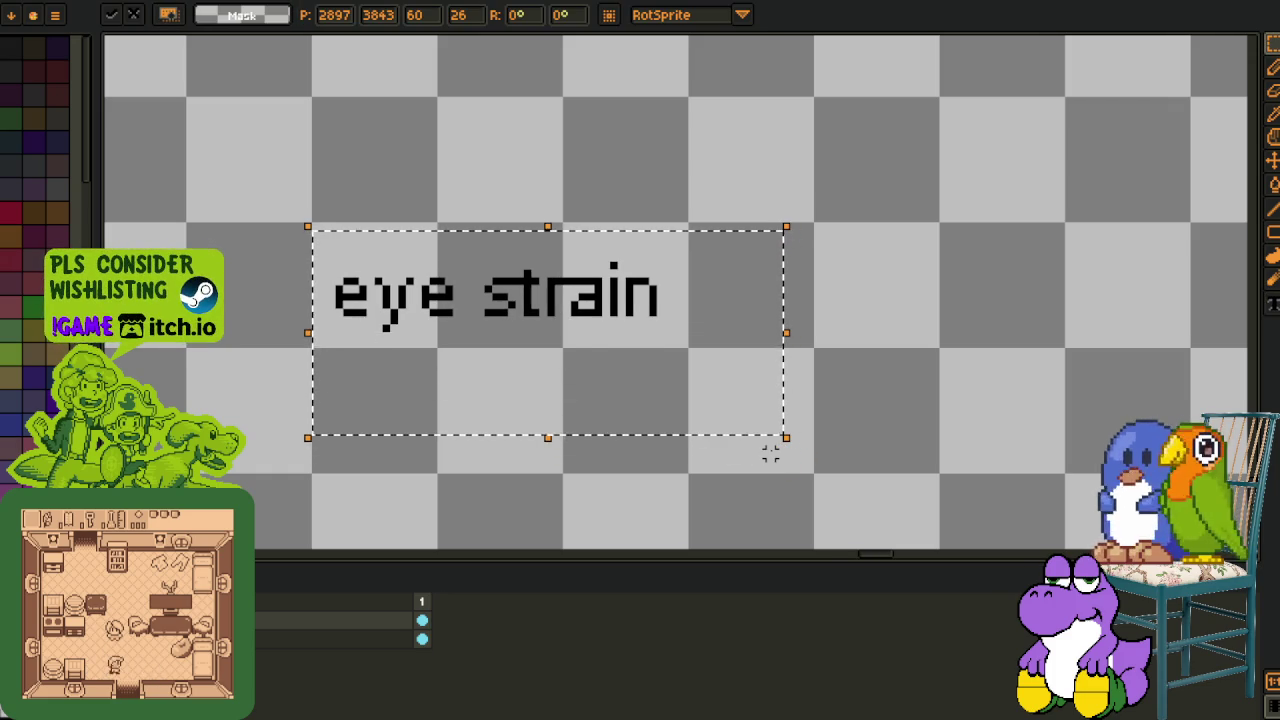
key("ctrl+d")
Replace the label's transparent background with white, deselect, and save the file.
left_click_drag(310, 220, 691, 350)
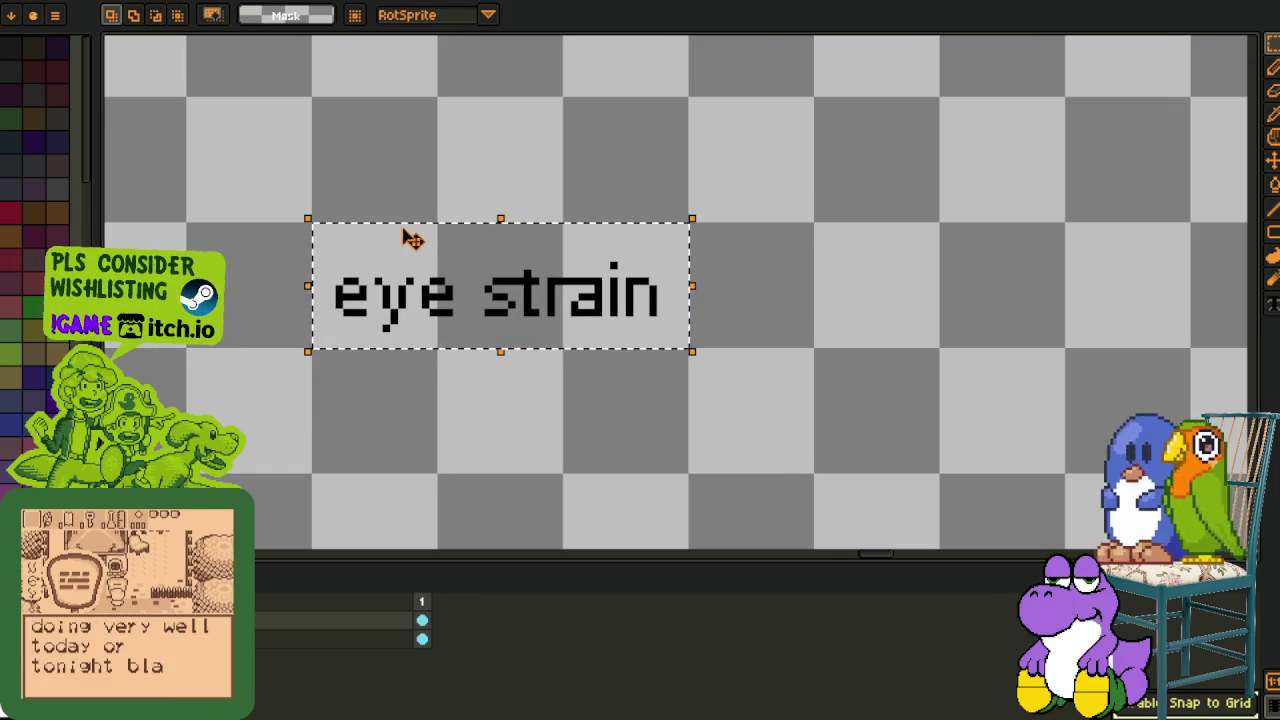
key("i")
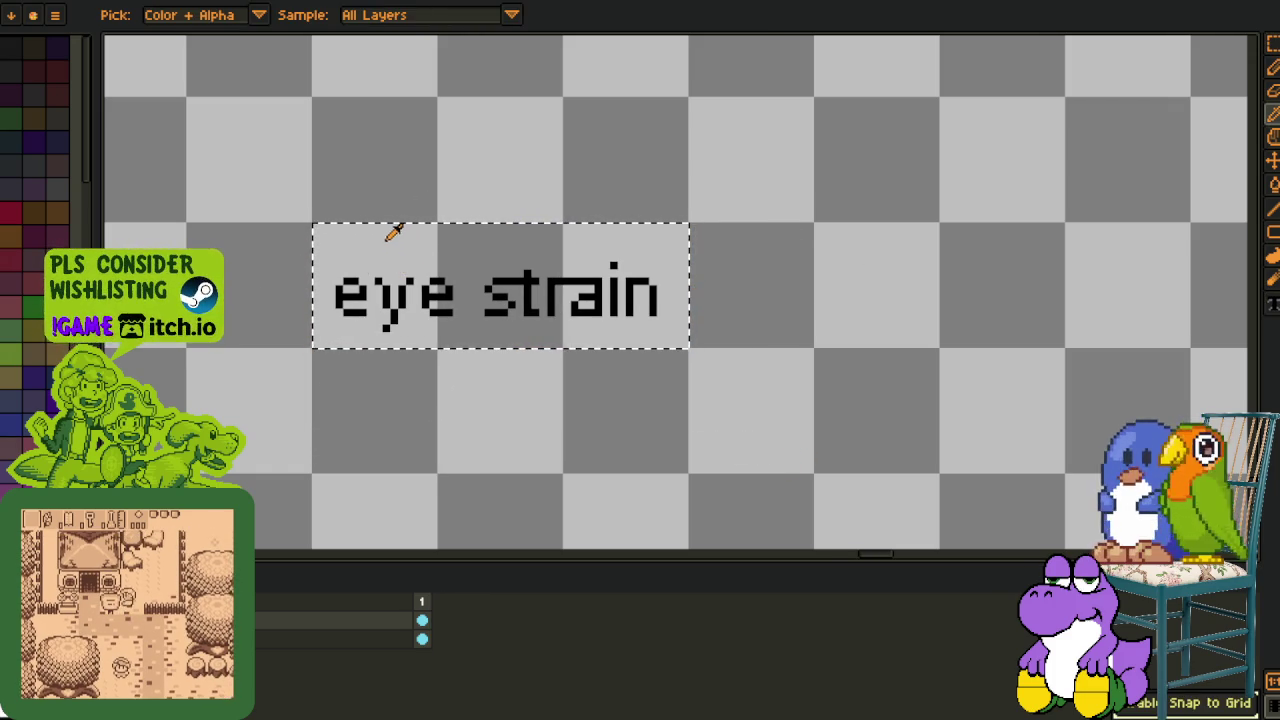
key("shift+r")
left_click(491, 566)
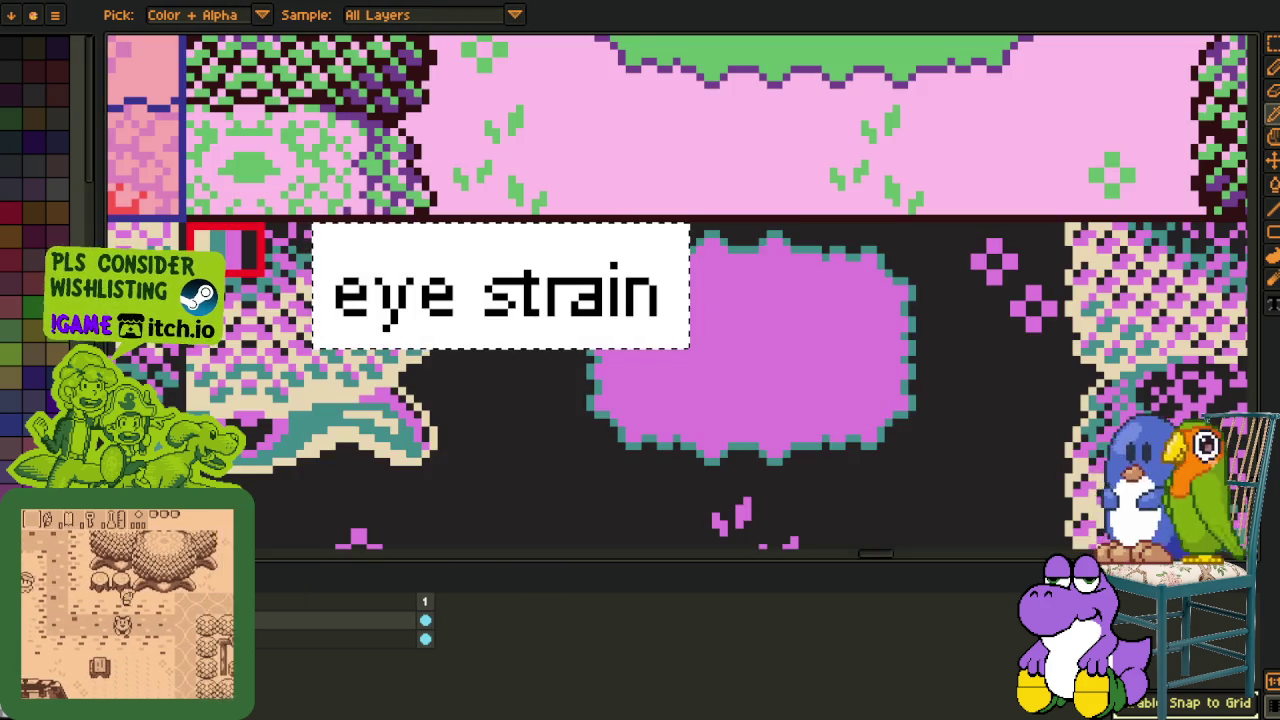
key("Tab")
key("ctrl+d")
key("m")
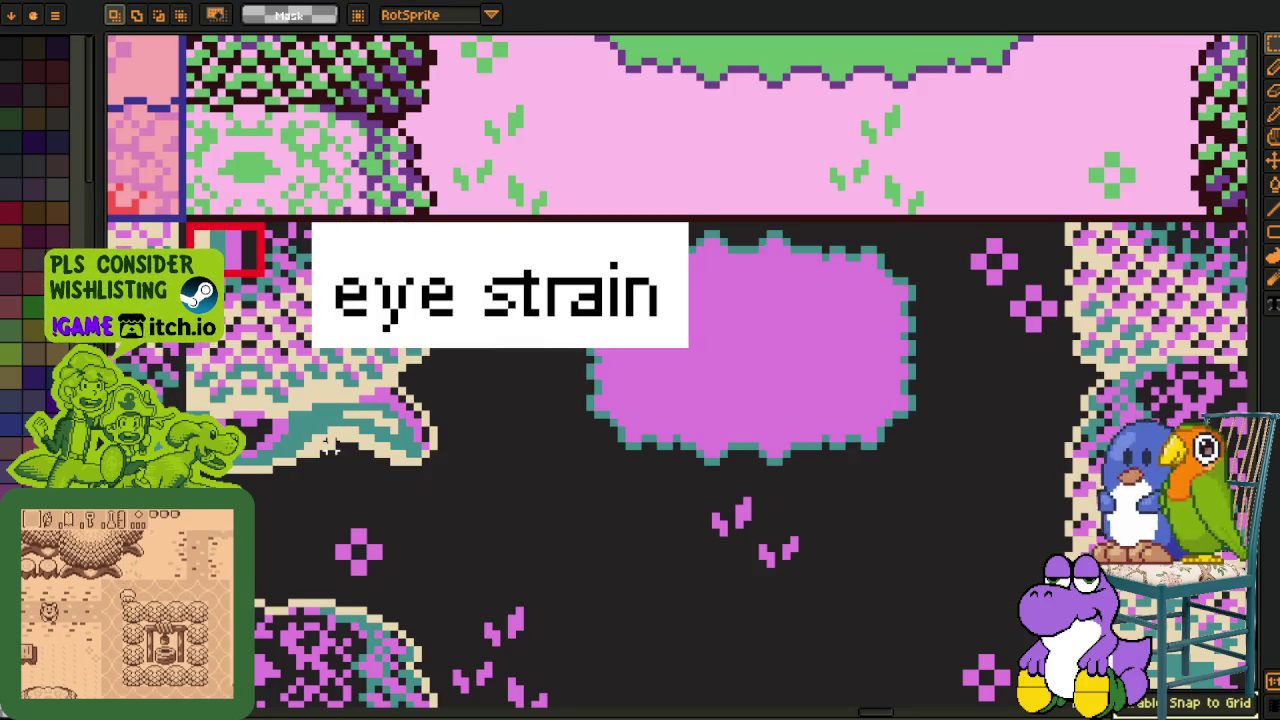
key("ctrl+s")
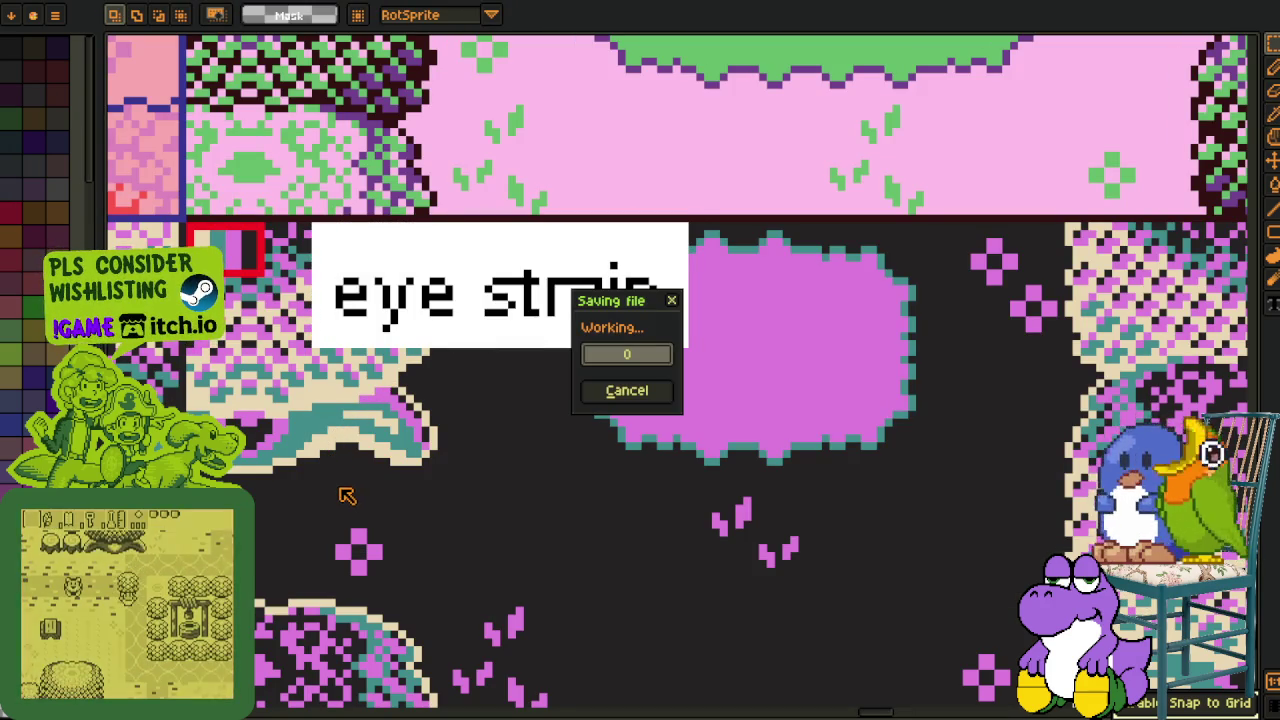
scroll(400, 420, "down", 3)
scroll(671, 466, "up", 3)
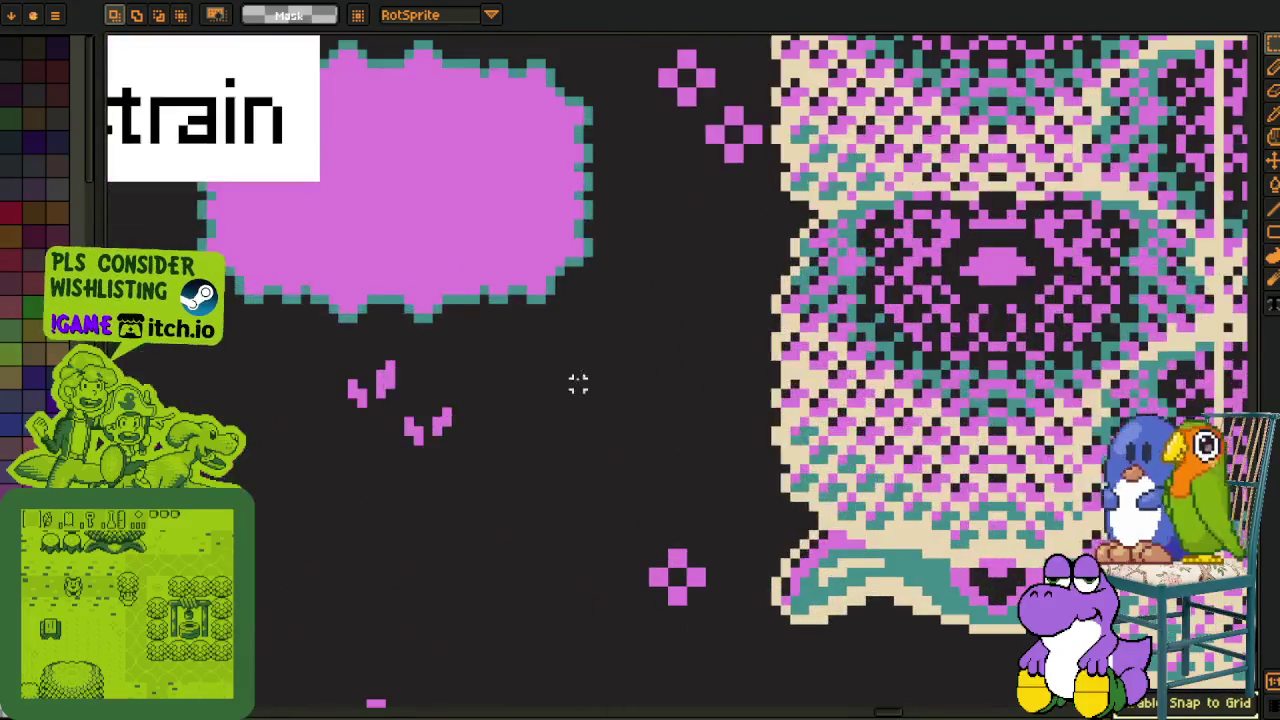
scroll(560, 384, "up", 2)
scroll(500, 385, "up", 2)
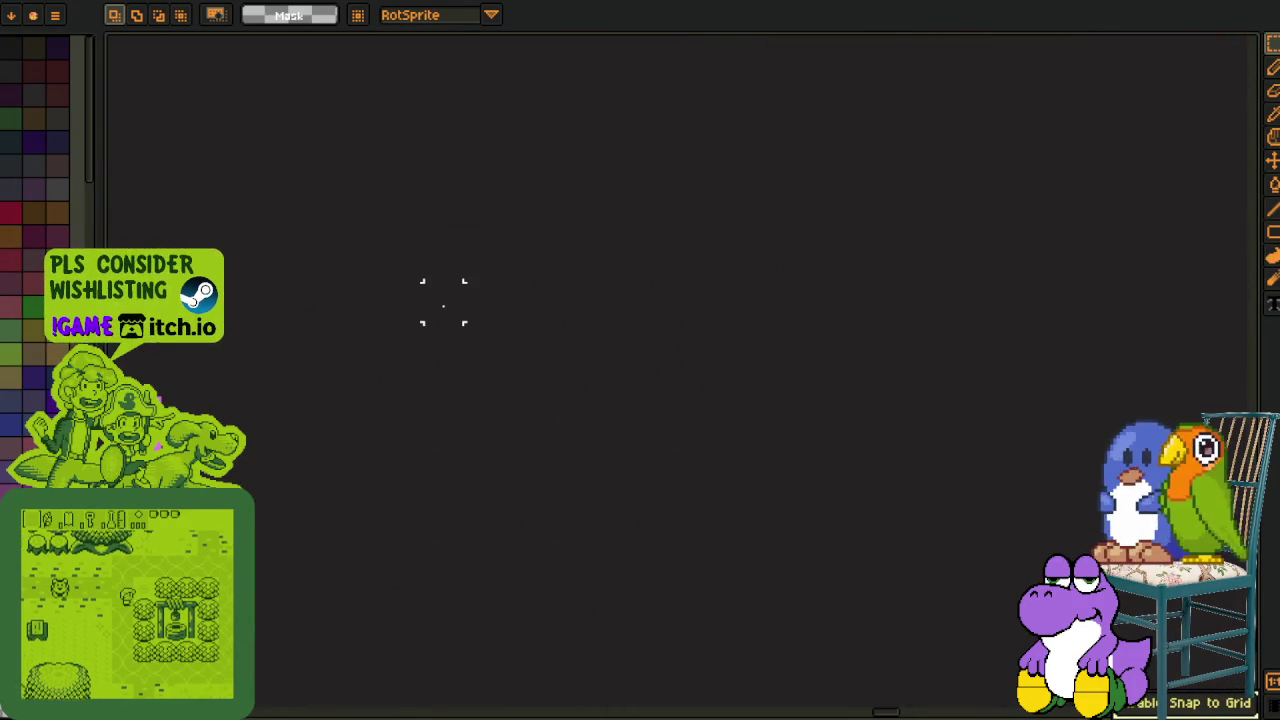
scroll(483, 300, "down", 2)
scroll(646, 371, "down", 2)
scroll(520, 274, "down", 1)
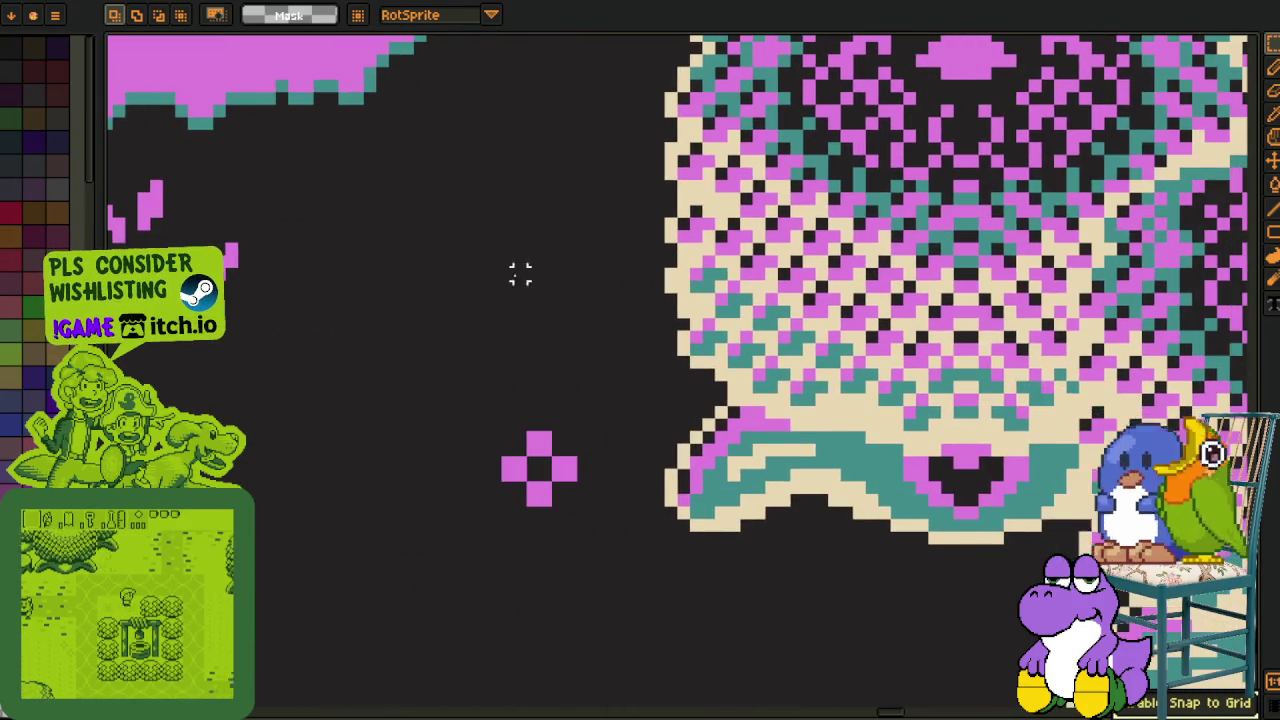
scroll(550, 320, "up", 2)
scroll(515, 309, "up", 2)
left_click_drag(648, 102, 686, 140)
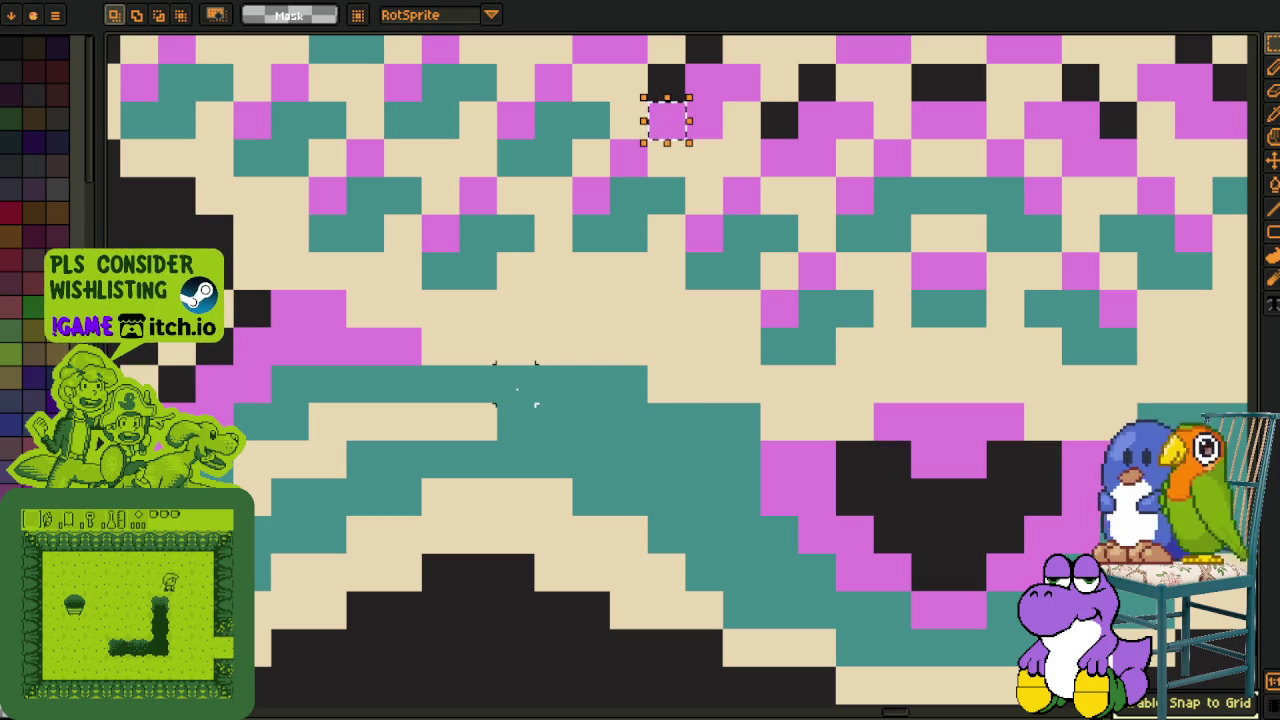
scroll(553, 384, "down", 1)
scroll(560, 385, "down", 2)
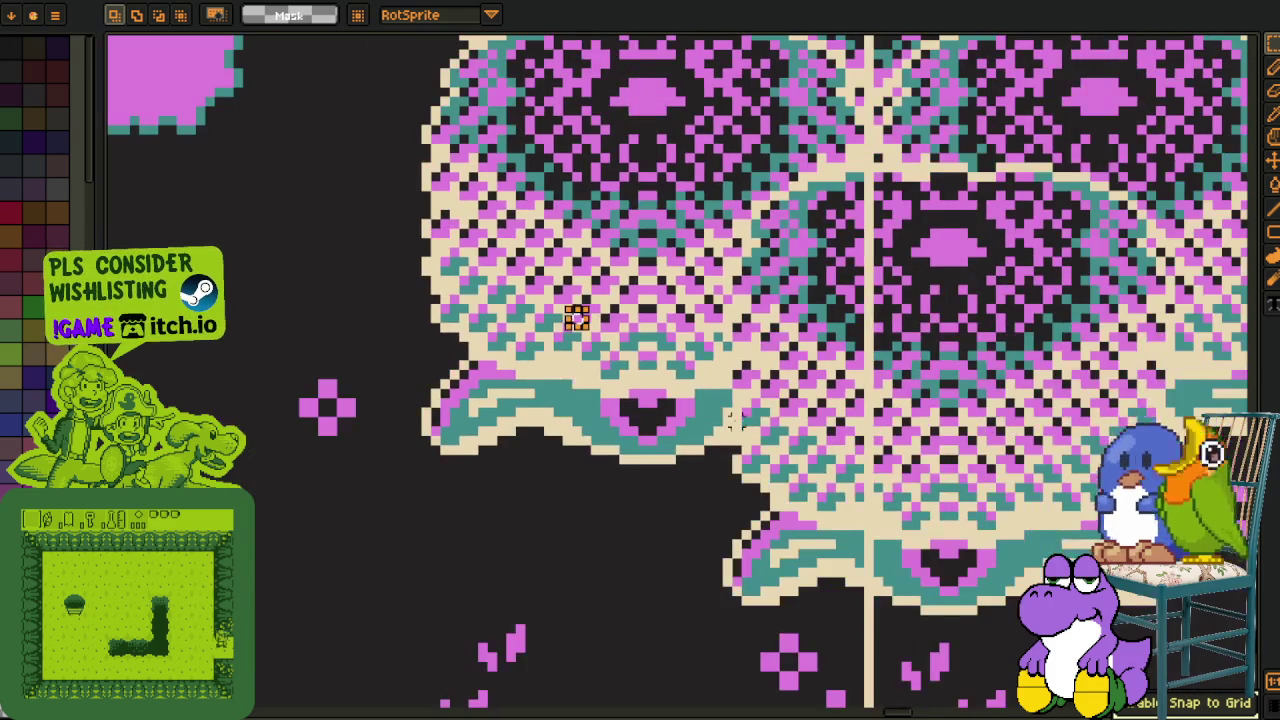
scroll(700, 400, "up", 3)
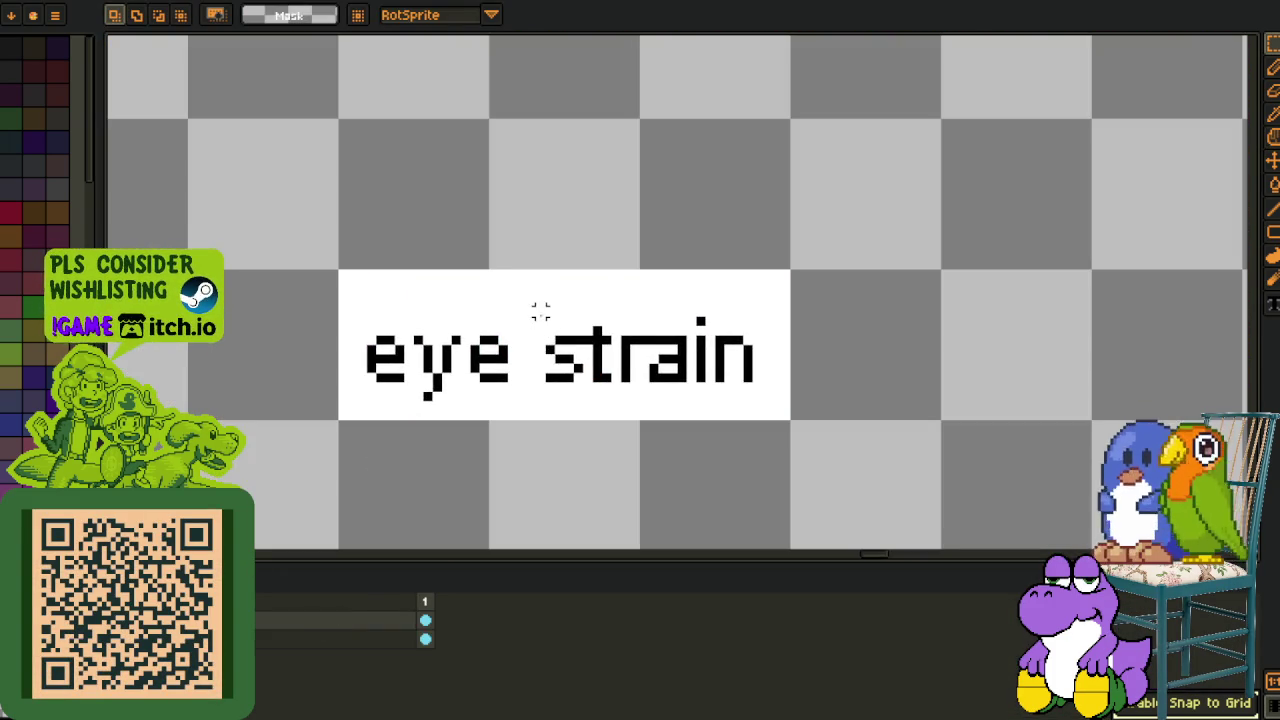
Delete the word 'strain' from the label and fill the gap white.
left_click_drag(540, 312, 760, 388)
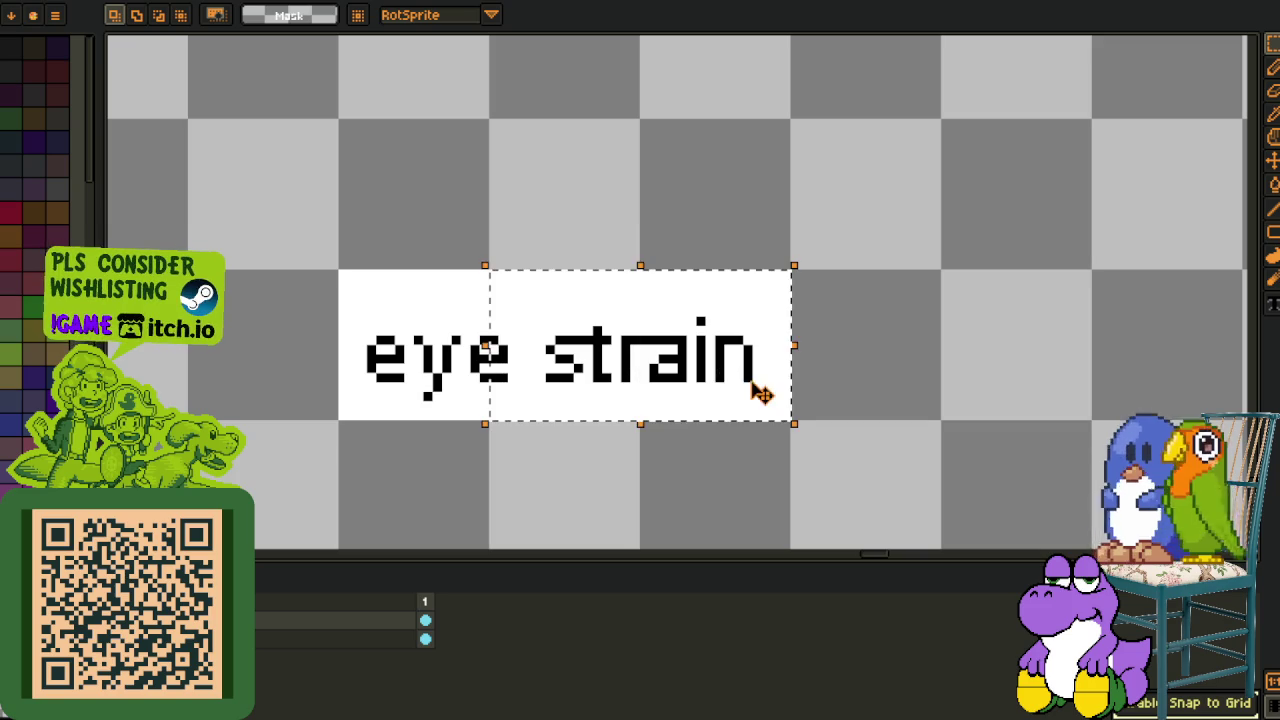
left_click(963, 349)
left_click_drag(536, 316, 762, 392)
key("Delete")
left_click_drag(540, 482, 540, 391)
scroll(539, 336, "up", 1)
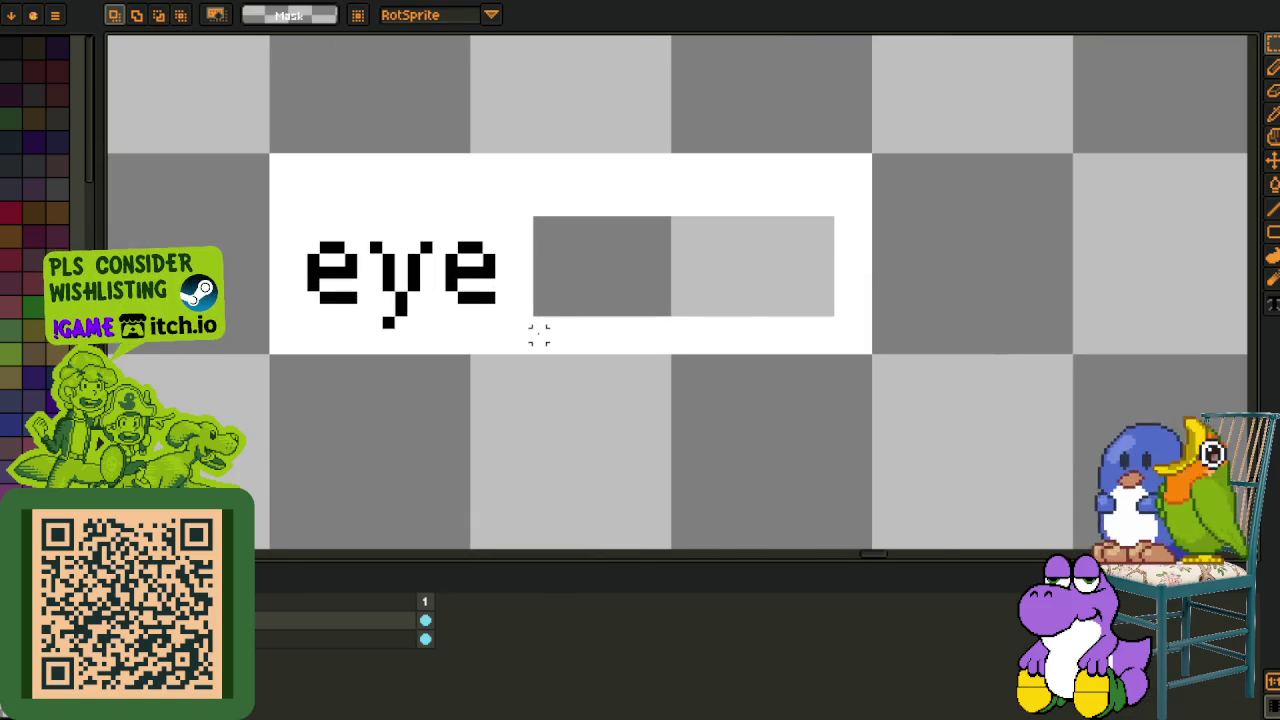
key("i")
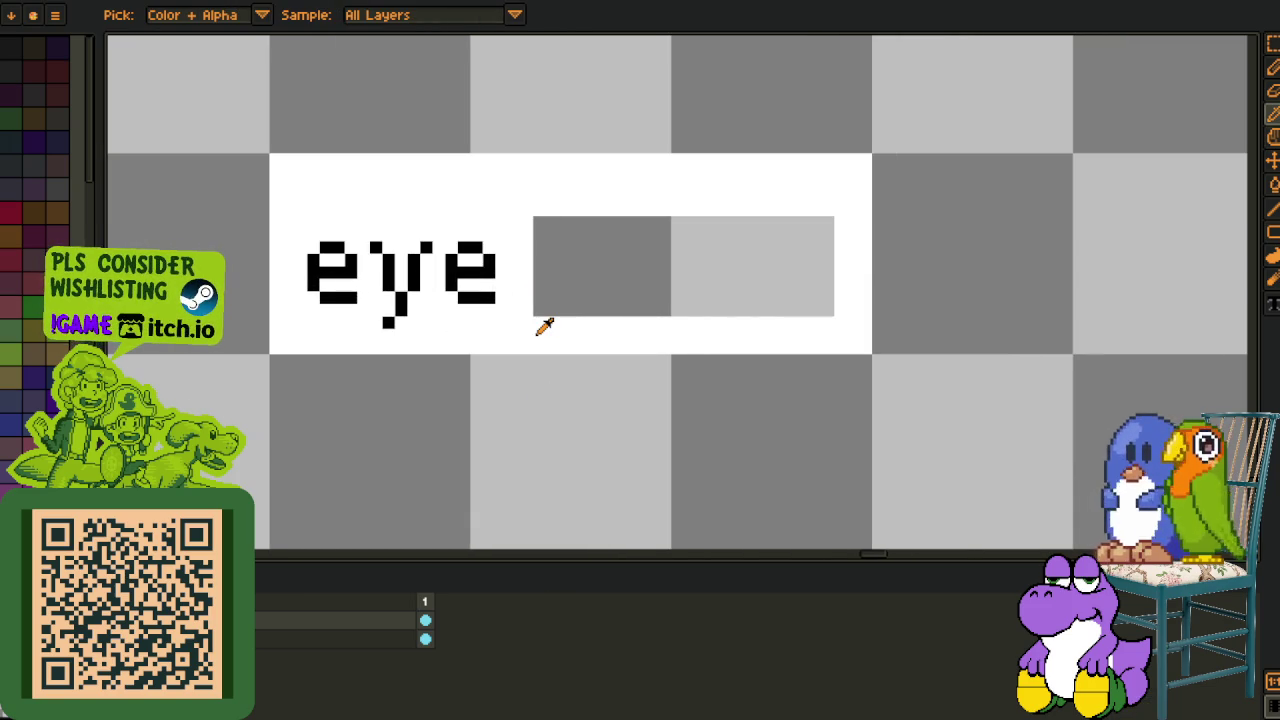
key("z")
key("b")
left_click(563, 296)
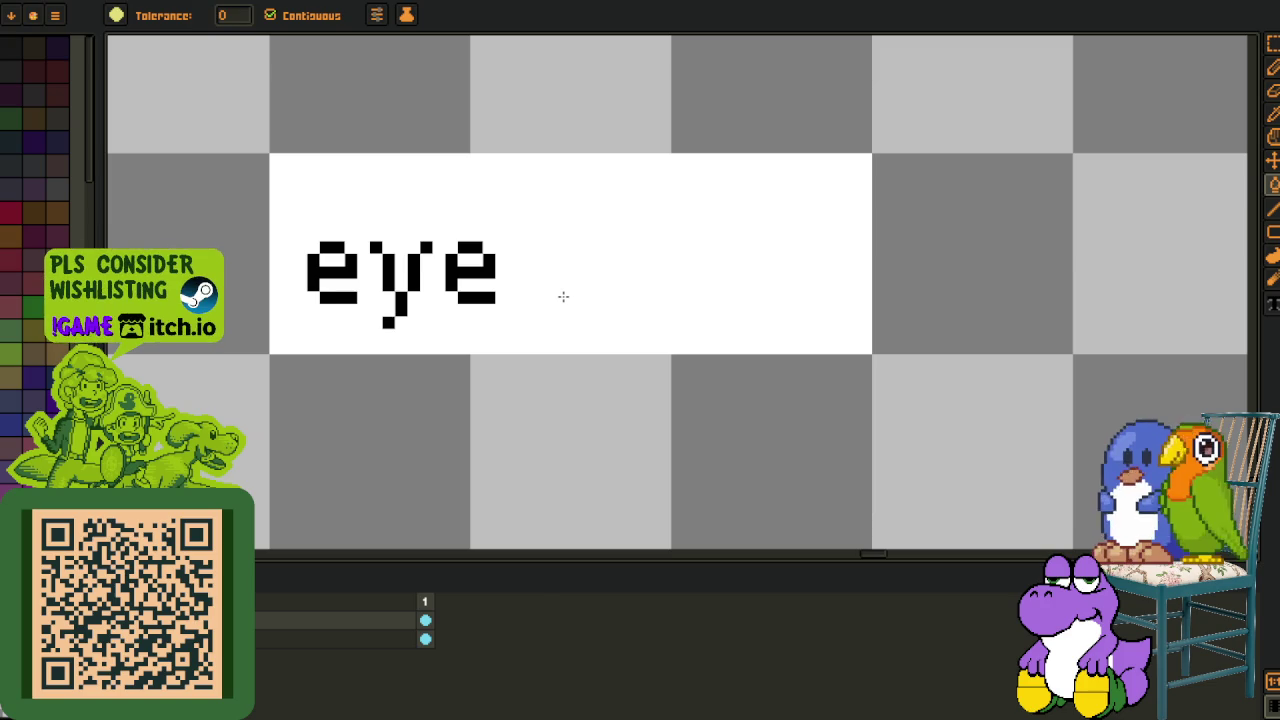
Add a new layer and type 'twitch' beside the word 'eye'.
key("i")
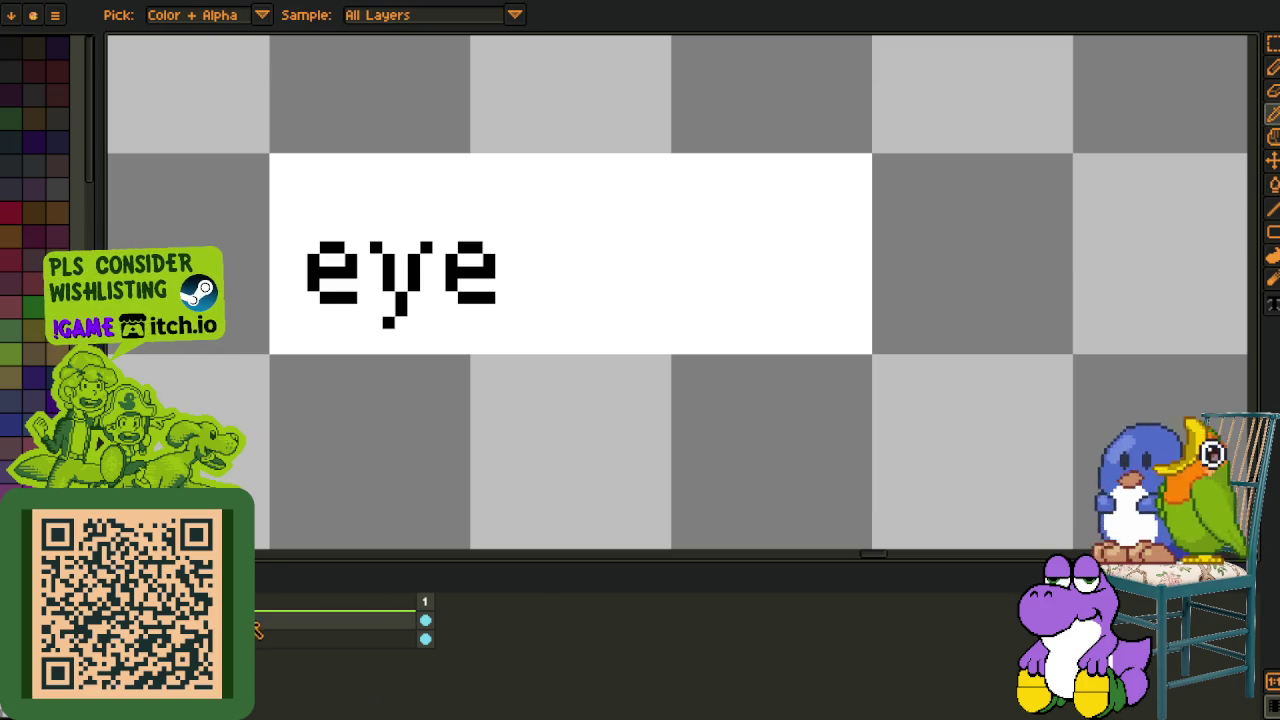
right_click(256, 630)
left_click(457, 617)
scroll(472, 293, "up", 1)
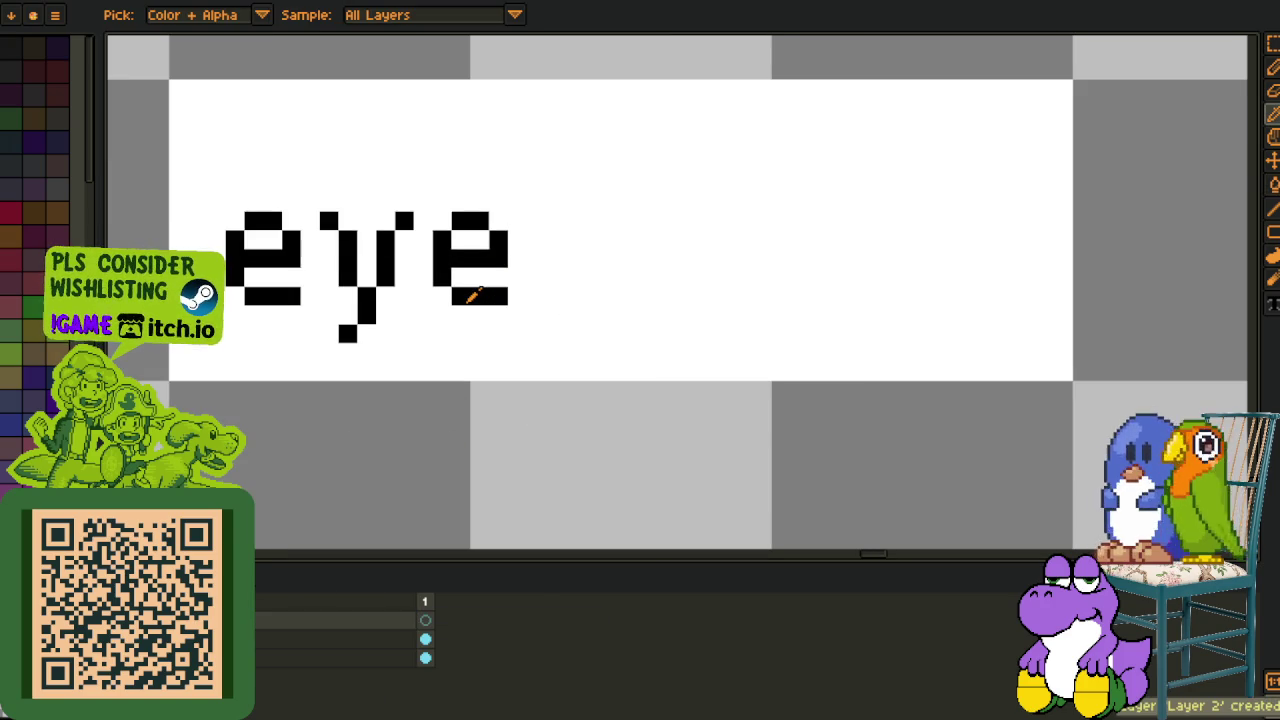
key("t")
left_click(567, 309)
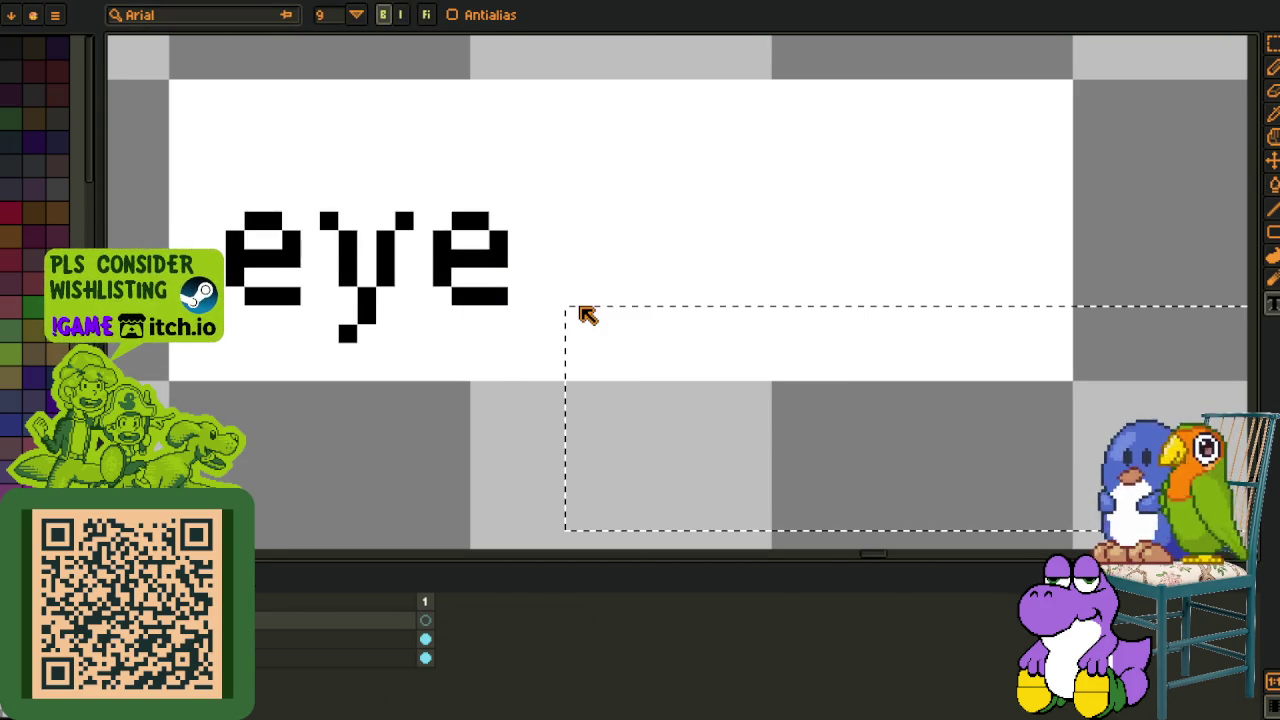
type("twitch")
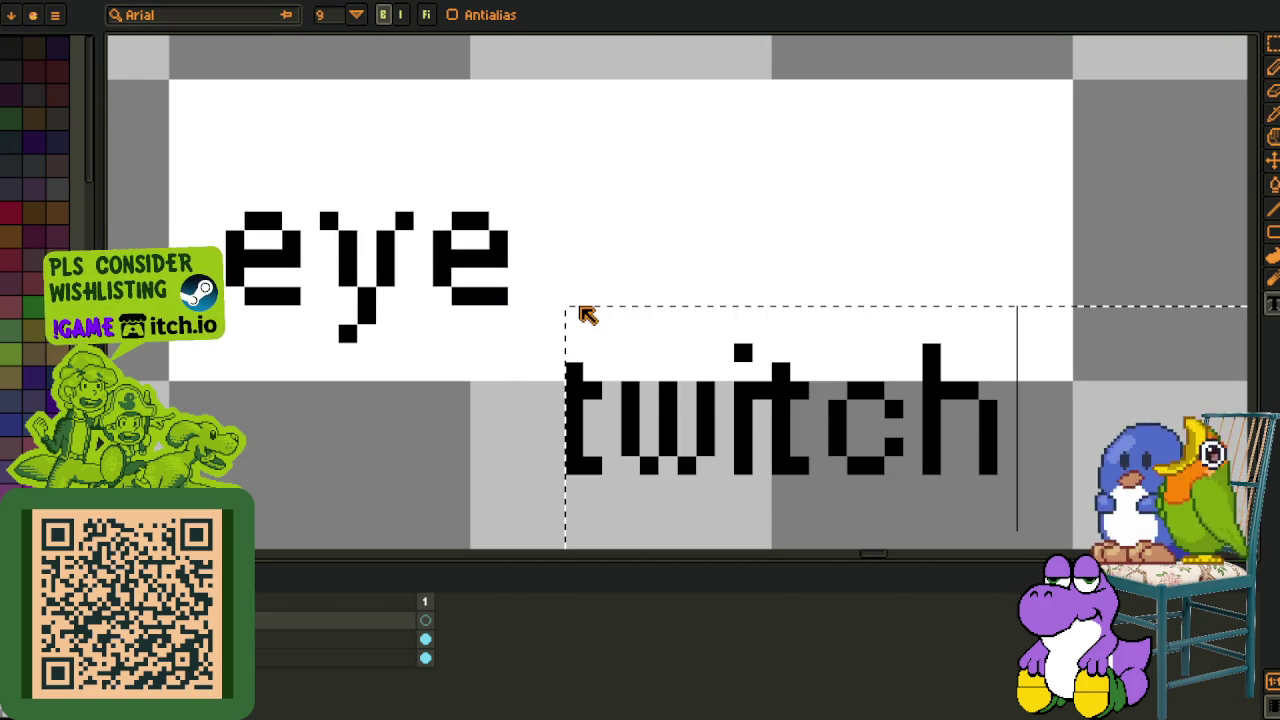
key("Return")
Position the word 'twitch' next to 'eye' in the label.
key("m")
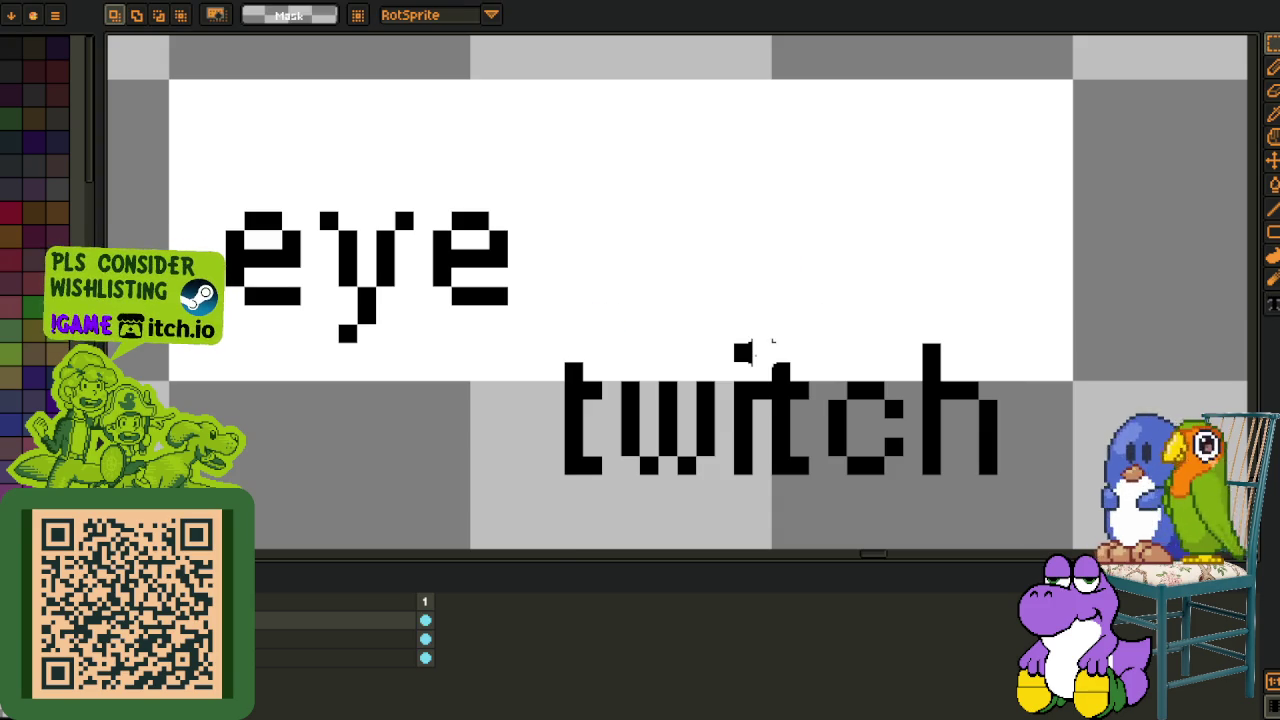
left_click_drag(772, 343, 1186, 543)
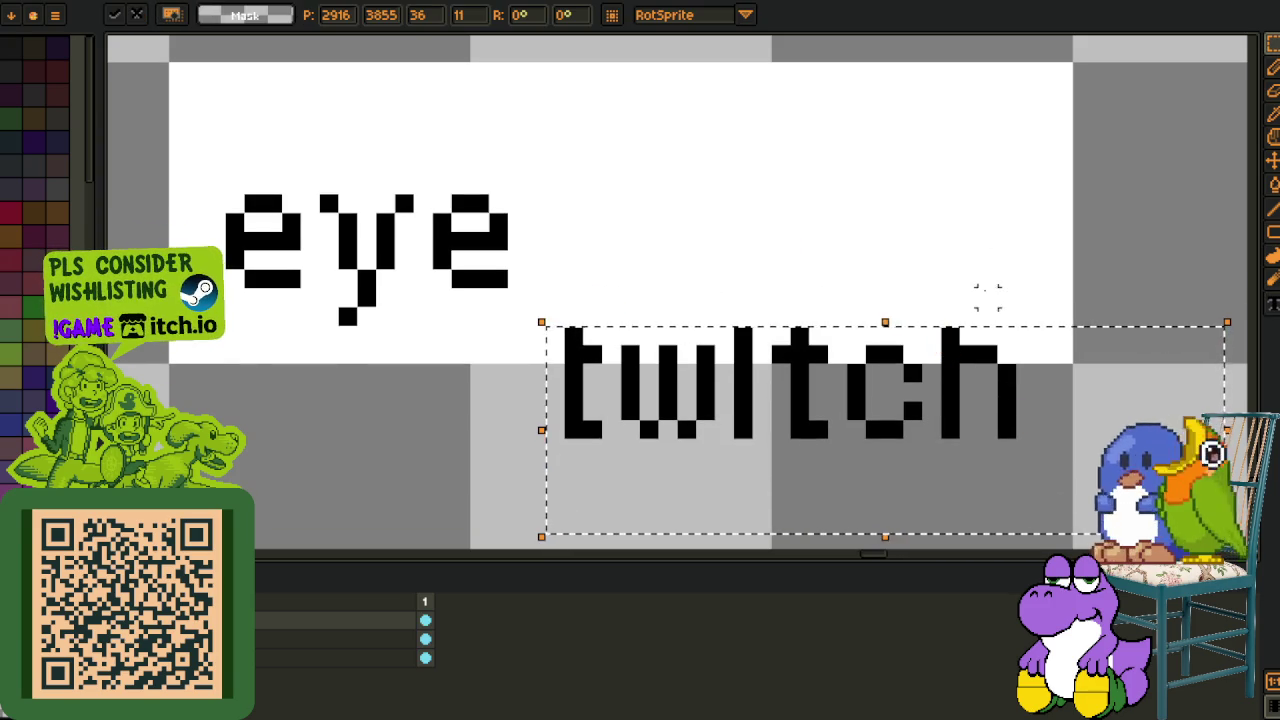
left_click(592, 336)
left_click_drag(554, 277, 1240, 545)
scroll(820, 217, "down", 5)
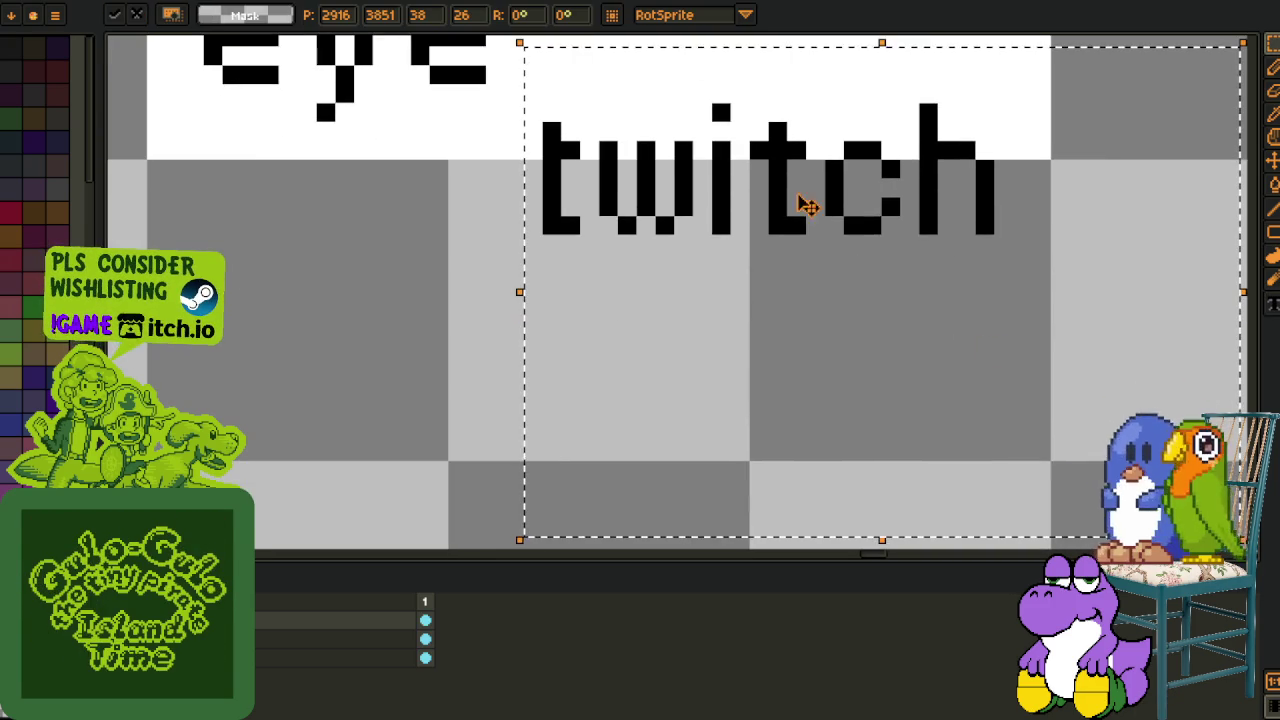
scroll(458, 205, "up", 5)
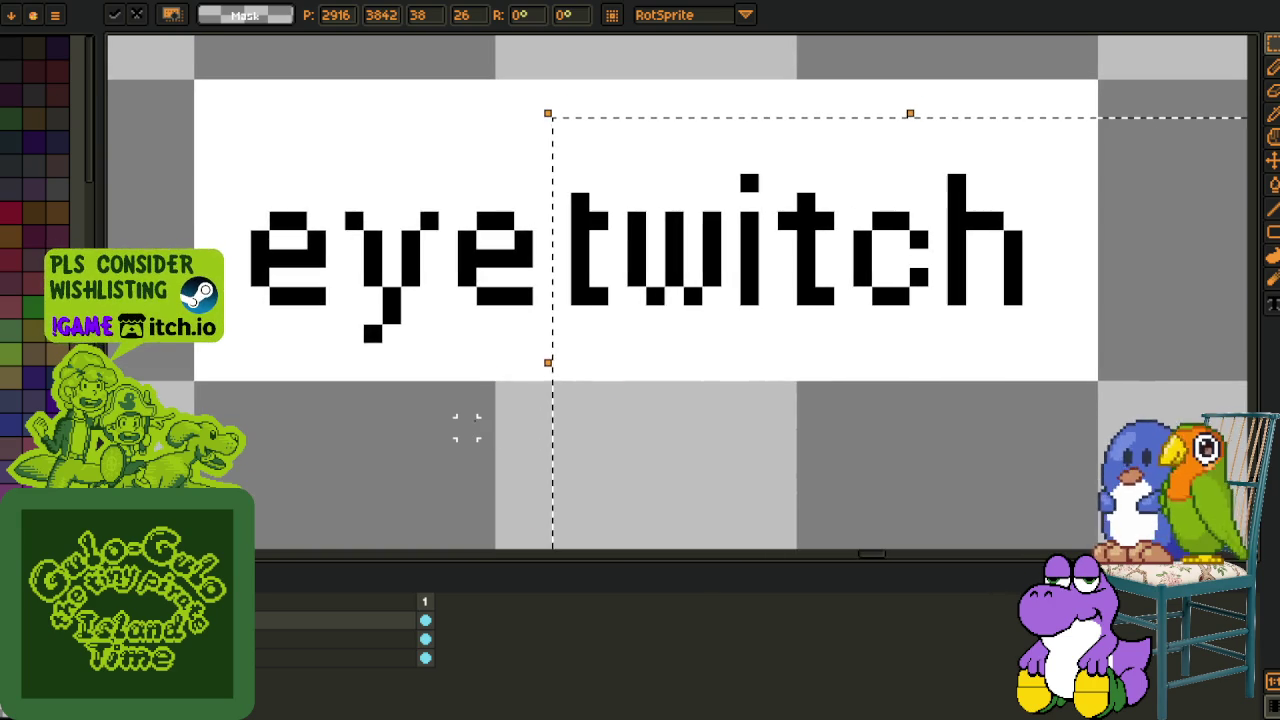
left_click(466, 427)
scroll(466, 427, "down", 2)
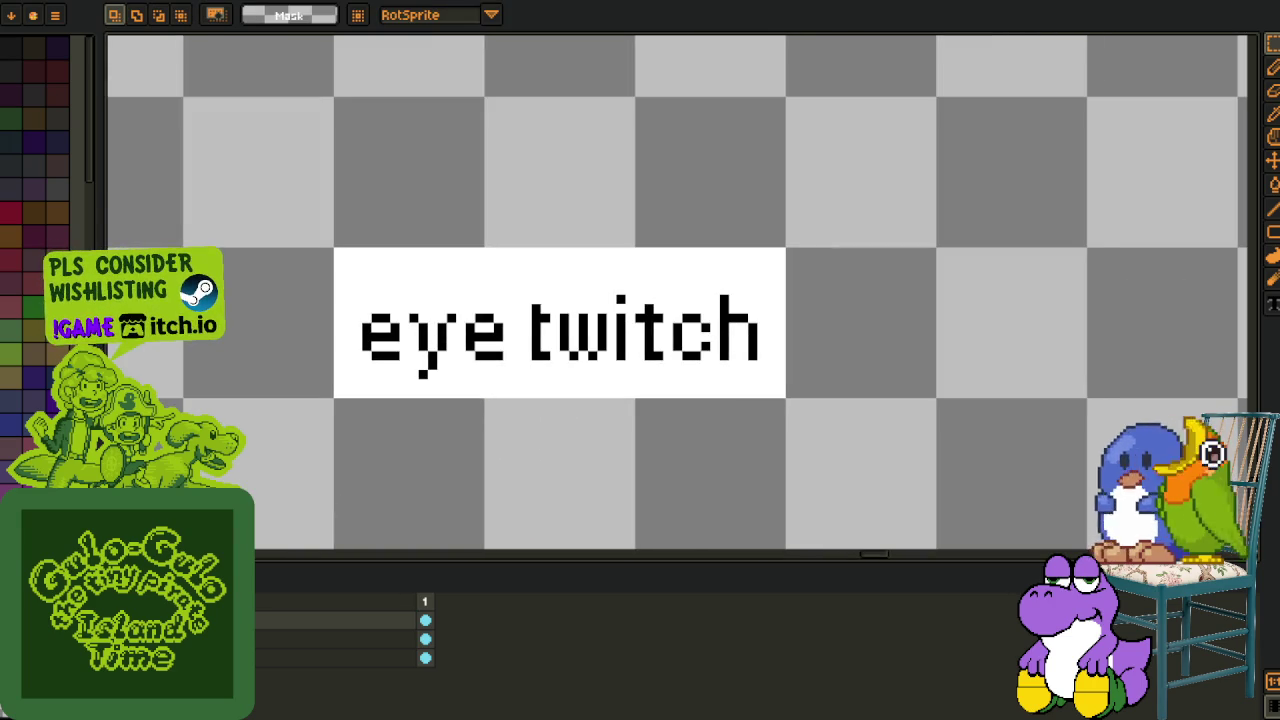
Merge the twitch layer down into the label and pan to the other variants.
right_click(200, 657)
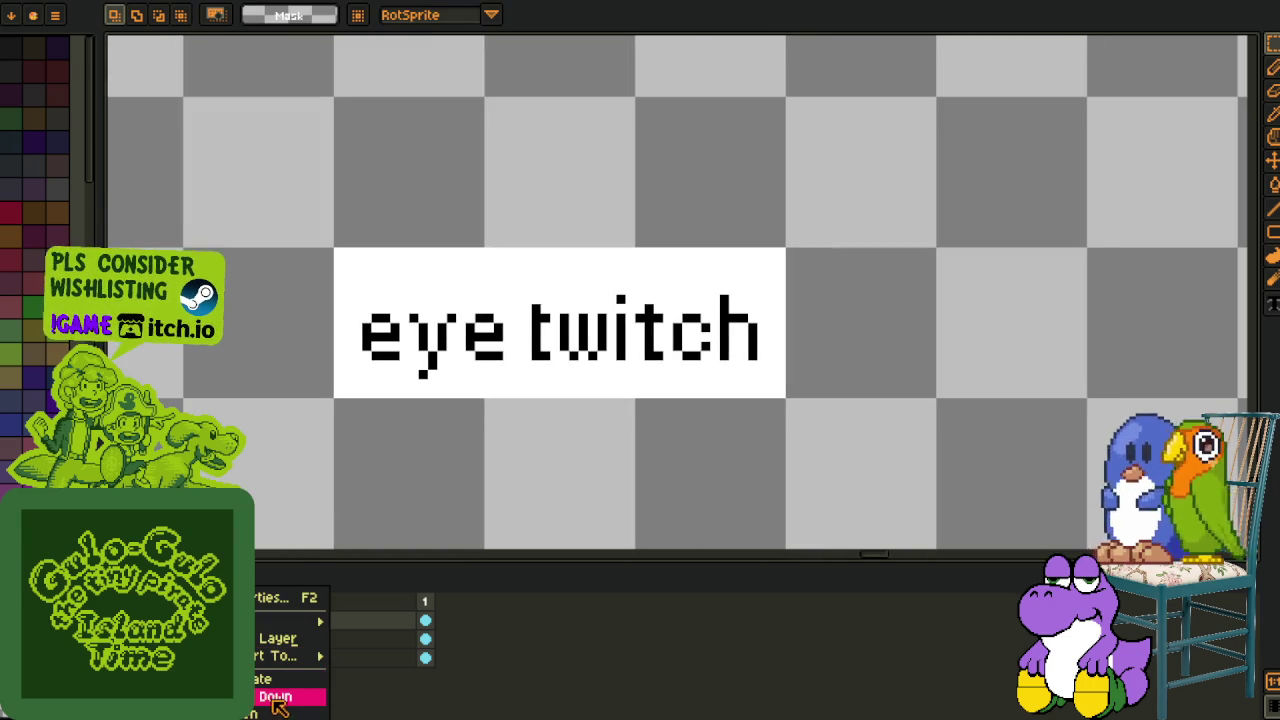
left_click(290, 694)
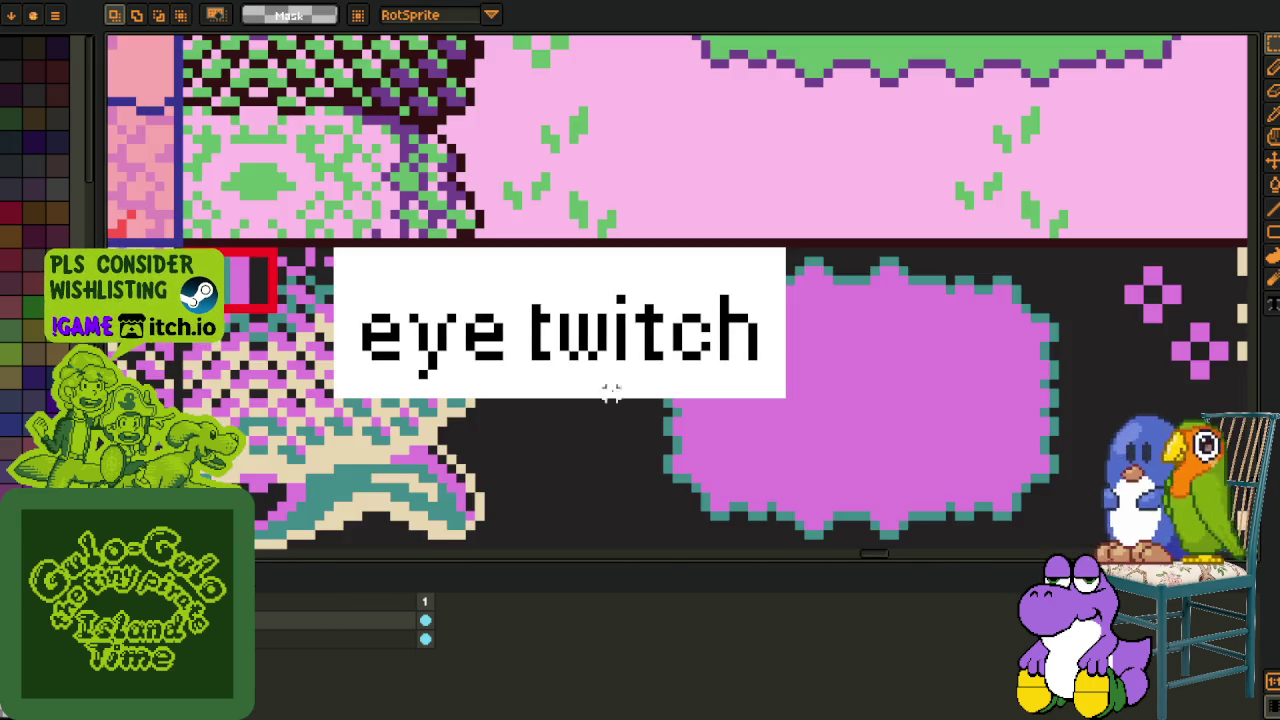
scroll(606, 391, "down", 3)
scroll(651, 409, "down", 3)
left_click_drag(821, 463, 704, 306)
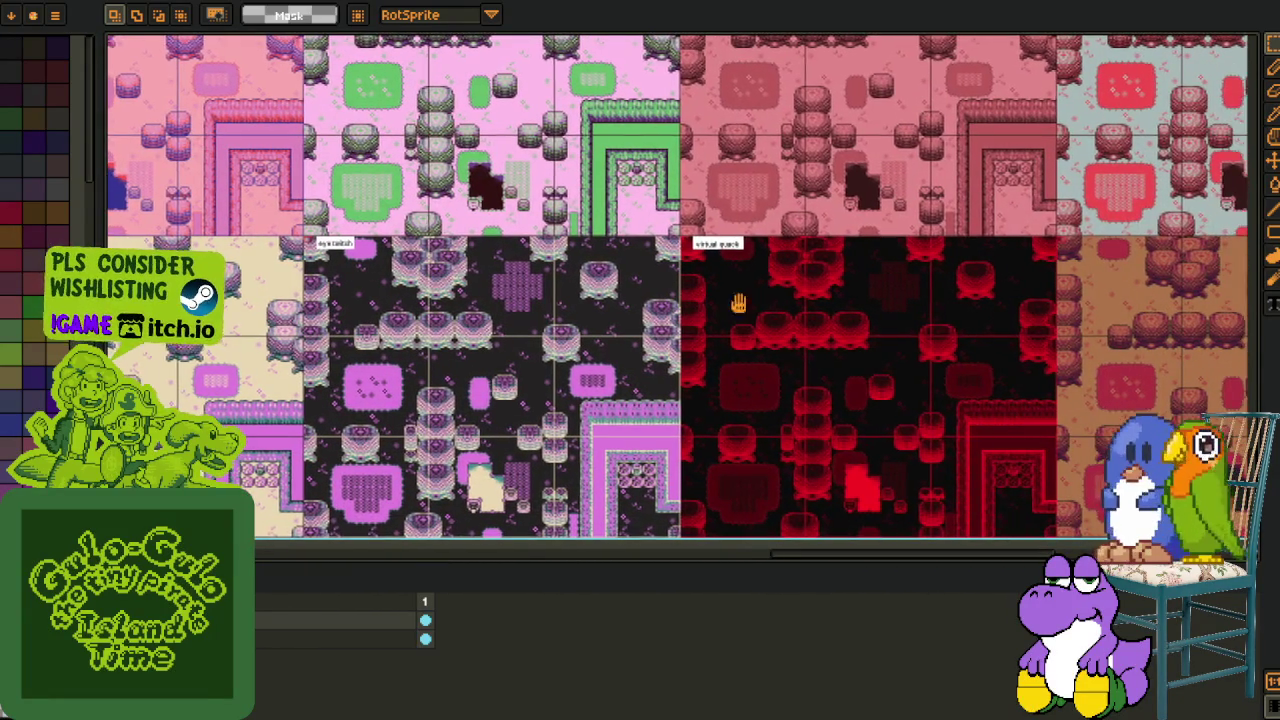
Navigate to the Yesterday's Grunge variant and select its label area.
scroll(717, 305, "left", 10)
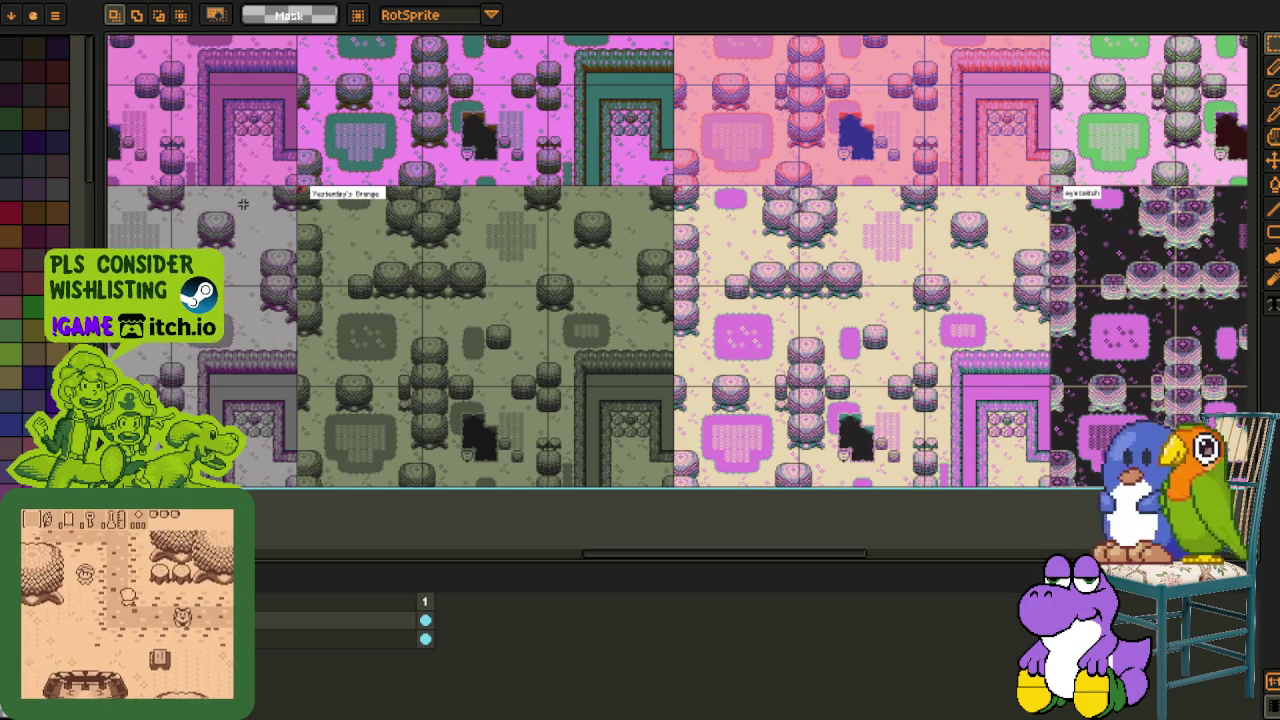
scroll(257, 175, "up", 2)
scroll(600, 200, "up", 2)
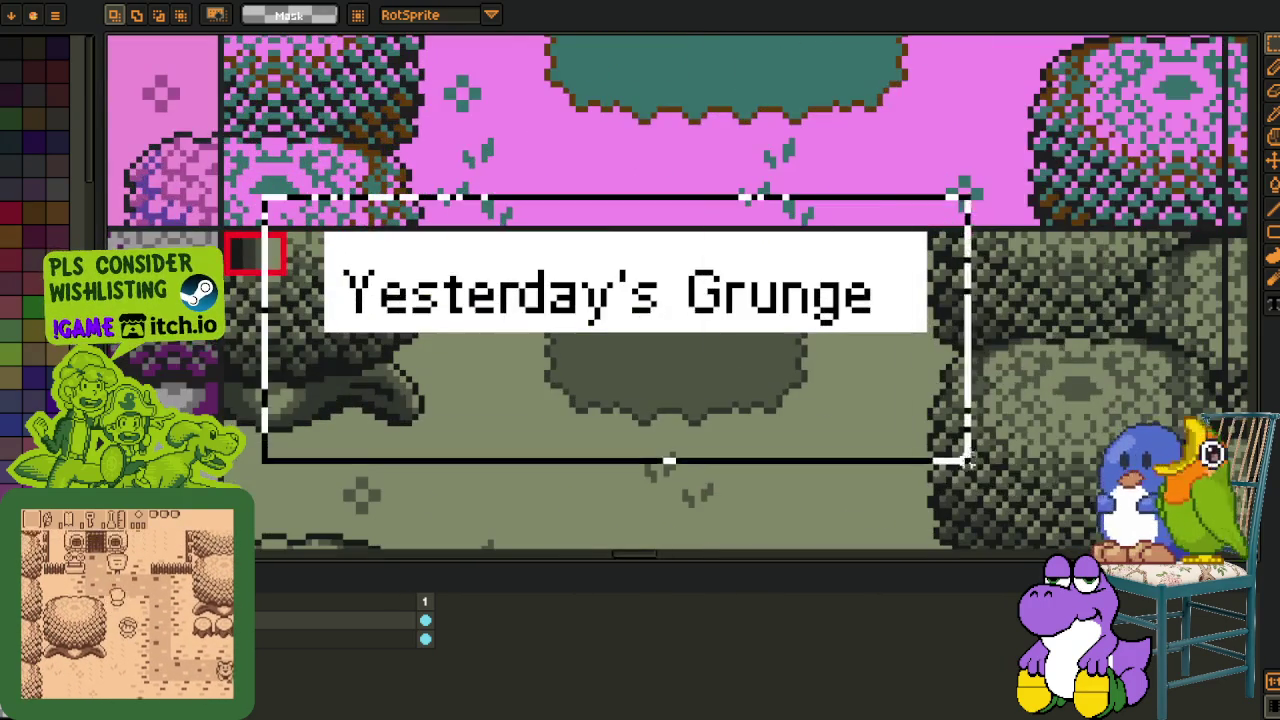
scroll(580, 350, "down", 1)
scroll(1039, 393, "down", 3)
left_click_drag(1034, 407, 989, 310)
left_click_drag(988, 218, 709, 371)
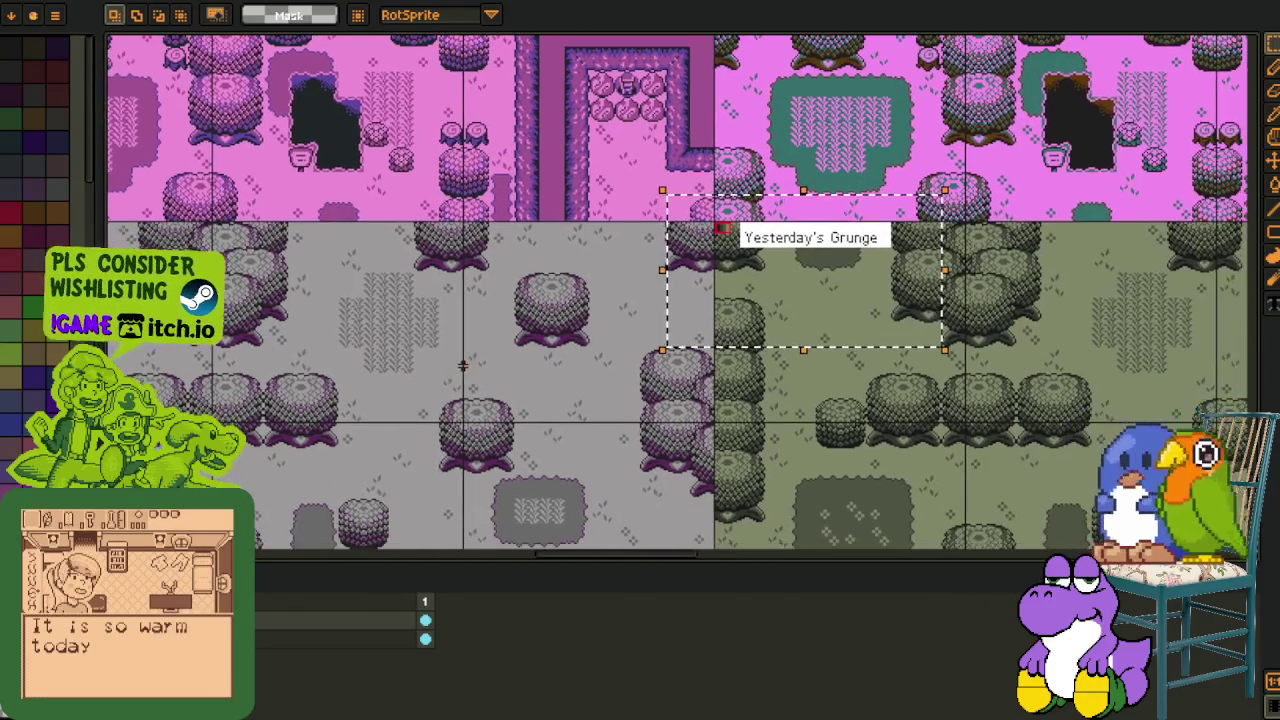
Pan the grey map to its tree rows and marquee over the trees.
left_click_drag(463, 366, 720, 332)
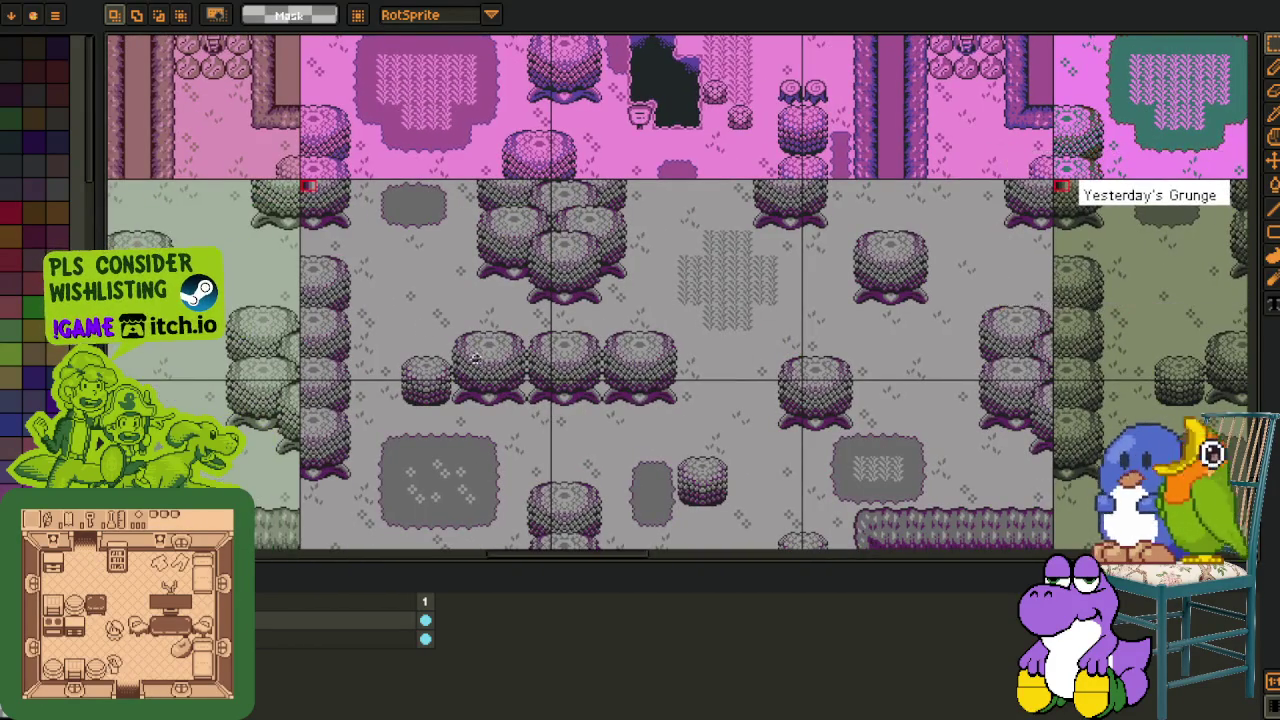
scroll(446, 364, "up", 2)
left_click_drag(408, 312, 428, 407)
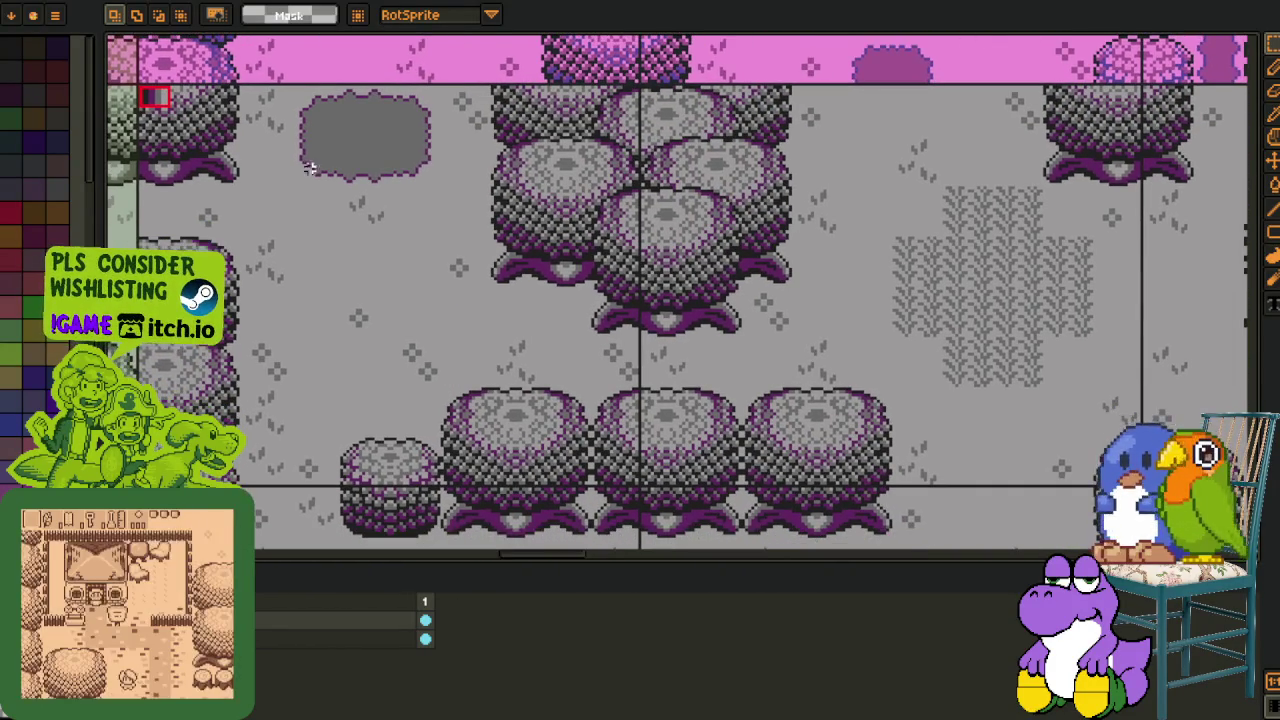
left_click_drag(304, 170, 999, 548)
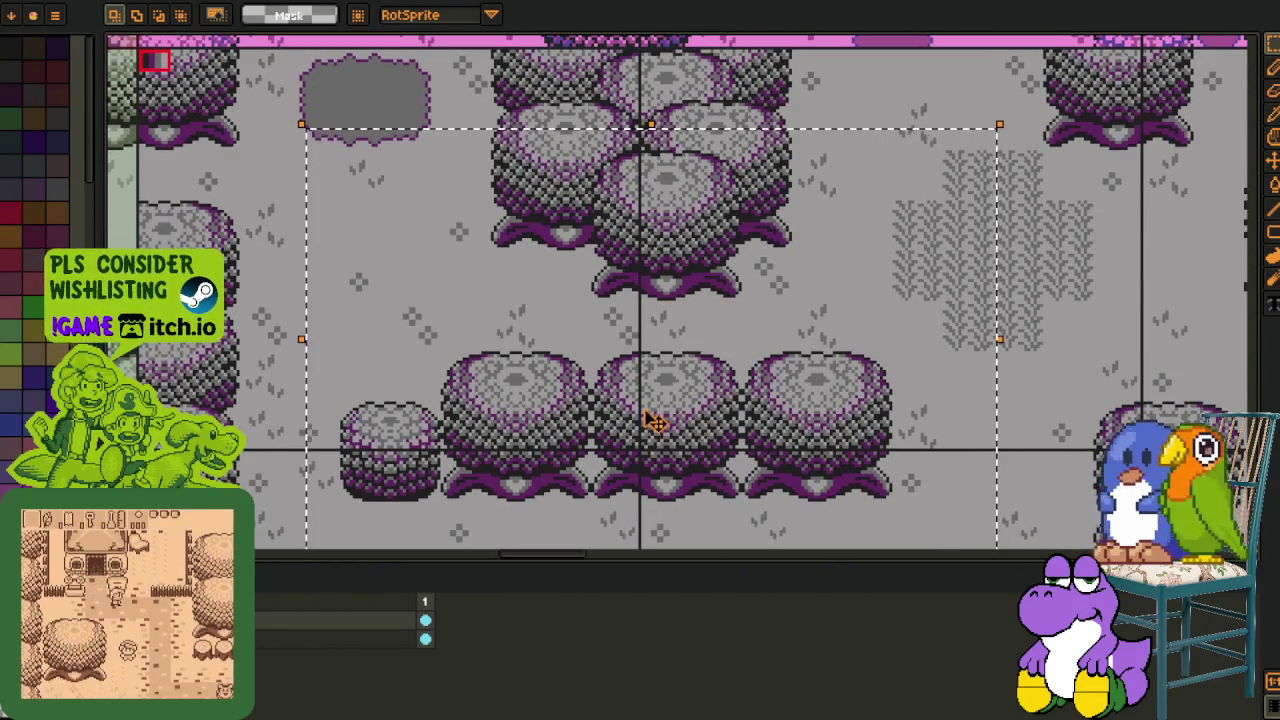
scroll(655, 422, "down", 3)
mouse_move(965, 312)
left_mouse_down()
mouse_move(903, 306)
mouse_move(808, 213)
left_mouse_up()
Give the canvas more room, zoom in, and marquee the row of round trees.
left_click_drag(561, 562, 514, 571)
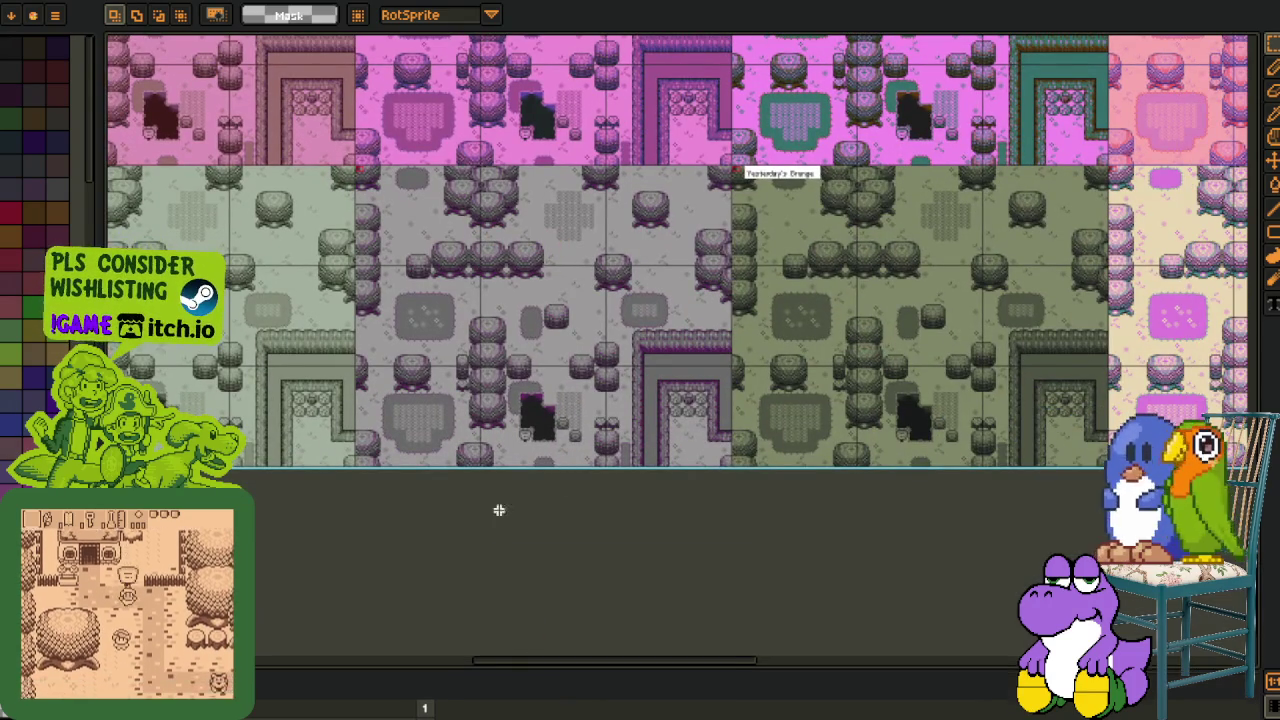
scroll(443, 286, "up", 2)
scroll(420, 287, "up", 1)
scroll(415, 287, "up", 2)
left_click_drag(415, 287, 781, 551)
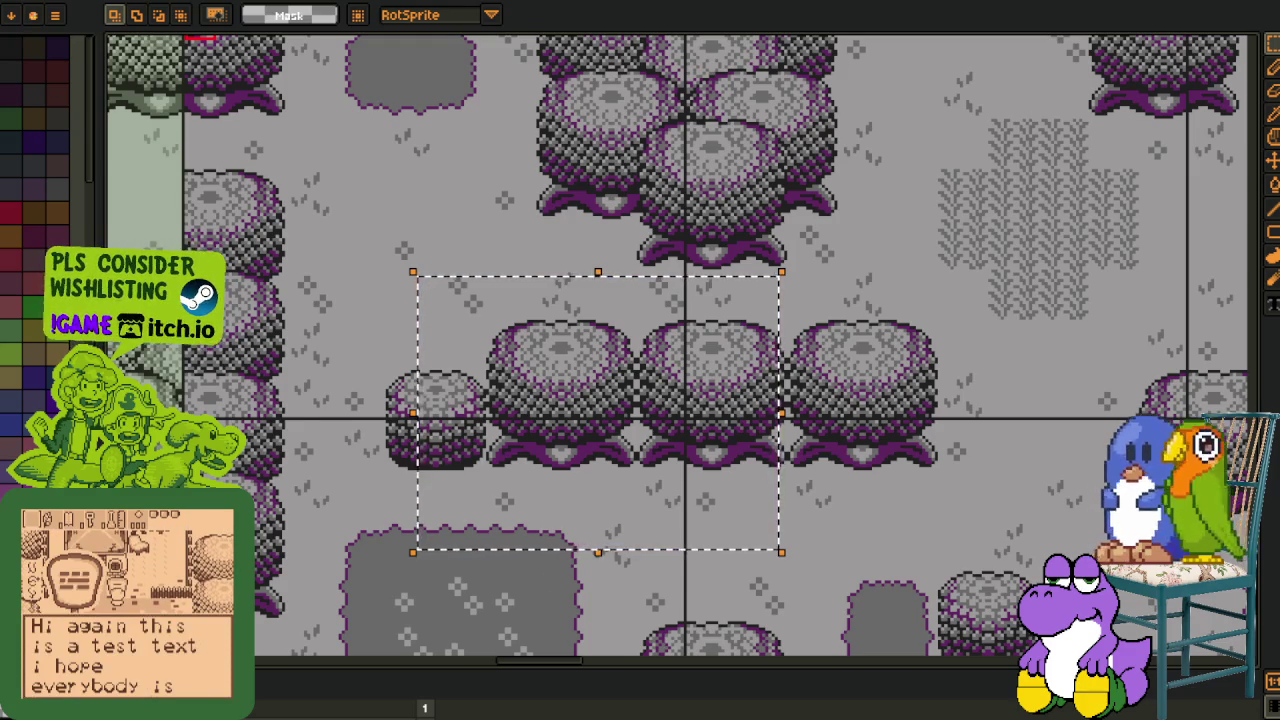
Switch to the browser showing the Snake Mountain image search results.
key("alt+Tab")
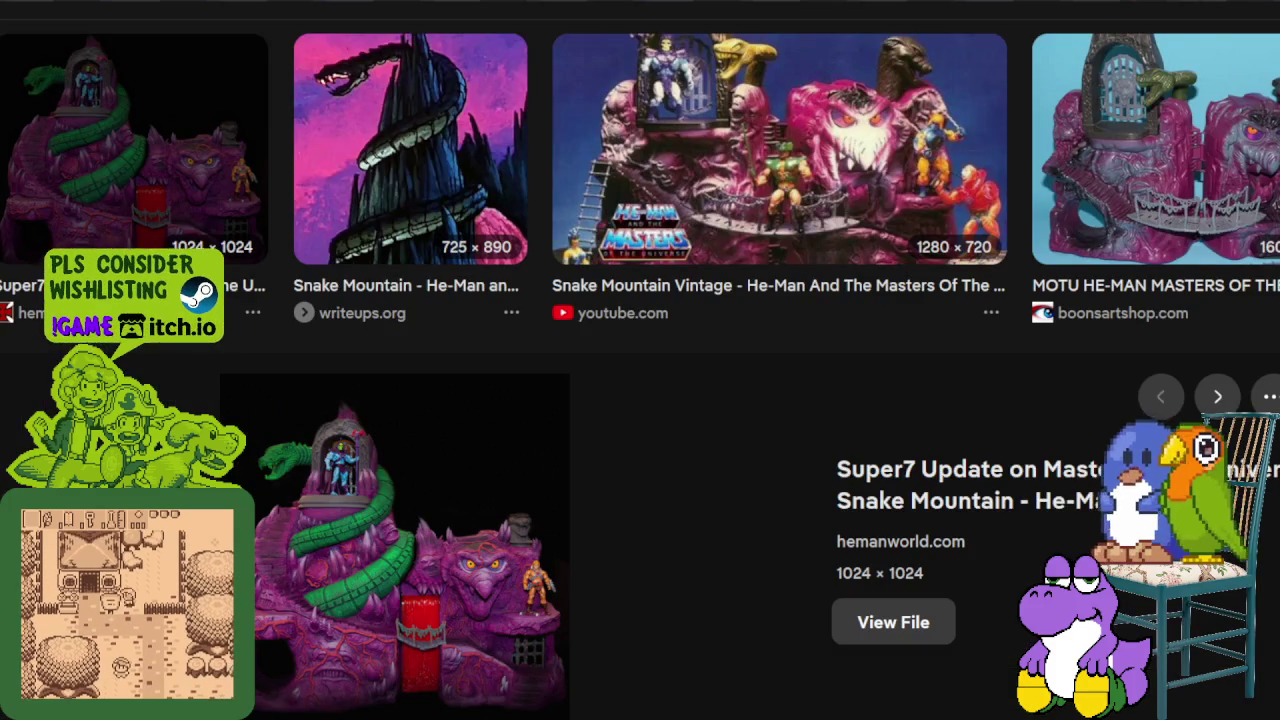
left_click(893, 622)
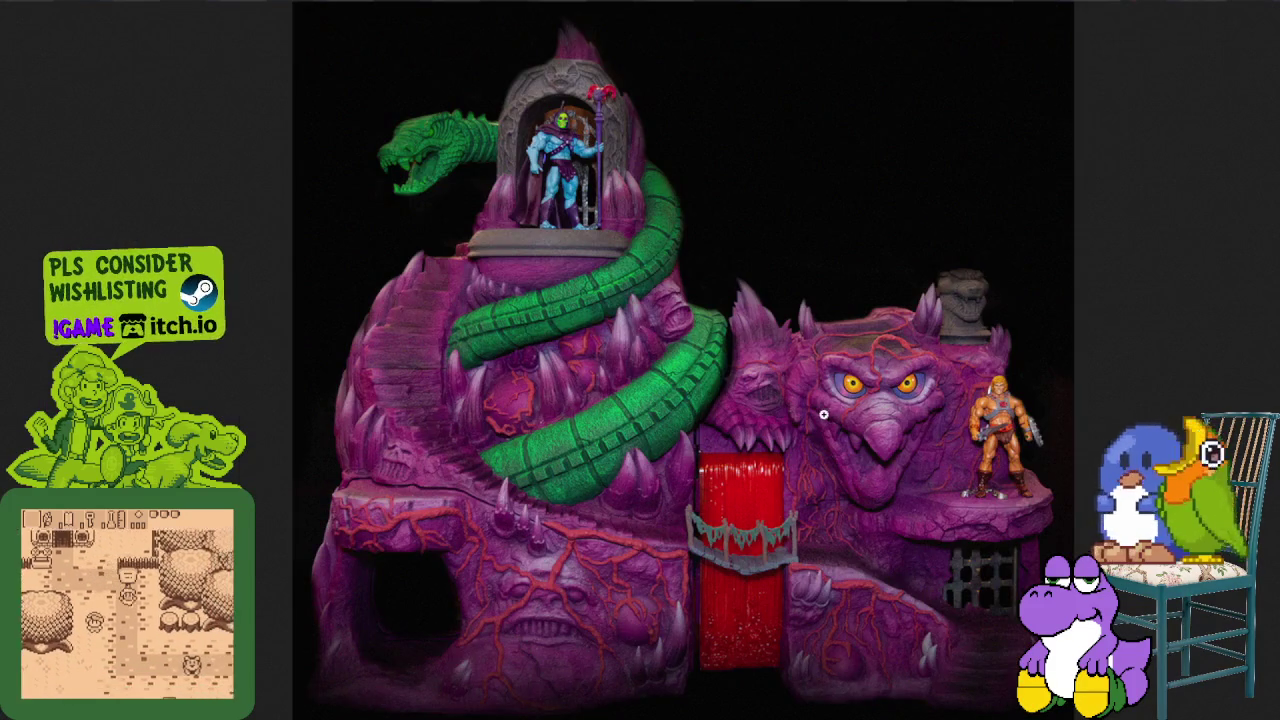
left_click(814, 410)
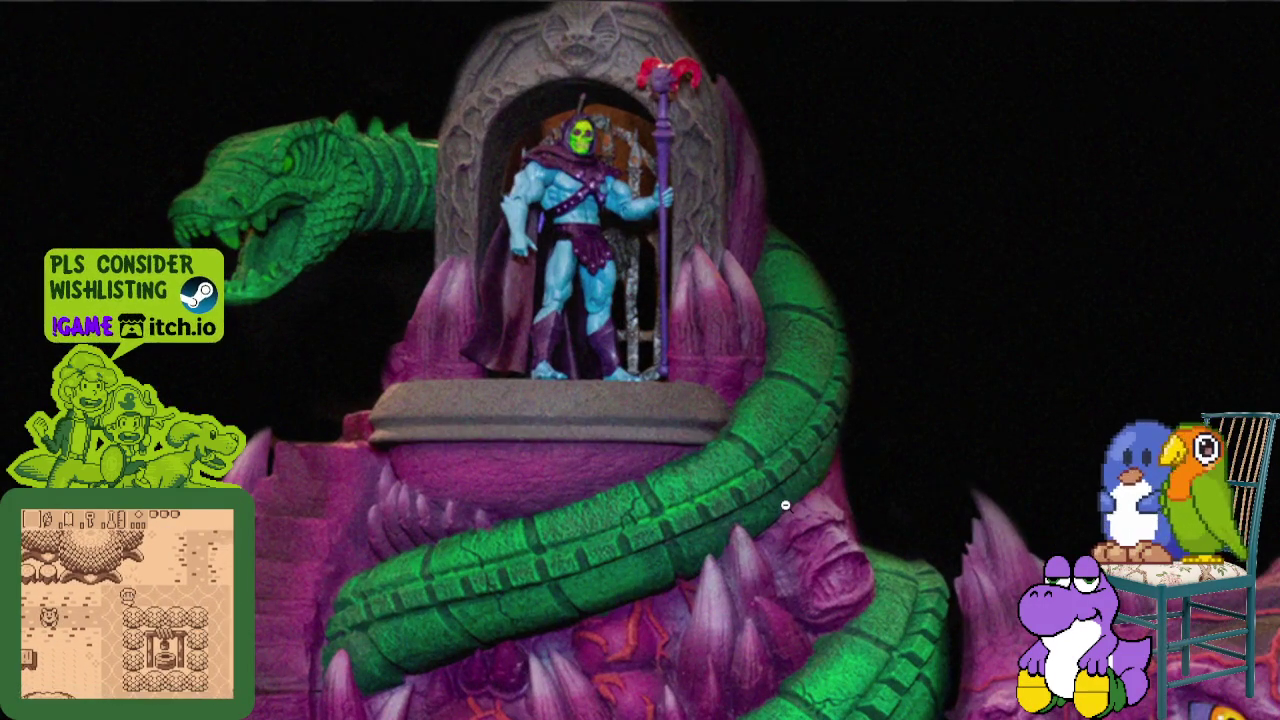
scroll(784, 510, "down", 3)
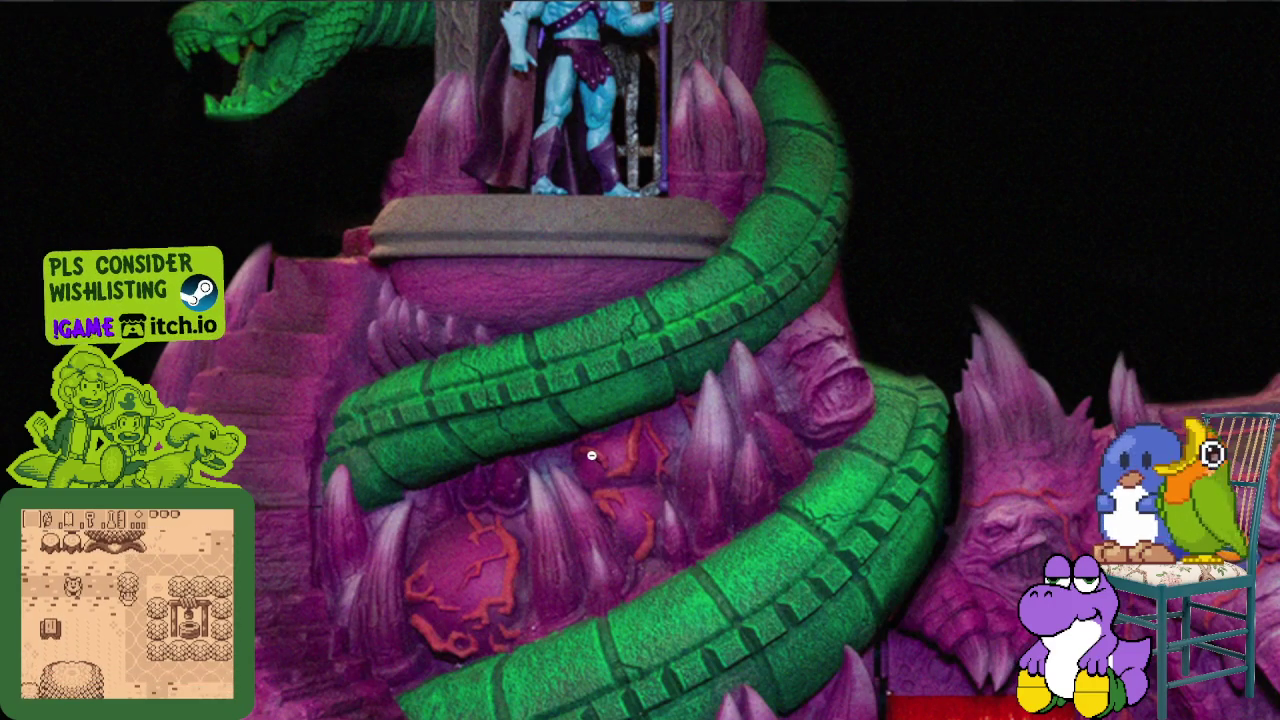
scroll(619, 291, "up", 2)
scroll(619, 291, "up", 1)
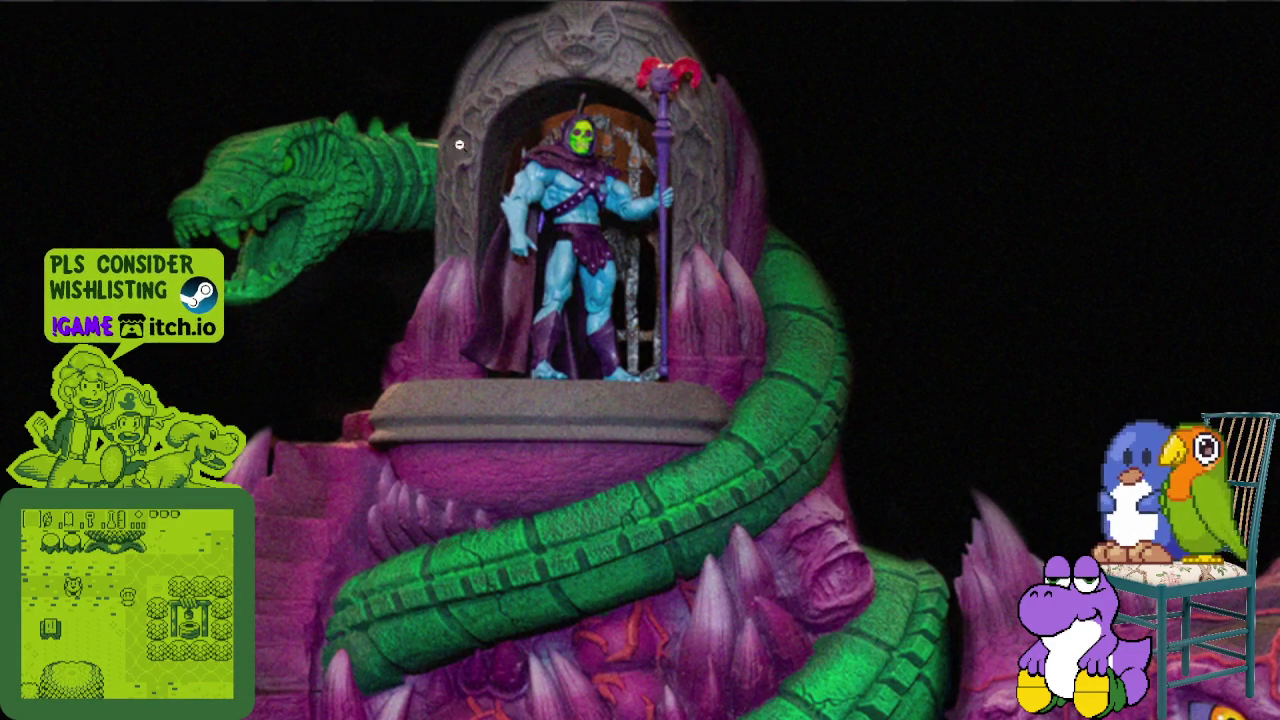
scroll(503, 298, "down", 6)
scroll(494, 366, "down", 2)
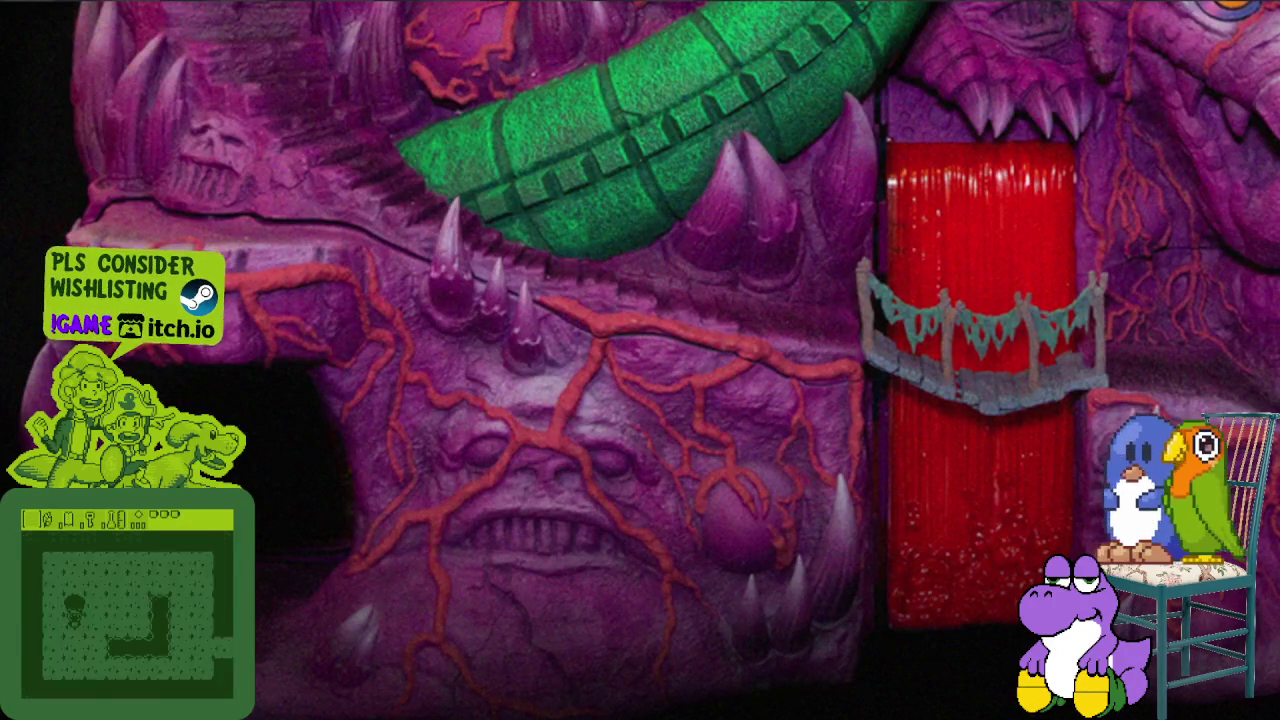
scroll(640, 360, "right", 5)
scroll(955, 412, "up", 5)
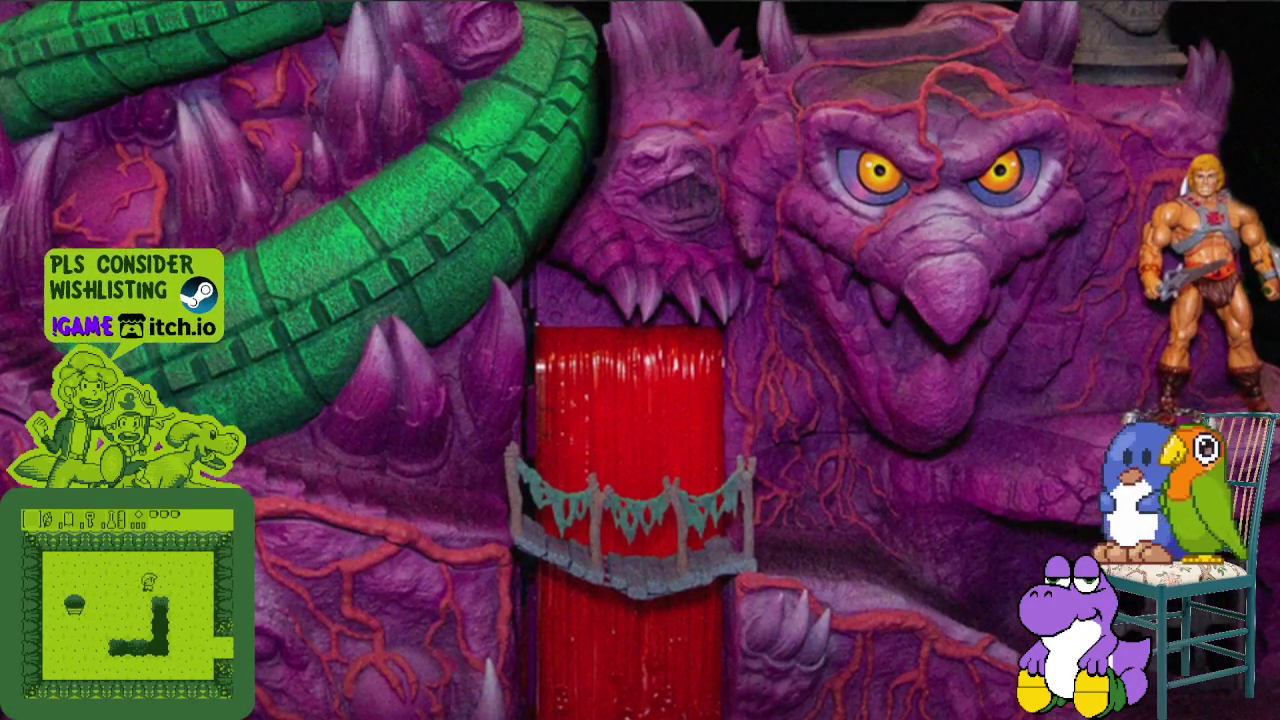
scroll(955, 412, "up", 2)
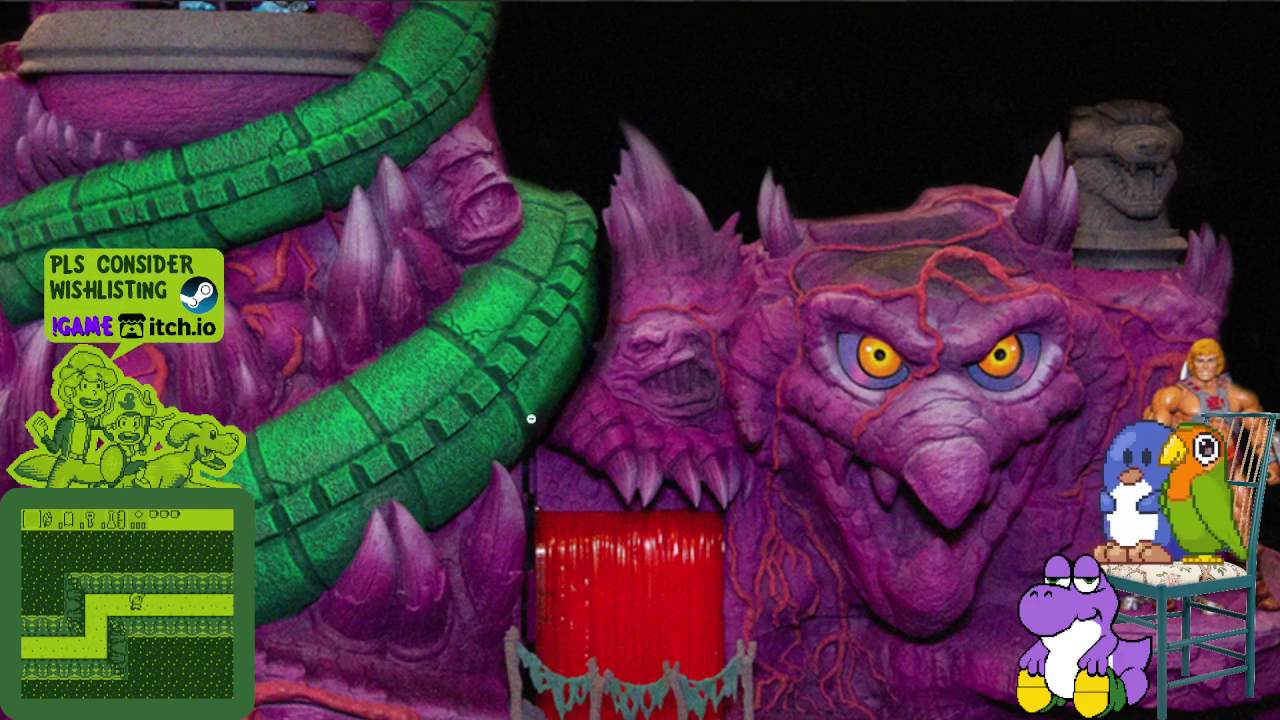
scroll(590, 396, "down", 2)
scroll(604, 398, "down", 5)
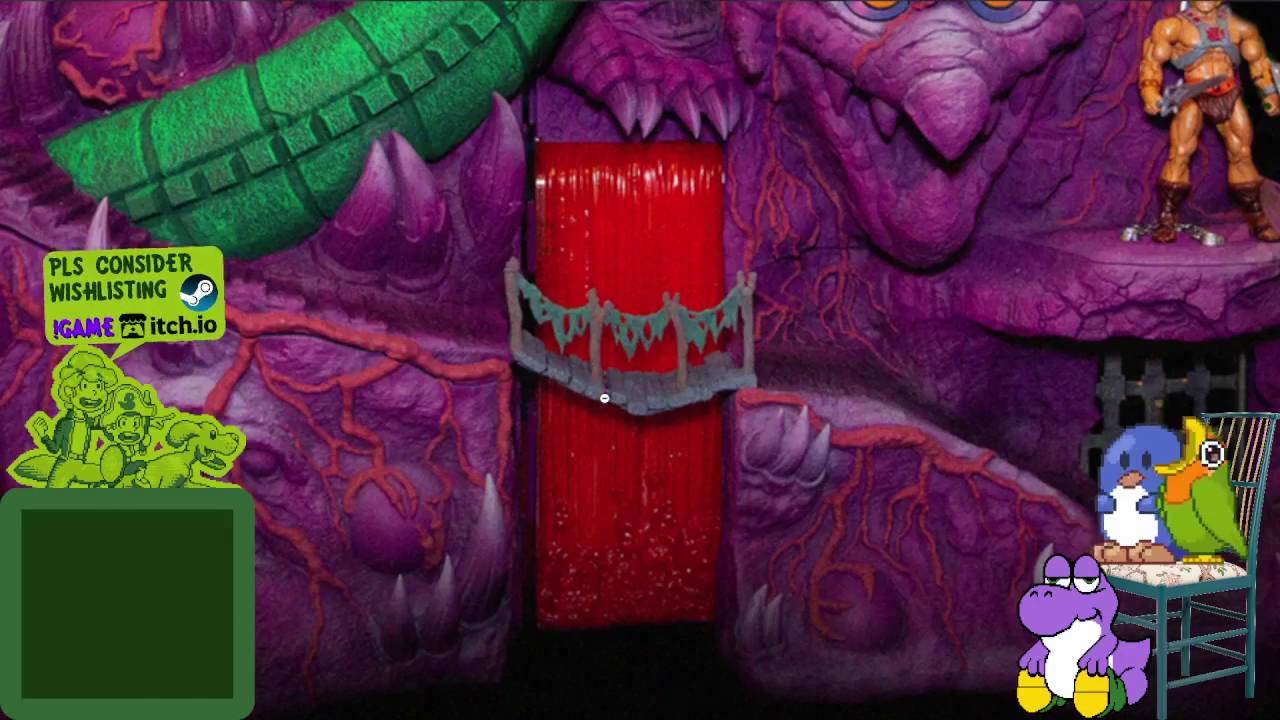
scroll(1006, 437, "up", 3)
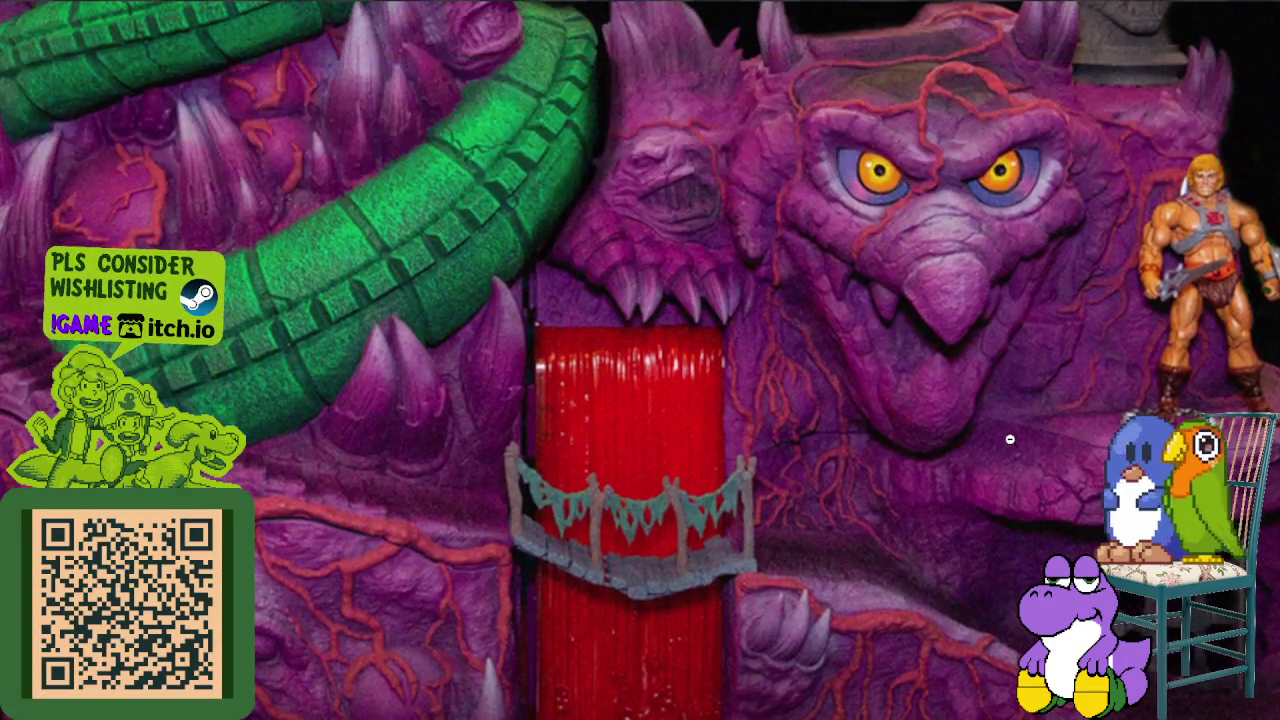
scroll(1008, 438, "up", 4)
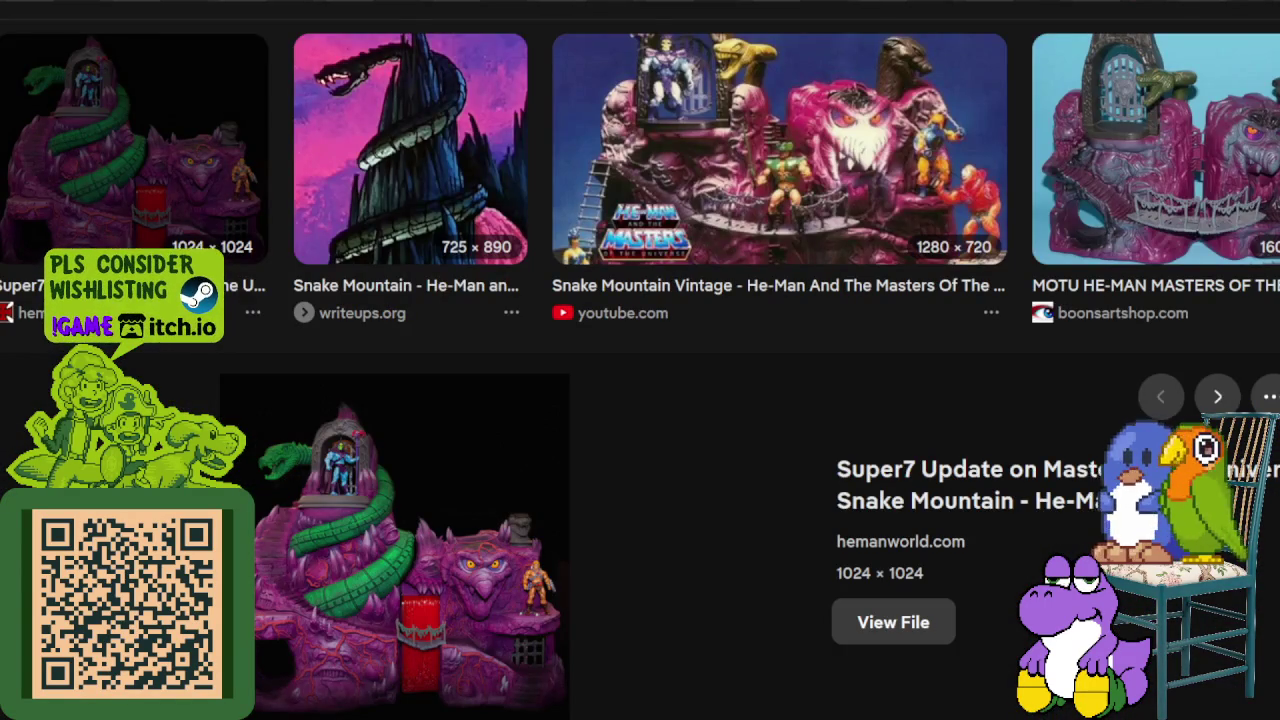
Preview the writeups.org artwork and view the First Look cartoon still full size.
left_click(436, 143)
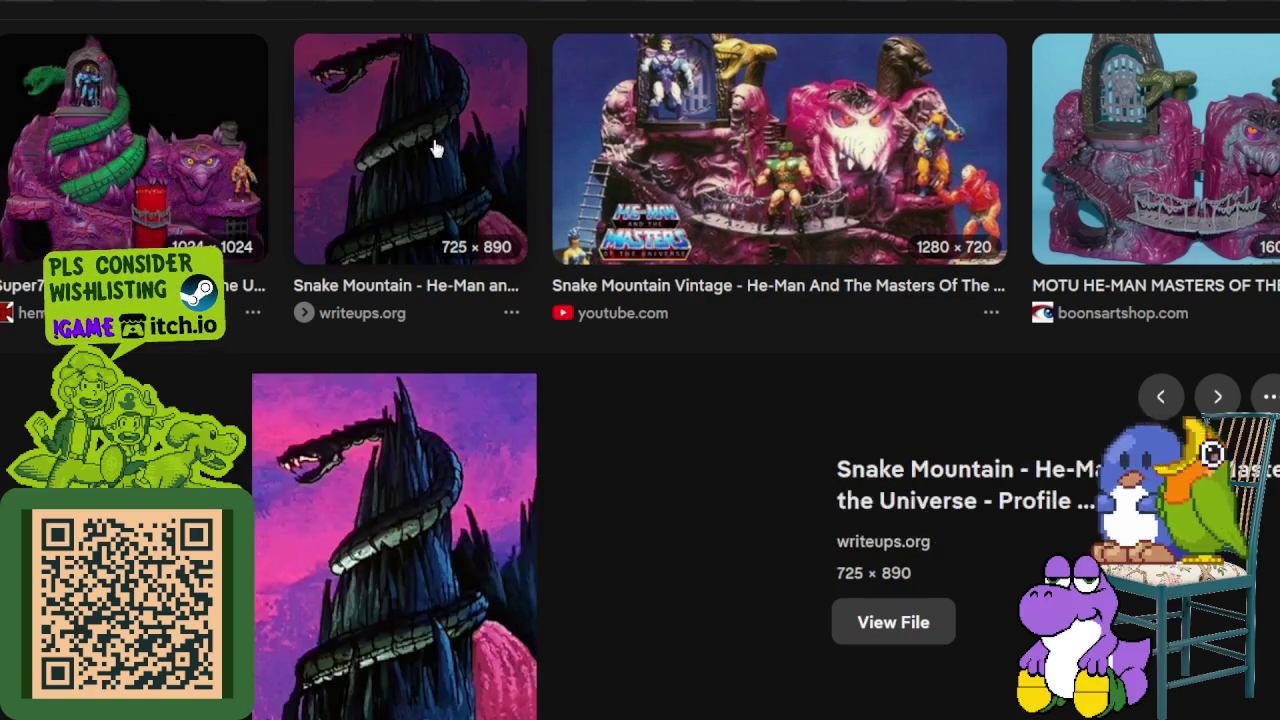
scroll(436, 143, "down", 3)
scroll(439, 192, "down", 3)
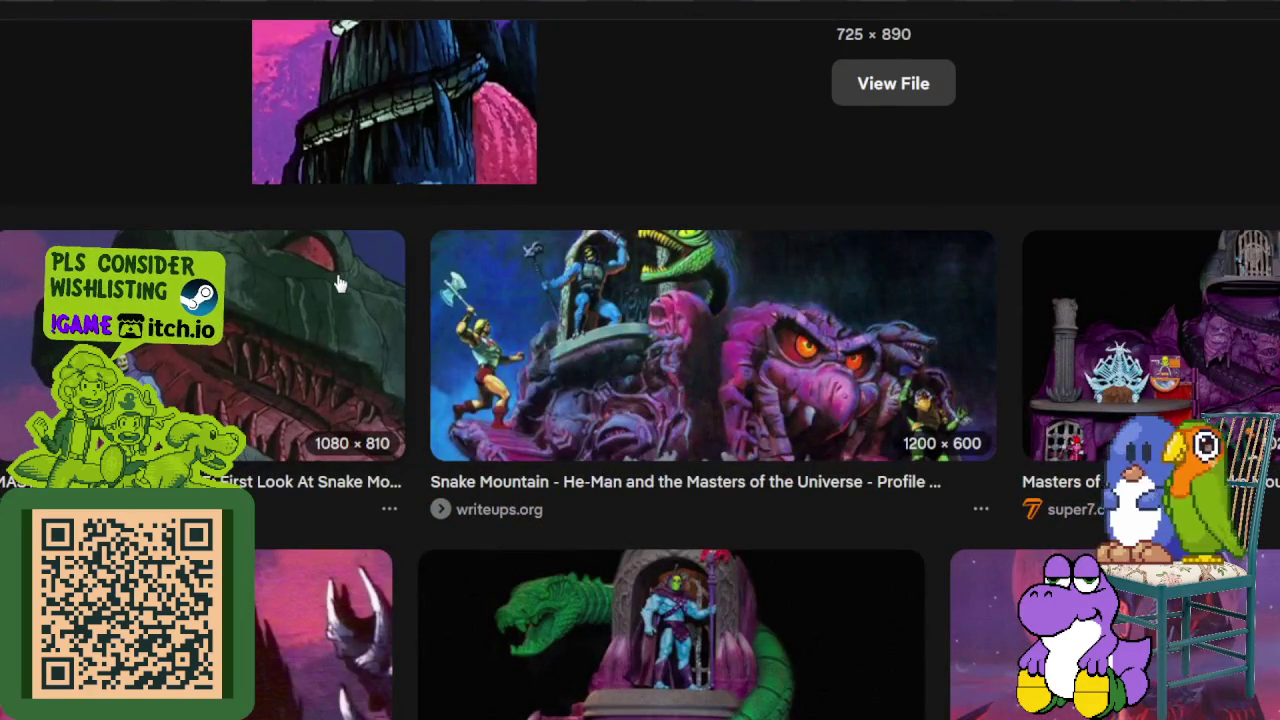
left_click(338, 284)
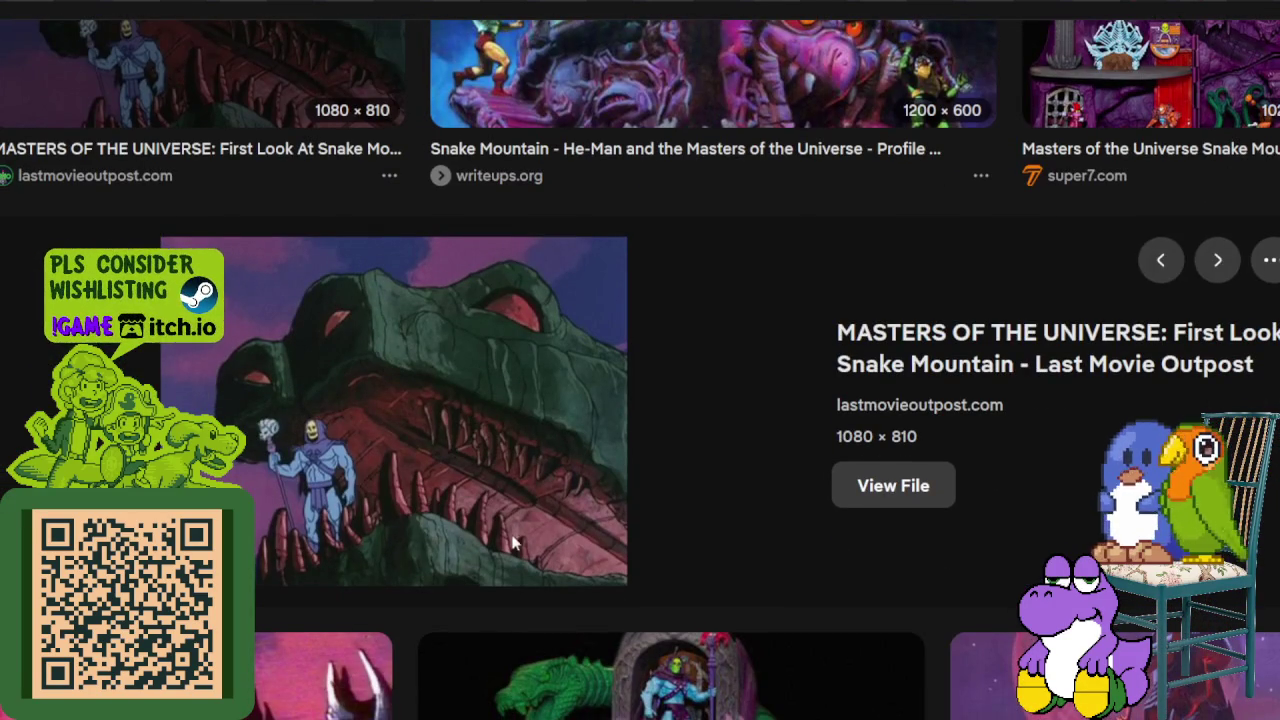
left_click(517, 477)
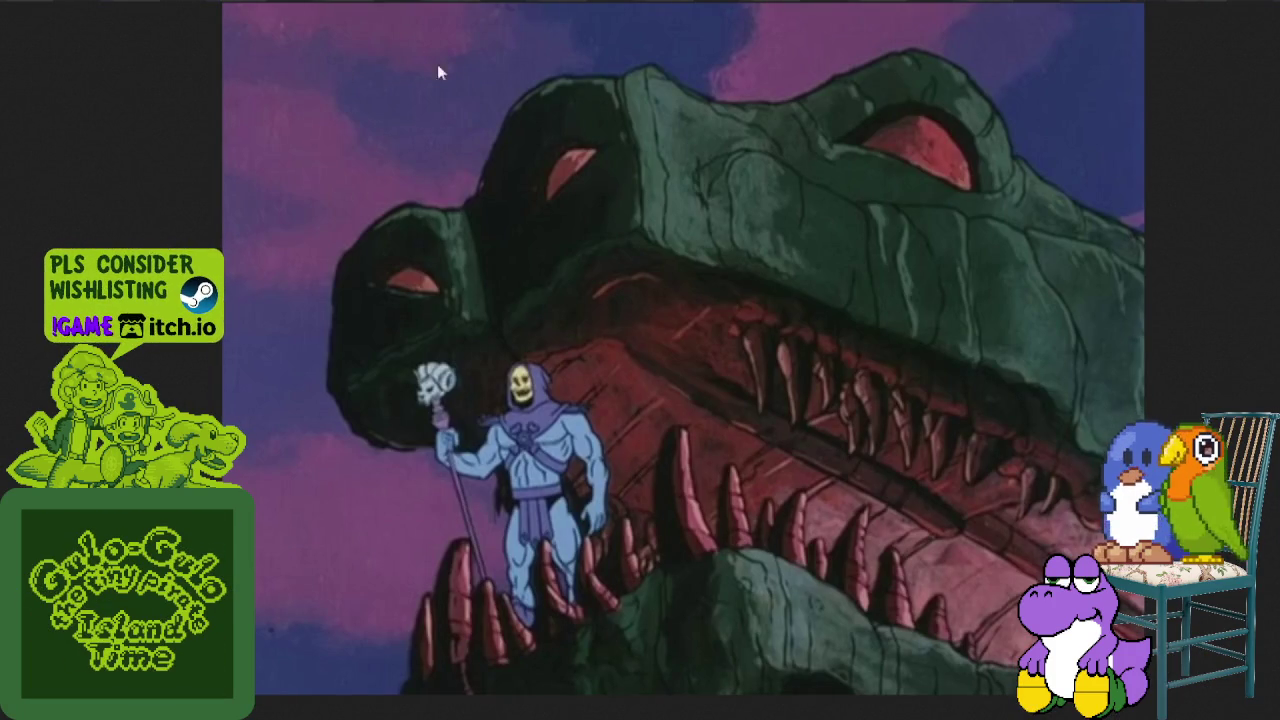
key("alt+Left")
Inspect the Wiki Grayskull painting full size, then preview the Fandom painting.
scroll(835, 285, "down", 5)
left_click(1090, 215)
scroll(800, 300, "up", 3)
scroll(600, 350, "down", 2)
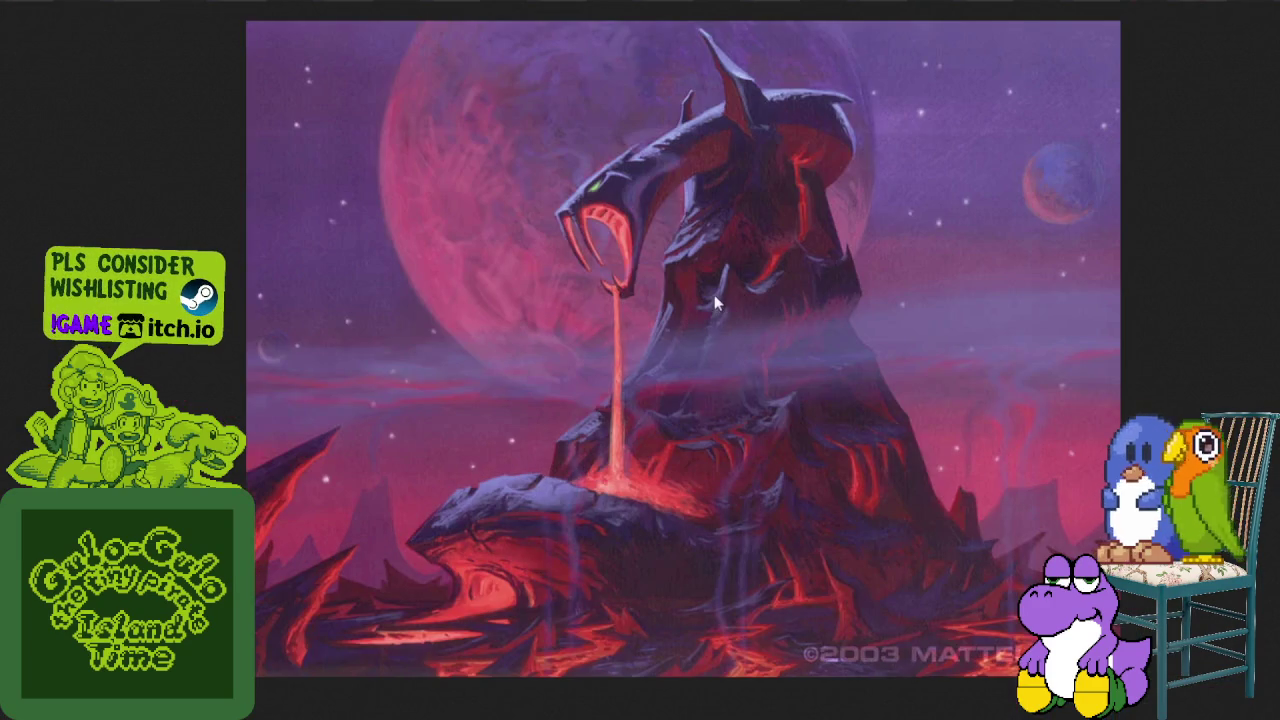
scroll(714, 294, "up", 1)
scroll(700, 240, "up", 1)
scroll(700, 237, "up", 1)
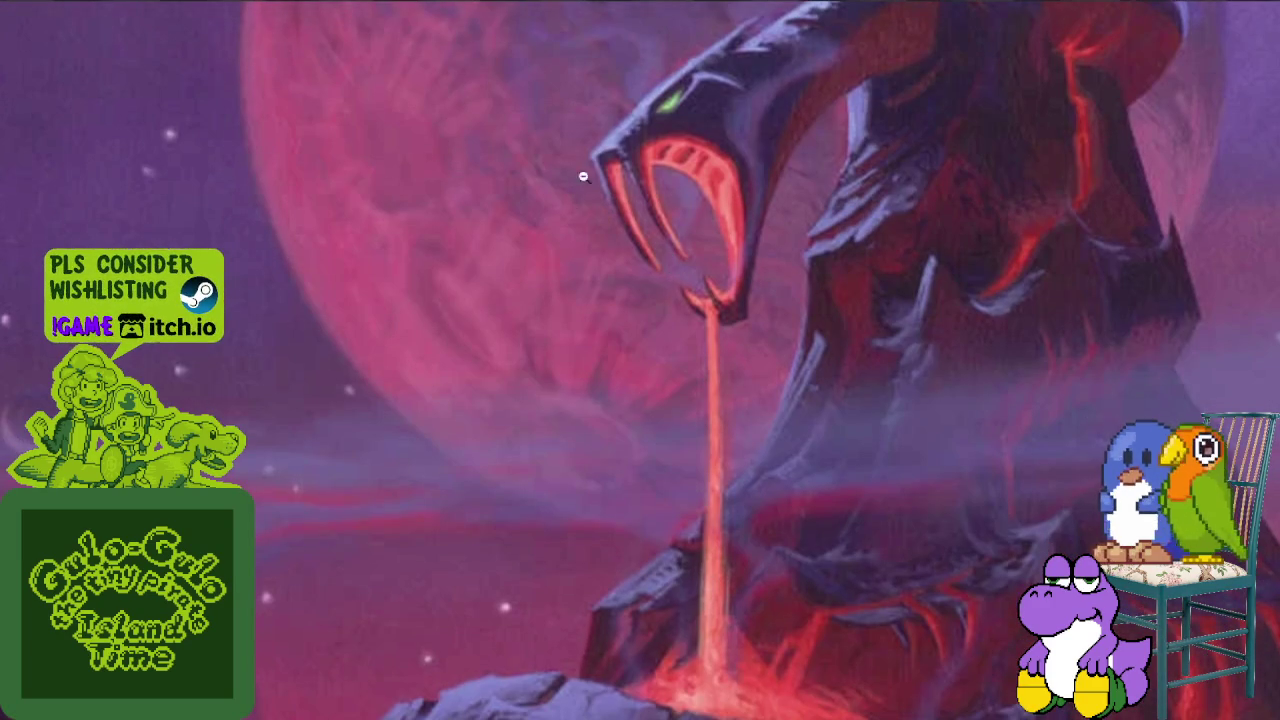
scroll(740, 130, "up", 1)
scroll(730, 180, "up", 1)
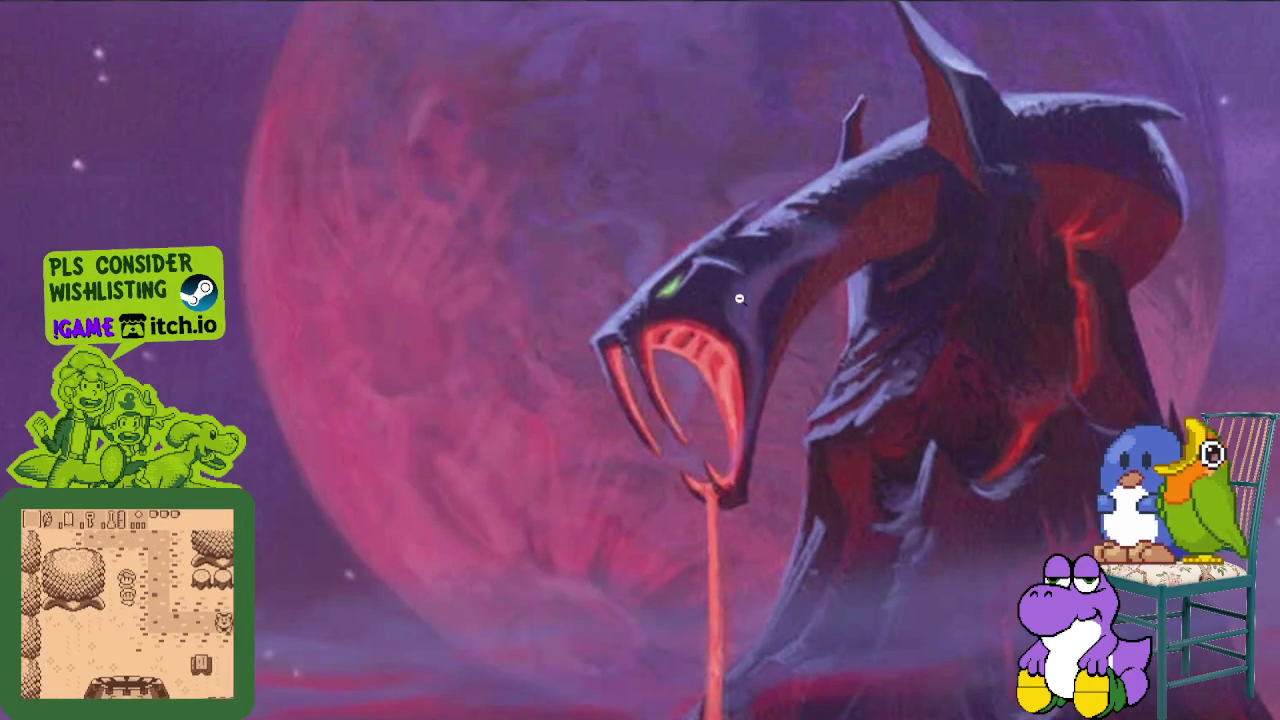
scroll(744, 327, "down", 5)
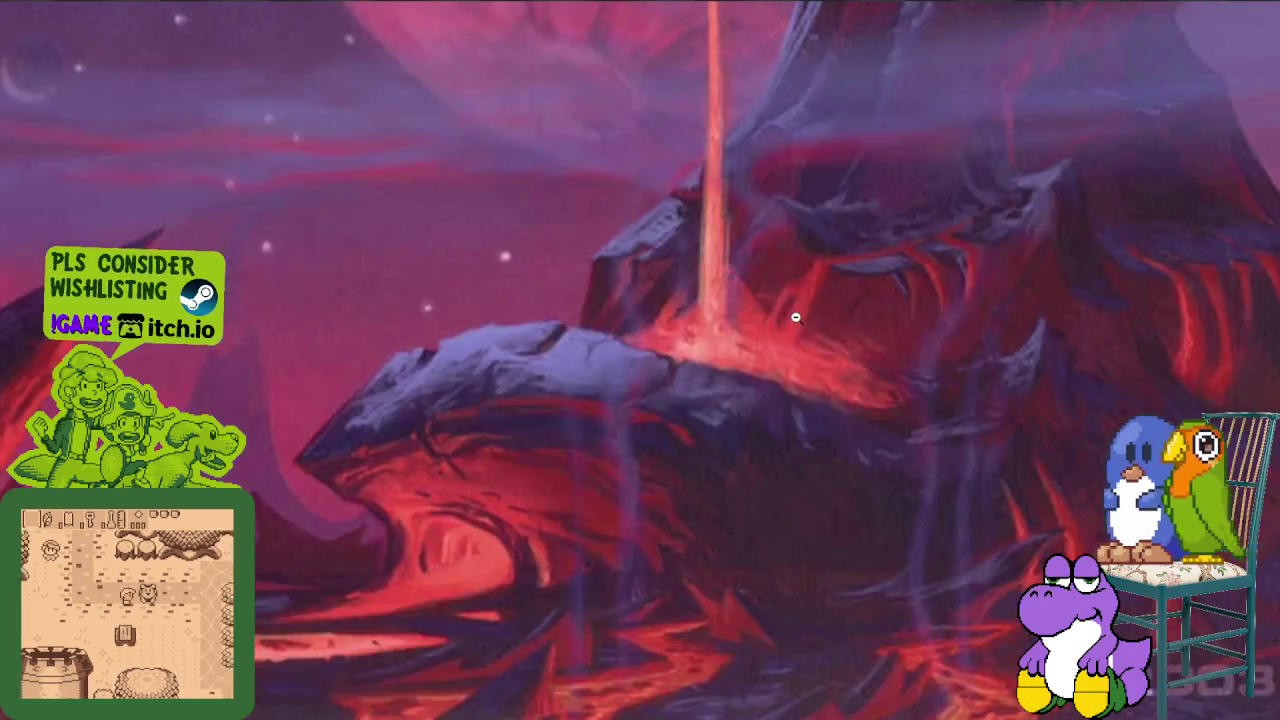
left_click(839, 322)
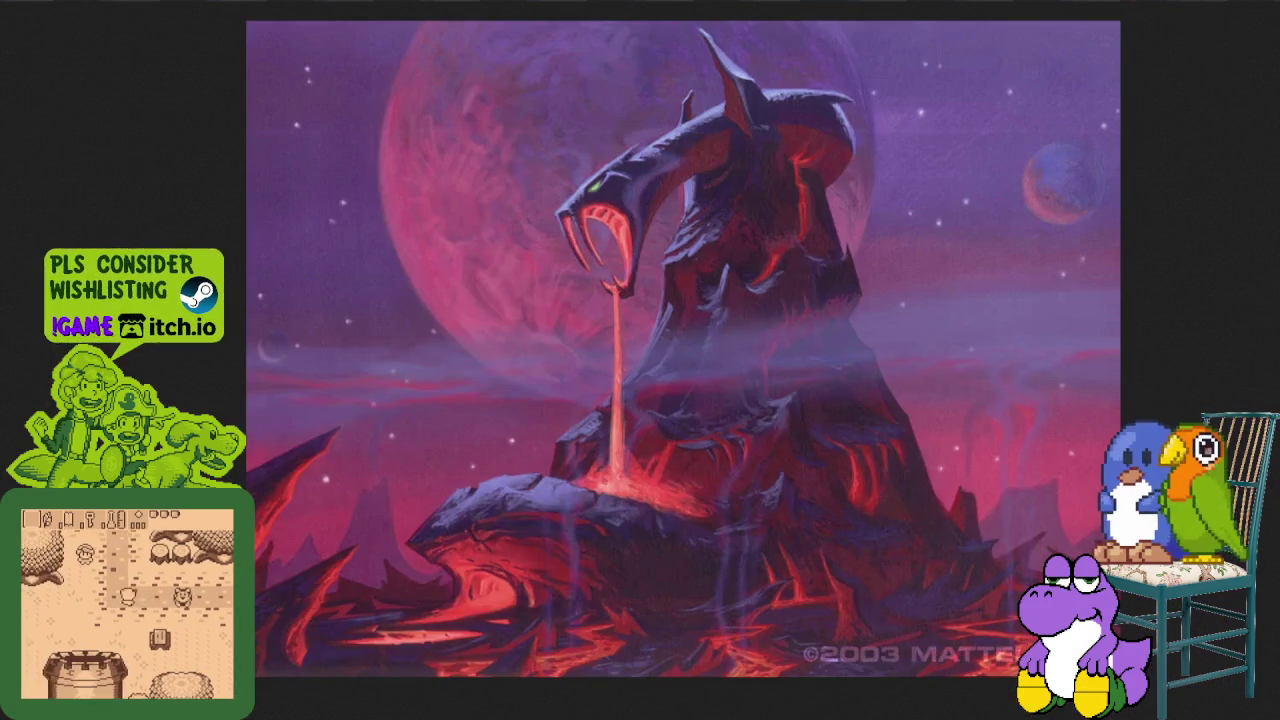
key("Escape")
scroll(645, 352, "down", 3)
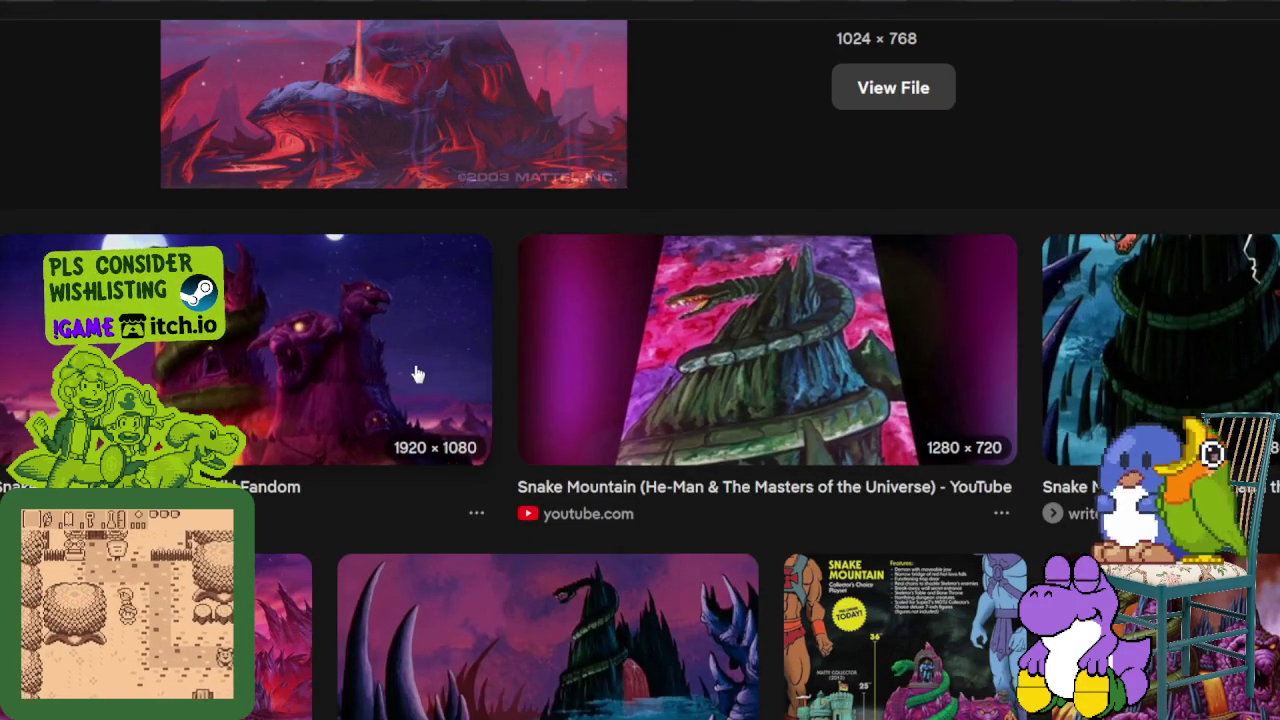
left_click(420, 371)
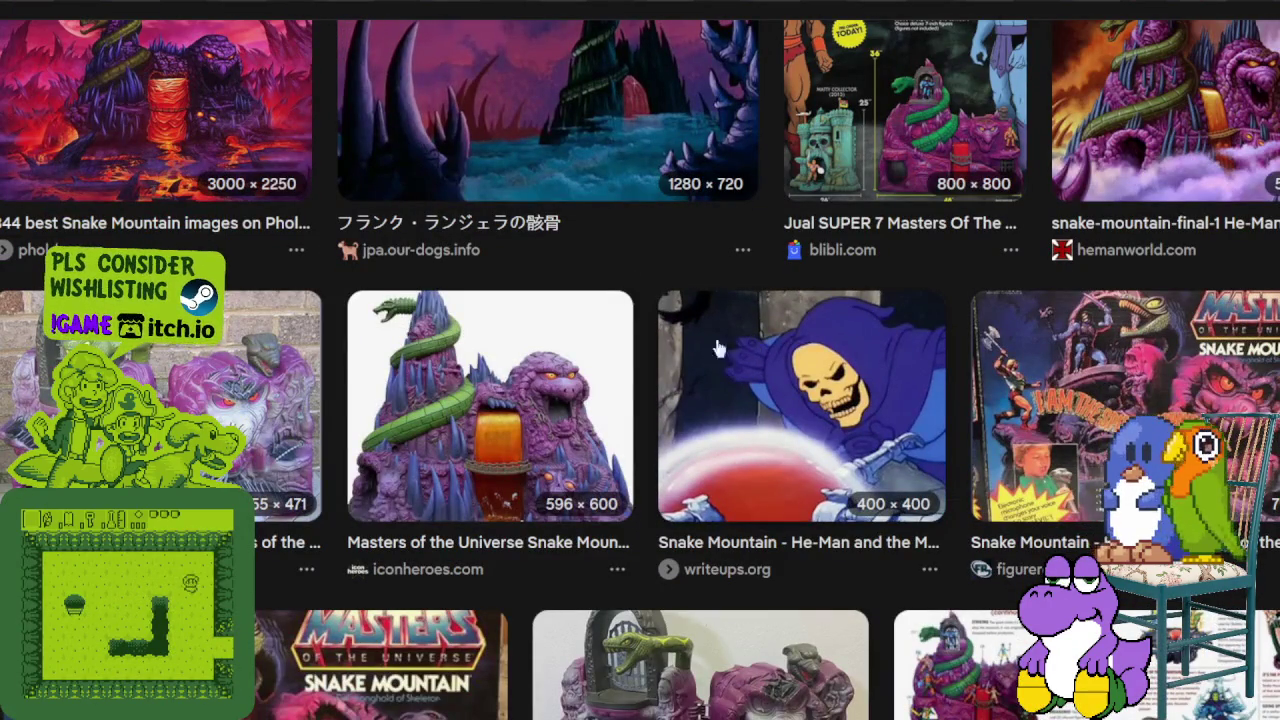
Preview the figurerealm Snake Mountain toy photo full size.
left_click(280, 410)
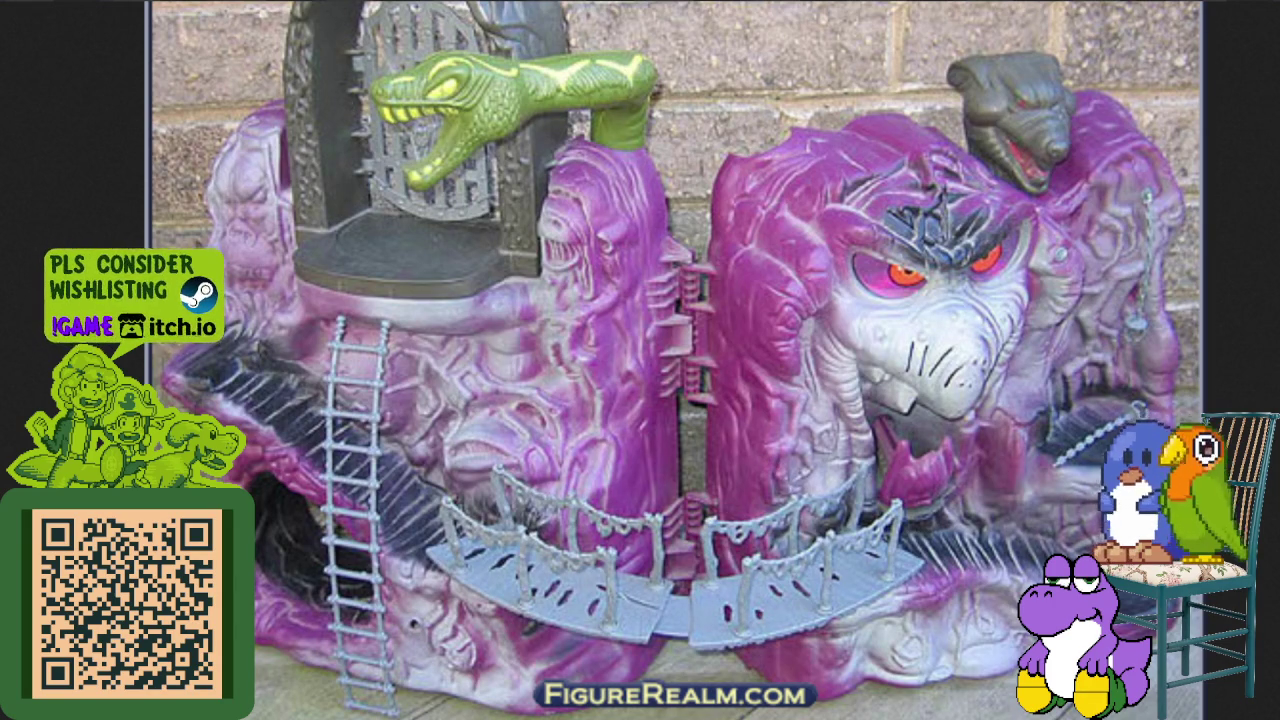
key("Escape")
scroll(570, 372, "down", 4)
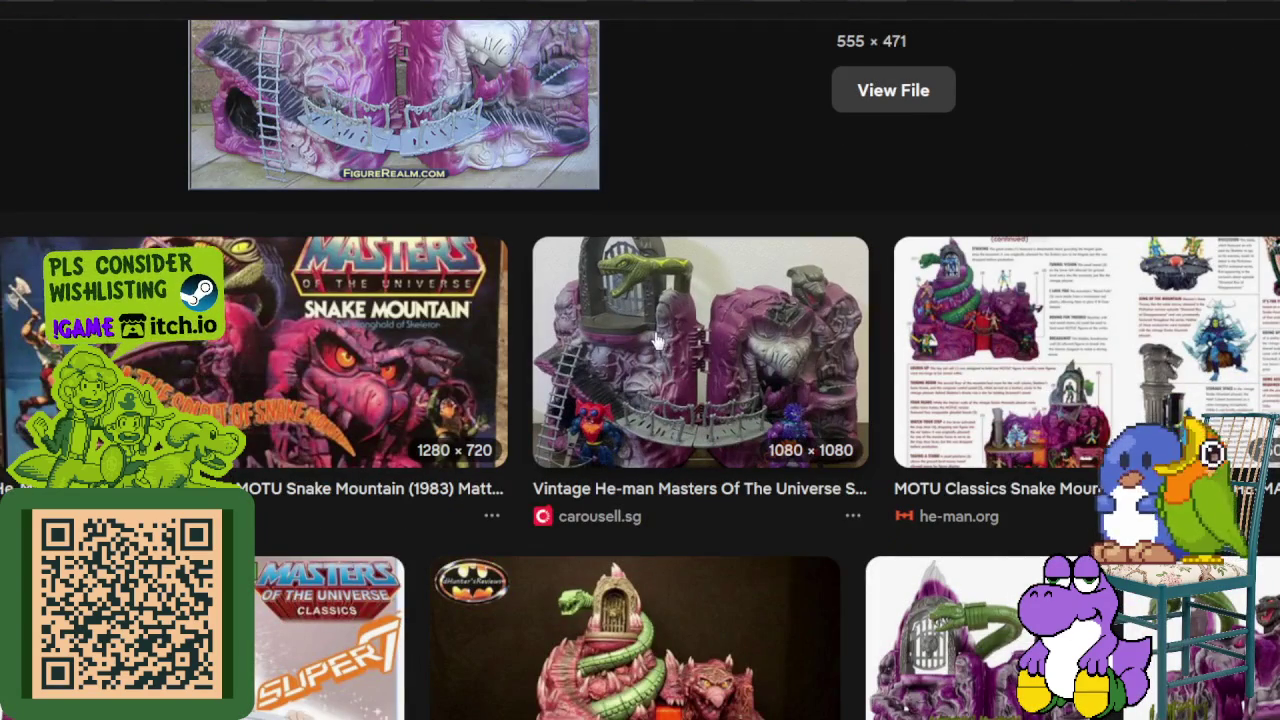
Preview the MOTU Classics Snake Mountain playset image, then return to the results top.
left_click(983, 338)
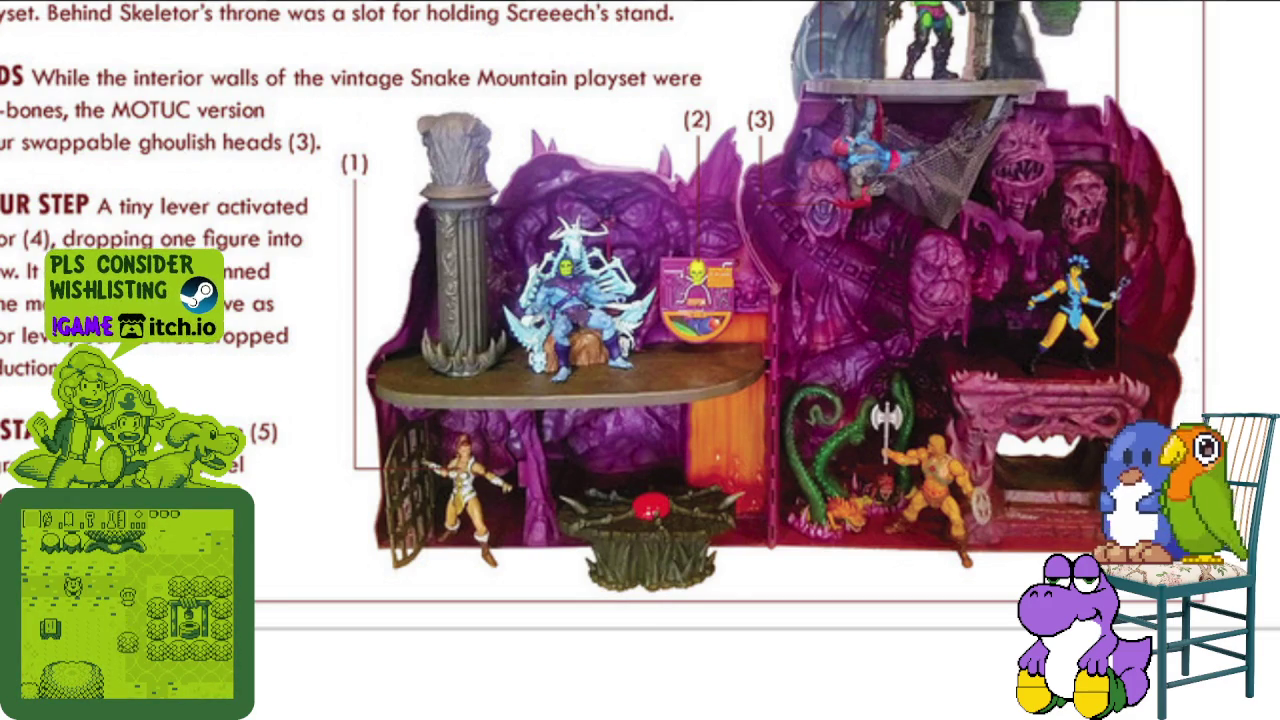
key("ctrl+w")
scroll(273, 120, "up", 10)
scroll(271, 100, "up", 10)
scroll(269, 84, "up", 5)
left_click(283, 12)
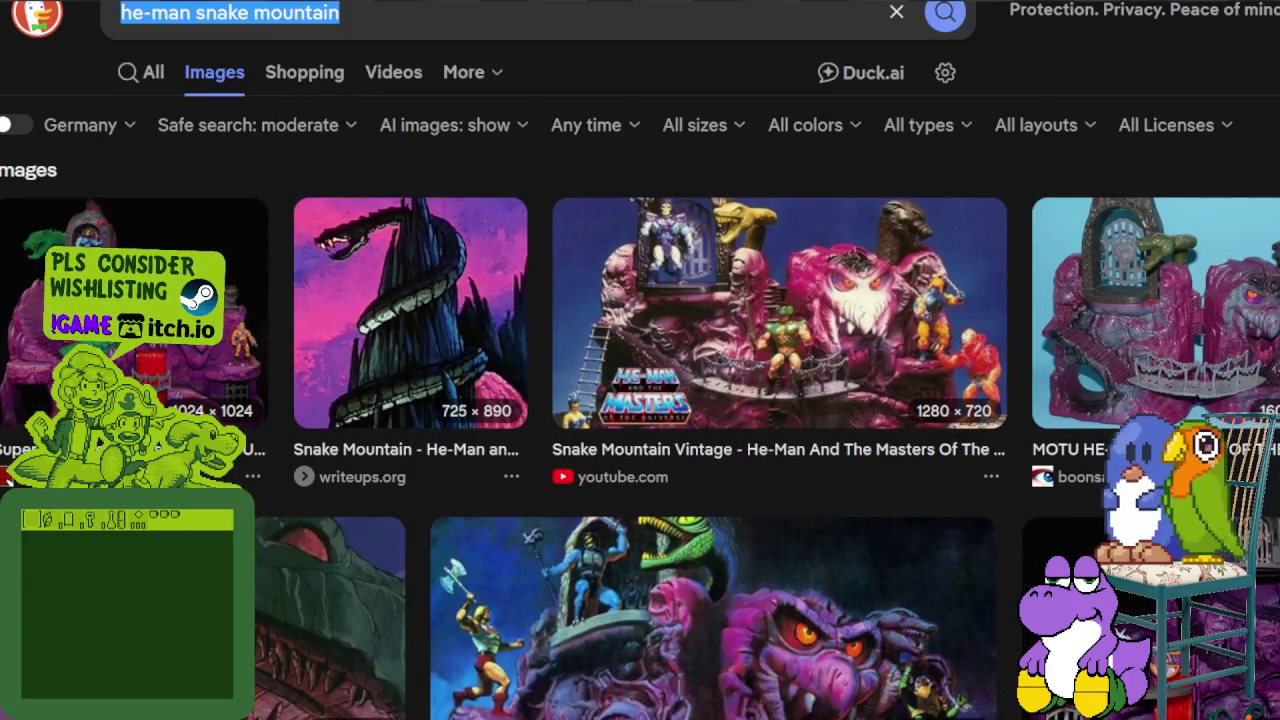
Search images for 'transformers fortress maximus'.
type("transformers")
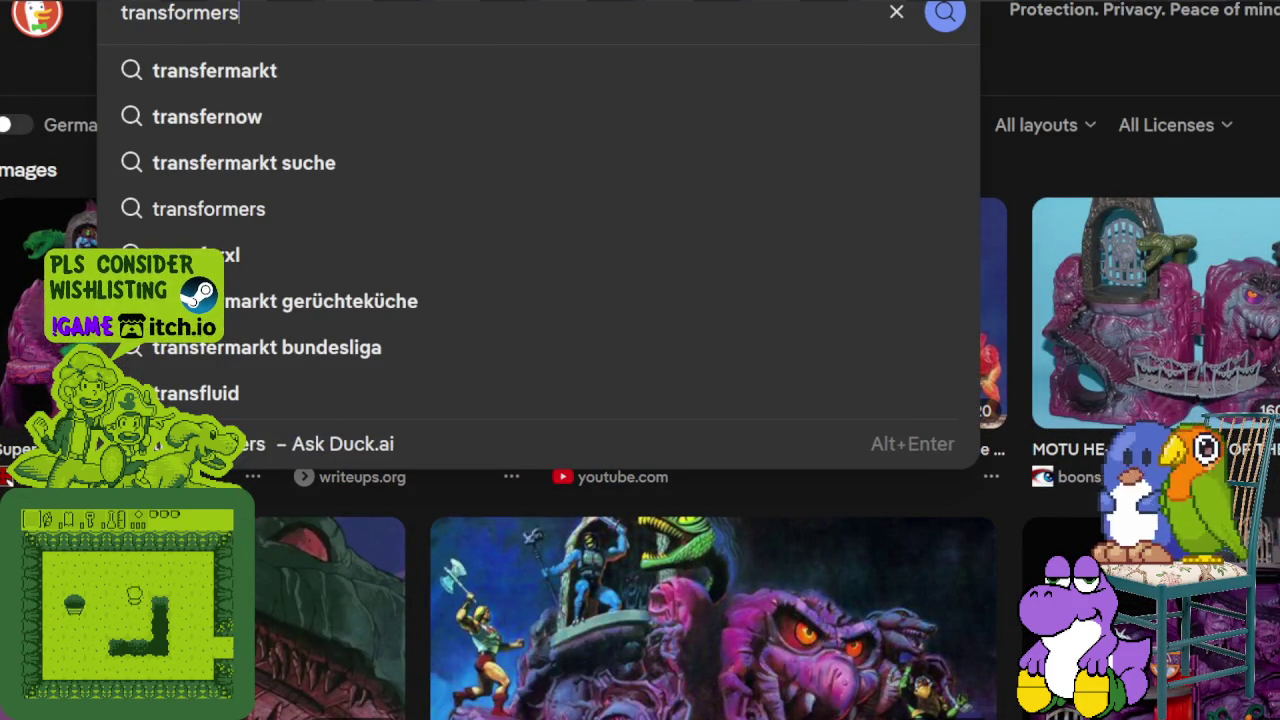
type(" fortress maximus")
key("Return")
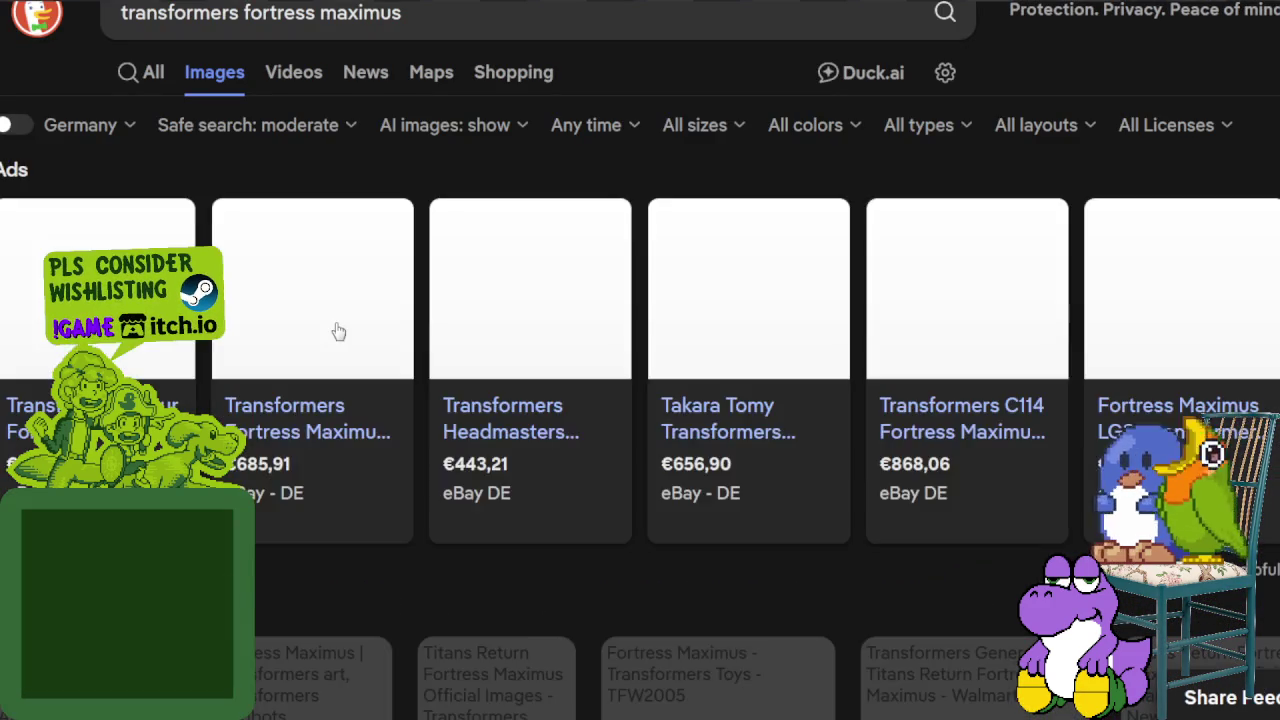
scroll(329, 357, "down", 5)
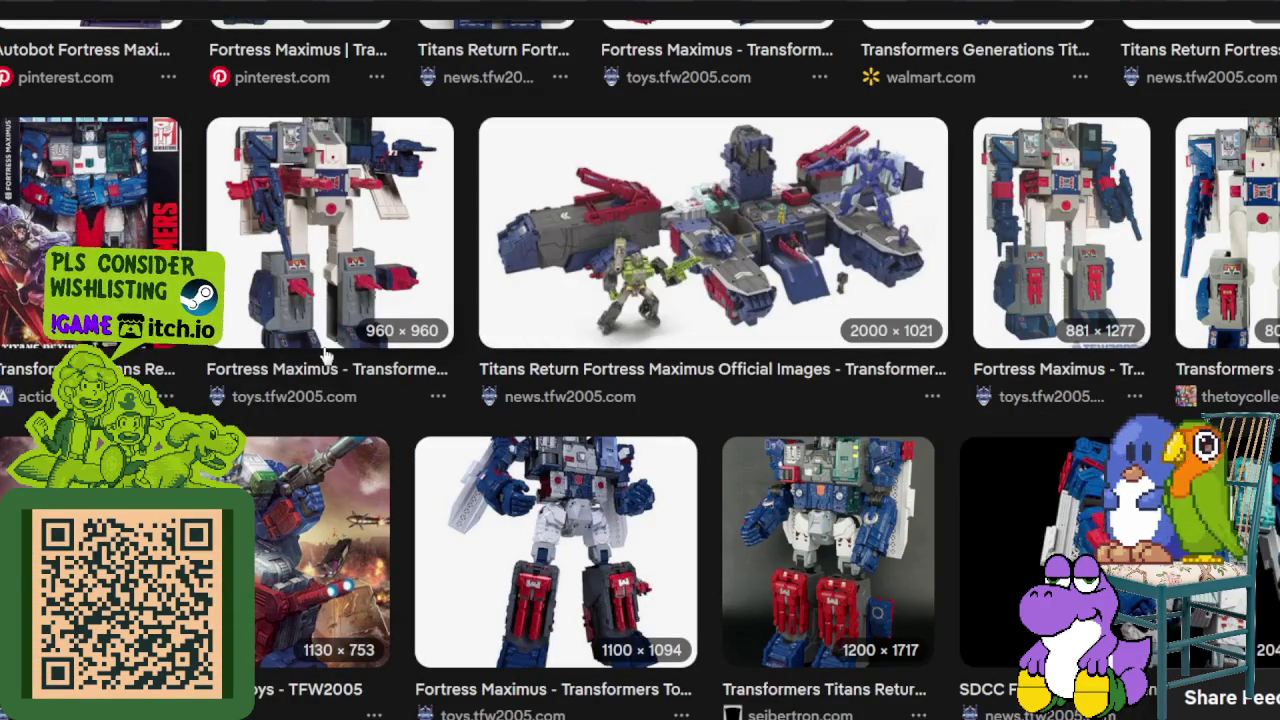
scroll(540, 320, "up", 1)
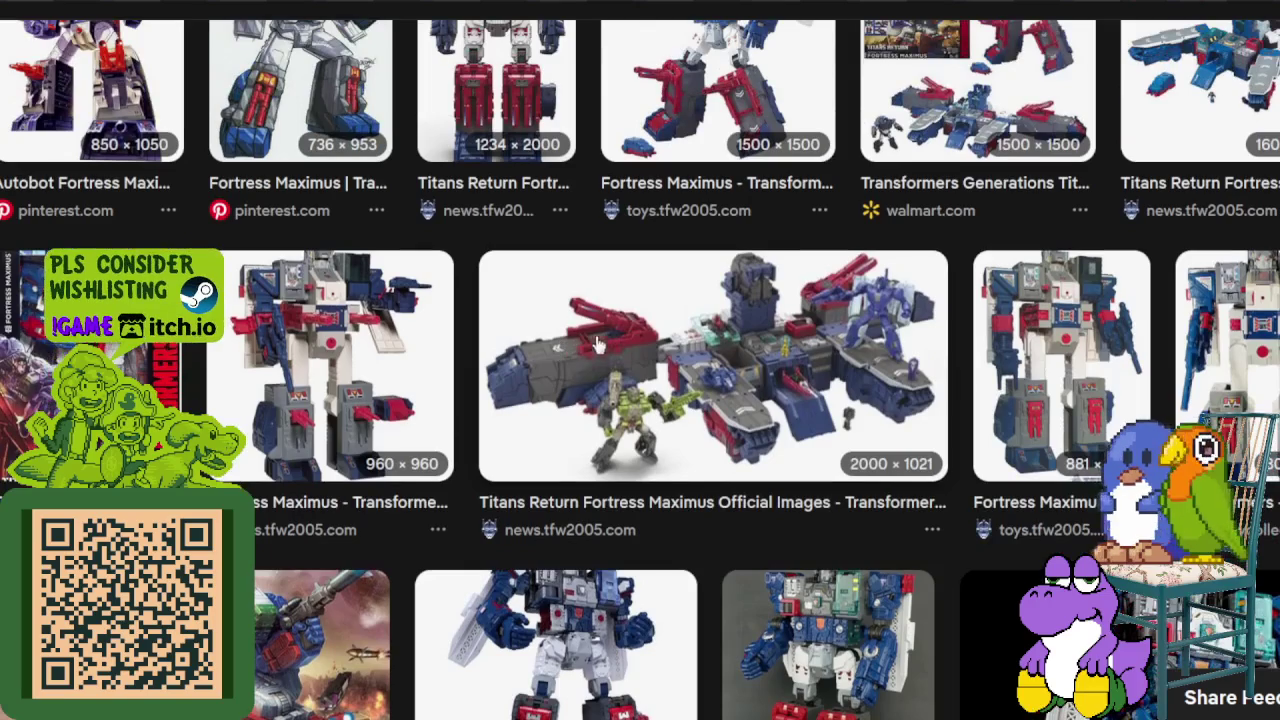
View the Titans Return image full size, then preview the DX Gum 2012 result.
left_click(556, 374)
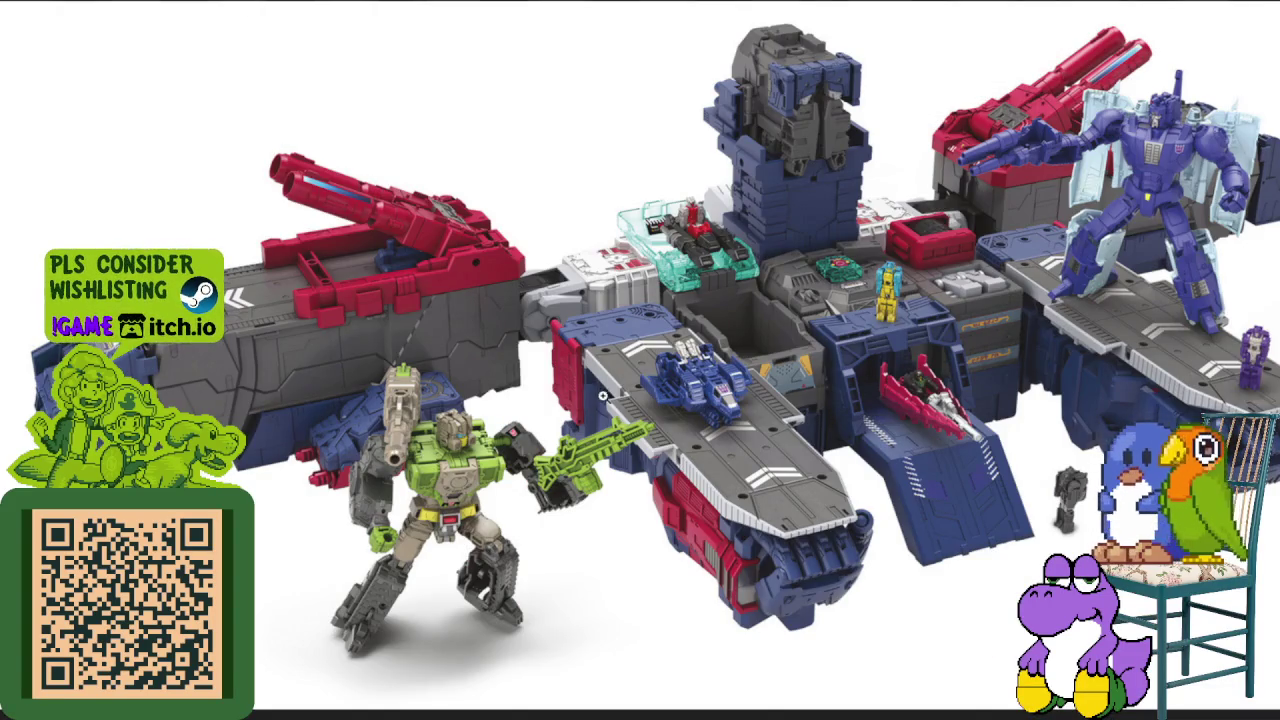
left_click(803, 492)
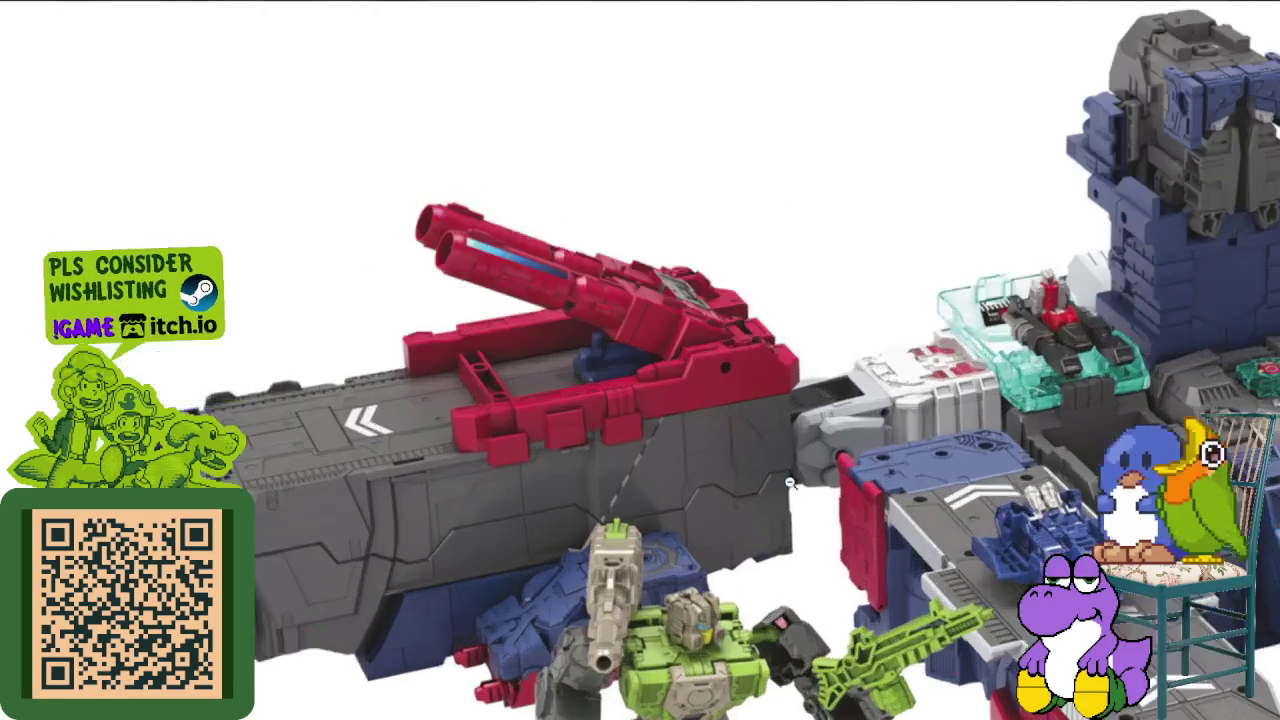
scroll(762, 486, "down", 3)
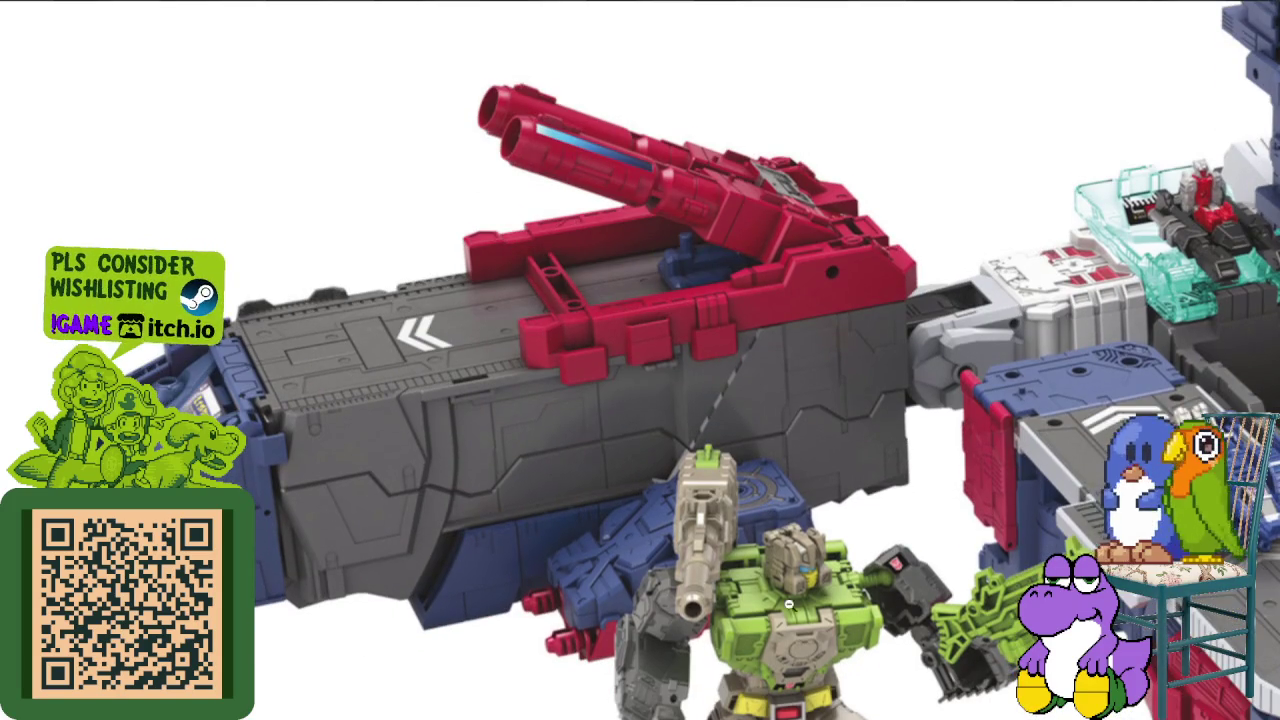
scroll(785, 610, "down", 3)
scroll(739, 589, "down", 3)
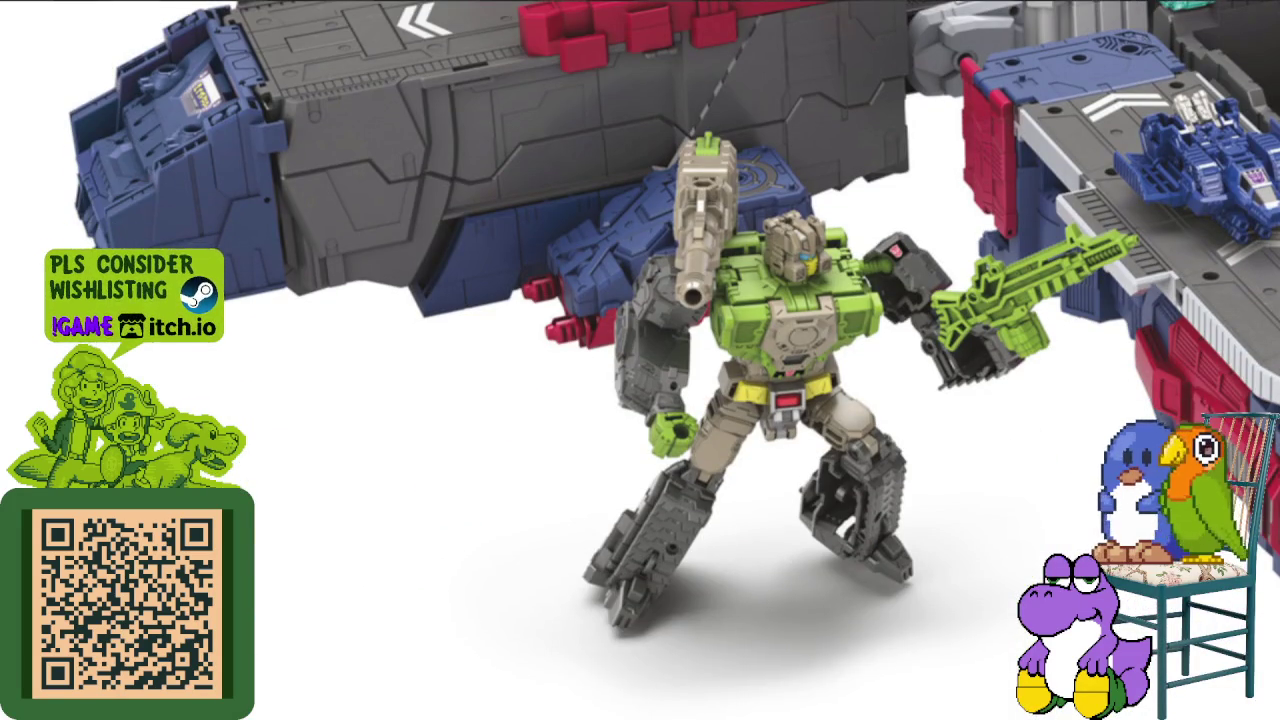
scroll(754, 438, "right", 3)
scroll(754, 438, "right", 3)
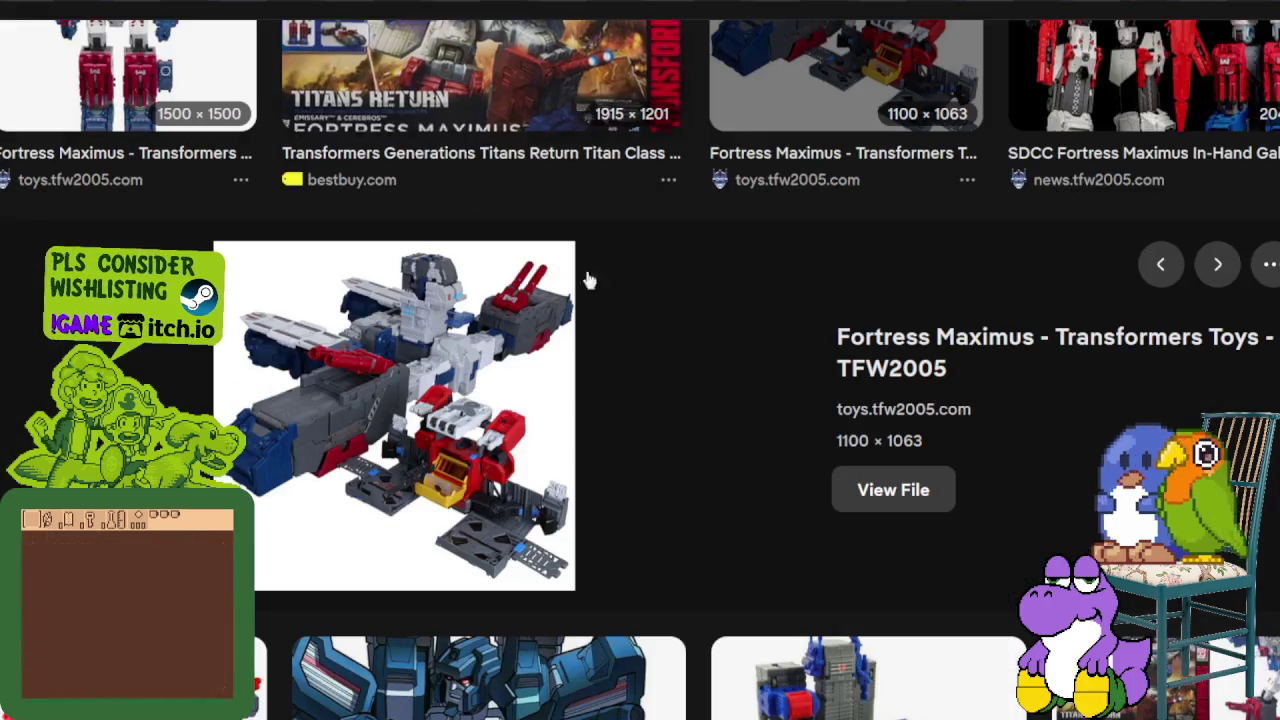
scroll(701, 342, "down", 2)
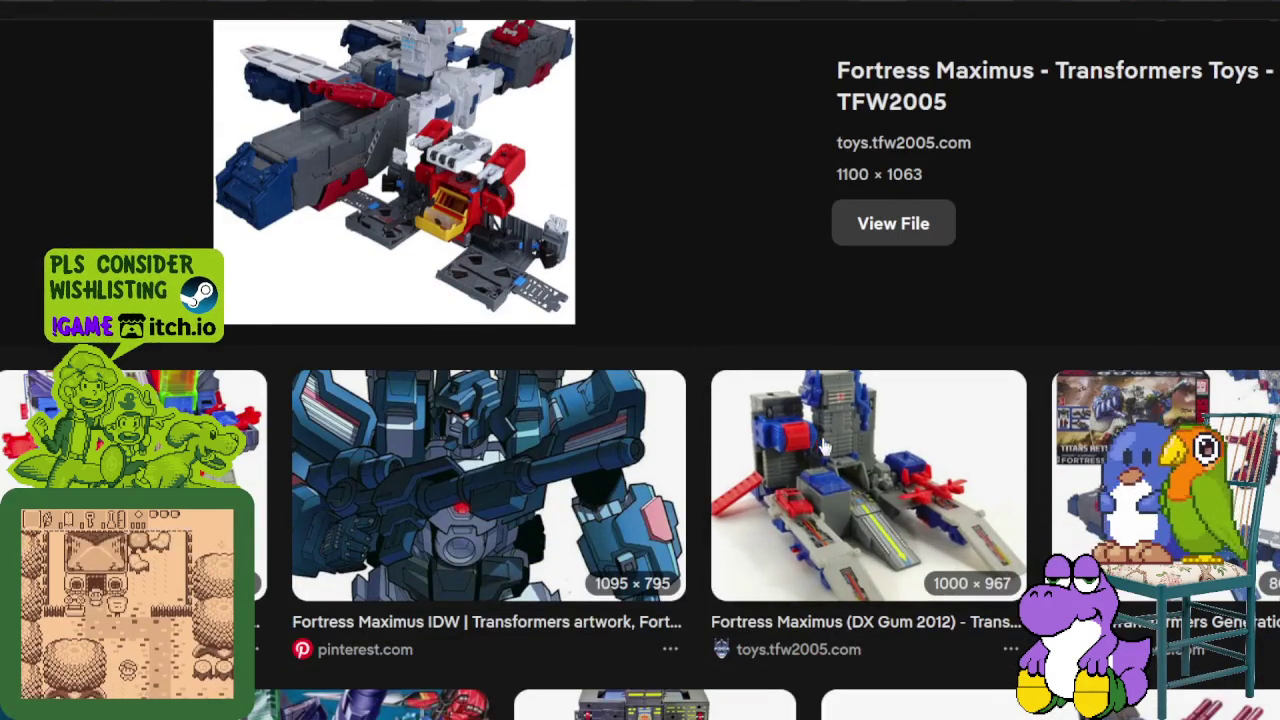
left_click(852, 460)
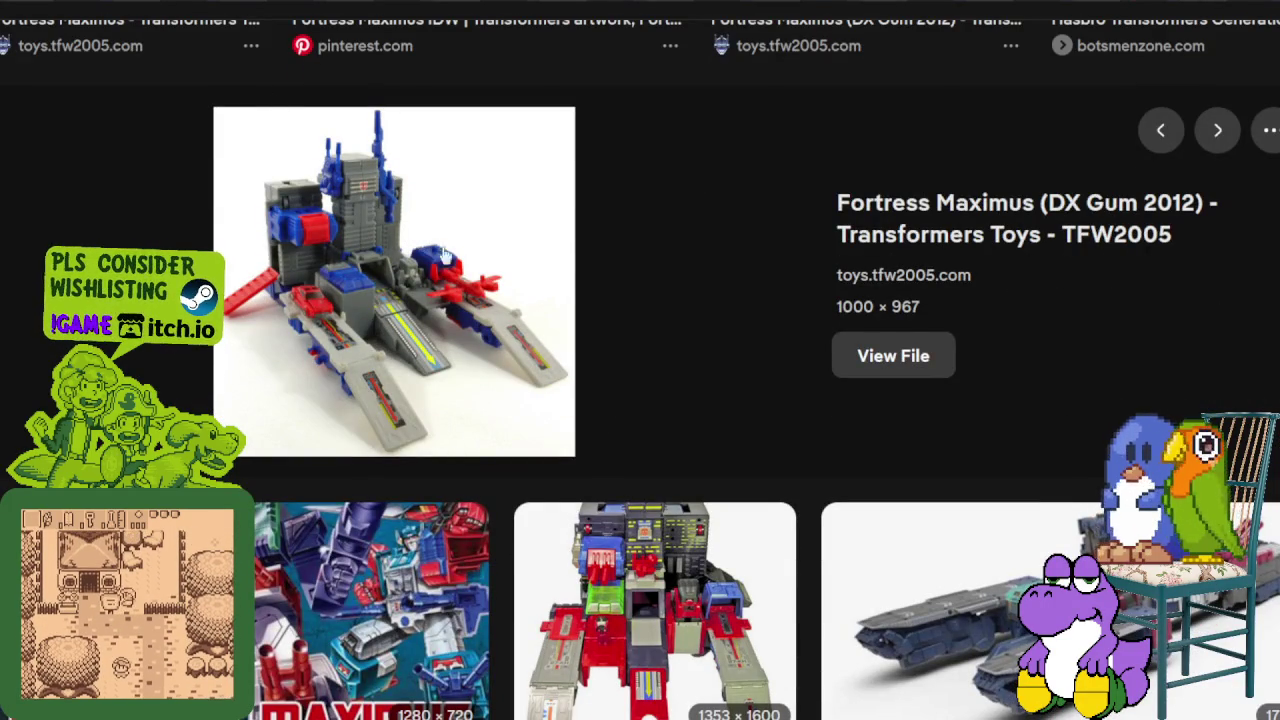
Preview the Titans Return, reddit fanmode and Pinterest artwork-sheet results.
left_click(1005, 543)
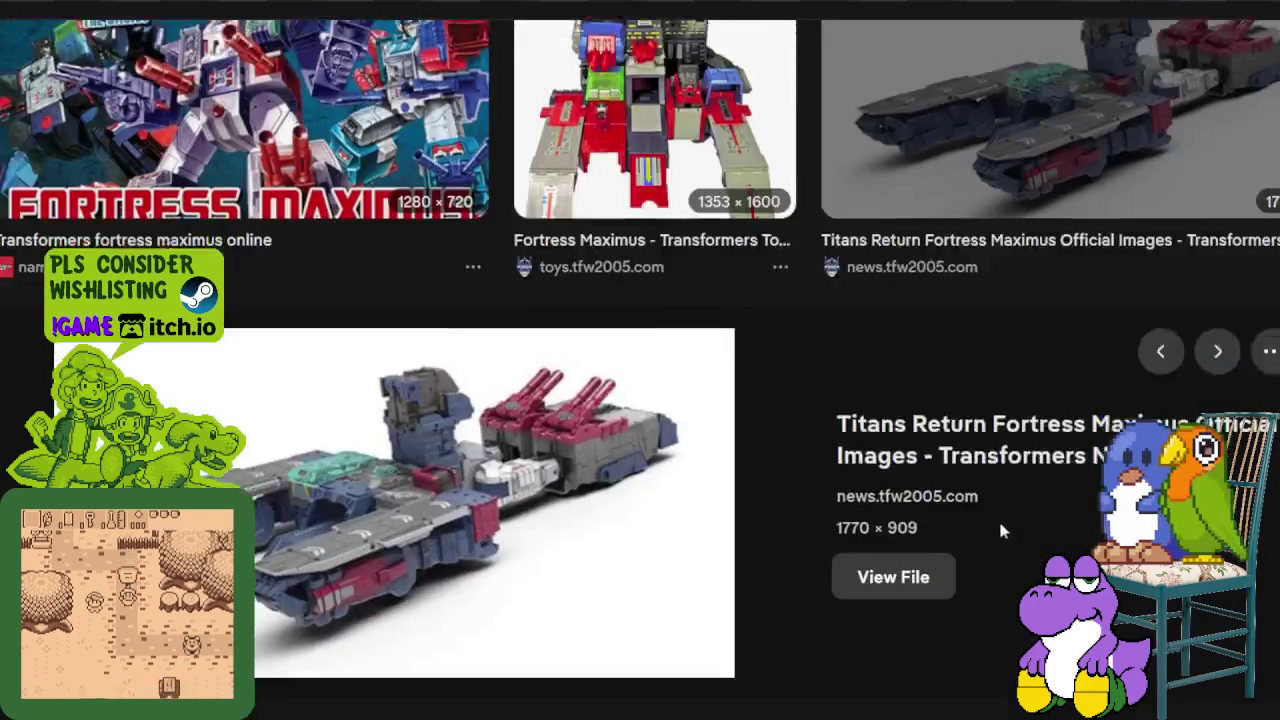
scroll(935, 505, "down", 3)
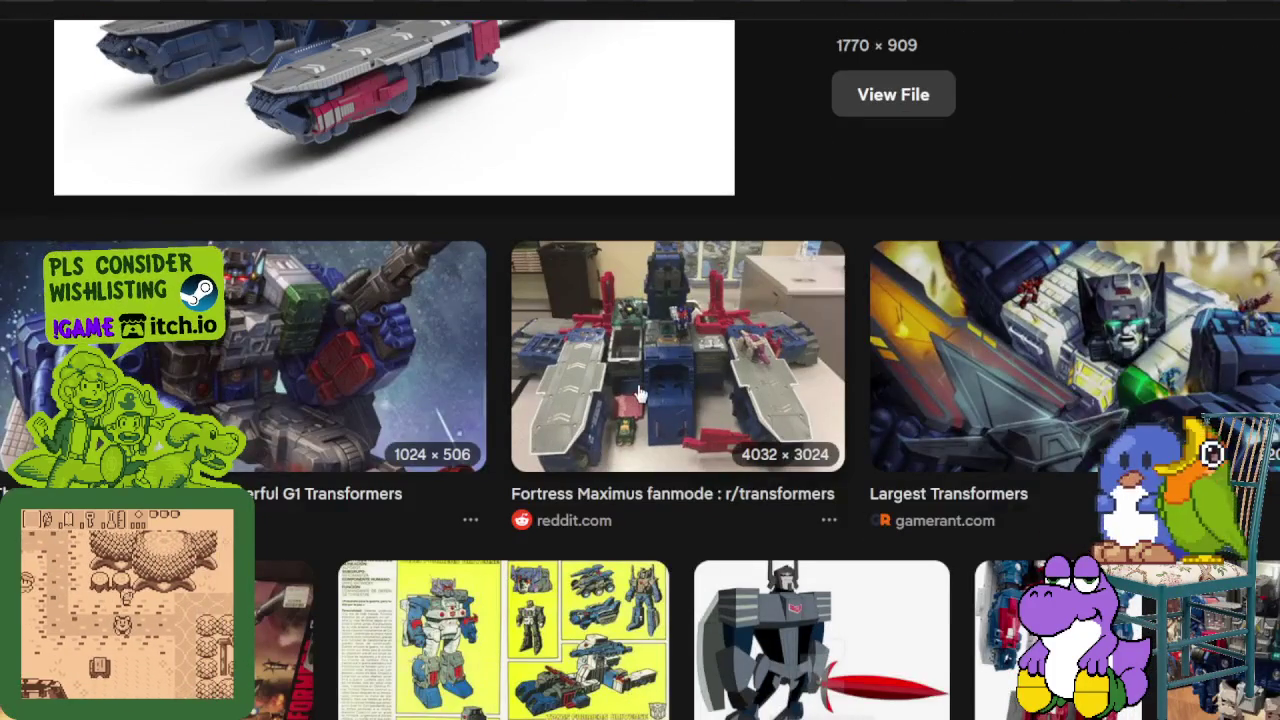
left_click(638, 377)
scroll(652, 380, "down", 3)
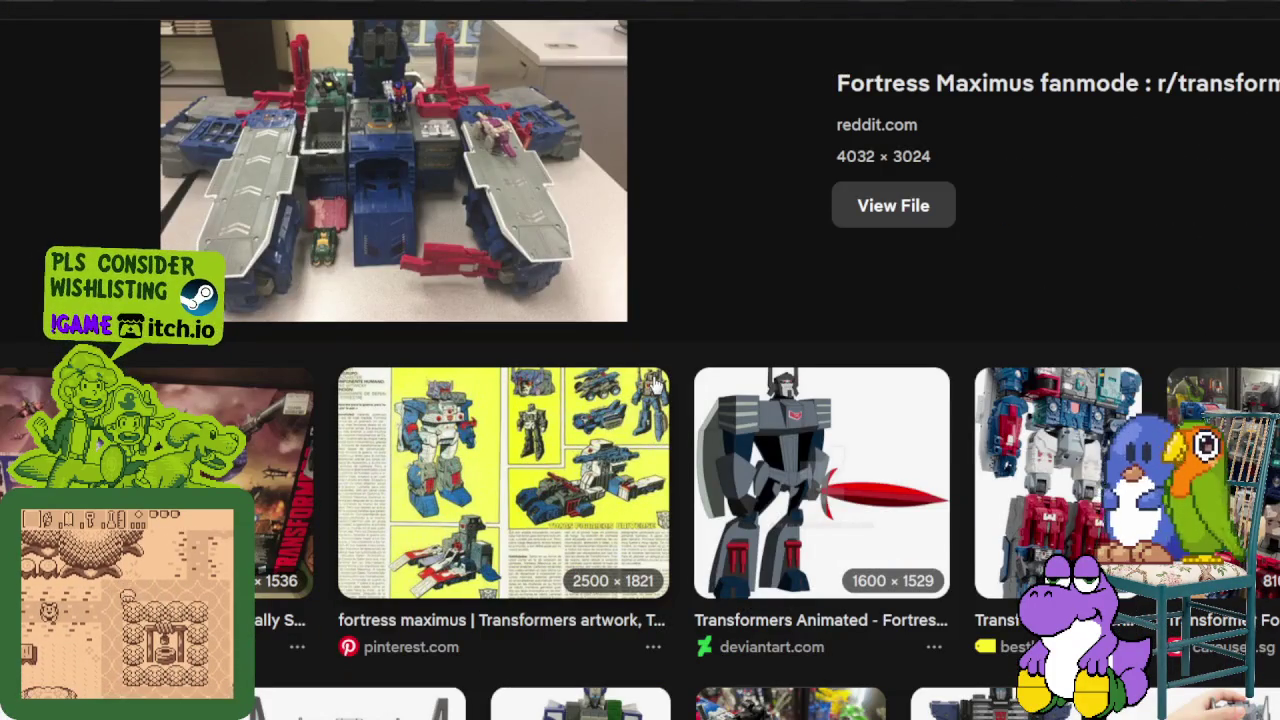
left_click(490, 440)
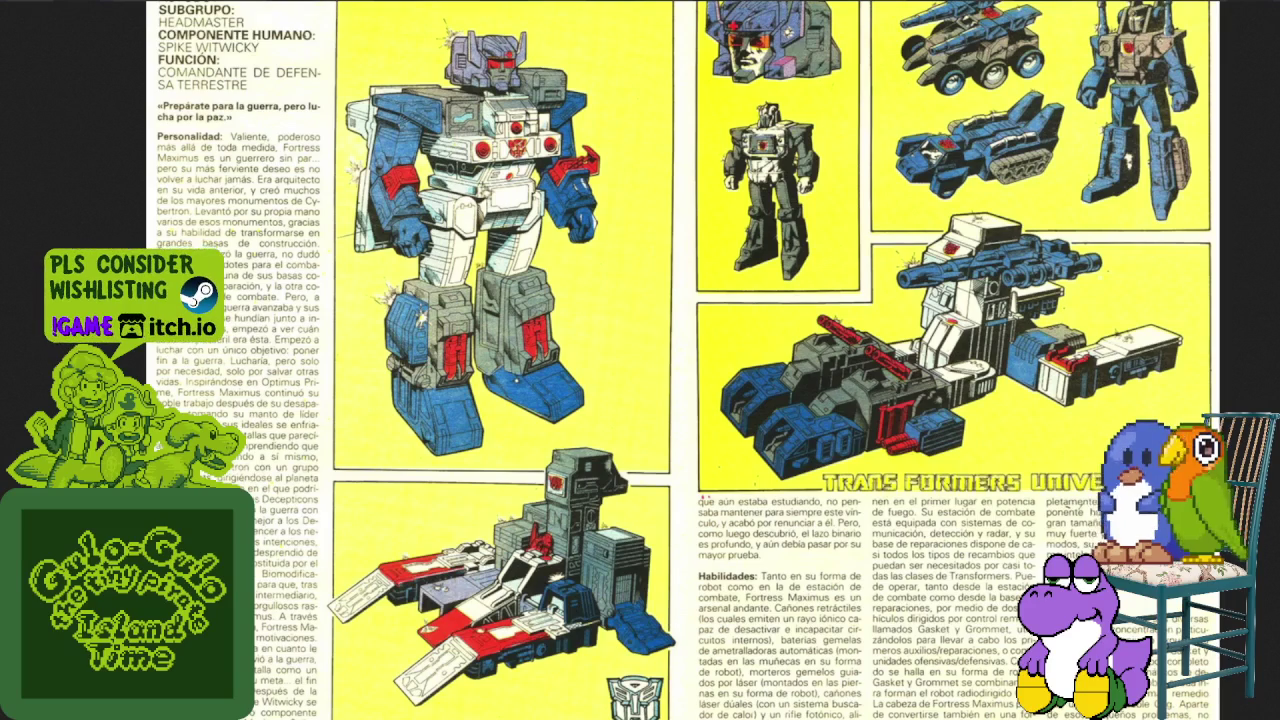
key("ctrl+w")
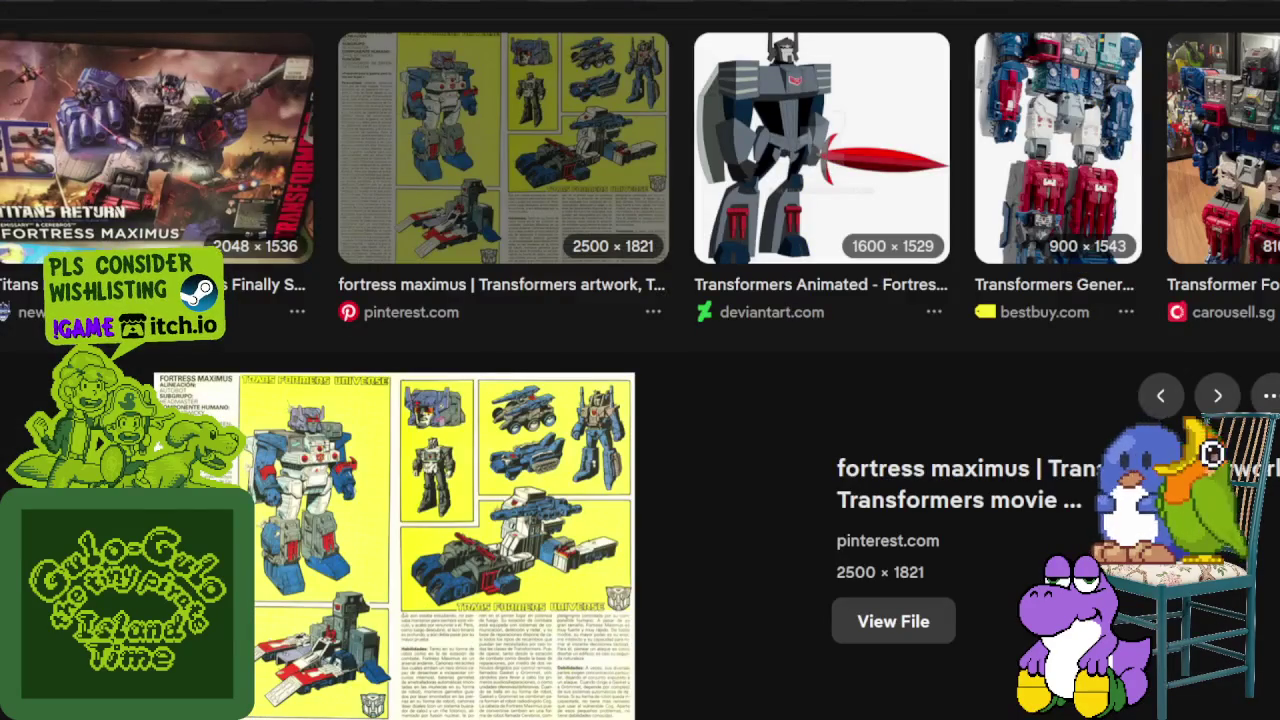
Scroll down and preview the DeviantArt Fortress Maximus and Overlord photo.
scroll(515, 345, "down", 2)
scroll(515, 345, "down", 3)
scroll(515, 345, "down", 3)
scroll(515, 345, "down", 1)
scroll(515, 345, "up", 3)
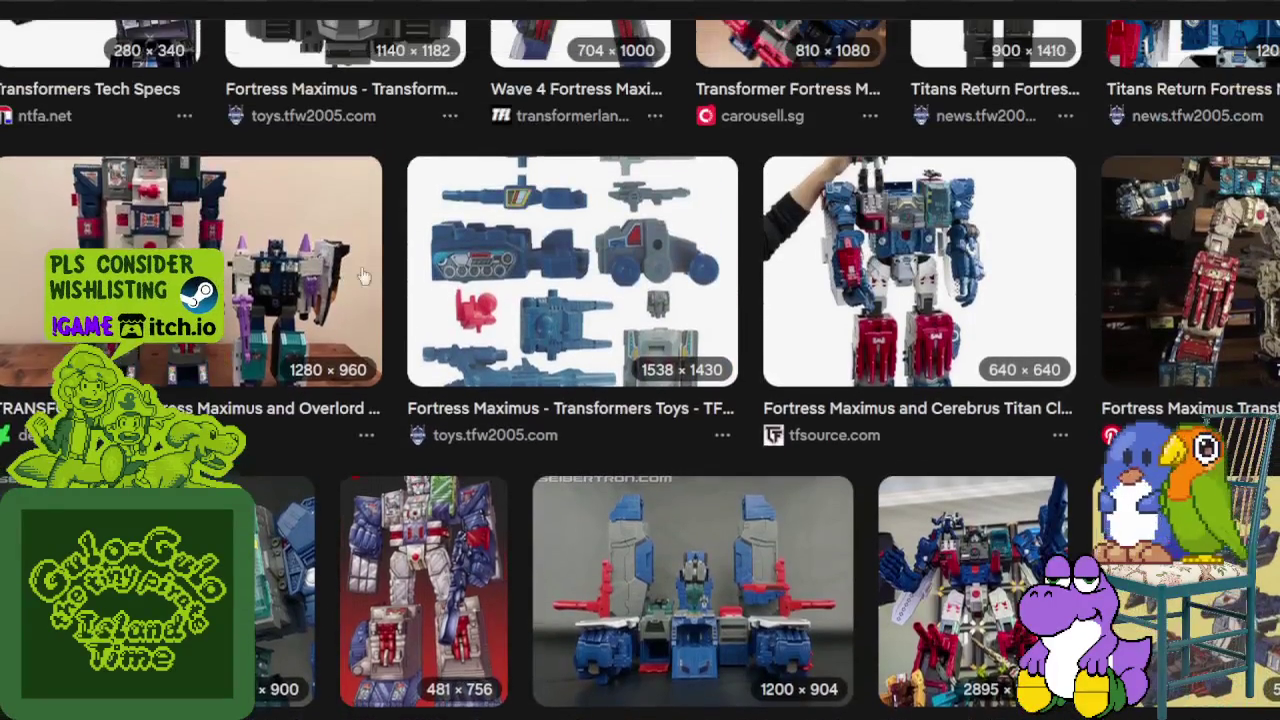
left_click(190, 270)
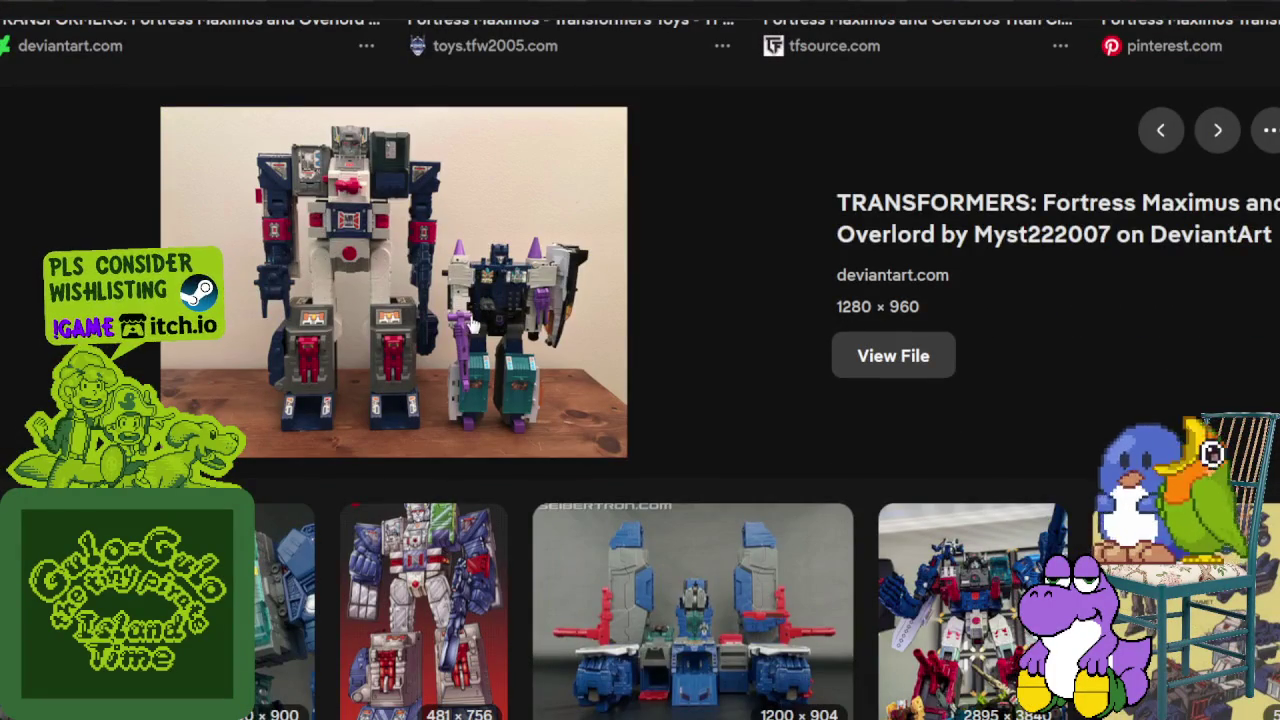
scroll(497, 332, "down", 3)
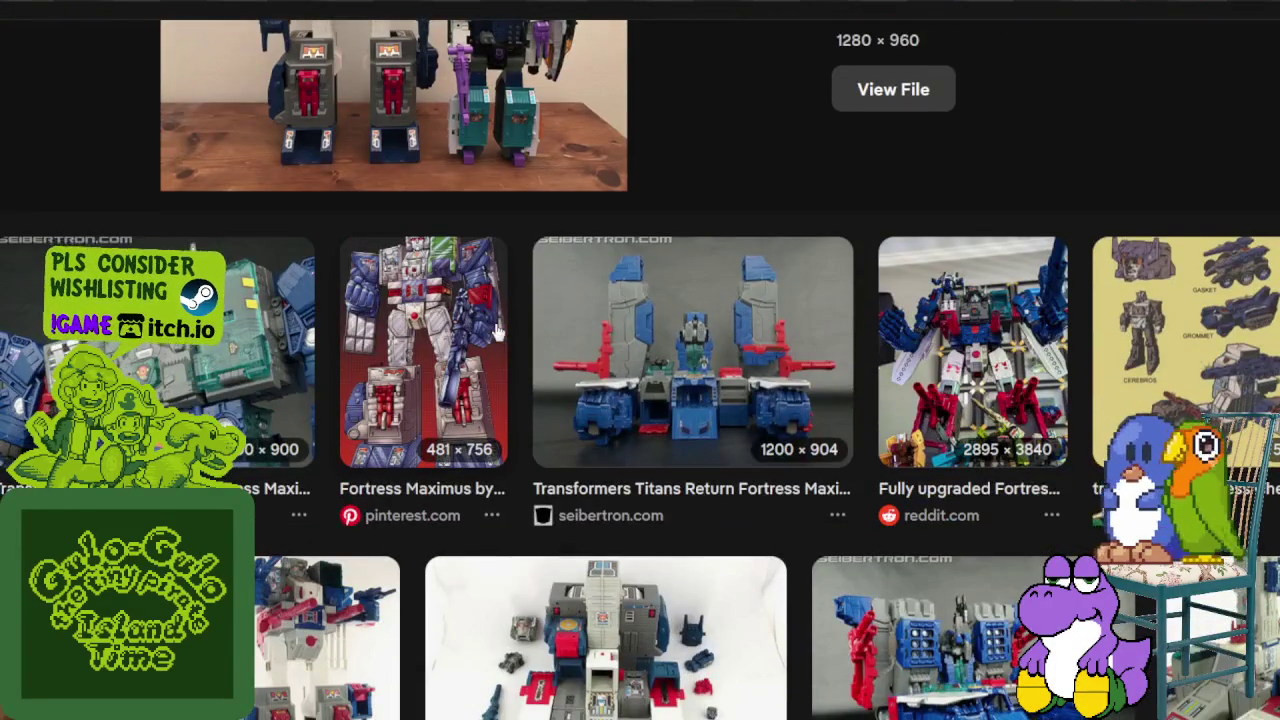
scroll(495, 332, "down", 2)
scroll(490, 332, "down", 5)
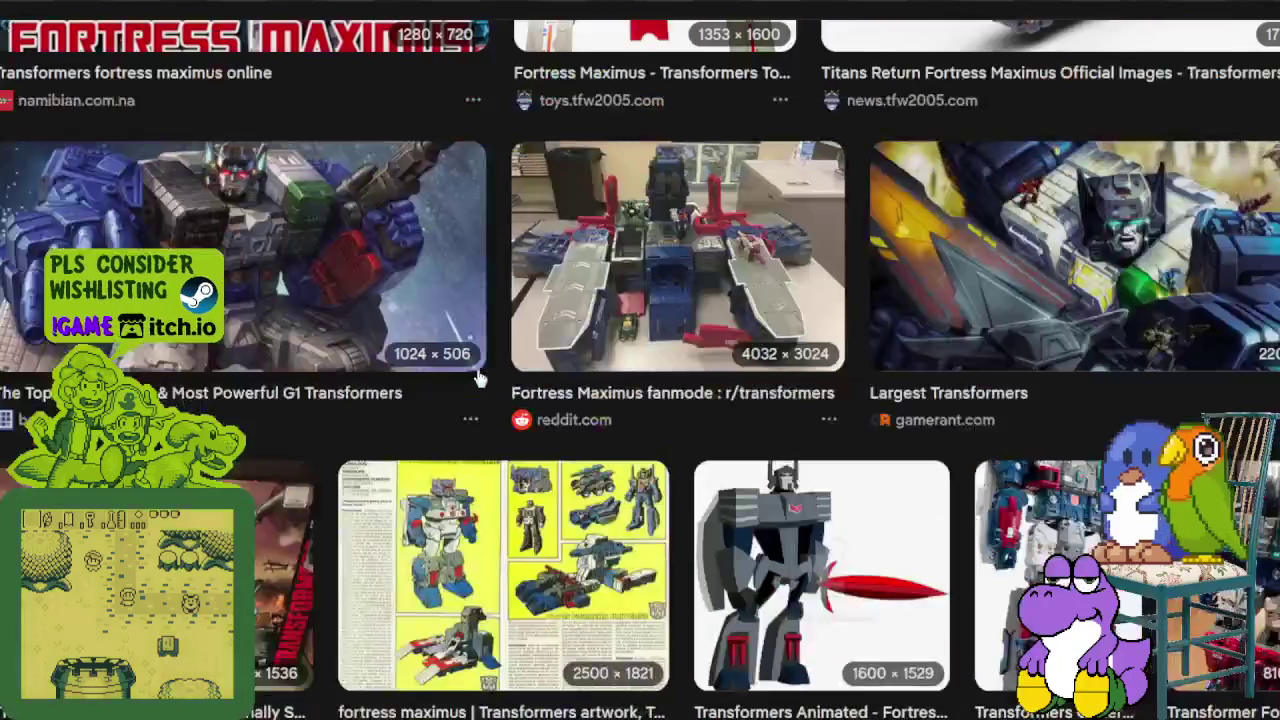
scroll(470, 310, "down", 5)
scroll(446, 284, "down", 5)
scroll(446, 284, "up", 1)
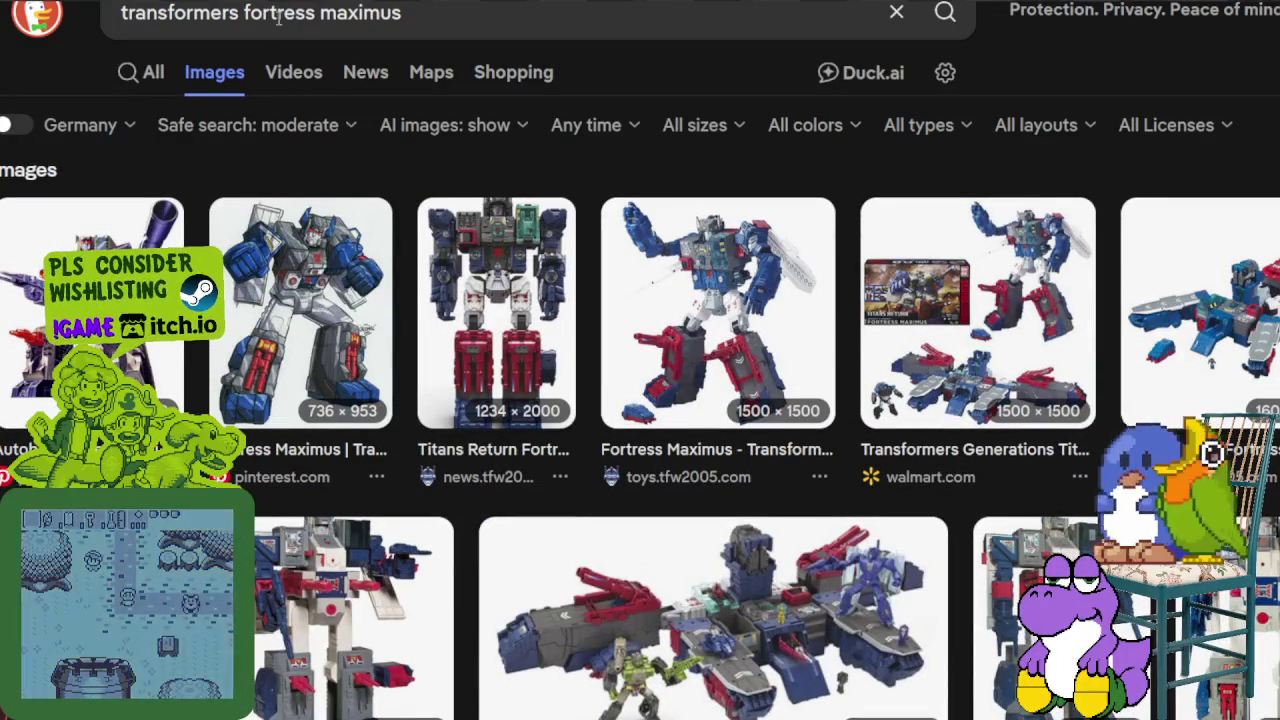
left_click_drag(244, 12, 362, 12)
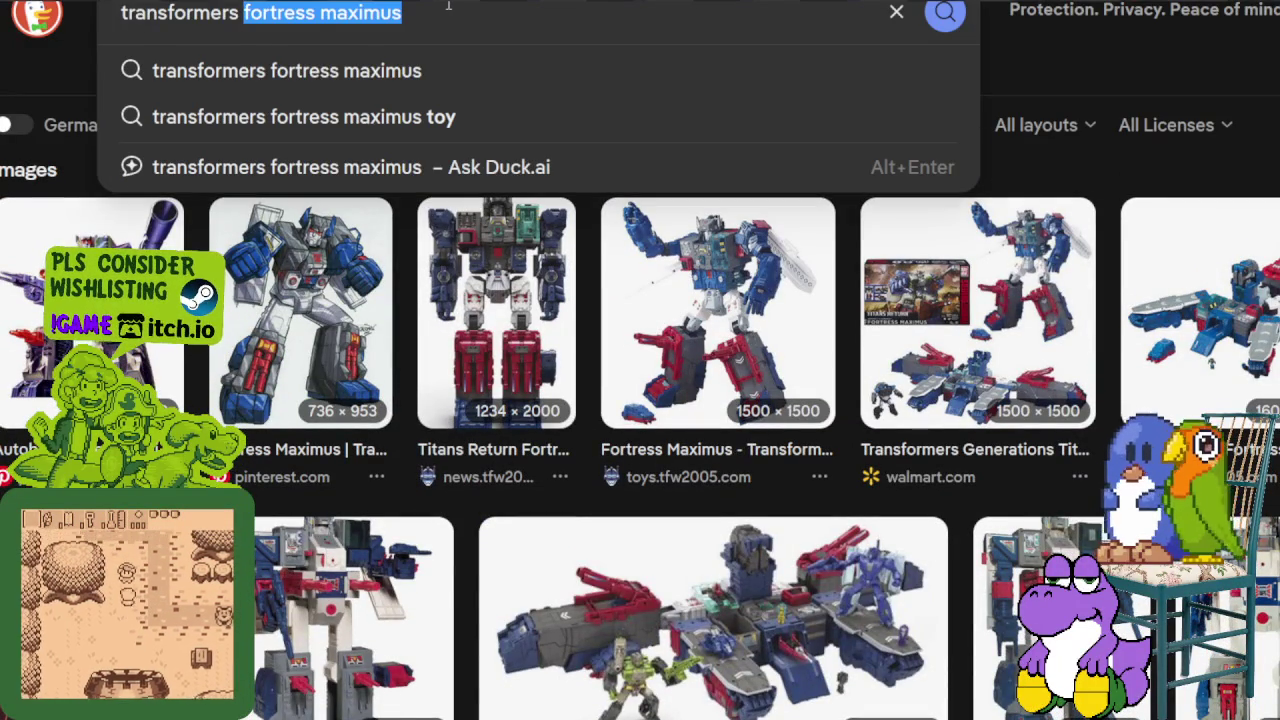
Search DuckDuckGo Images for 'transformers planet playset' and preview the Blue Planet (GS) image.
type("planet pla")
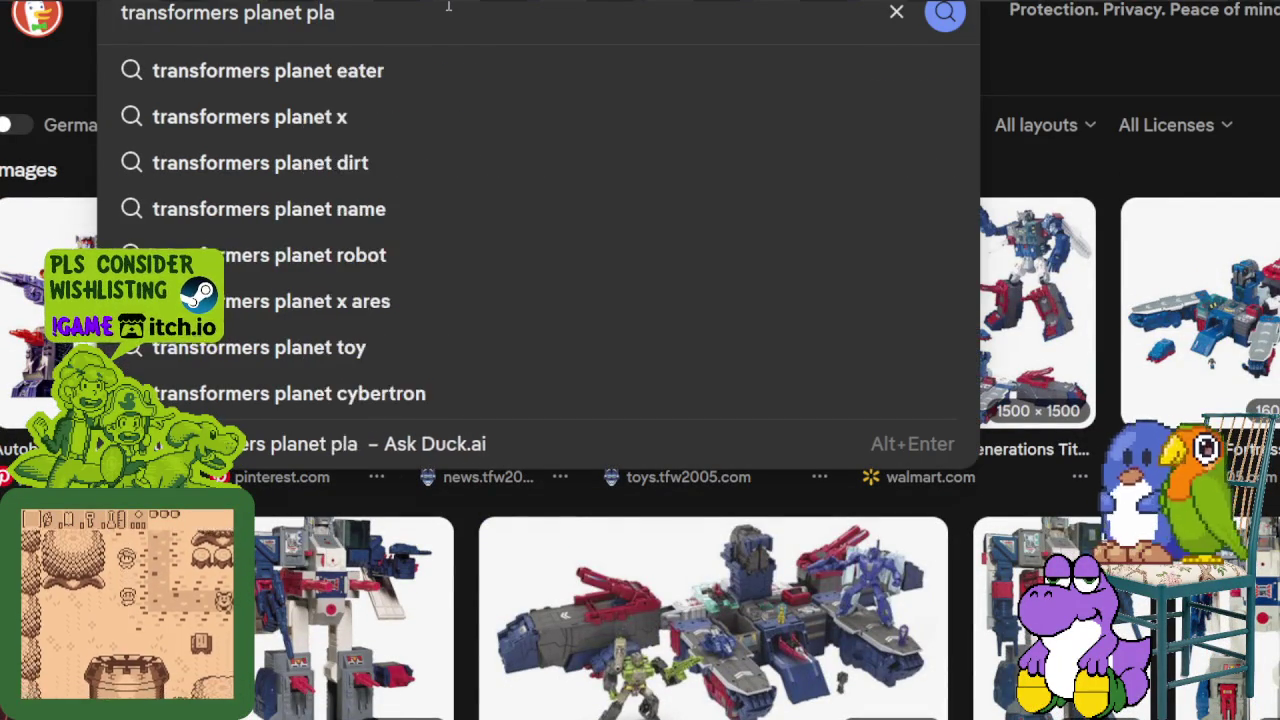
type("yset")
key("Return")
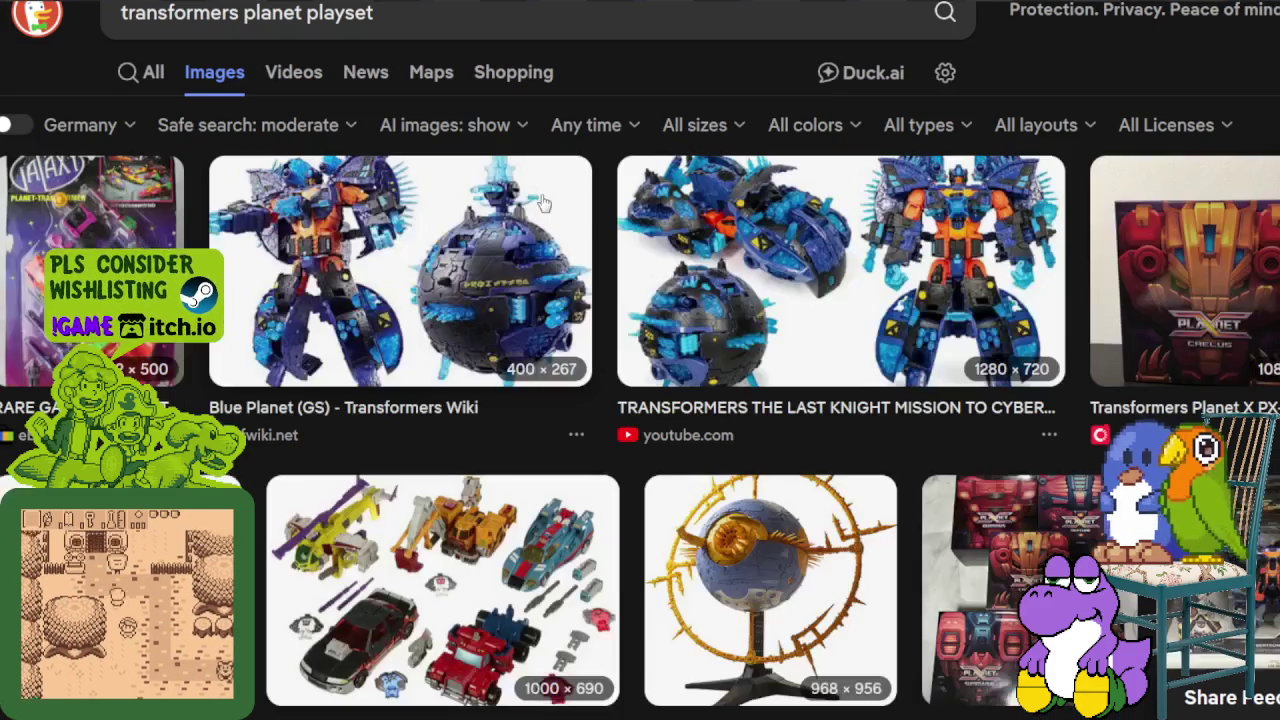
scroll(541, 209, "down", 1)
scroll(539, 207, "down", 1)
left_click(484, 170)
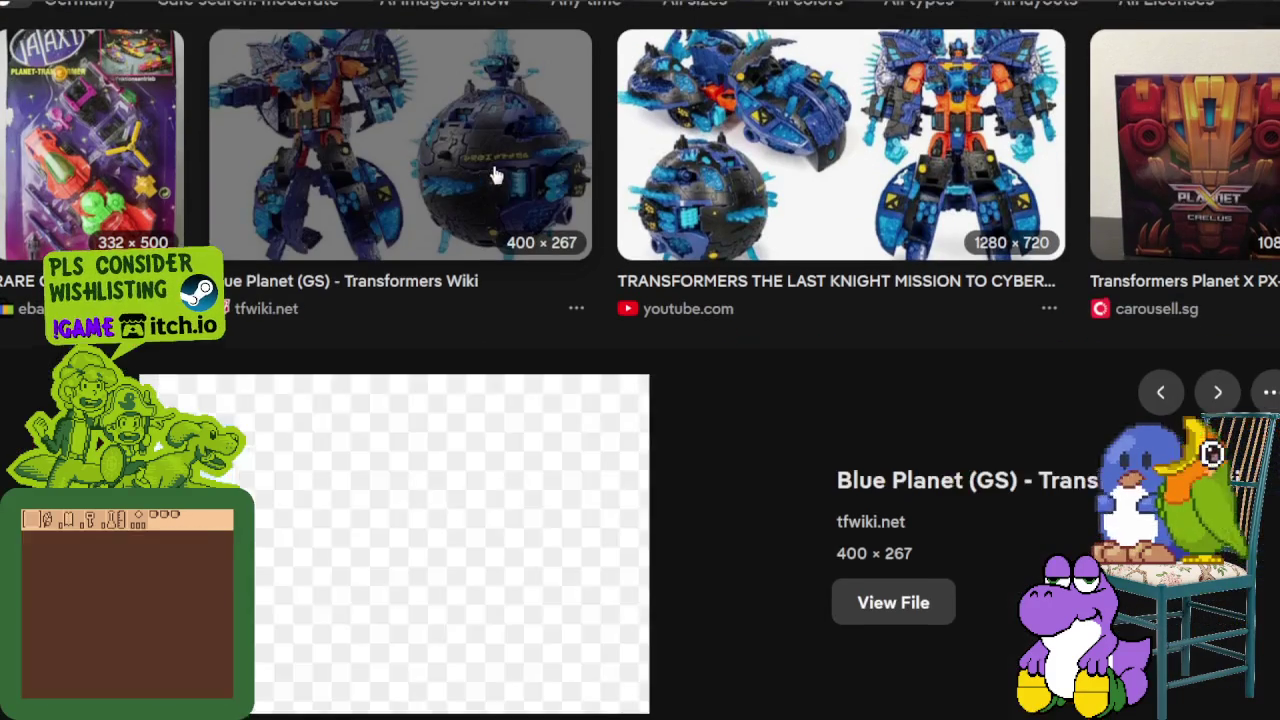
Browse further results, then replace 'planet playset' in the query with 'unicron'.
scroll(502, 200, "down", 3)
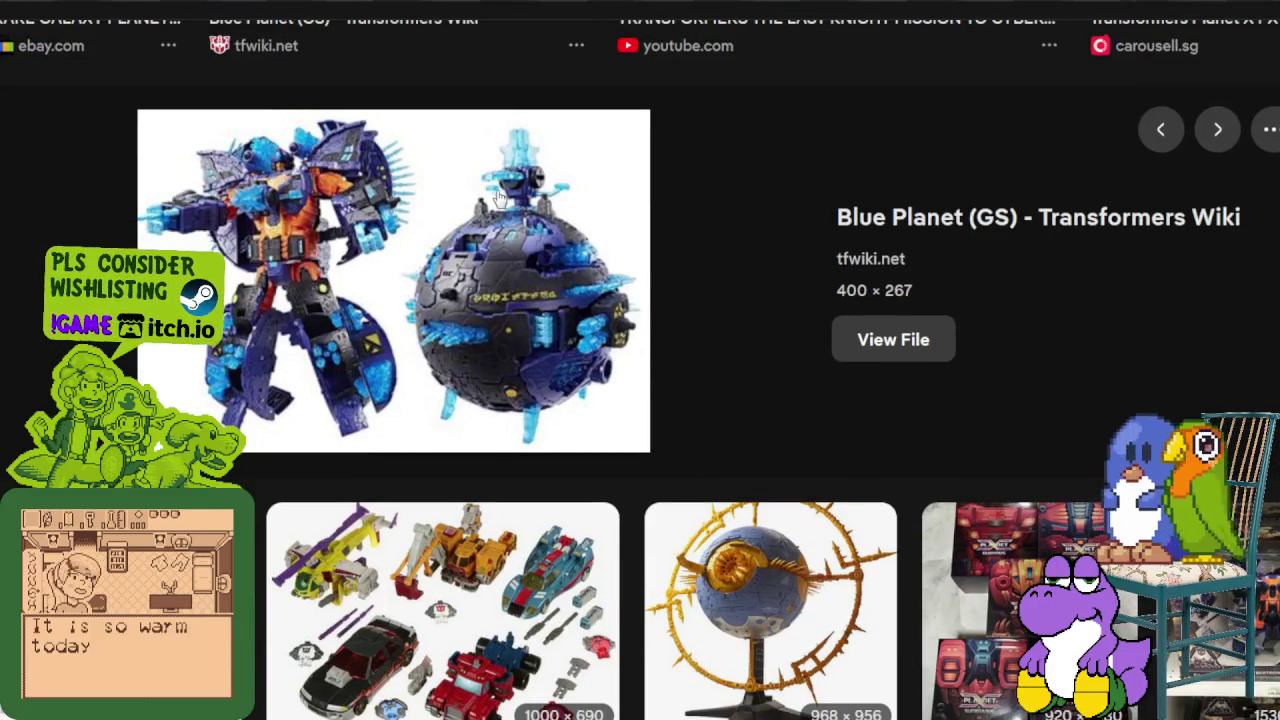
scroll(495, 200, "down", 1)
scroll(497, 200, "down", 3)
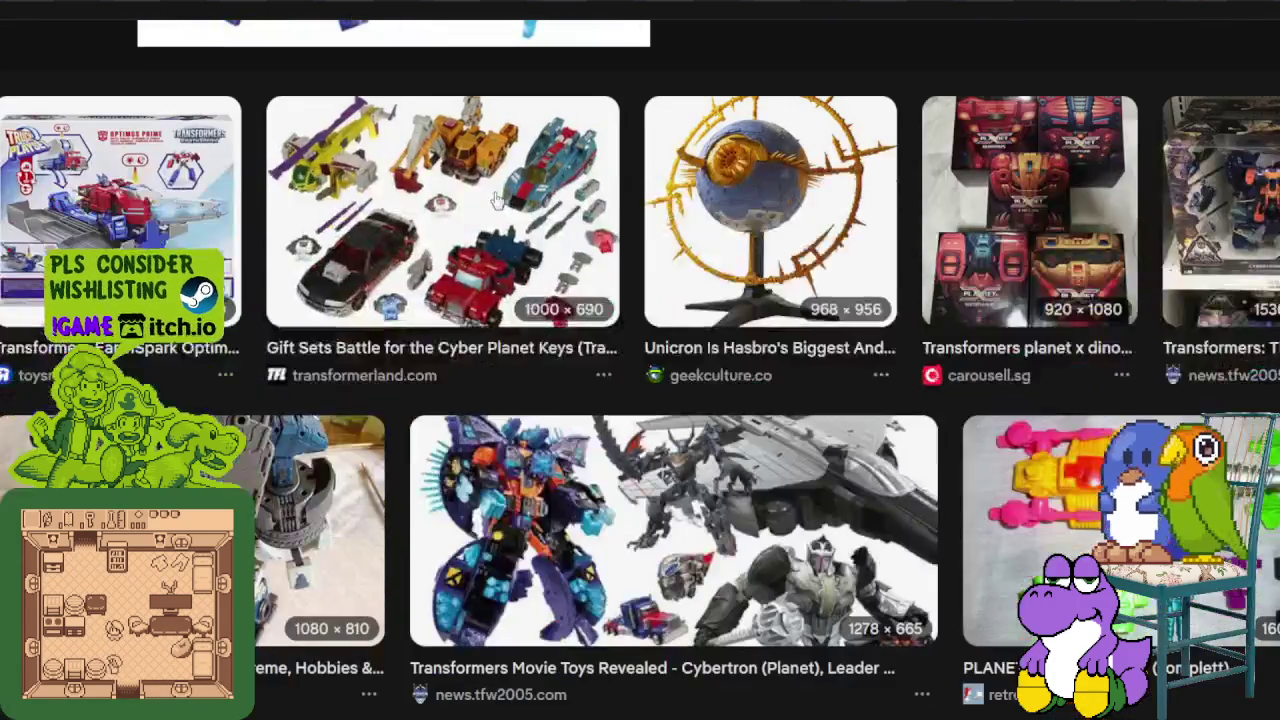
scroll(294, 80, "up", 6)
left_click_drag(243, 13, 523, 20)
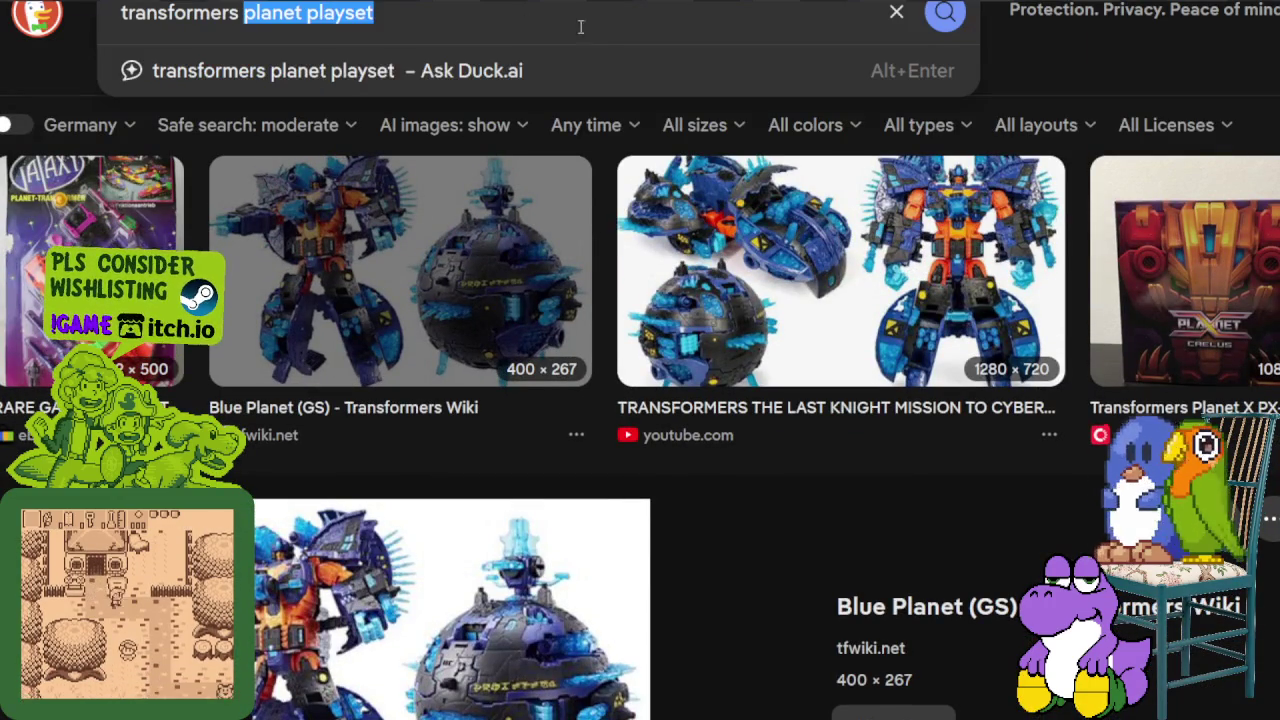
type("unicr")
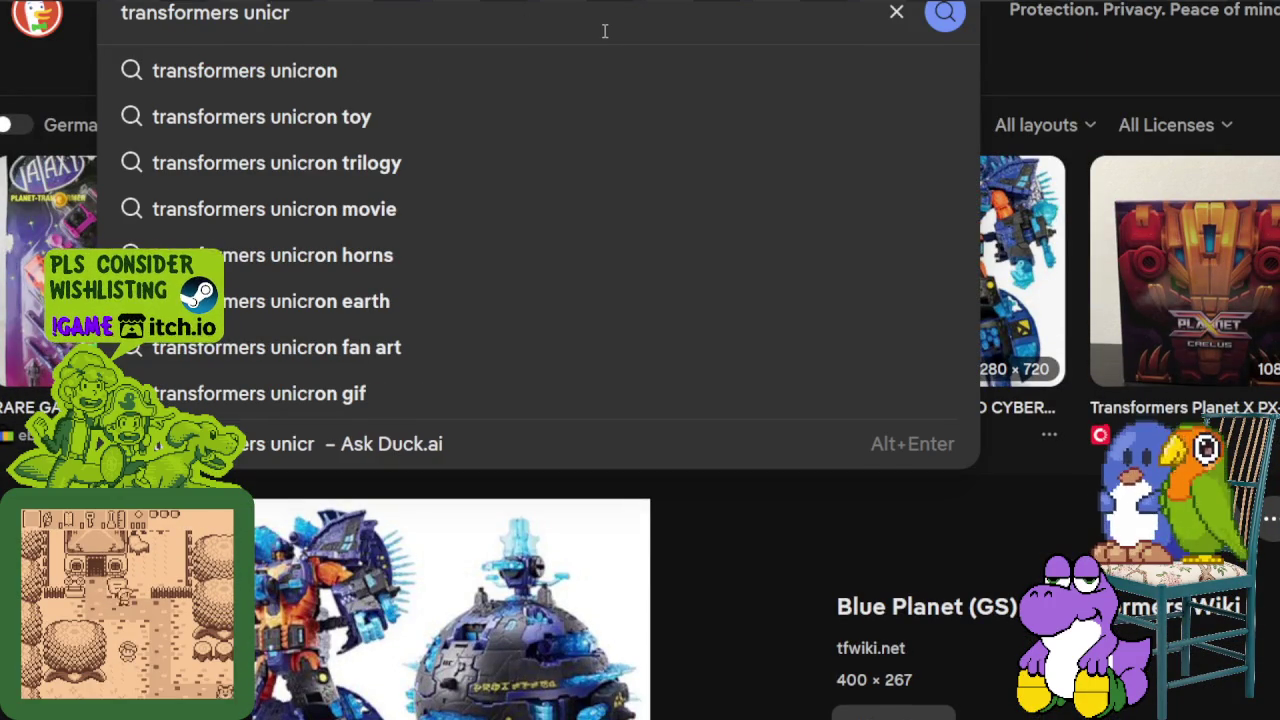
type("on")
key("Return")
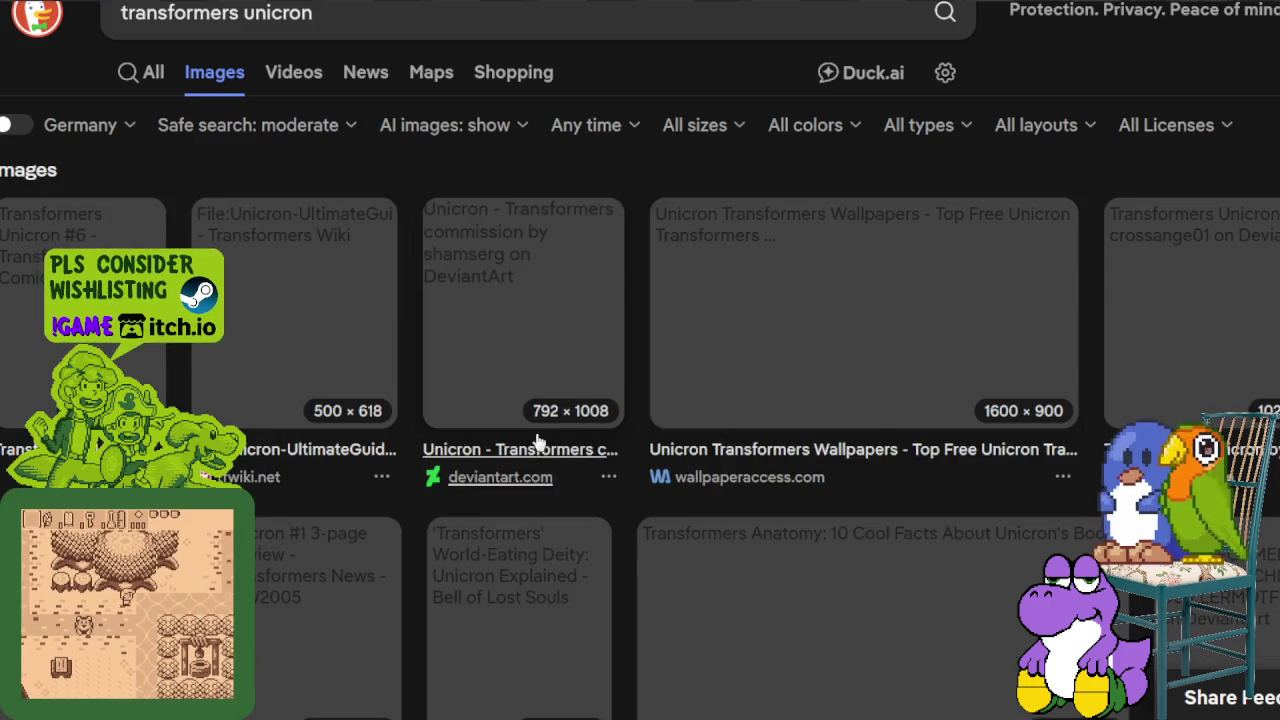
scroll(535, 440, "down", 2)
scroll(520, 440, "down", 1)
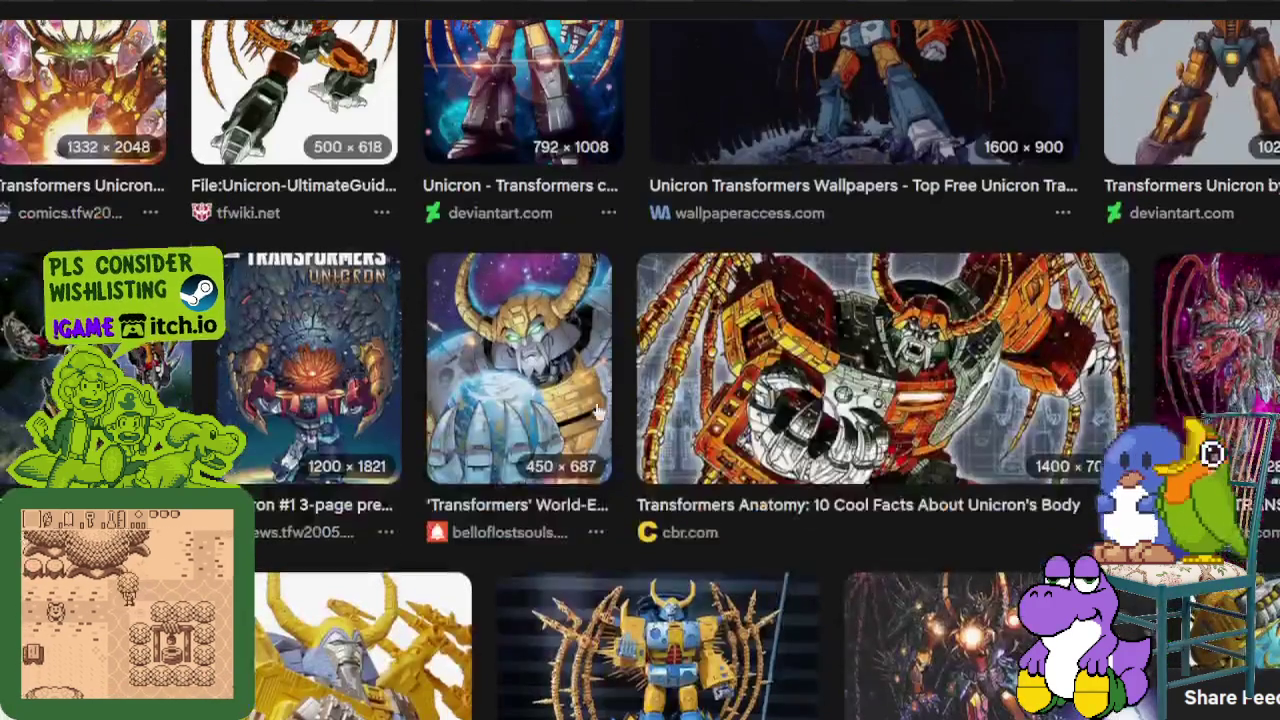
scroll(533, 360, "down", 2)
scroll(533, 358, "down", 2)
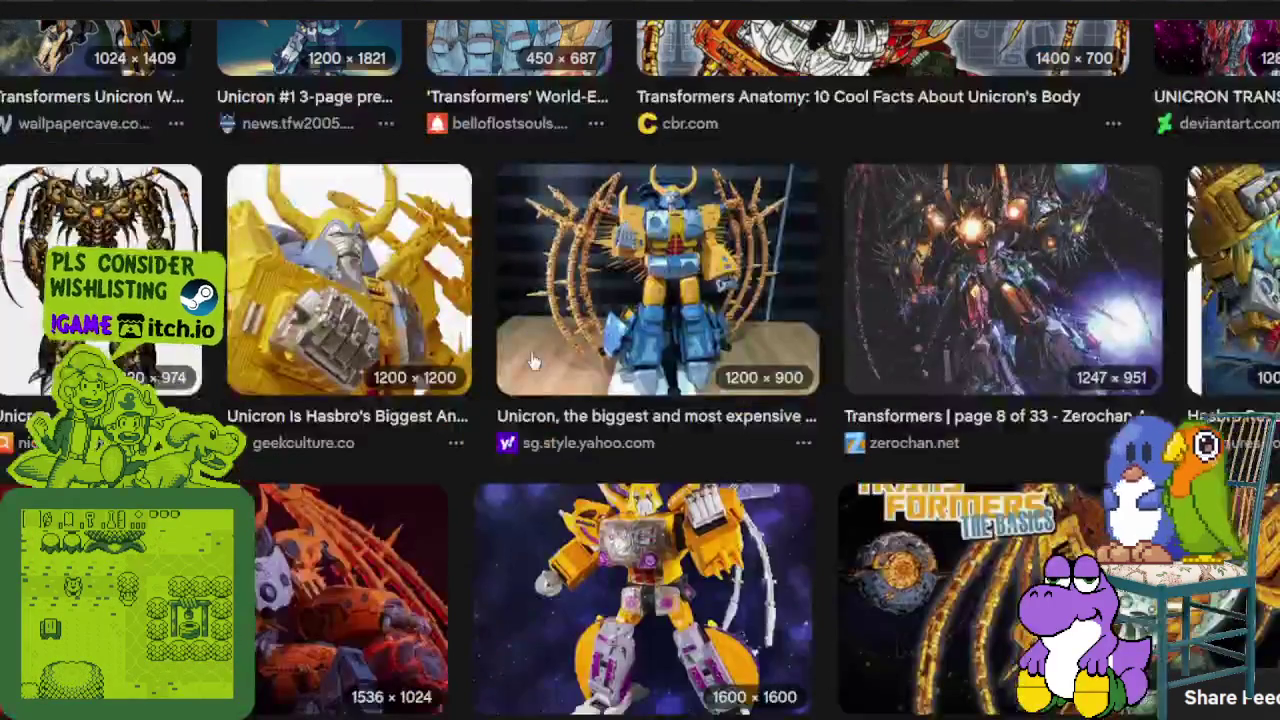
scroll(606, 303, "down", 2)
scroll(606, 303, "down", 3)
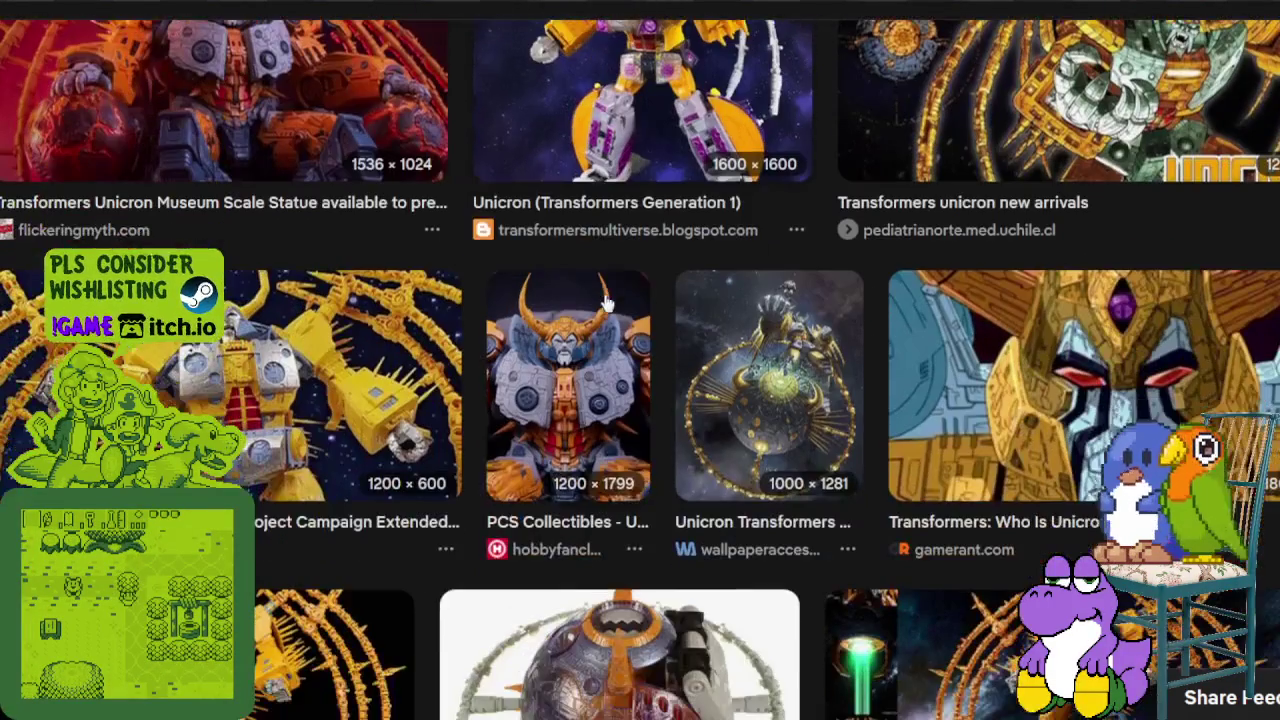
scroll(540, 302, "down", 2)
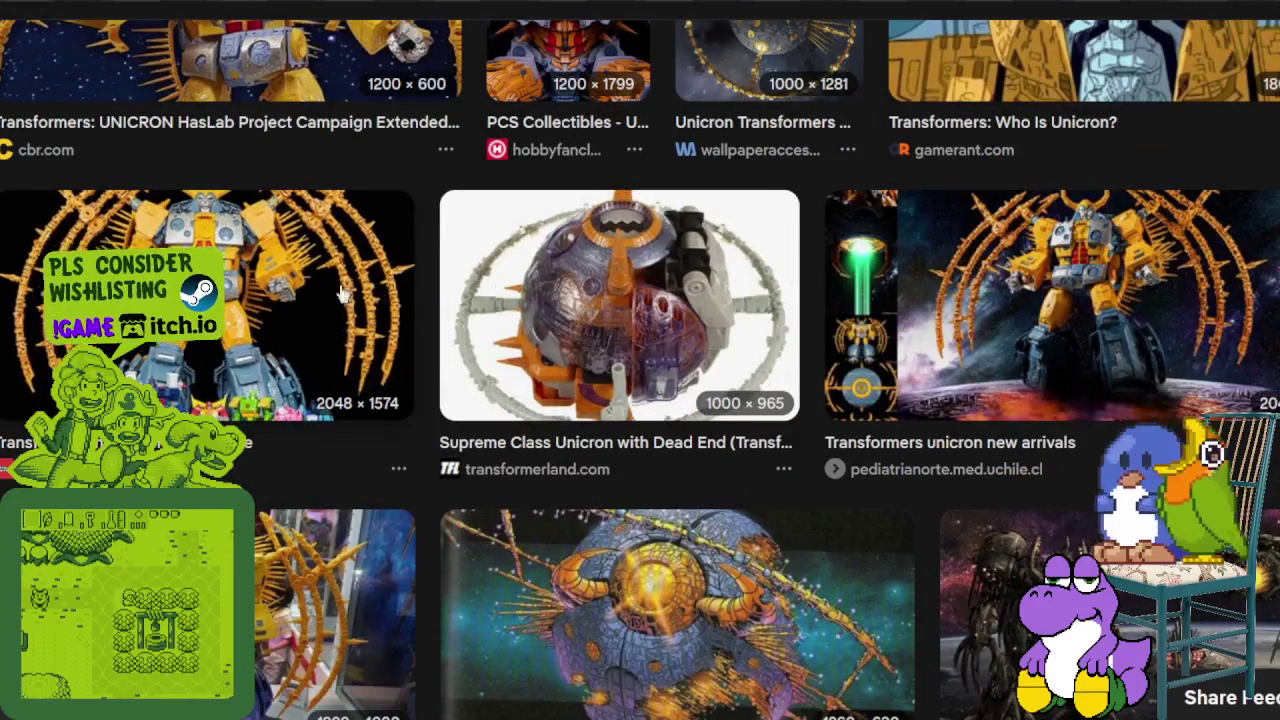
left_click(607, 295)
scroll(594, 294, "down", 2)
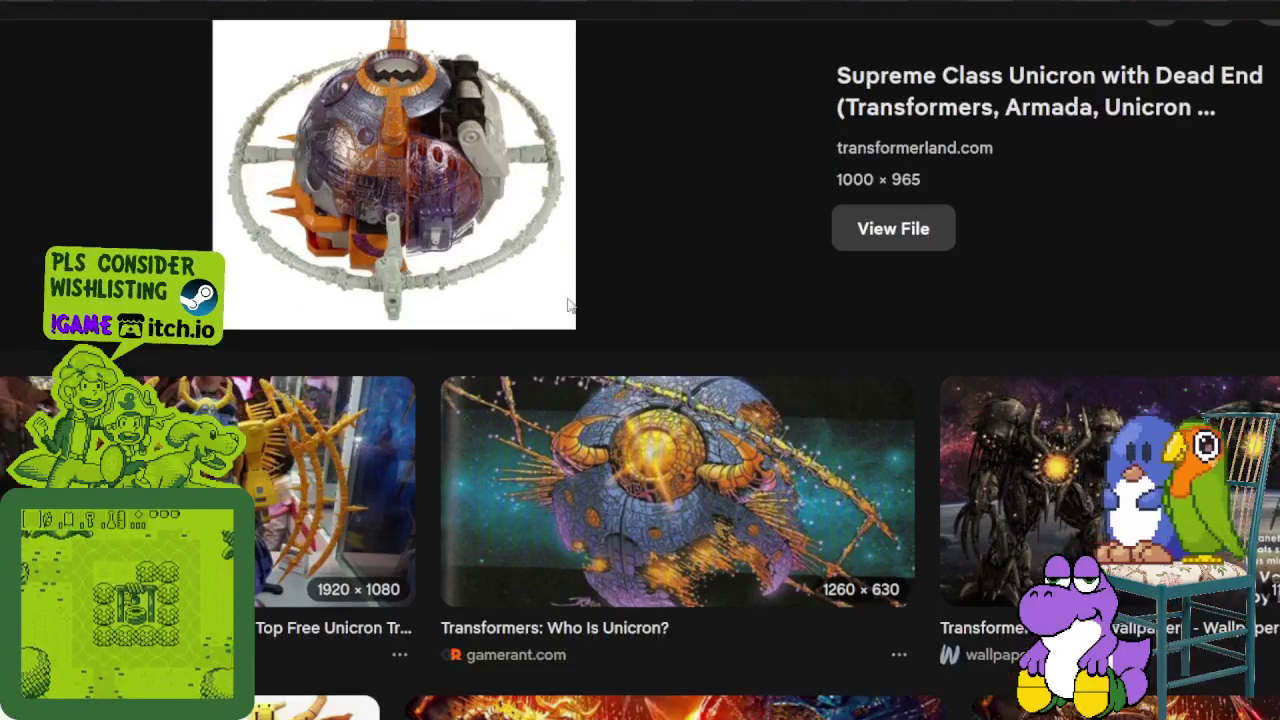
left_click(275, 468)
scroll(305, 425, "down", 2)
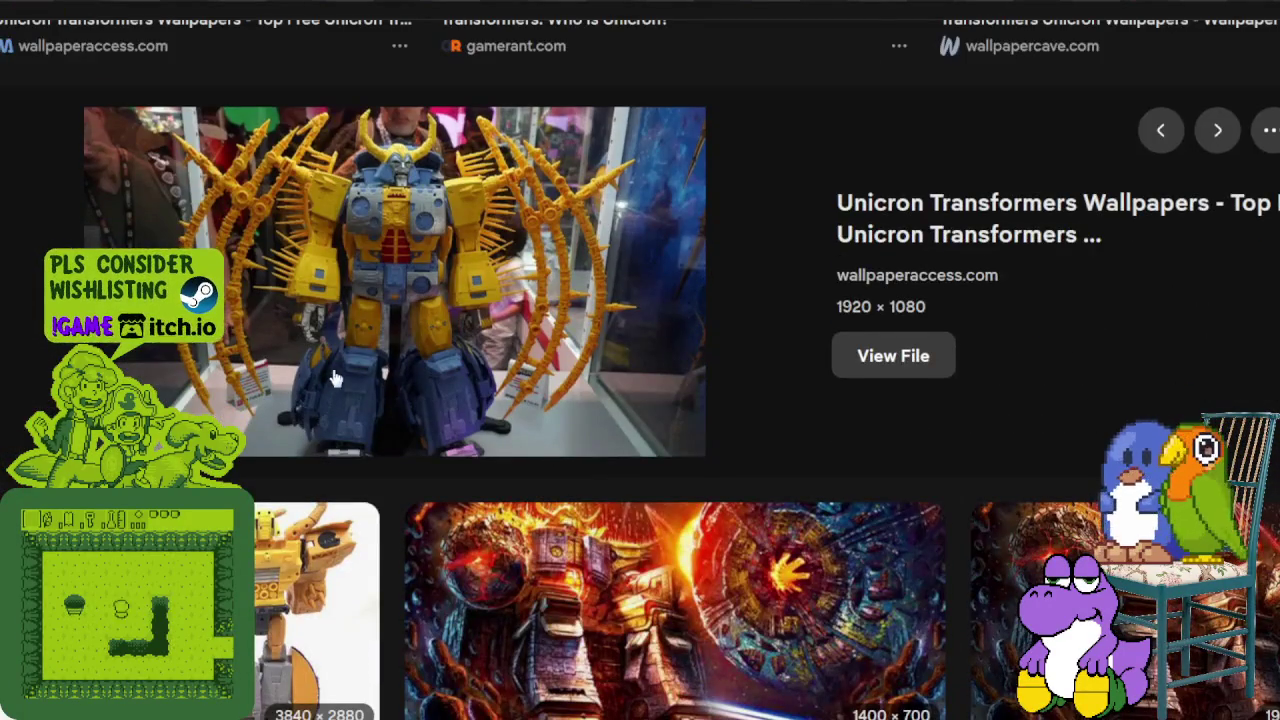
scroll(305, 425, "down", 2)
scroll(393, 196, "down", 3)
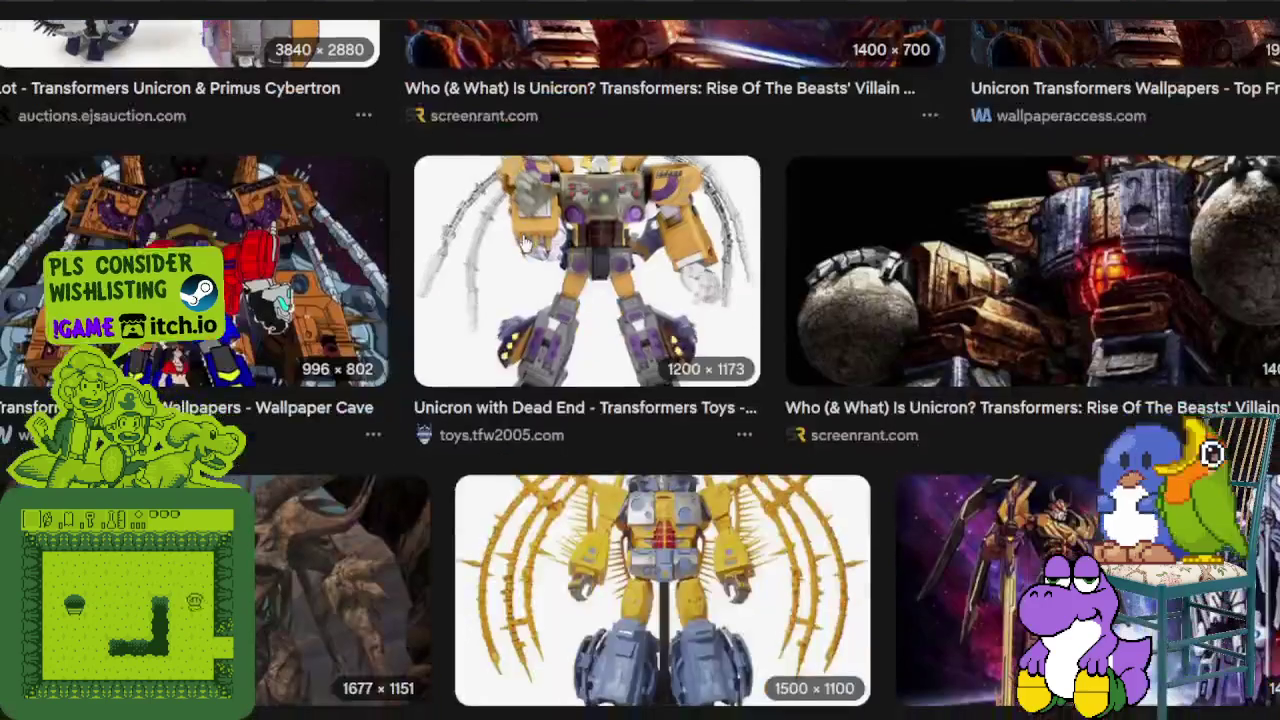
scroll(555, 316, "down", 3)
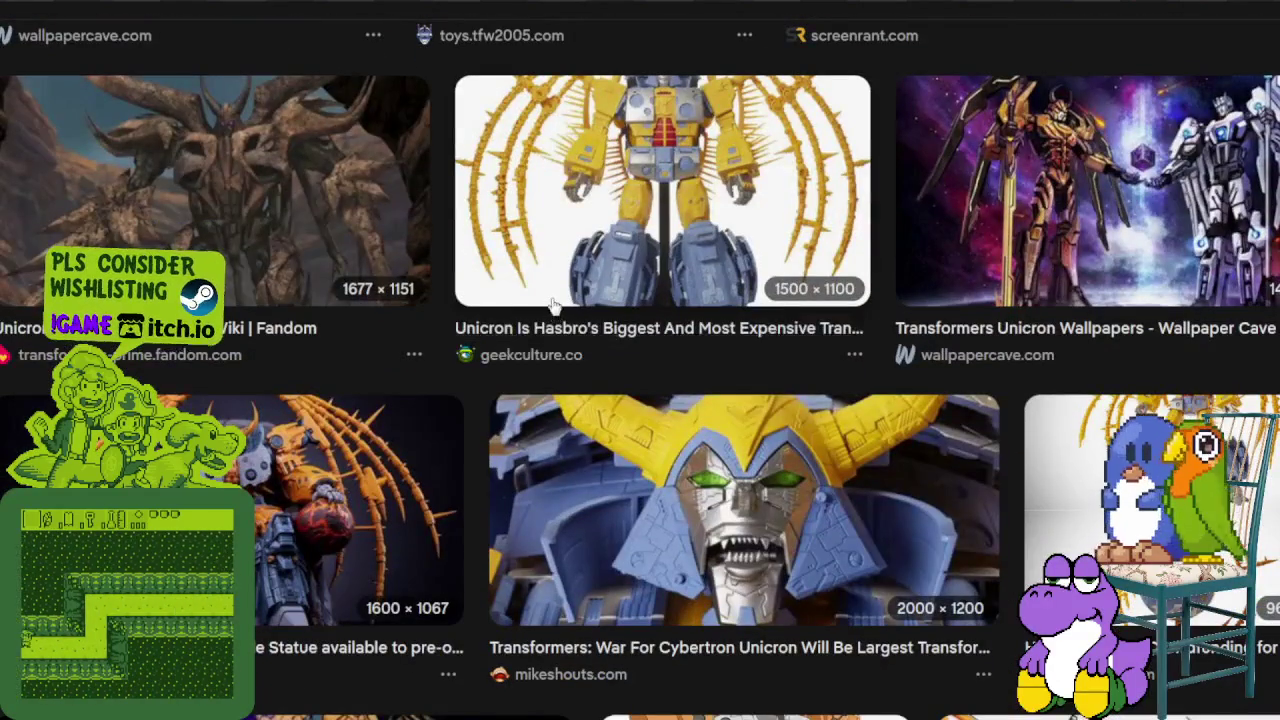
scroll(555, 316, "down", 3)
scroll(559, 299, "down", 3)
scroll(559, 299, "down", 4)
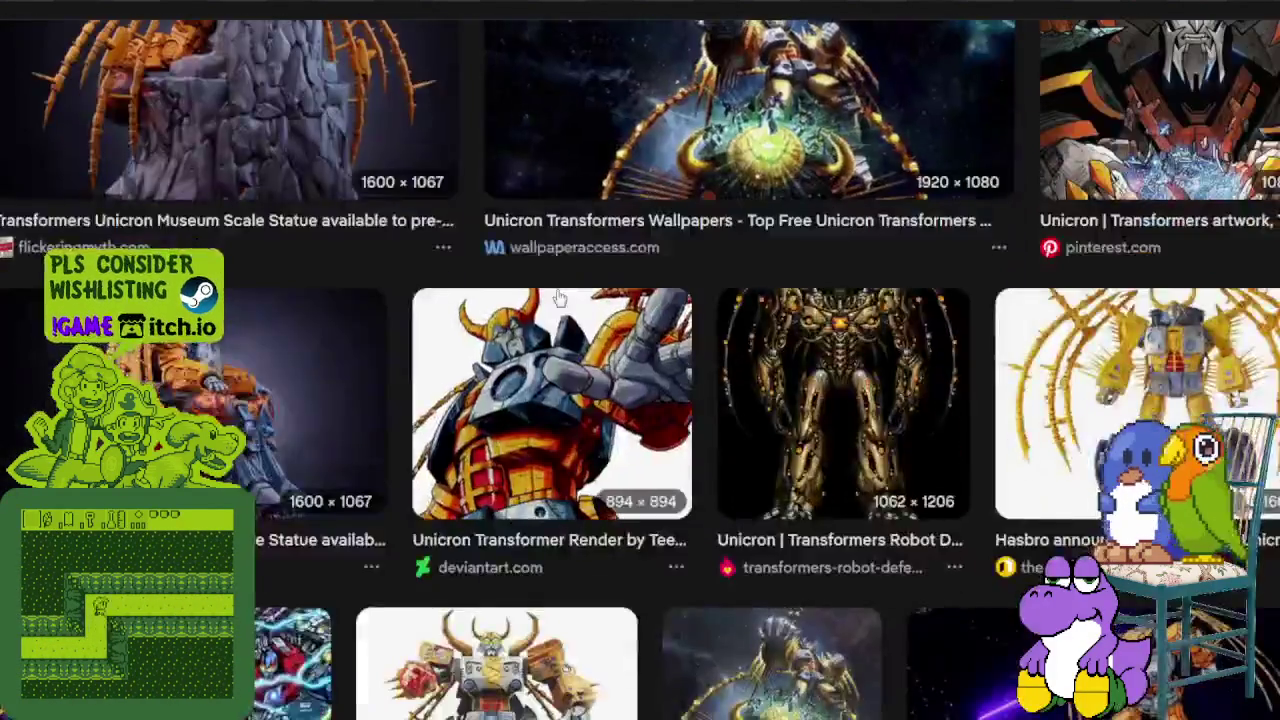
scroll(565, 289, "down", 3)
scroll(567, 290, "down", 3)
scroll(567, 290, "down", 1)
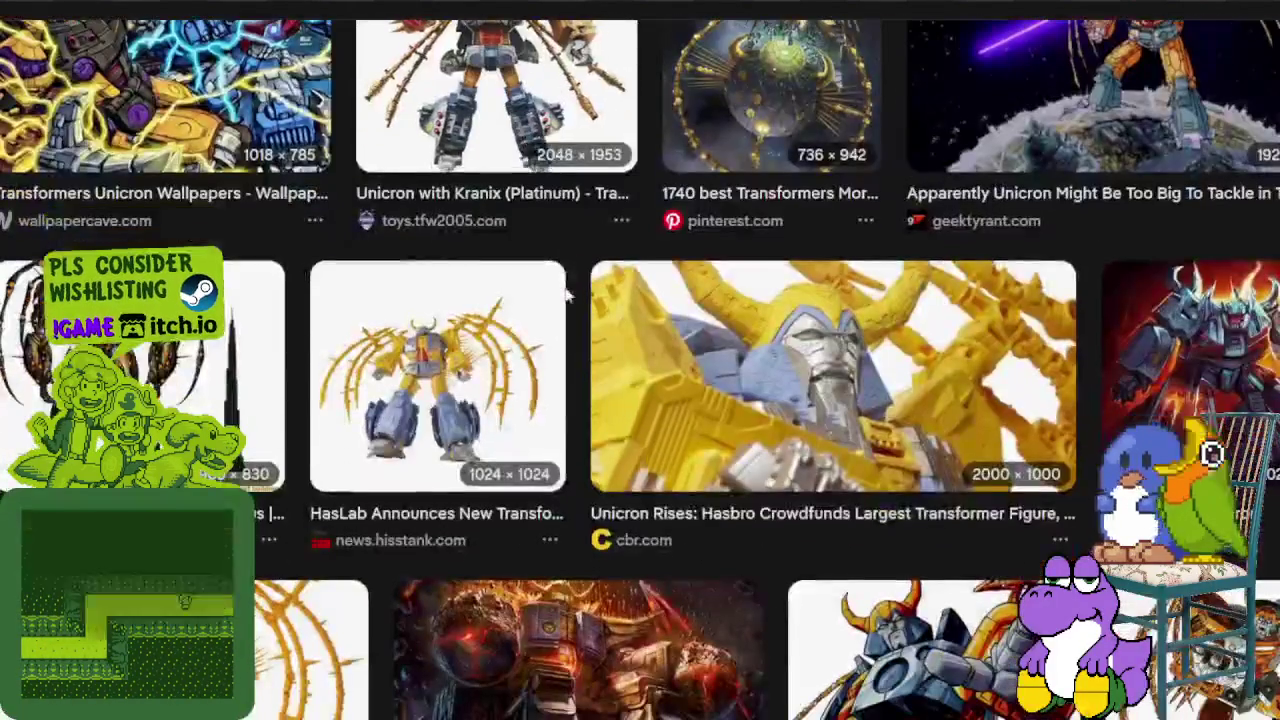
scroll(566, 290, "down", 3)
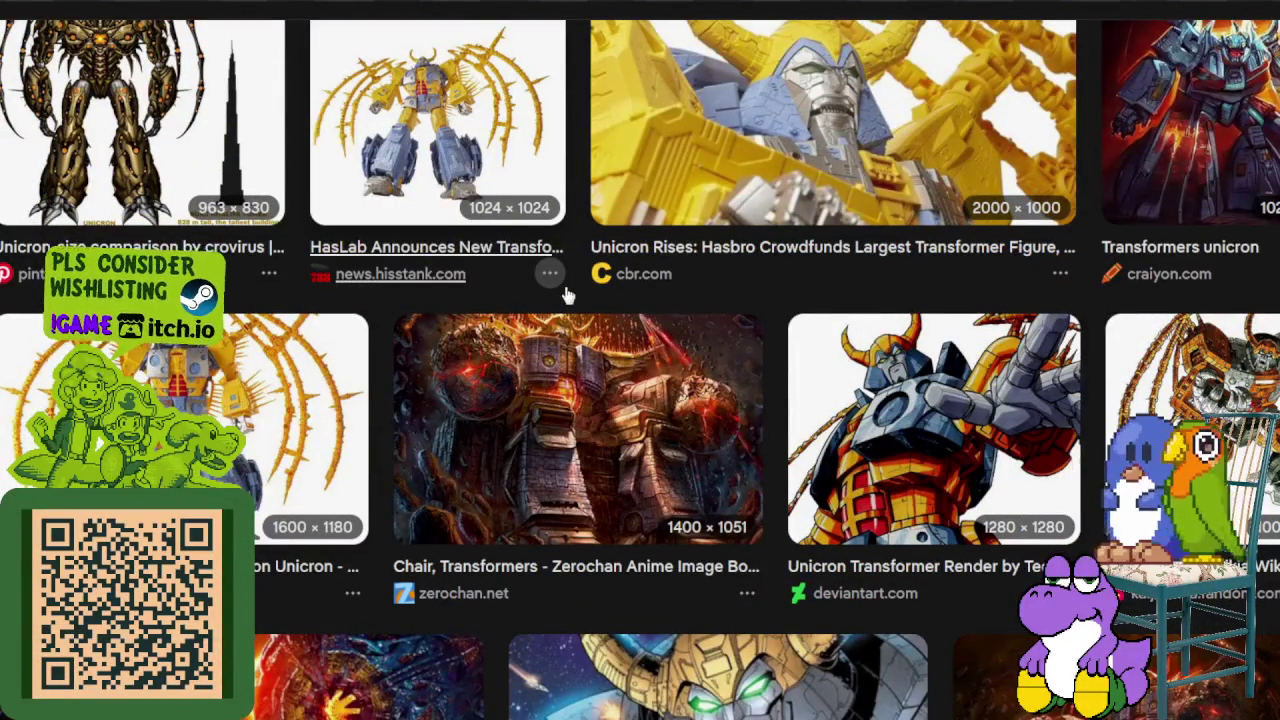
left_click(340, 528)
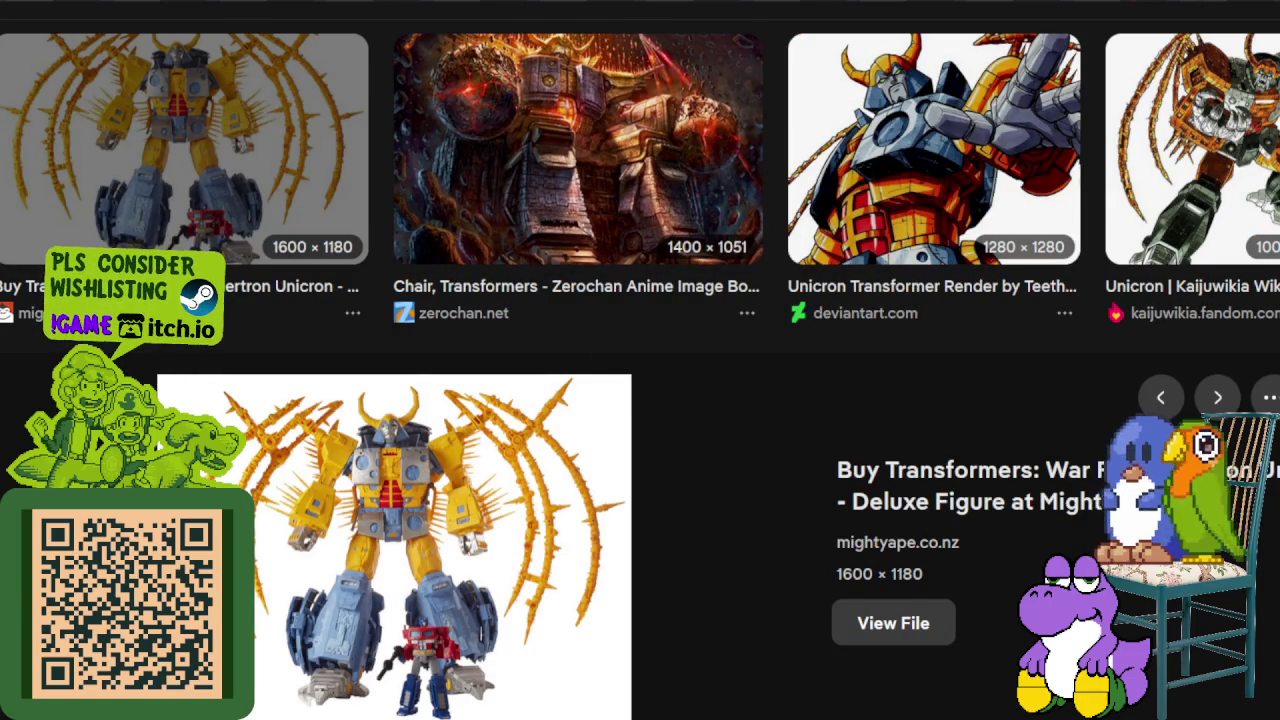
scroll(515, 398, "down", 2)
scroll(515, 398, "down", 4)
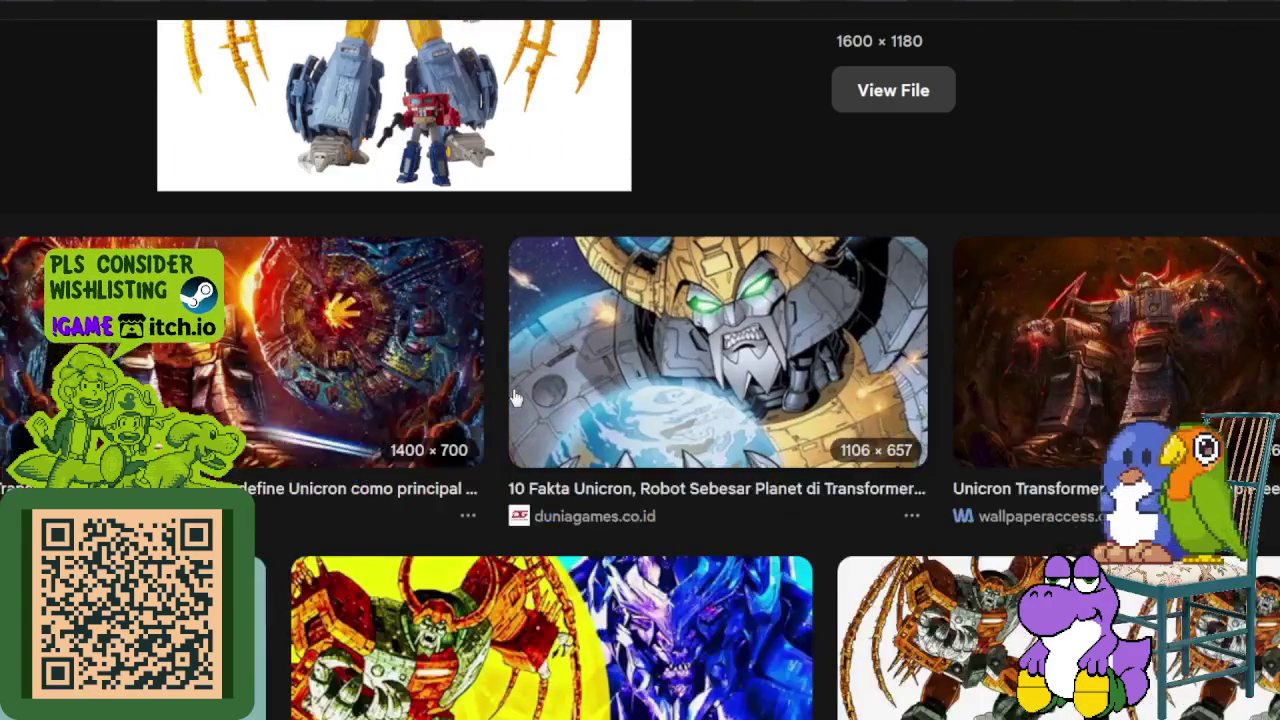
scroll(515, 398, "down", 3)
scroll(513, 398, "down", 4)
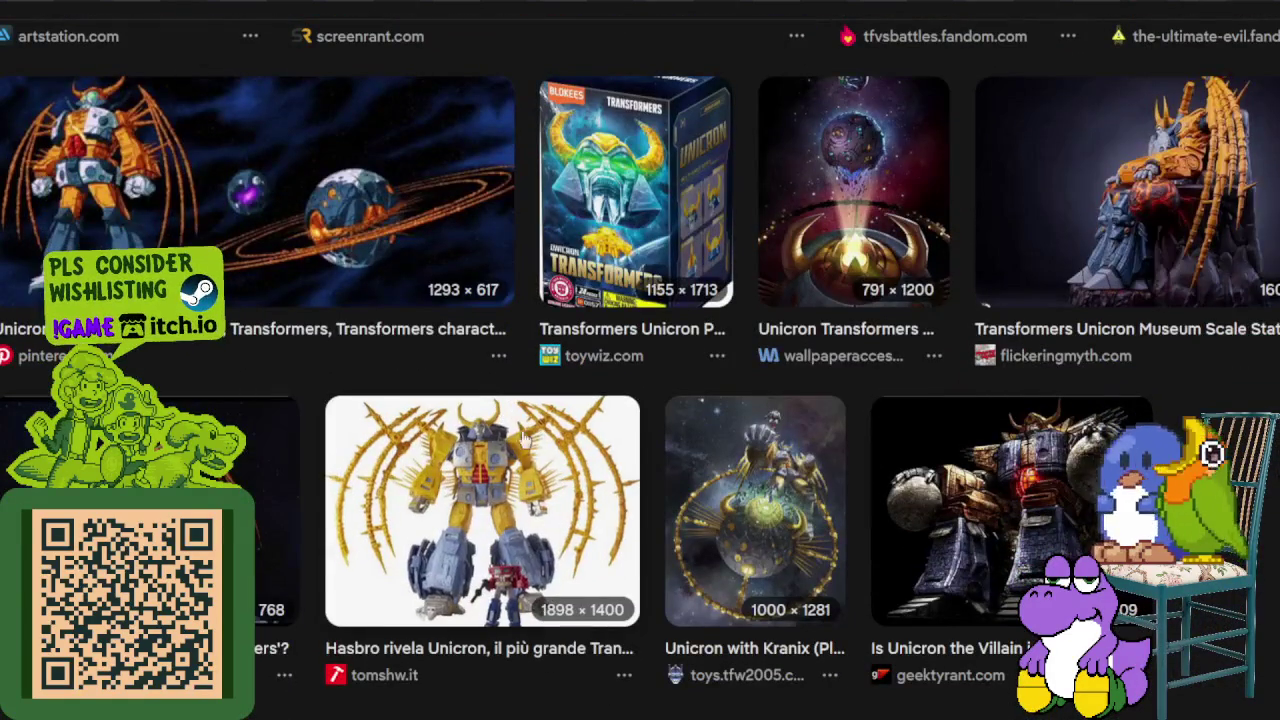
scroll(512, 448, "down", 4)
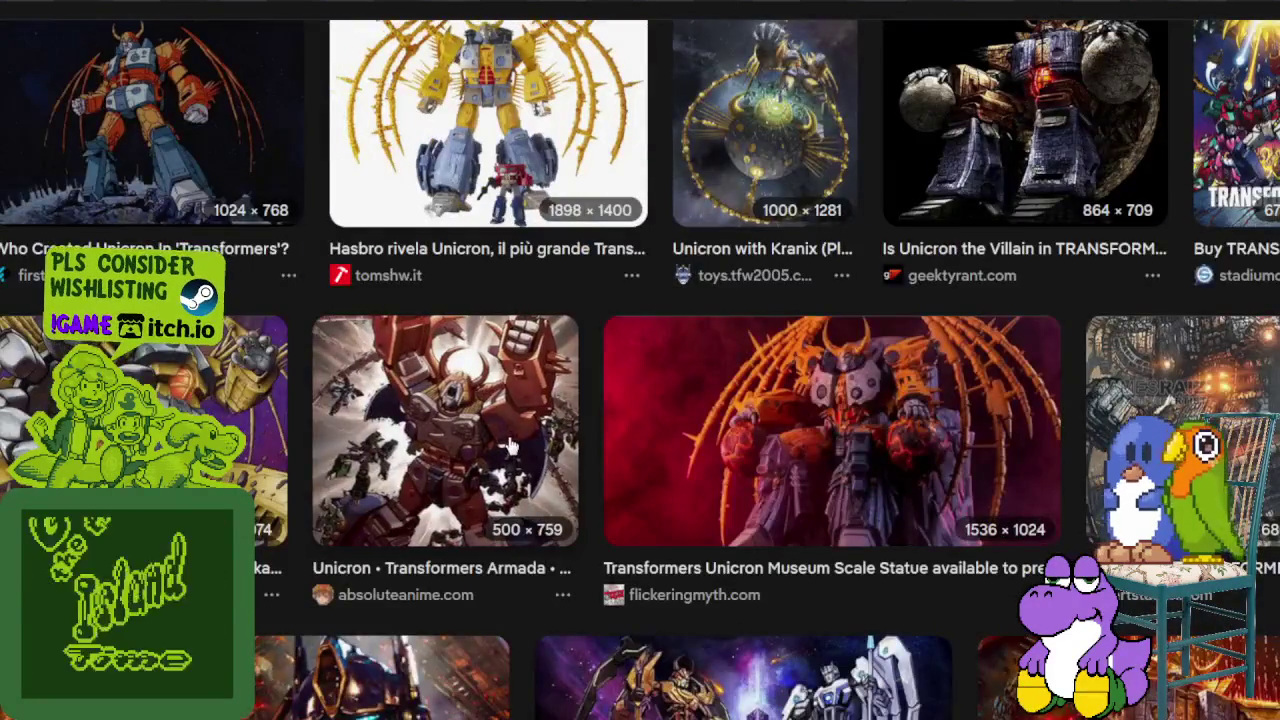
scroll(600, 390, "down", 4)
scroll(614, 376, "down", 2)
scroll(615, 377, "down", 1)
scroll(610, 360, "down", 2)
scroll(600, 346, "down", 2)
scroll(598, 346, "down", 3)
scroll(706, 333, "down", 3)
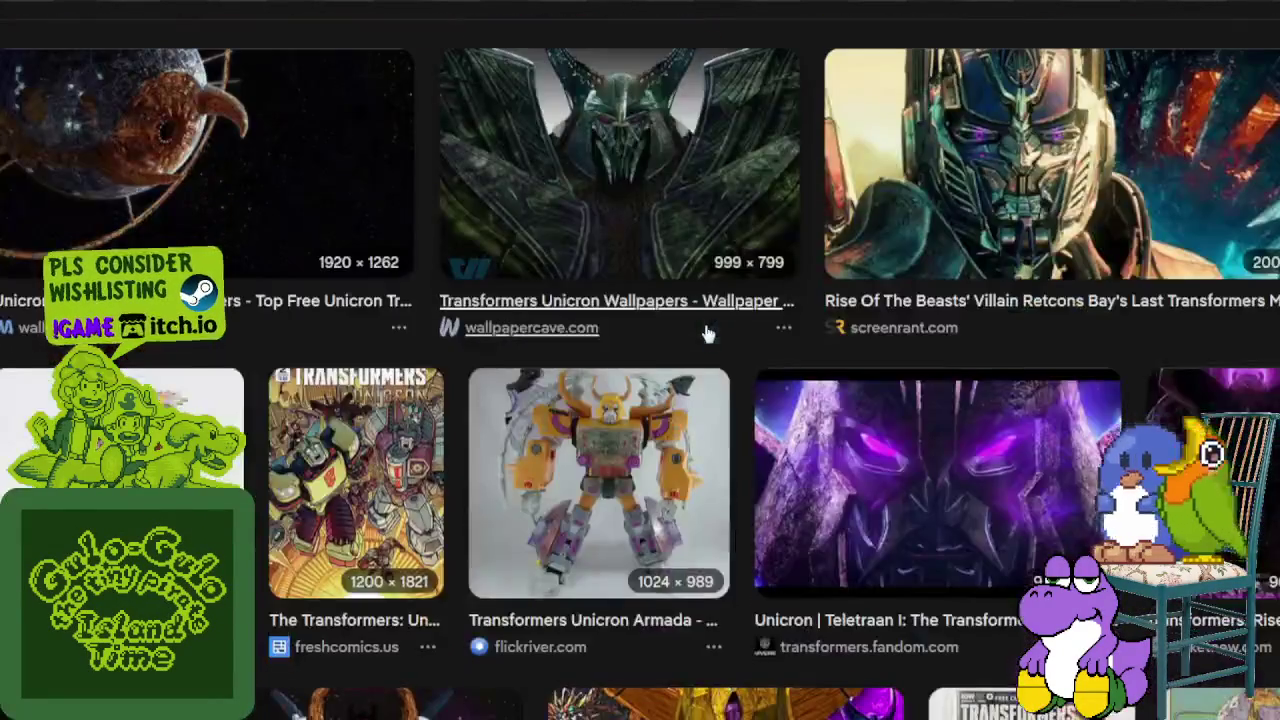
scroll(540, 338, "down", 4)
scroll(520, 340, "down", 3)
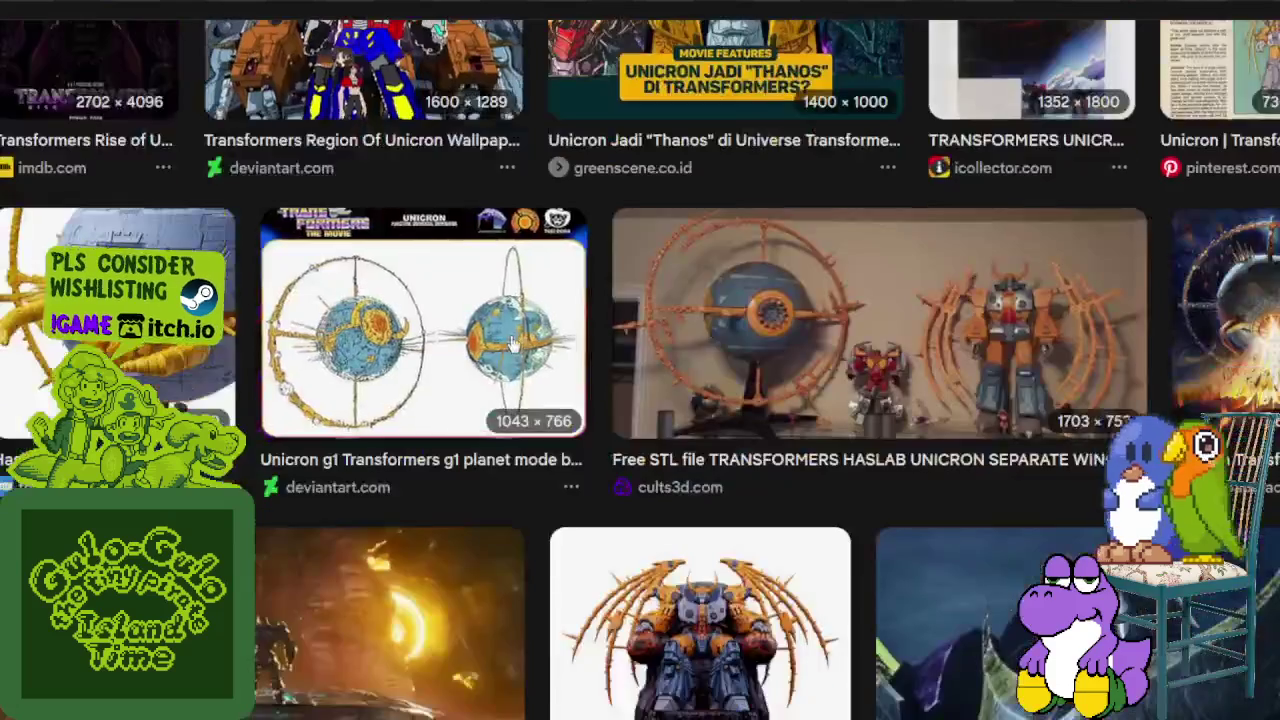
scroll(562, 398, "down", 3)
scroll(565, 395, "down", 2)
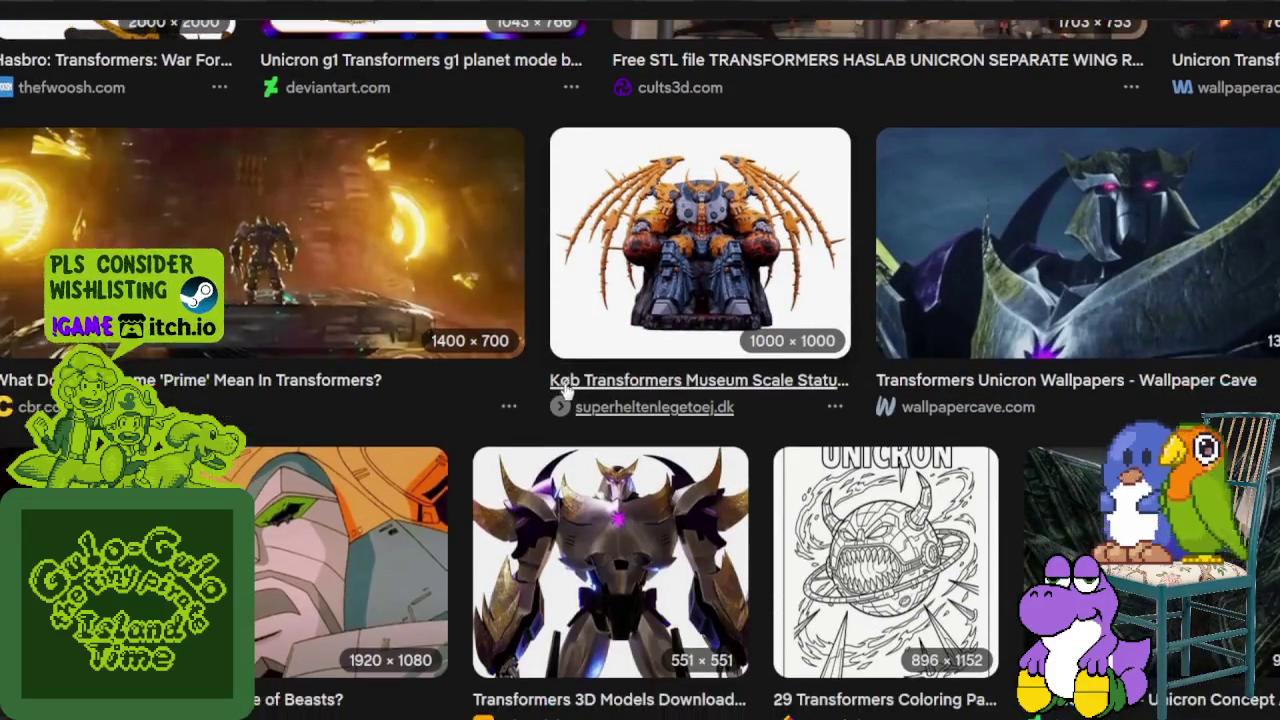
scroll(572, 387, "down", 6)
scroll(575, 390, "down", 5)
scroll(575, 390, "down", 5)
scroll(530, 388, "down", 4)
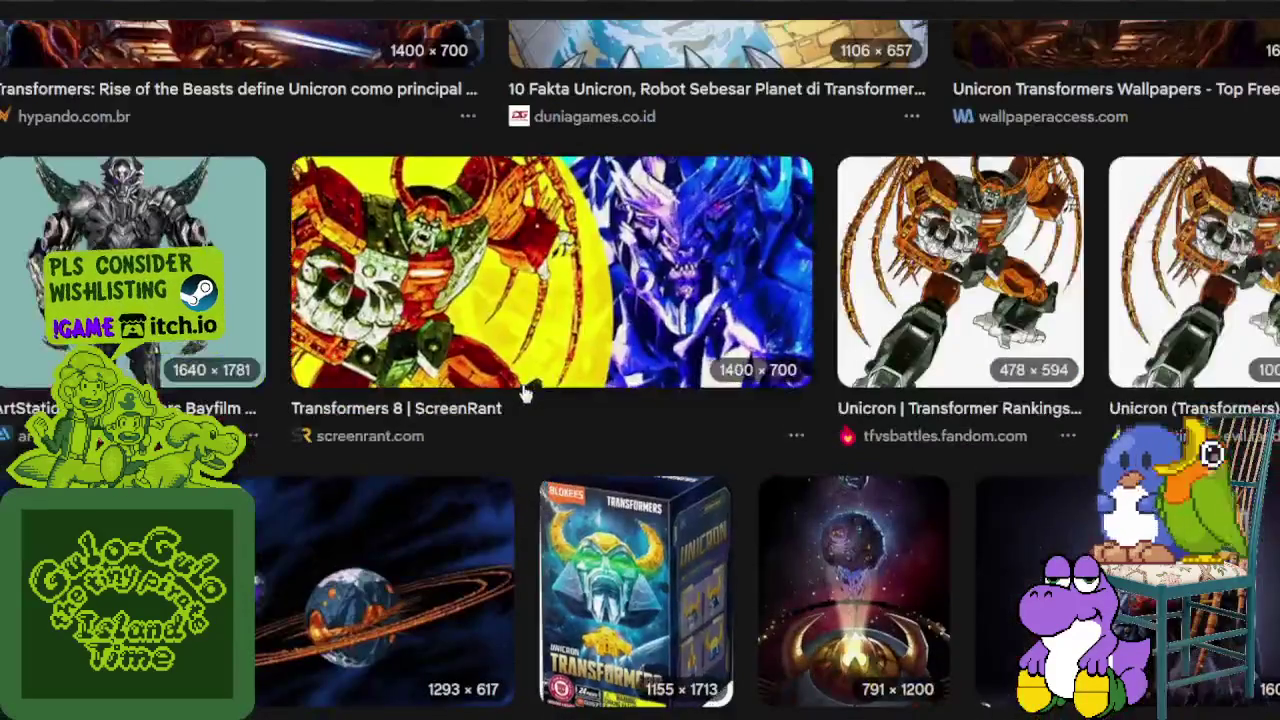
scroll(537, 398, "up", 3)
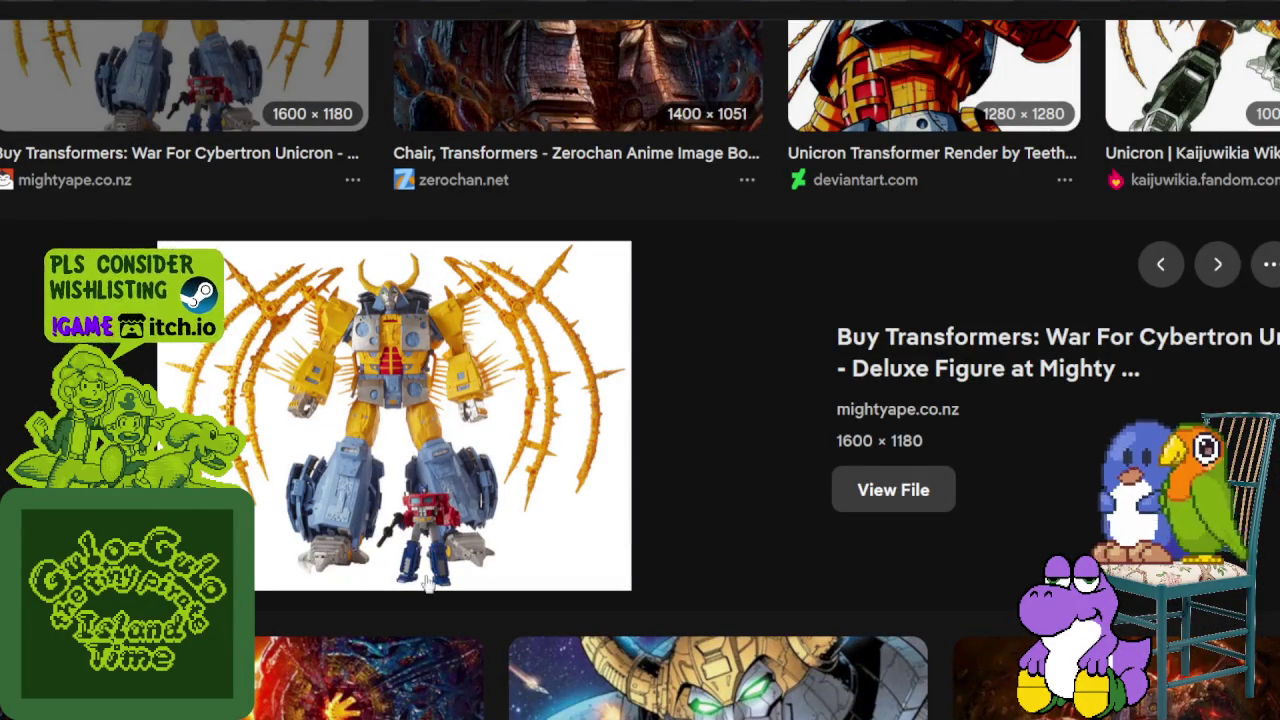
scroll(494, 420, "down", 4)
scroll(510, 440, "down", 5)
scroll(527, 473, "down", 5)
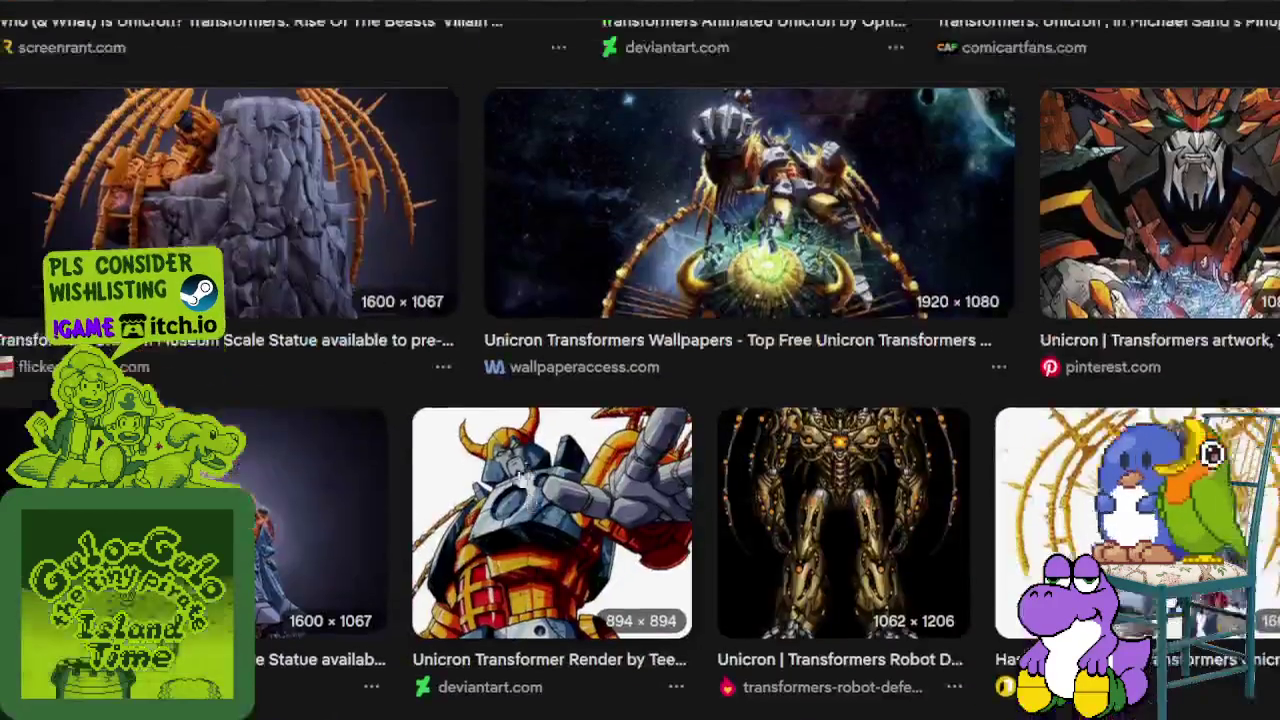
scroll(529, 468, "up", 5)
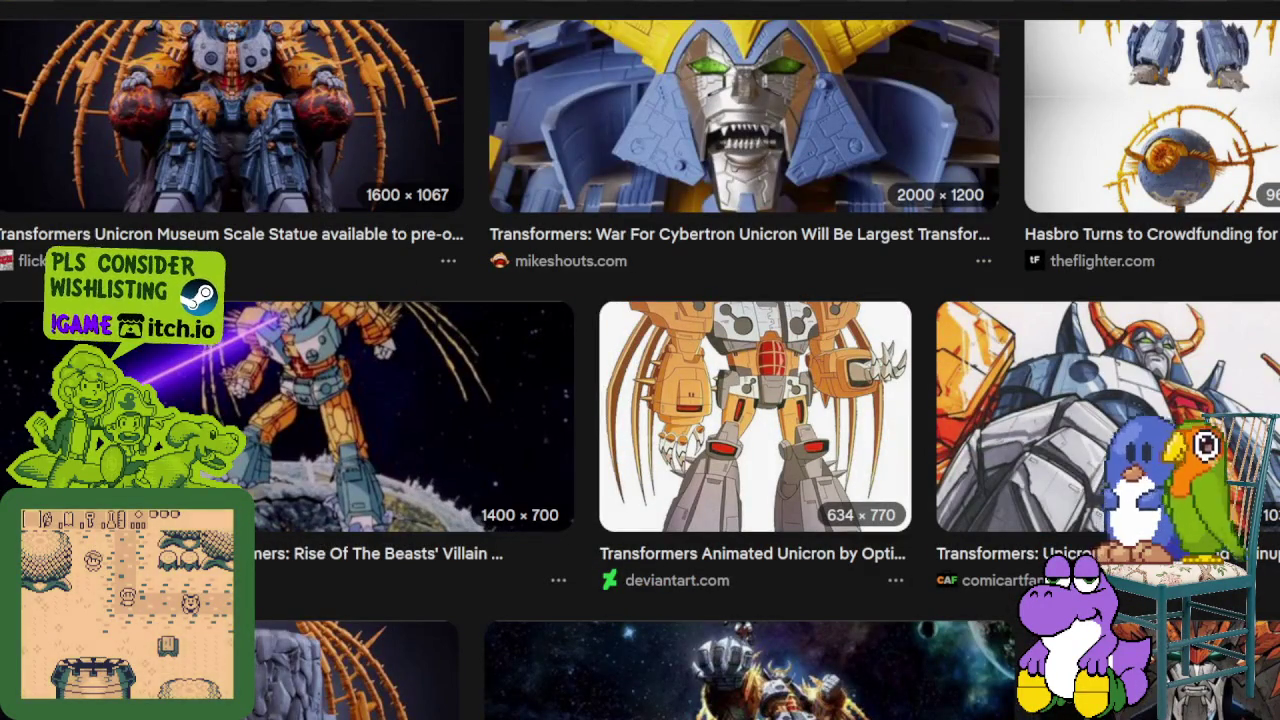
Return to Aseprite with the timeline hidden and the pink area of the map in view.
key("alt+Tab")
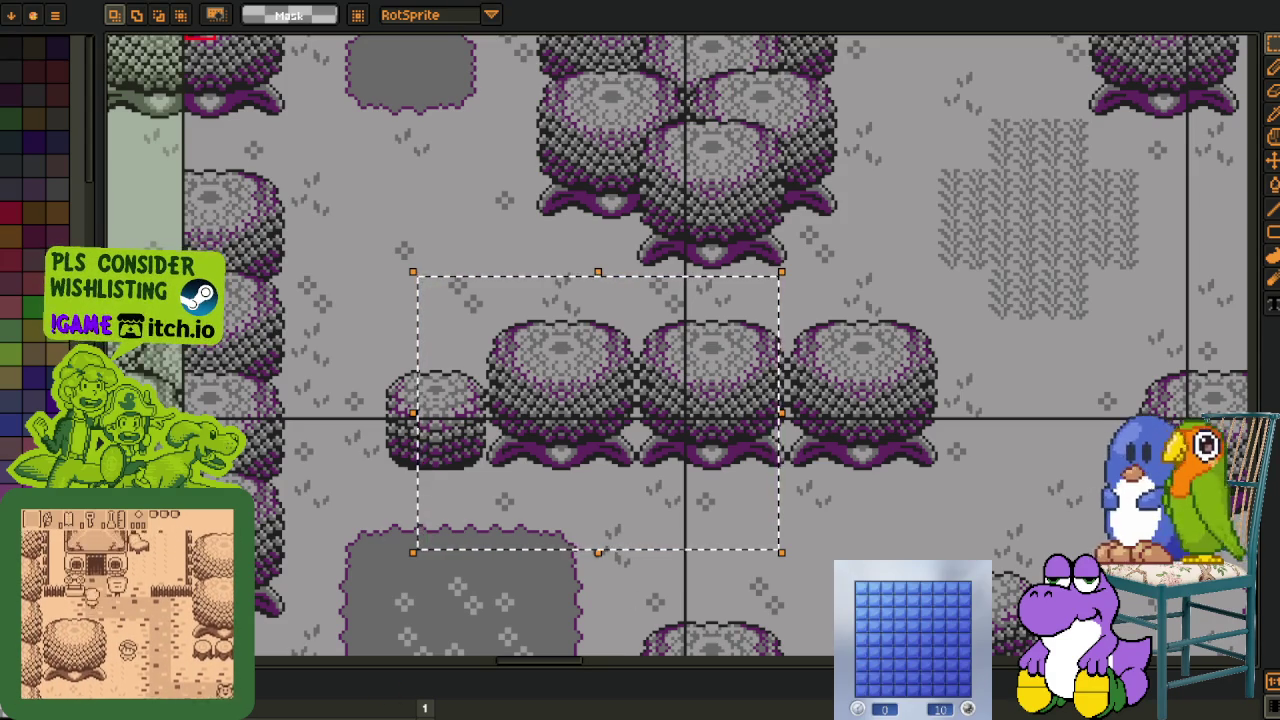
key("Tab")
mouse_move(323, 261)
left_mouse_down()
mouse_move(428, 377)
mouse_move(470, 460)
mouse_move(510, 440)
mouse_move(453, 339)
mouse_move(437, 360)
mouse_move(580, 417)
mouse_move(606, 307)
left_mouse_up()
scroll(470, 460, "down", 1)
Pan and zoom around the tile map to inspect the recoloured room variants.
left_click_drag(757, 370, 633, 303)
scroll(506, 262, "up", 2)
left_click_drag(455, 210, 447, 414)
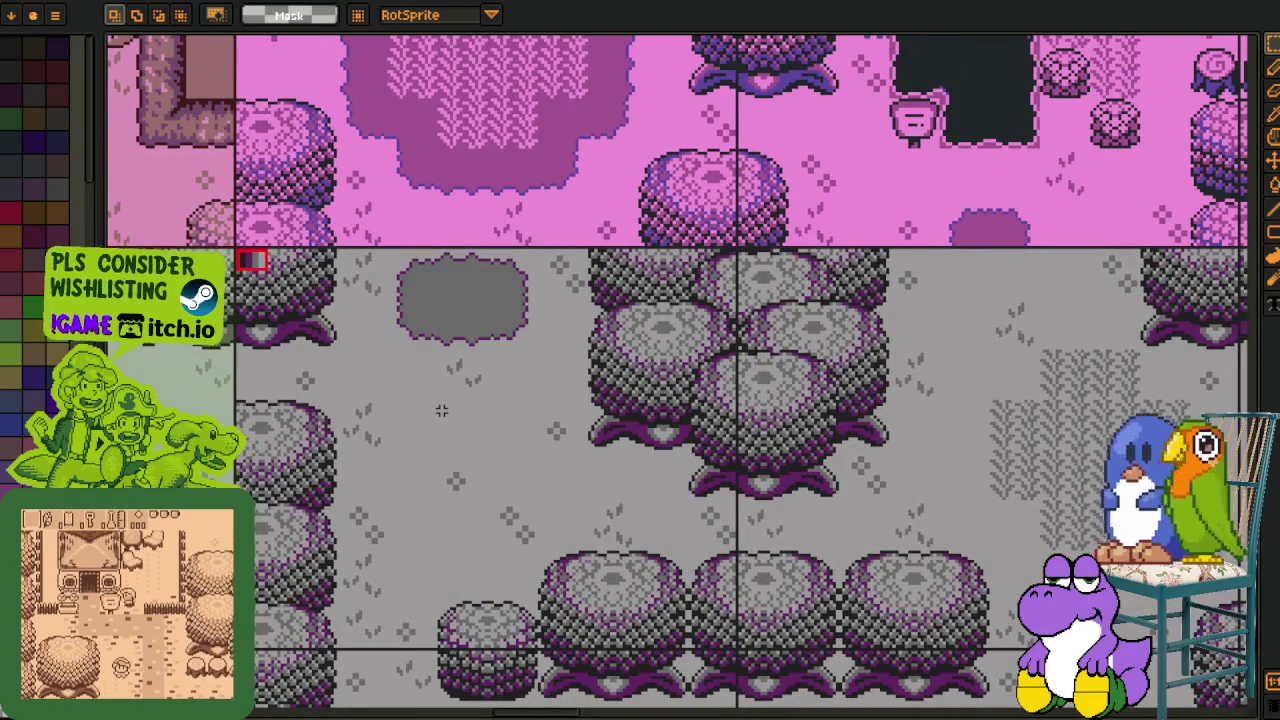
scroll(441, 410, "down", 2)
scroll(377, 279, "up", 2)
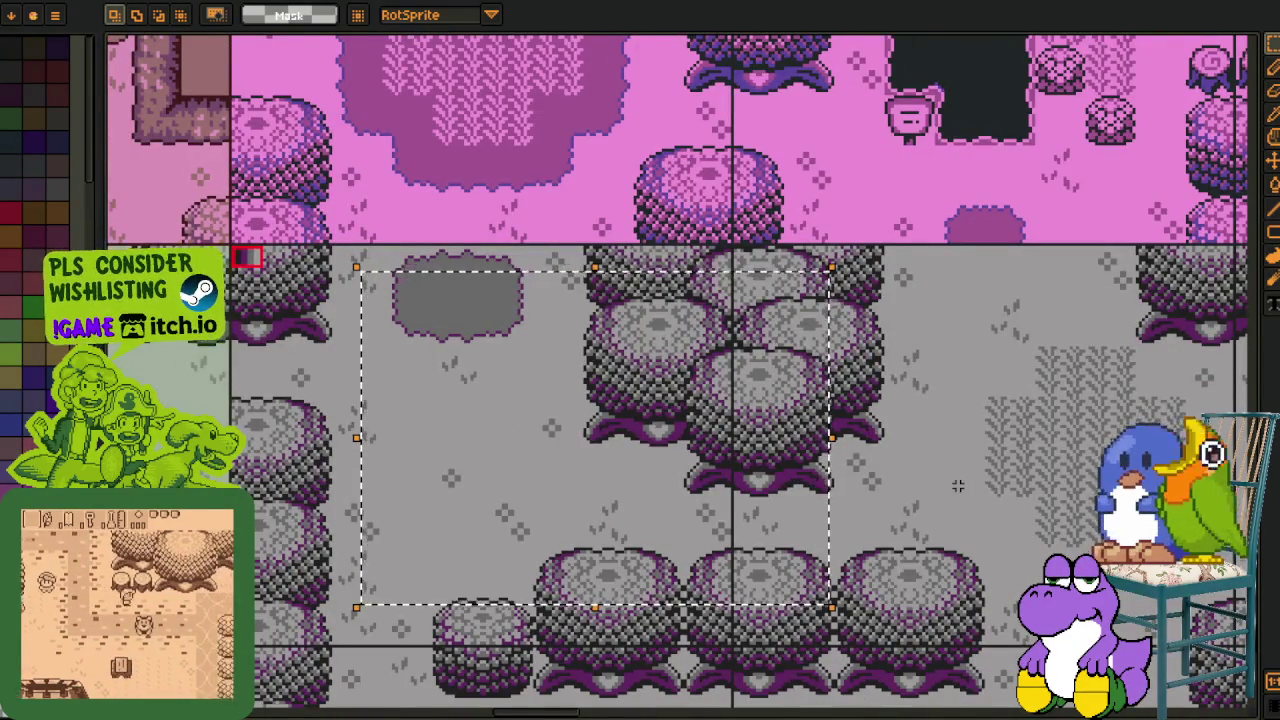
scroll(607, 521, "down", 2)
mouse_move(607, 521)
left_mouse_down()
mouse_move(500, 443)
mouse_move(831, 406)
mouse_move(743, 423)
mouse_move(877, 450)
mouse_move(766, 443)
mouse_move(754, 471)
mouse_move(850, 494)
mouse_move(1040, 494)
mouse_move(432, 494)
mouse_move(803, 694)
left_mouse_up()
scroll(862, 513, "down", 1)
Scroll right across the palette-variant grid, including the black 'eye twitch' variant.
scroll(862, 513, "right", 5)
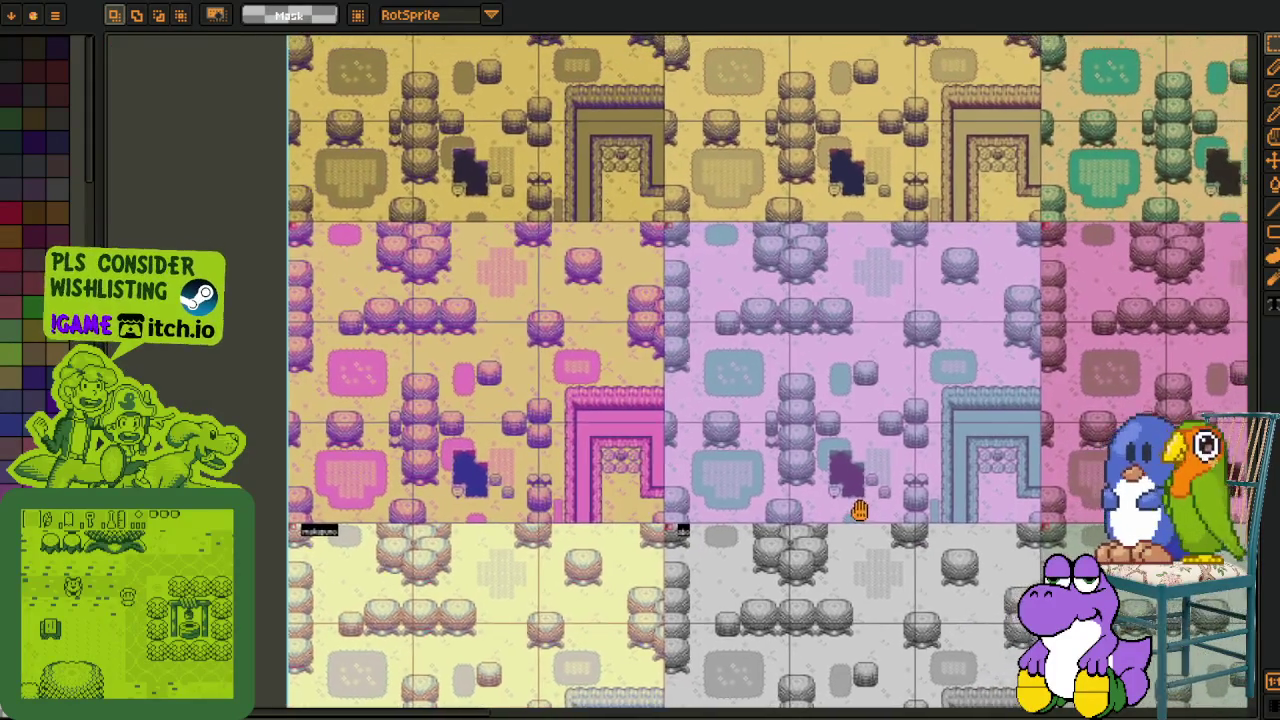
scroll(848, 444, "right", 2)
scroll(843, 434, "right", 2)
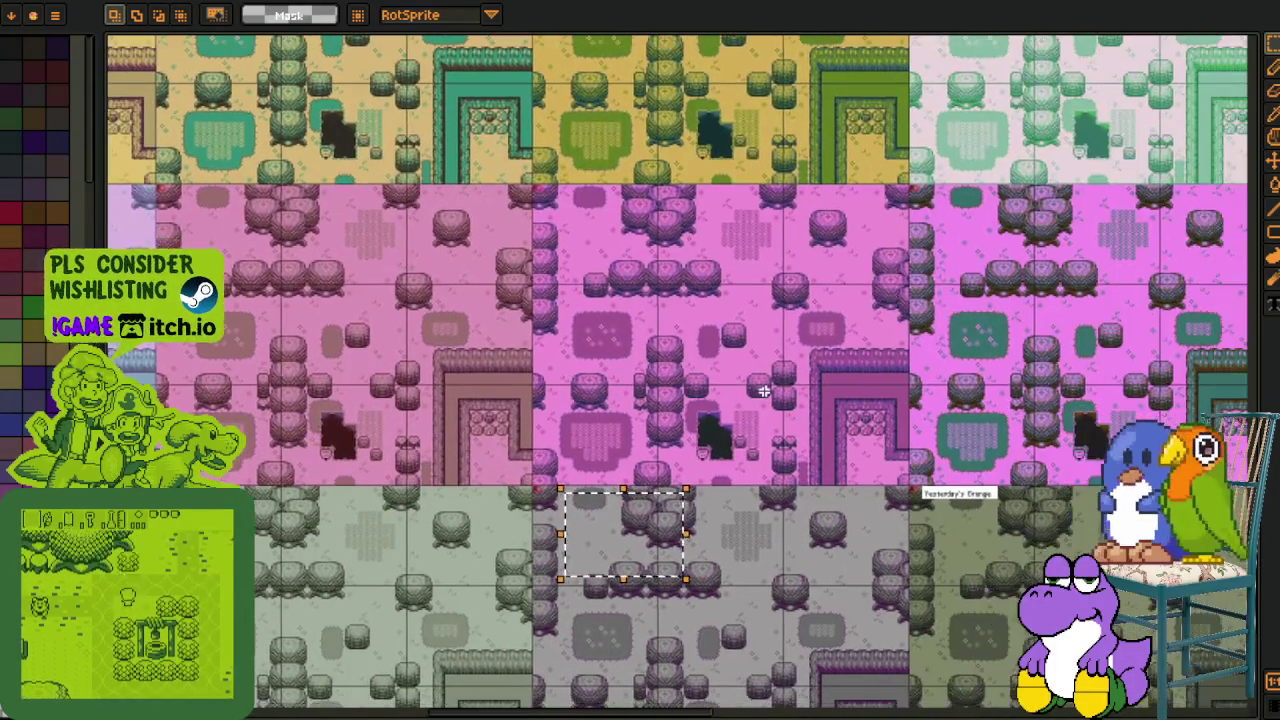
scroll(836, 420, "right", 2)
scroll(830, 409, "right", 2)
scroll(829, 405, "right", 2)
scroll(795, 406, "right", 2)
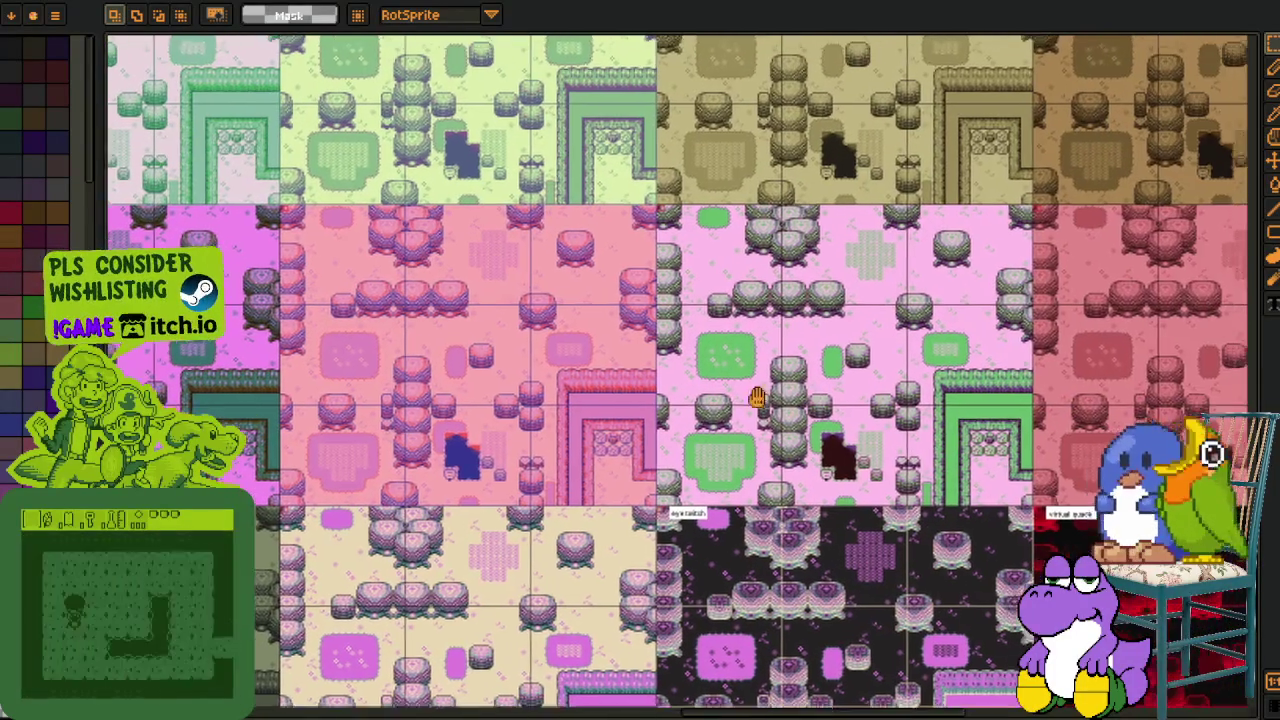
scroll(761, 406, "right", 2)
scroll(727, 407, "right", 2)
scroll(693, 408, "right", 2)
scroll(693, 408, "right", 2)
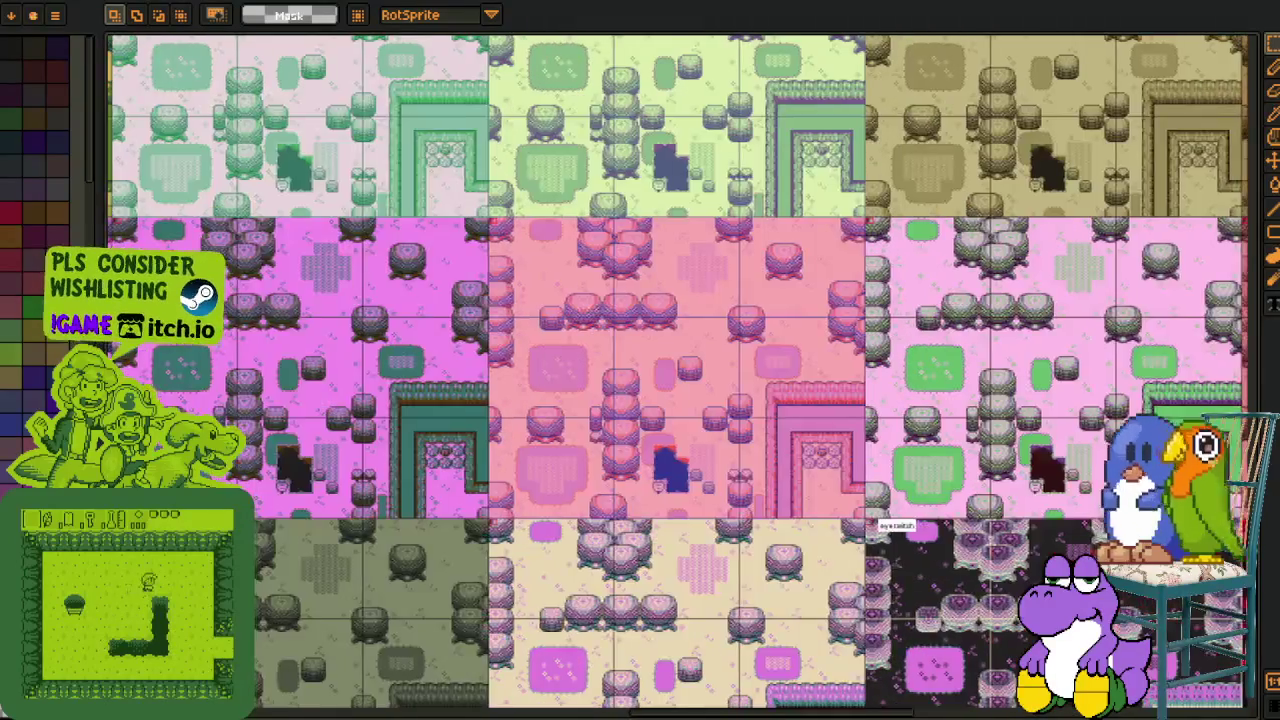
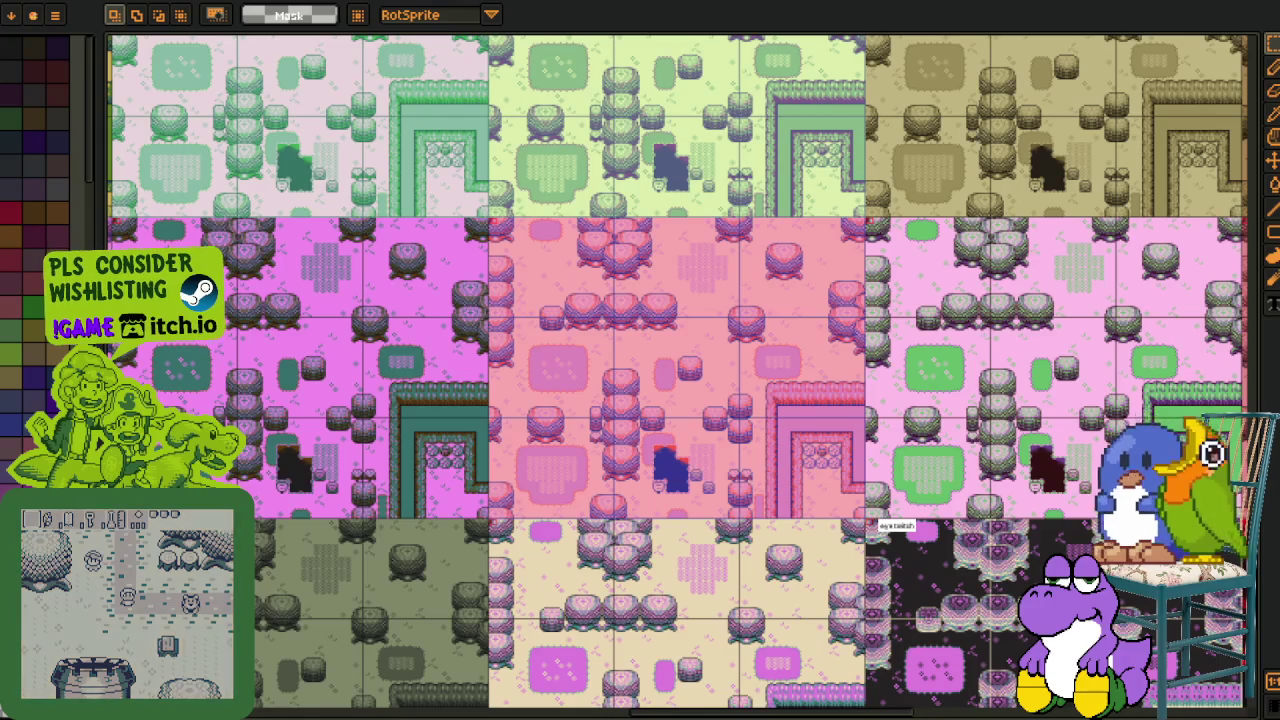
Zoom and pan to inspect the upper rows of recoloured tile variants.
scroll(600, 343, "down", 3)
scroll(600, 343, "up", 1)
left_click_drag(600, 343, 495, 500)
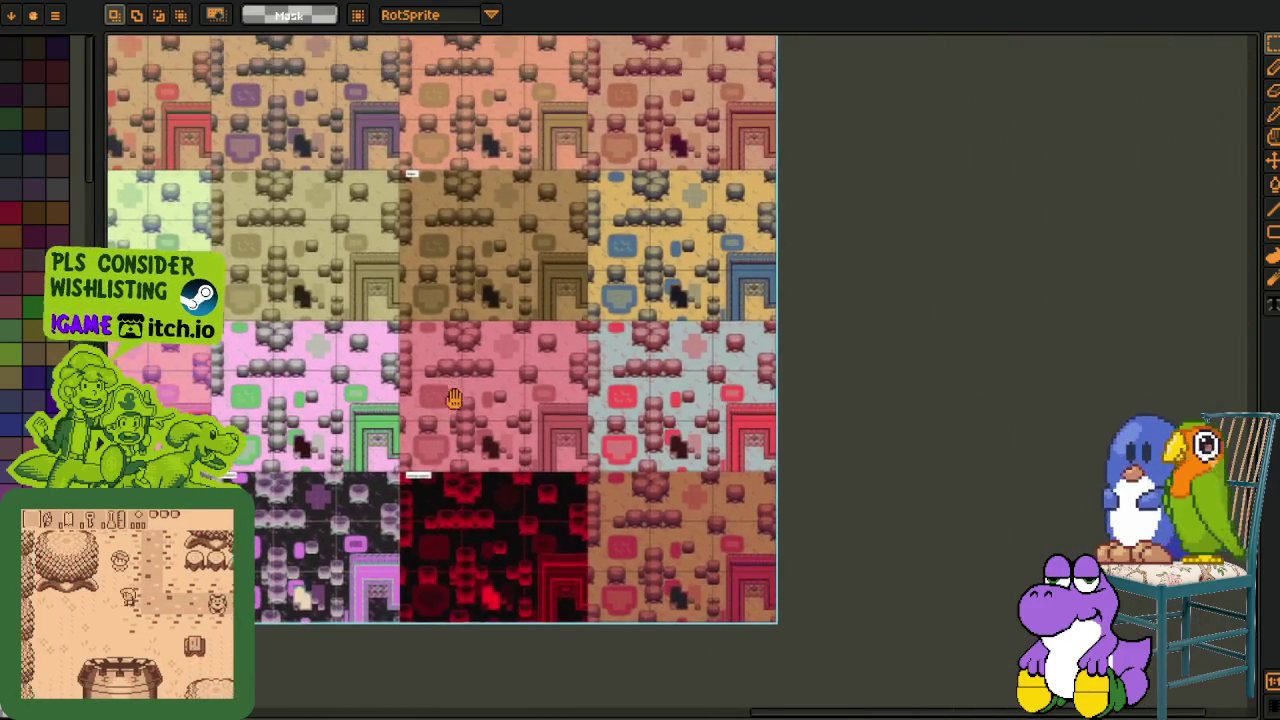
scroll(495, 500, "up", 5)
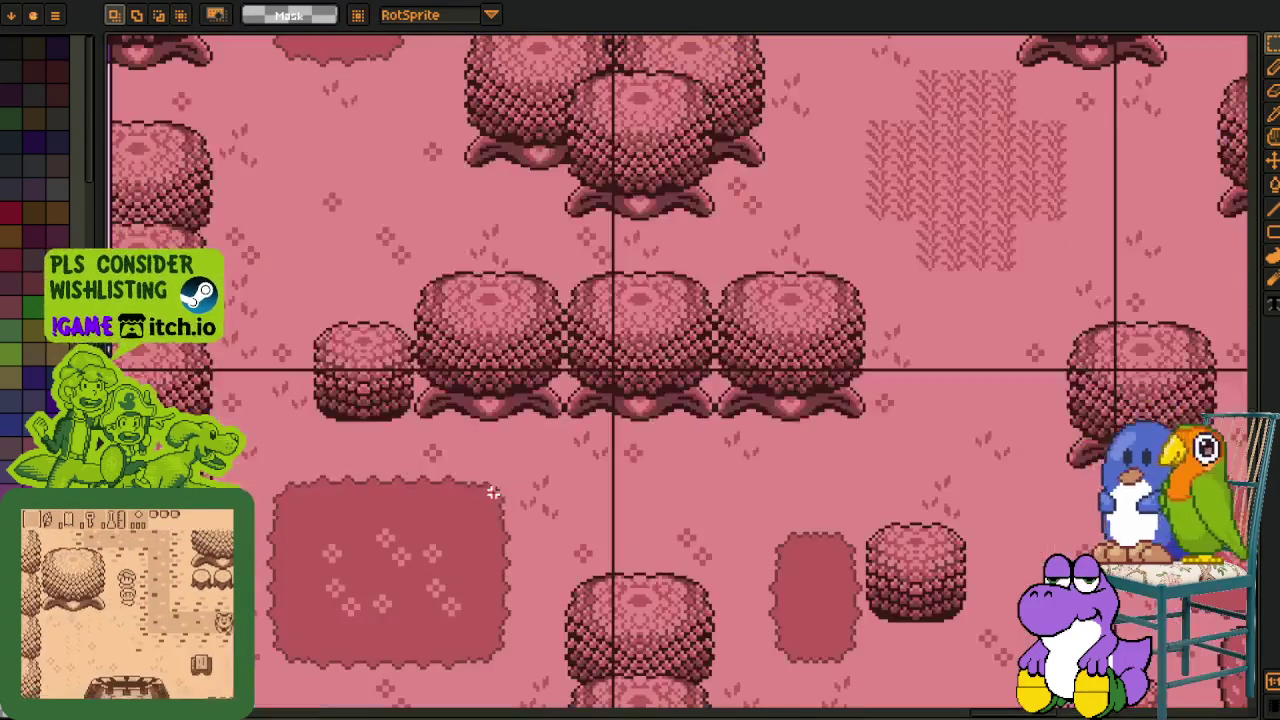
key("i")
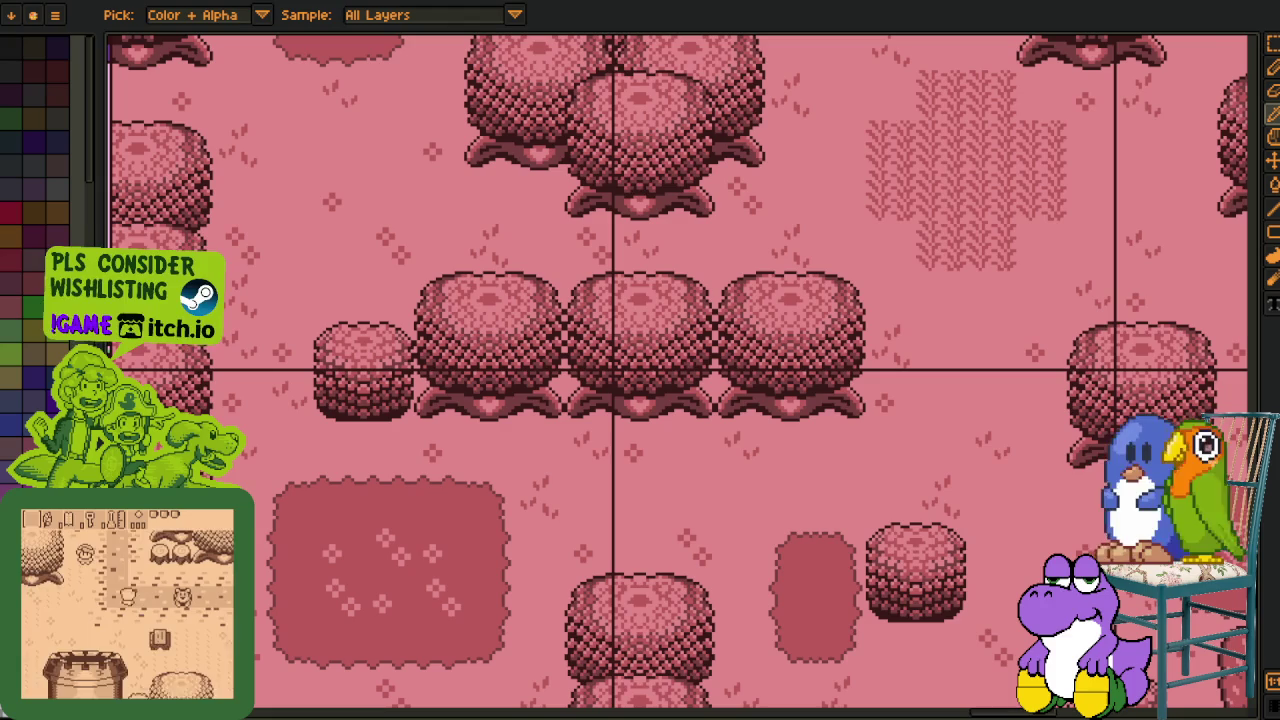
key("m")
Pan down across the variant grid to the bottom edge of the tile map.
scroll(686, 432, "down", 2)
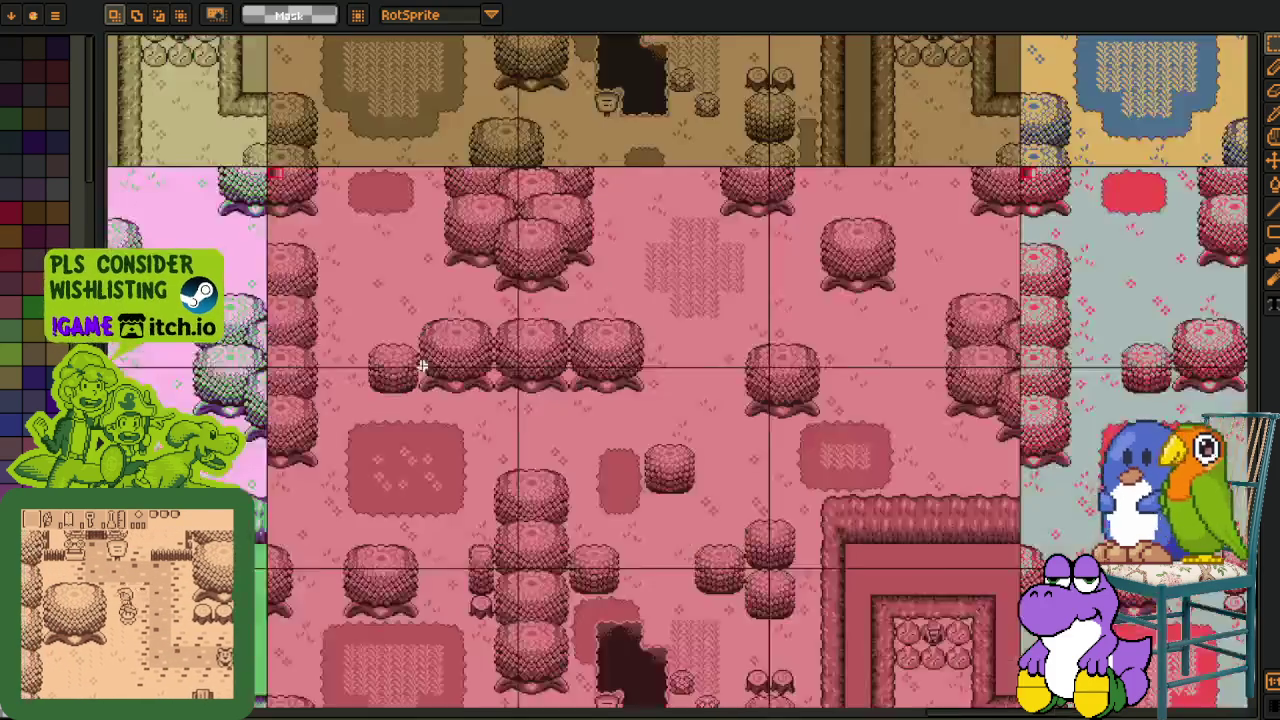
scroll(686, 432, "down", 1)
scroll(686, 432, "down", 1)
scroll(686, 432, "down", 1)
scroll(686, 432, "down", 1)
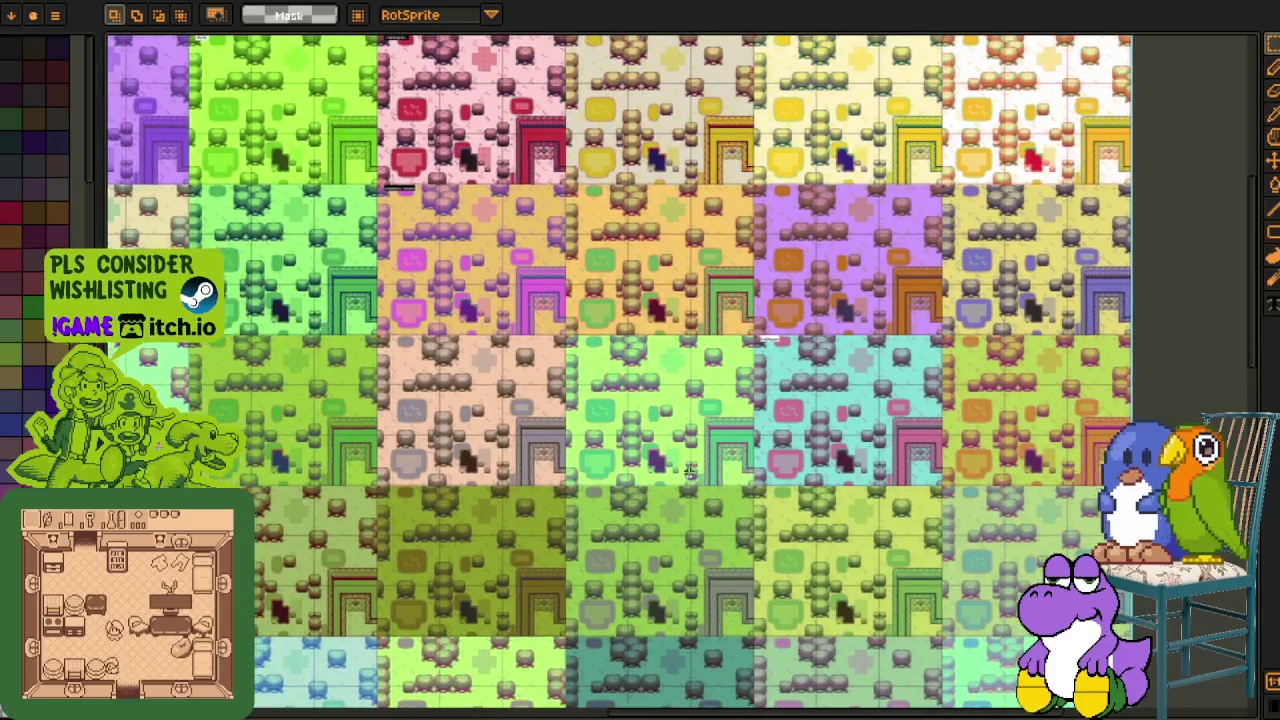
mouse_move(800, 180)
left_mouse_down()
mouse_move(832, 250)
mouse_move(603, 218)
left_mouse_up()
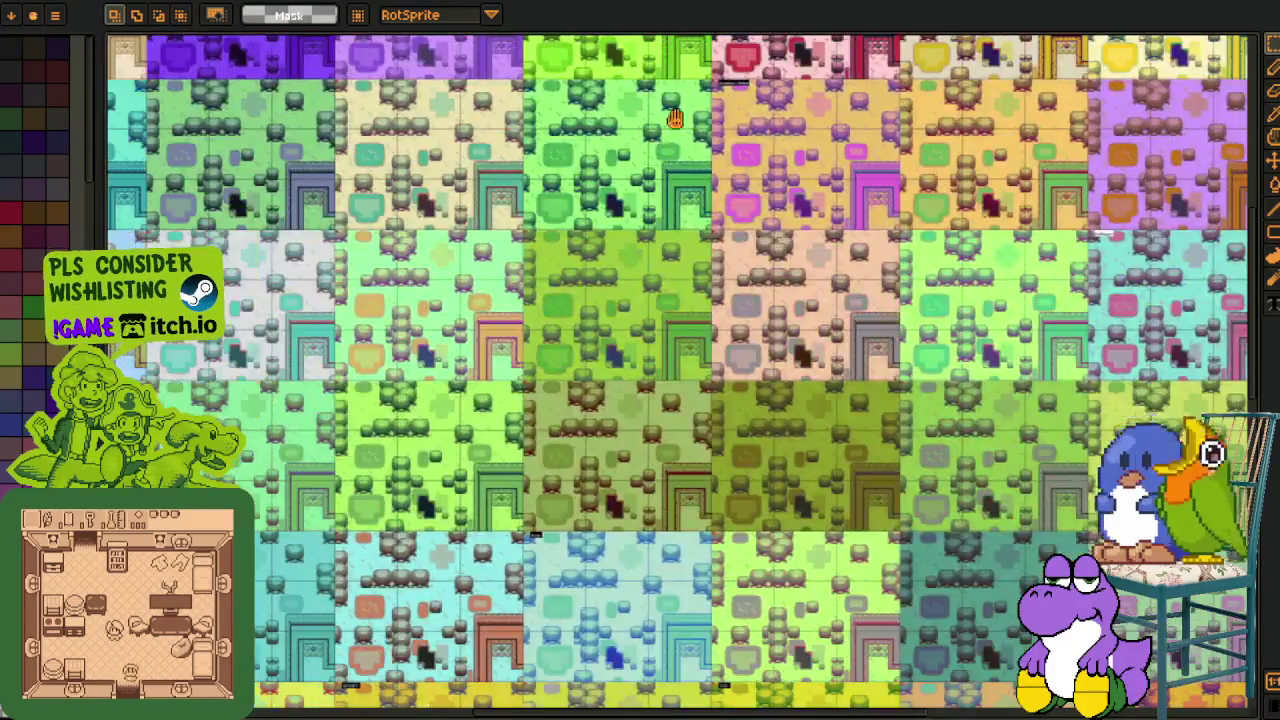
key("i")
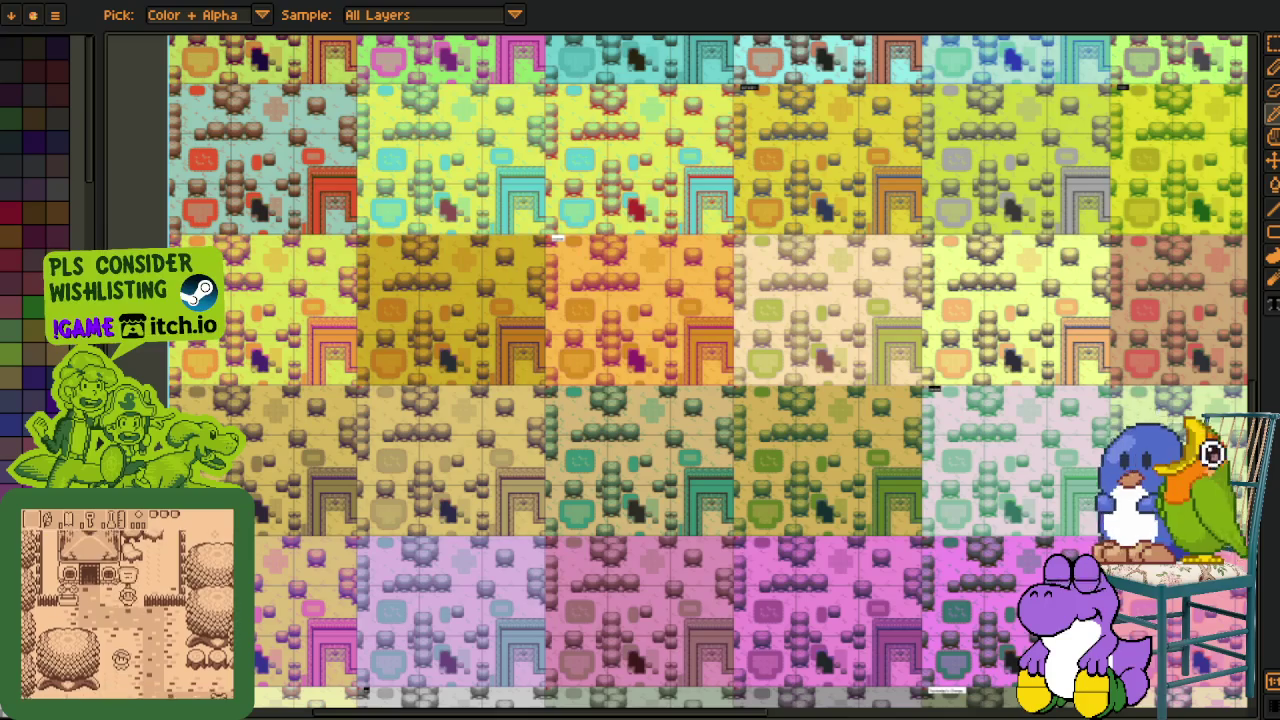
left_click_drag(620, 710, 596, 463)
scroll(577, 320, "up", 3)
Show the timeline, enlarge it to reveal the layer rows, and leave the empty layer showing.
key("Tab")
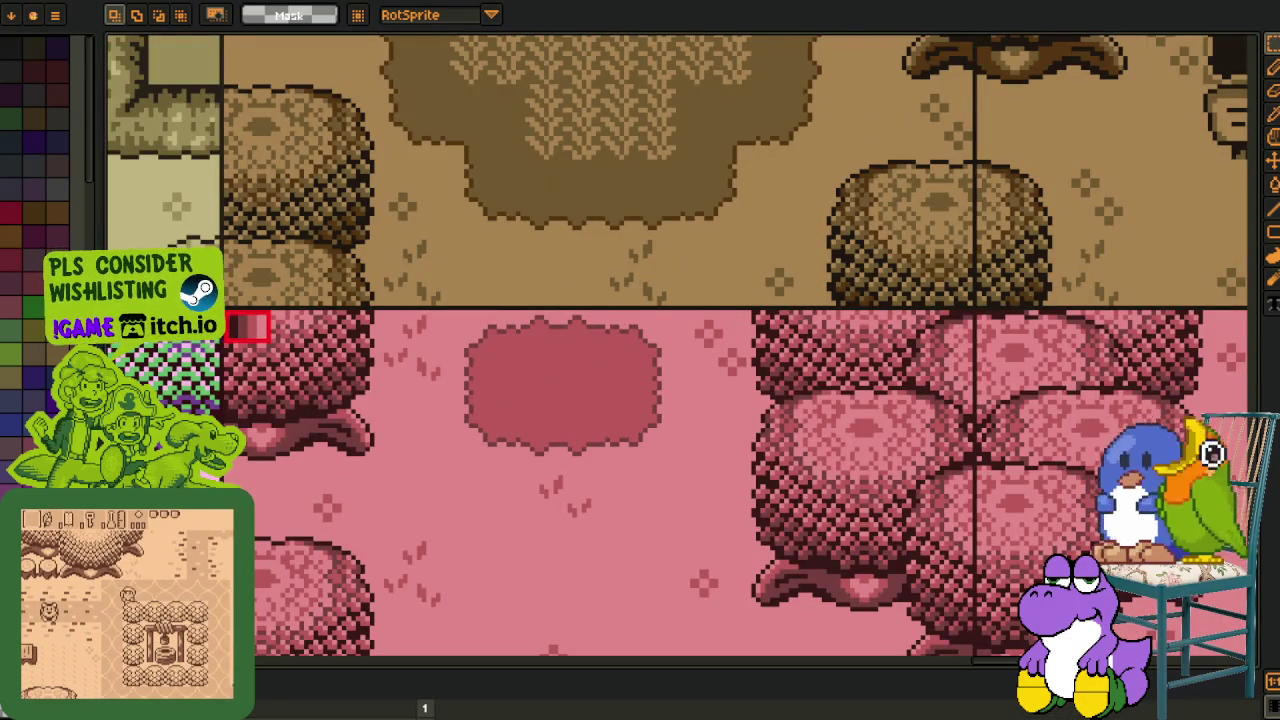
left_click_drag(257, 678, 257, 520)
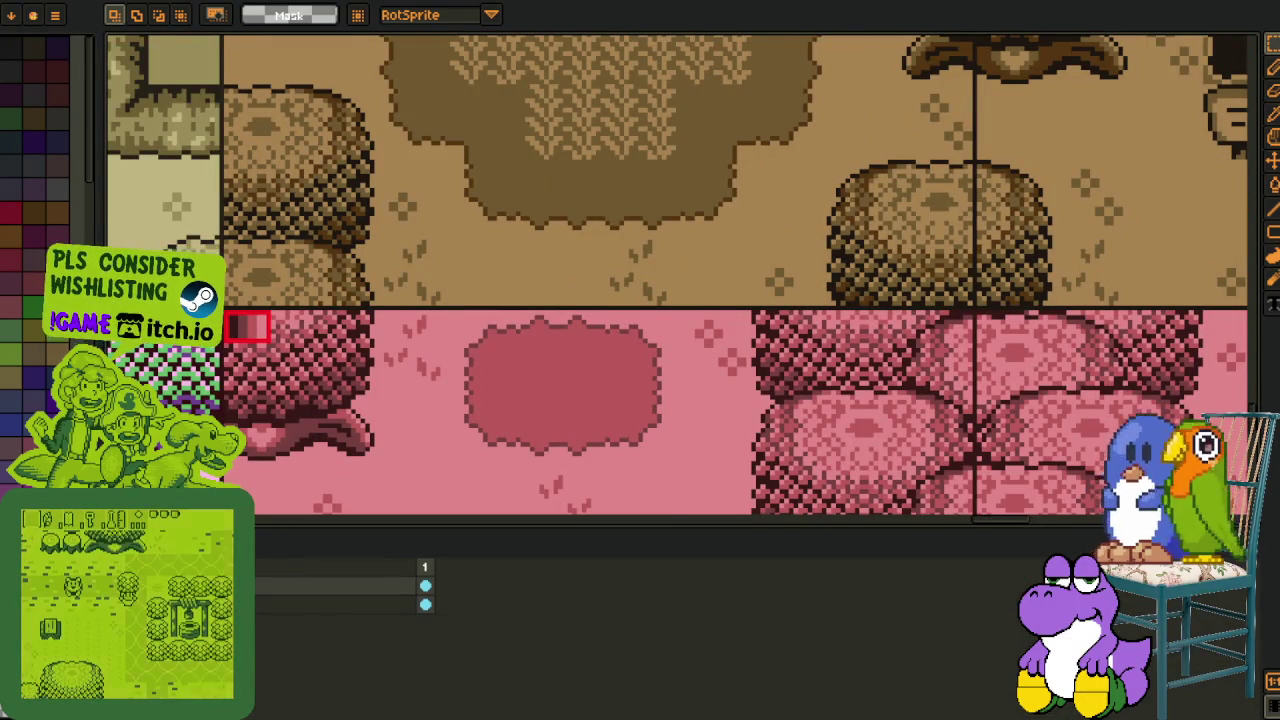
key("i")
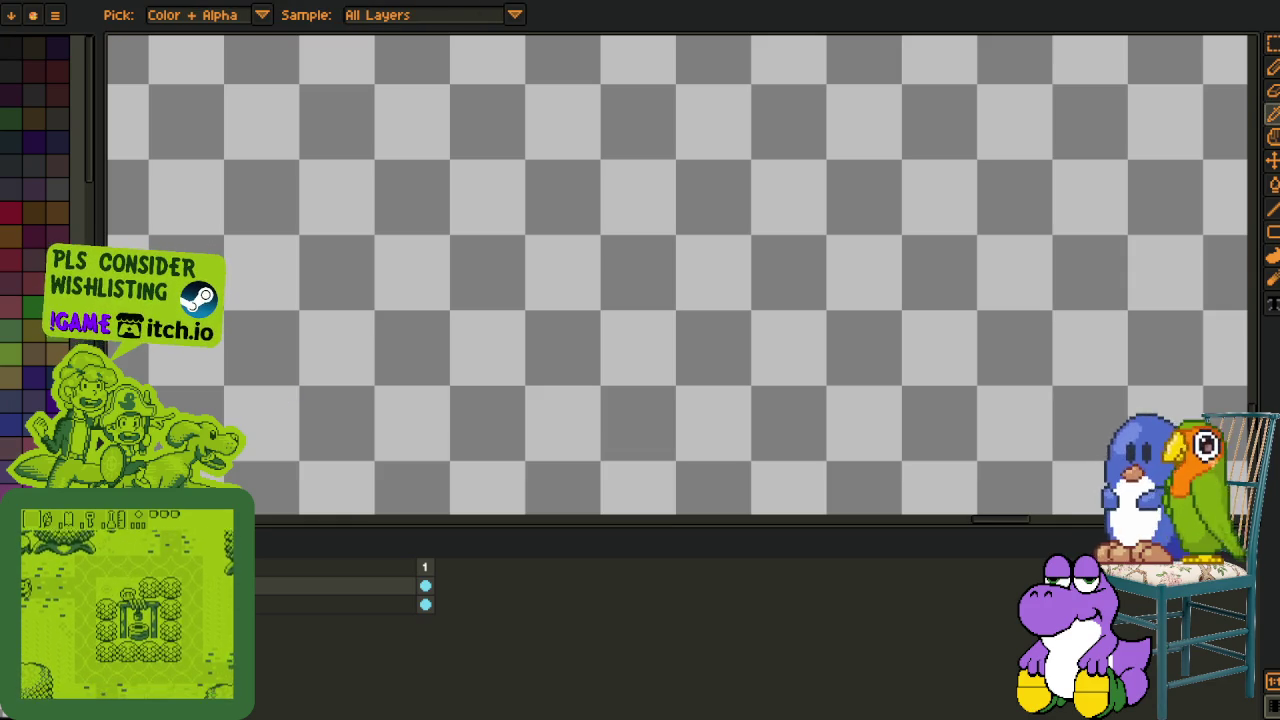
Hide the tile artwork to leave a transparent canvas, trying and undoing a black fill.
key("ctrl+z")
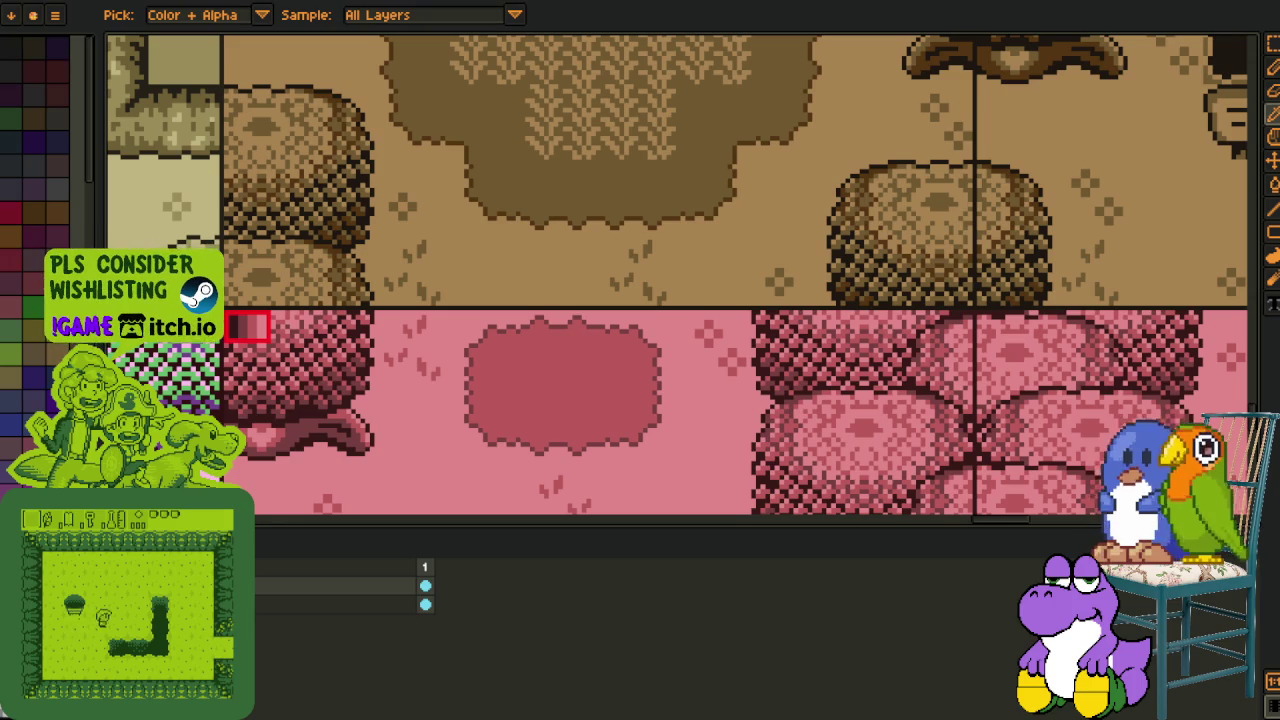
key("m")
key("ctrl+y")
scroll(316, 455, "up", 1)
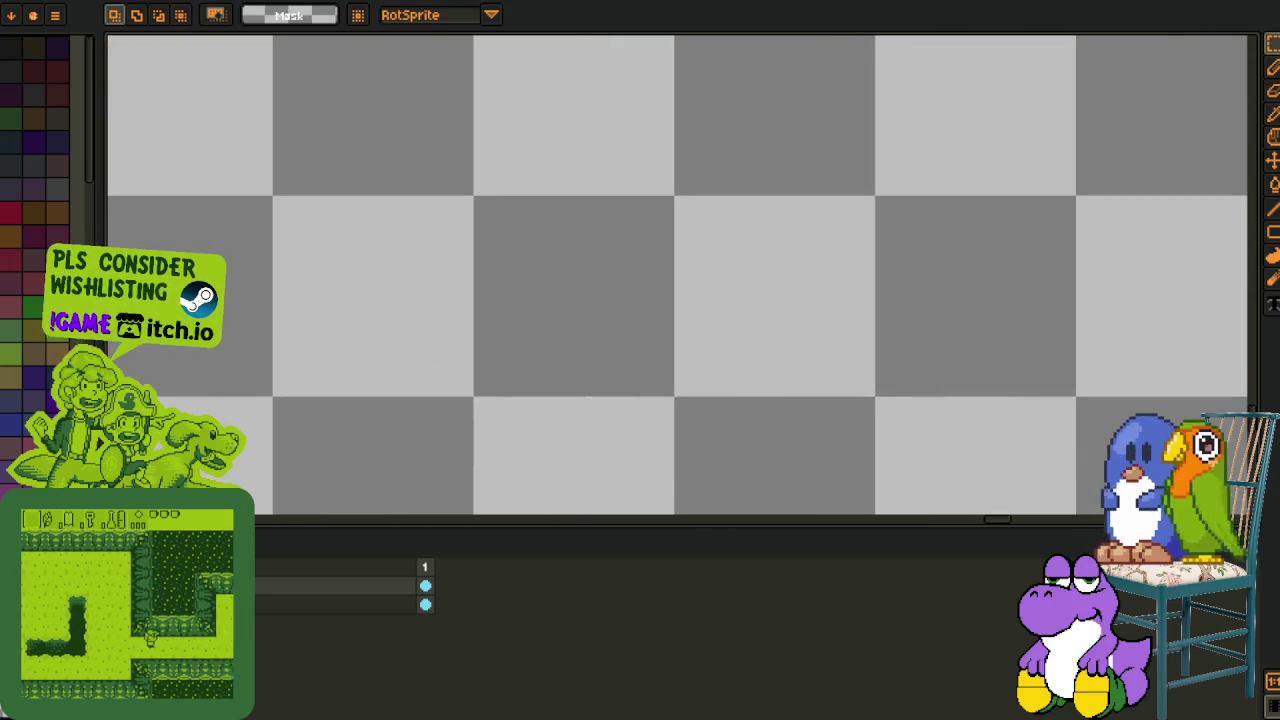
key("g")
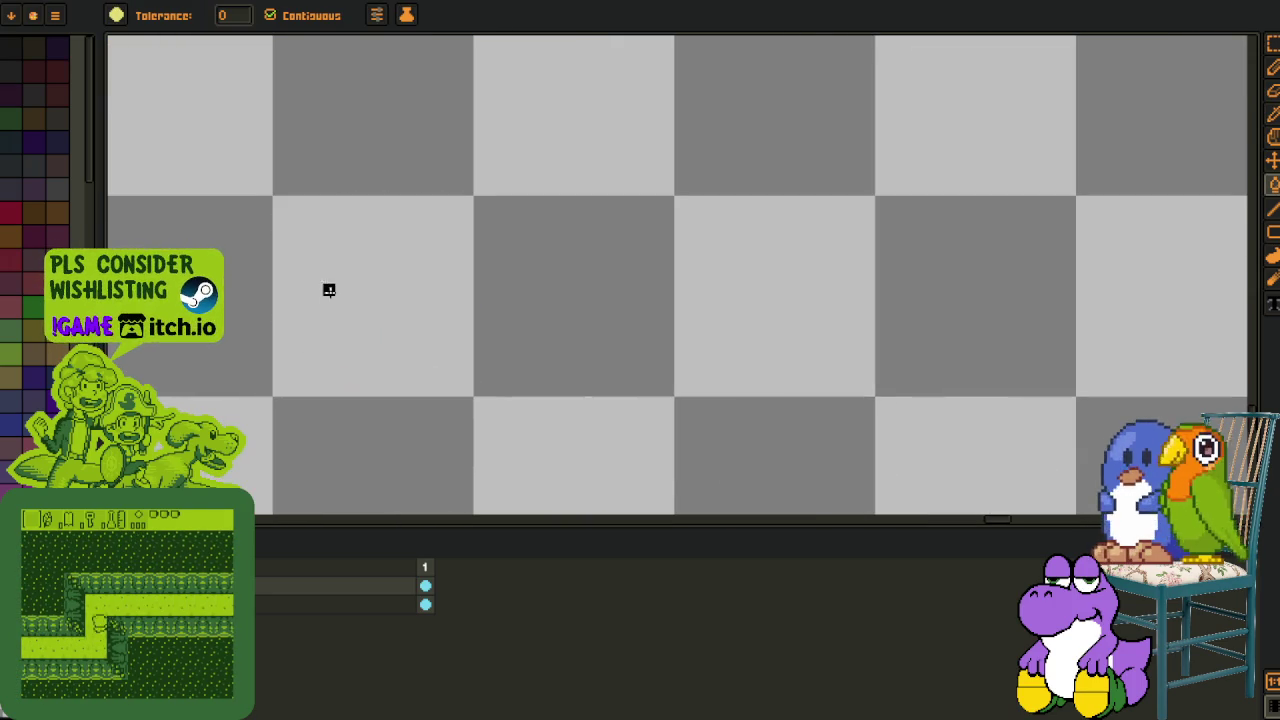
left_click(316, 252)
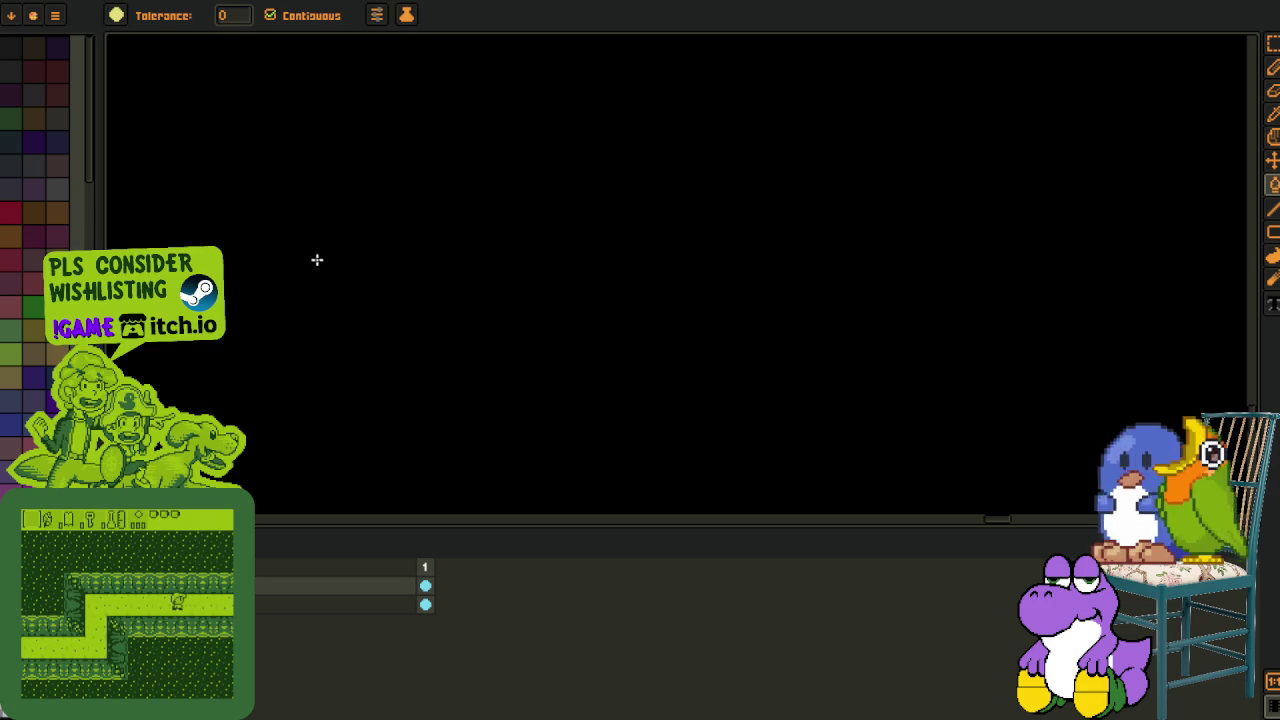
key("ctrl+z")
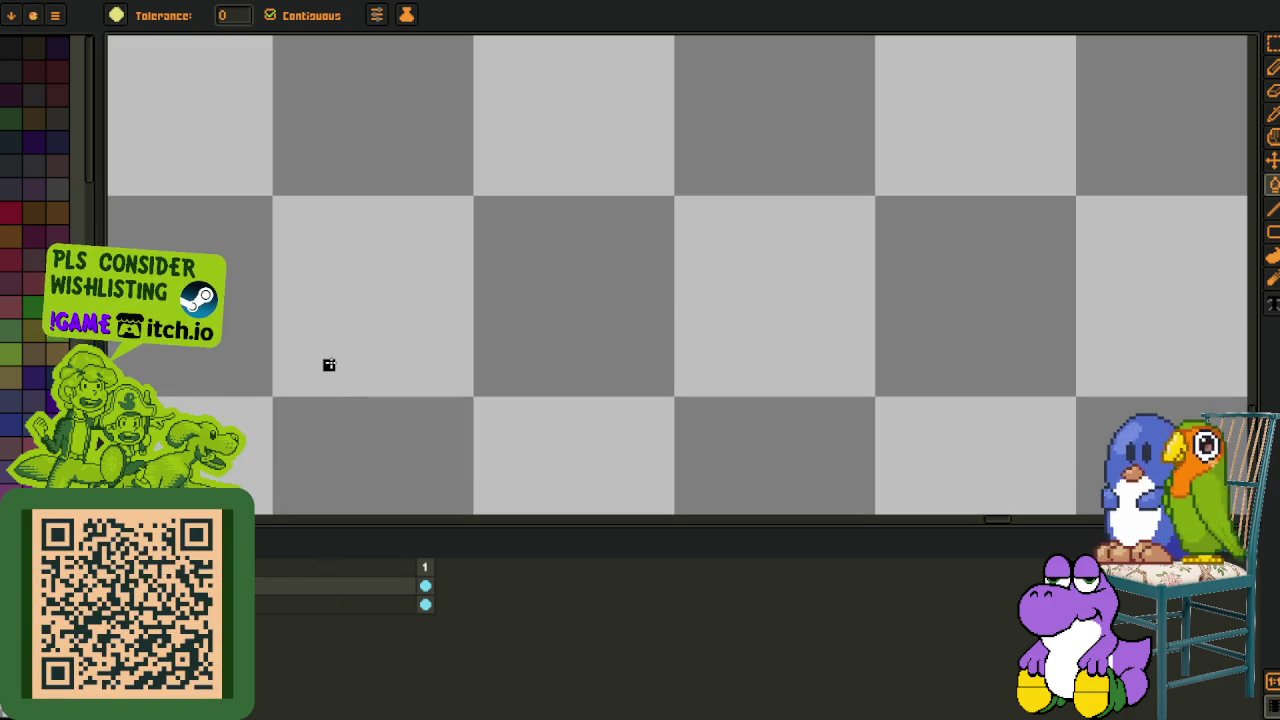
Write 'alpay' in Arial 9 text and nudge it one pixel right and up.
key("t")
left_click(325, 250)
type("alp")
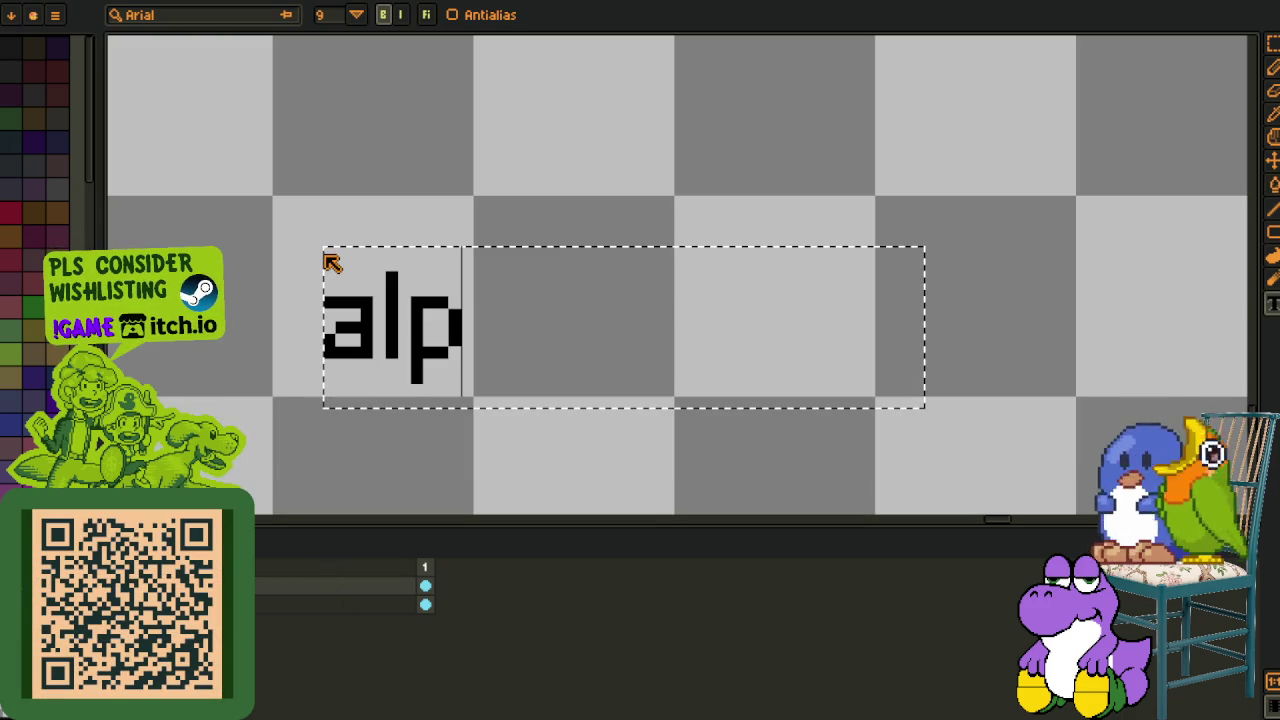
type("ay")
left_click(389, 211)
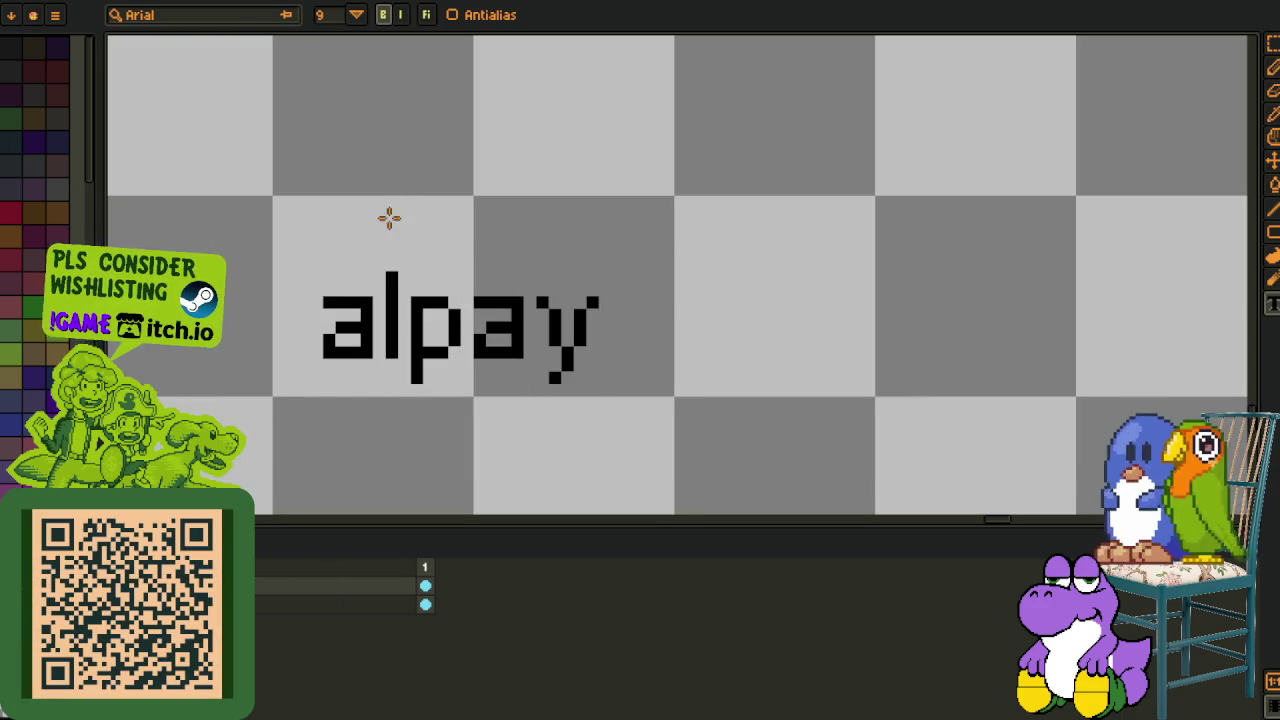
key("r")
left_click_drag(304, 239, 660, 400)
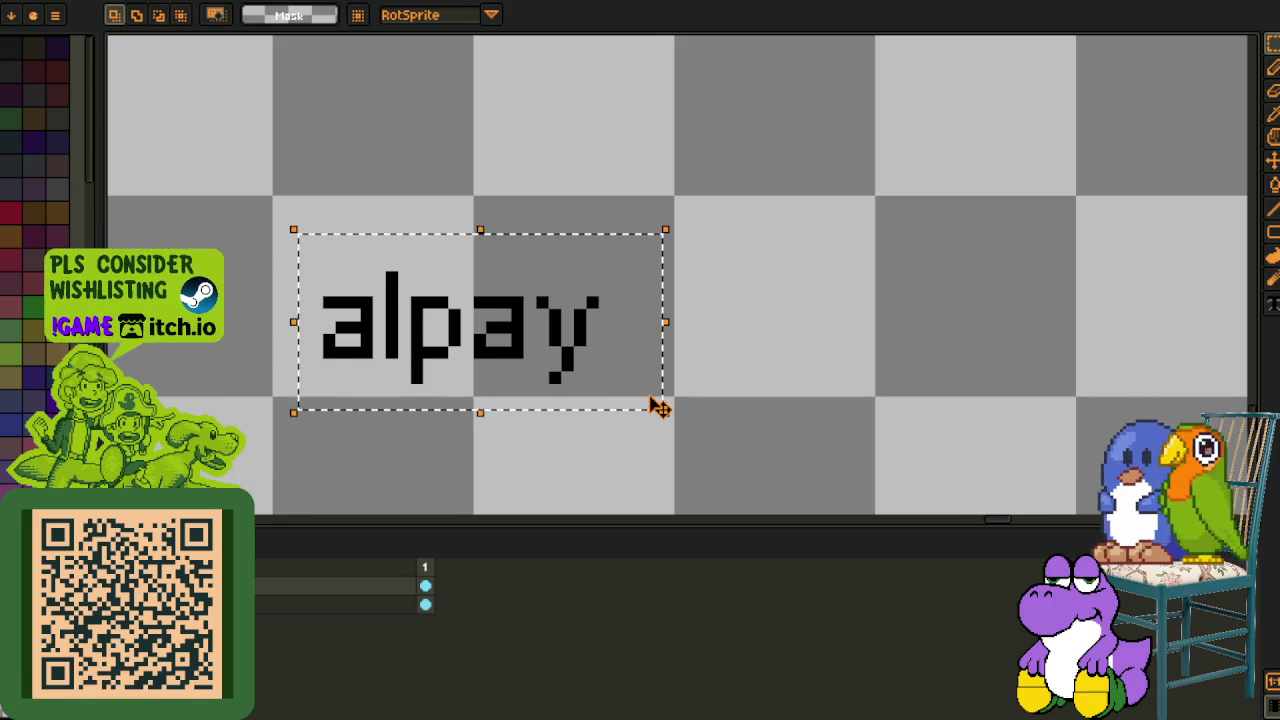
key("Right")
key("Up")
left_click(729, 366)
Fill the box behind 'alpay' with white using Replace Color, then save the file.
left_click_drag(678, 191, 268, 400)
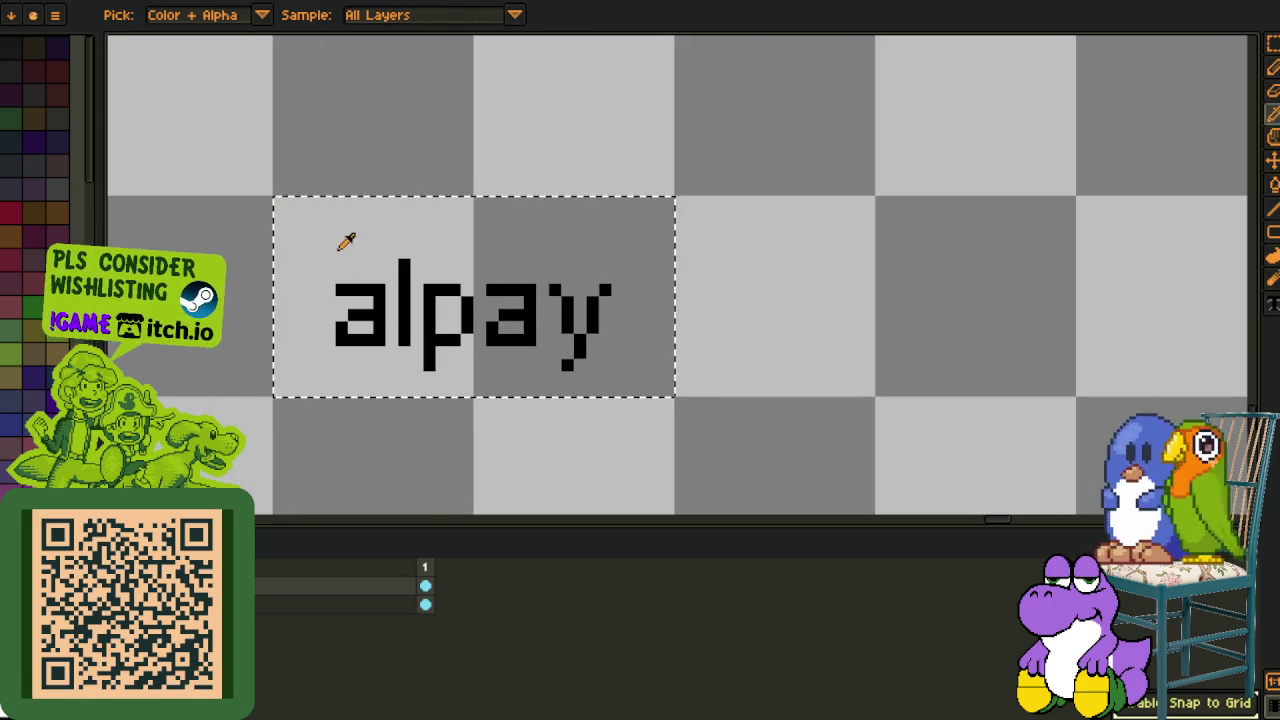
key("shift+r")
left_click(504, 601)
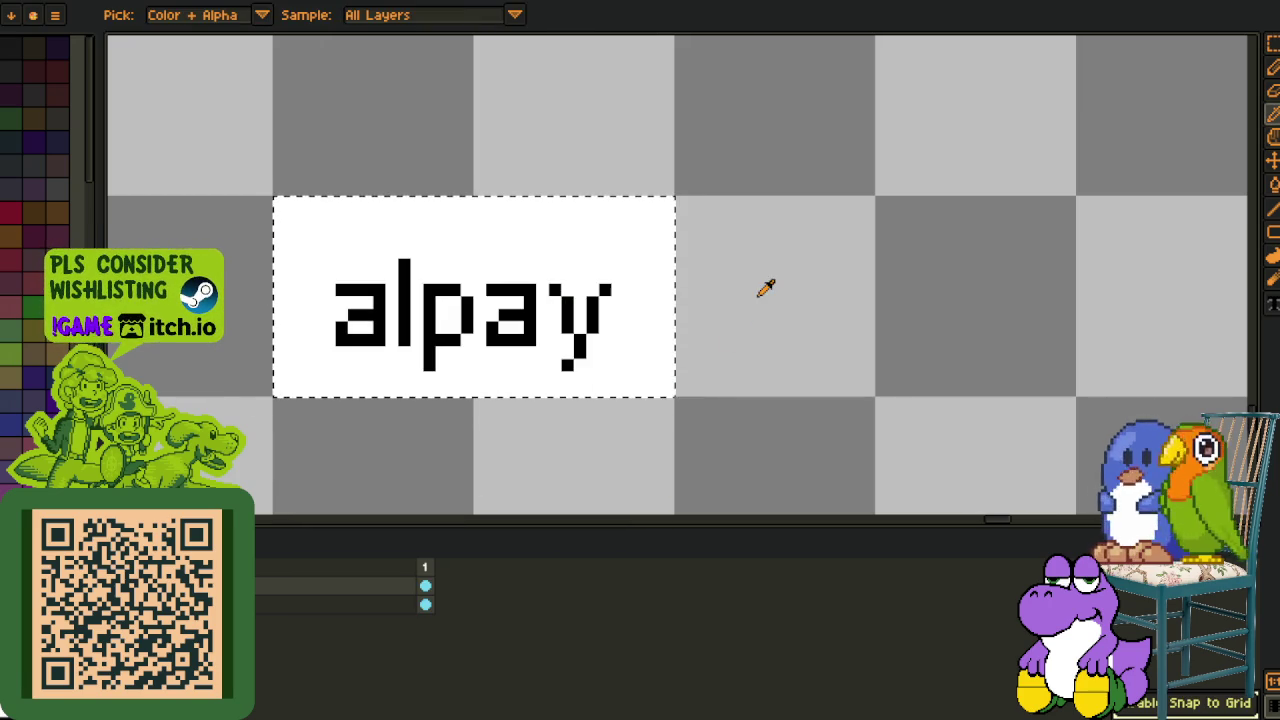
key("ctrl+s")
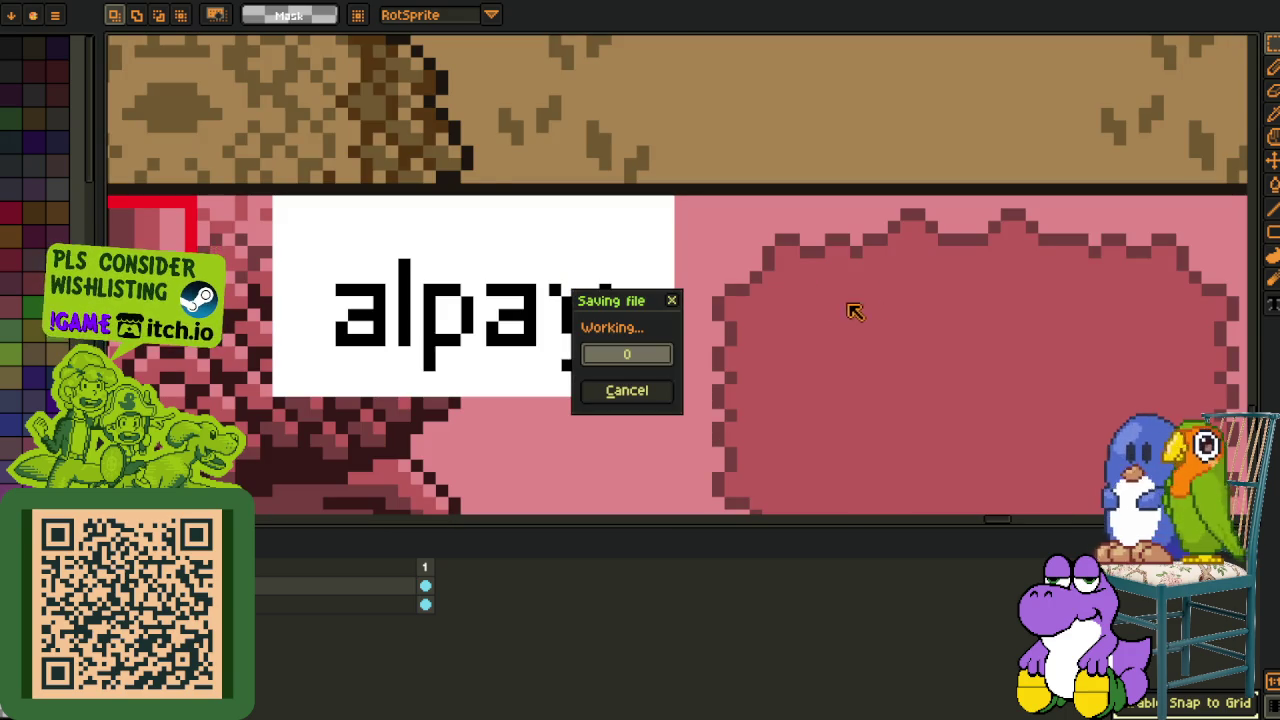
Zoom out and pan to the pink, black and red variant rows.
scroll(770, 268, "down", 1)
scroll(768, 262, "down", 1)
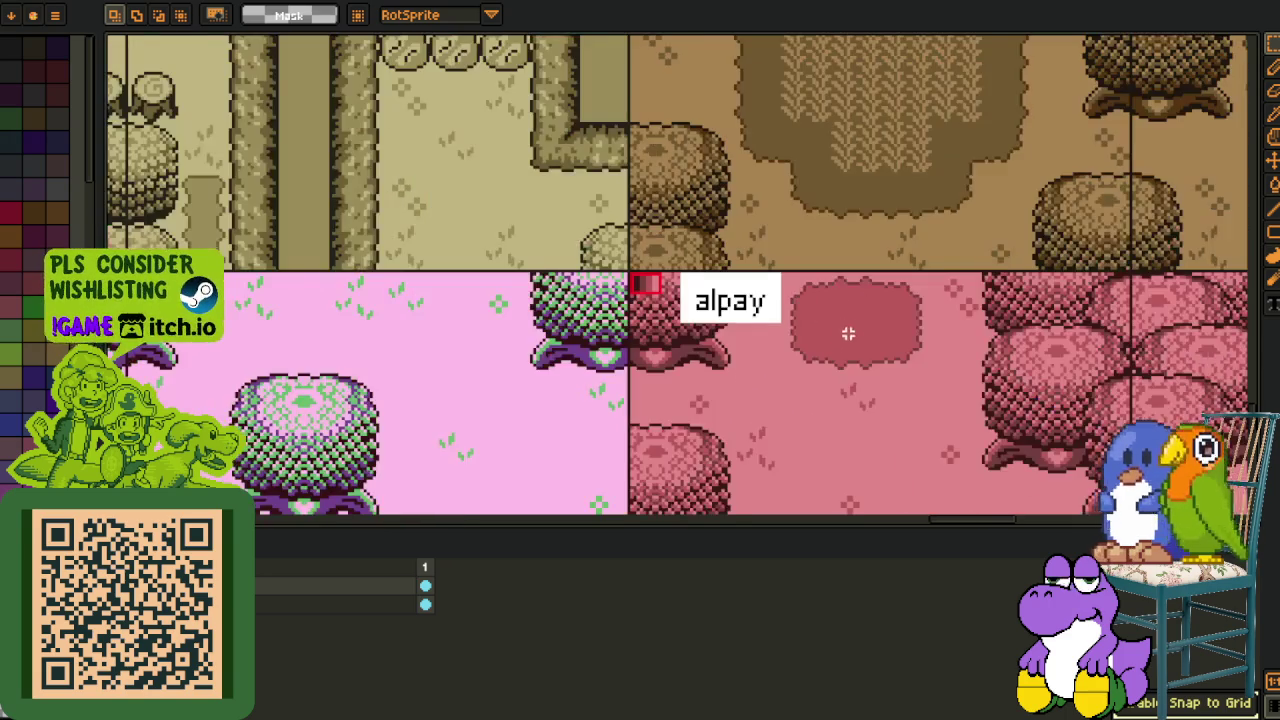
scroll(720, 280, "down", 1)
scroll(670, 295, "down", 1)
scroll(622, 313, "down", 1)
scroll(622, 313, "down", 1)
mouse_move(629, 349)
left_mouse_down()
mouse_move(371, 263)
mouse_move(614, 294)
mouse_move(520, 297)
mouse_move(488, 396)
left_mouse_up()
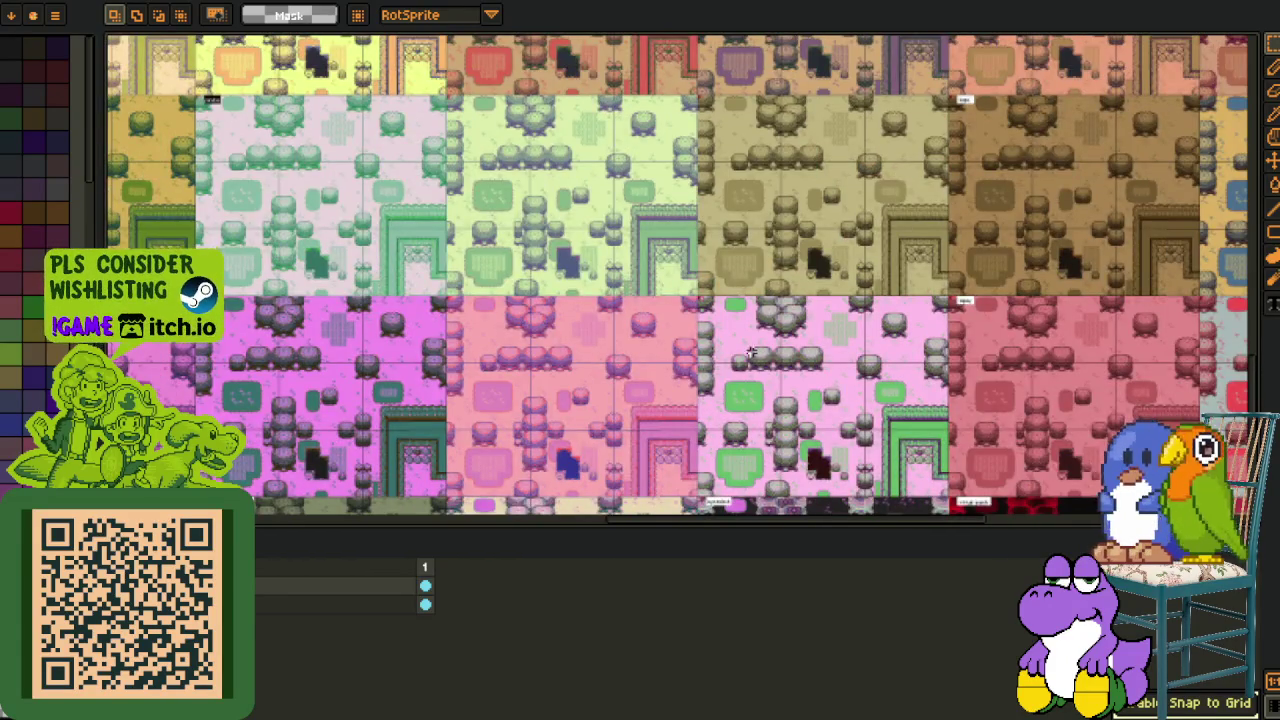
scroll(750, 352, "up", 1)
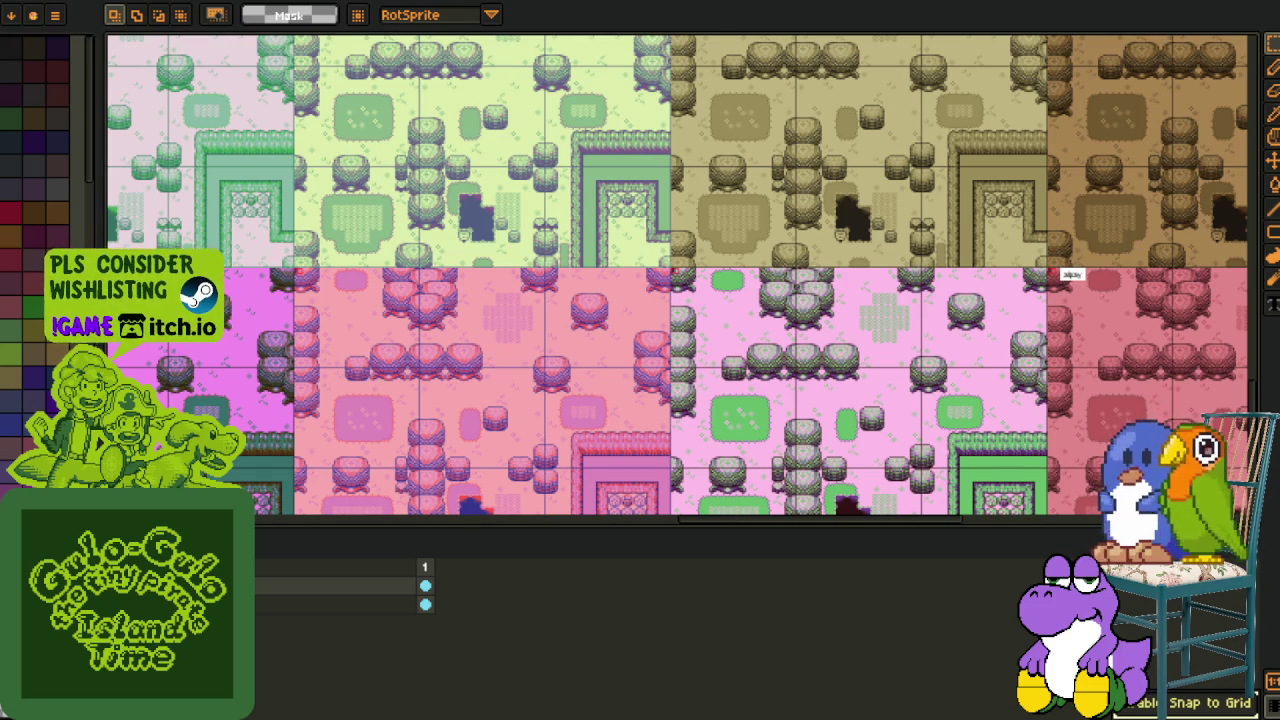
Zoom in on the cream variant's top-left corner and mark the label area.
scroll(806, 424, "down", 3)
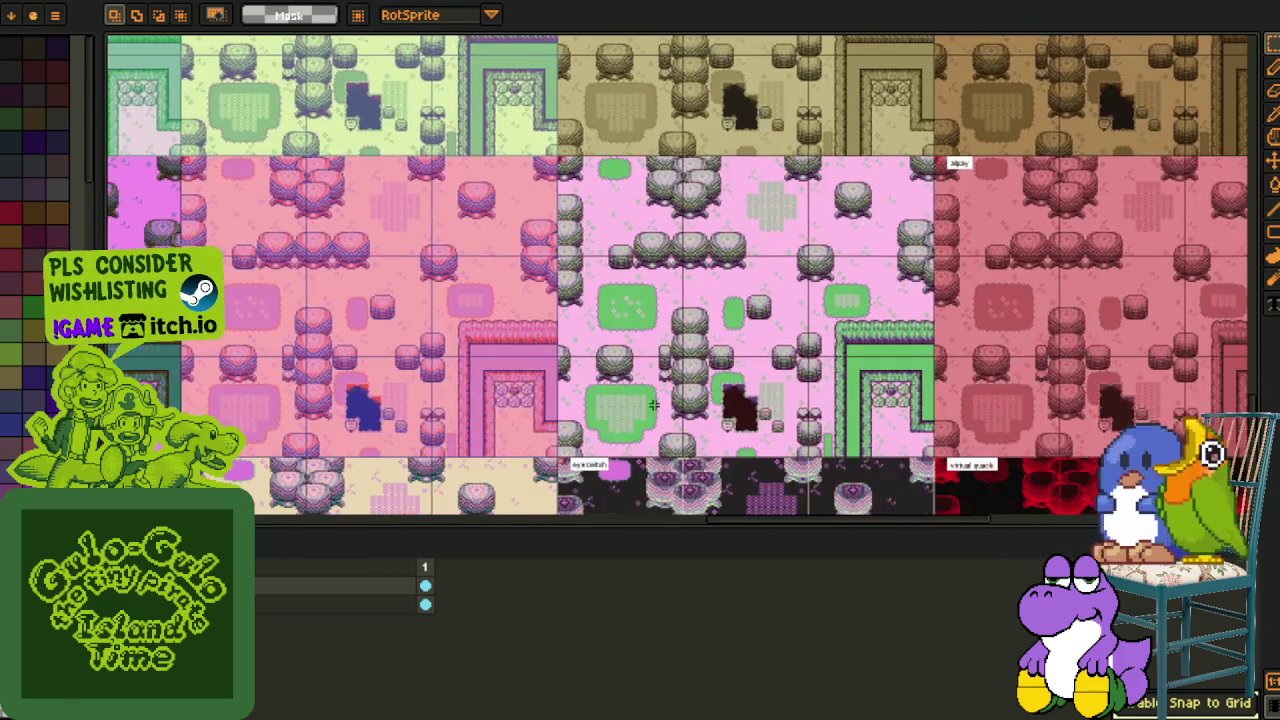
scroll(503, 392, "down", 2)
scroll(503, 392, "down", 2)
scroll(503, 392, "left", 4)
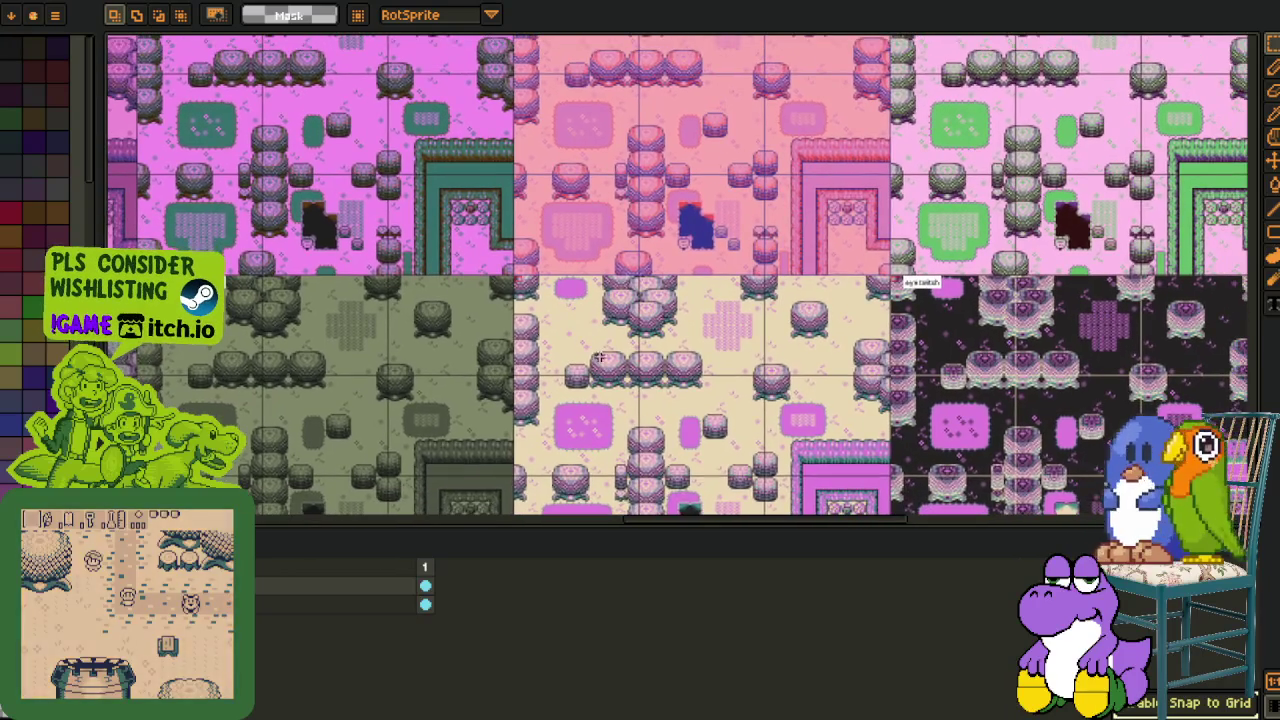
left_click_drag(598, 357, 602, 320)
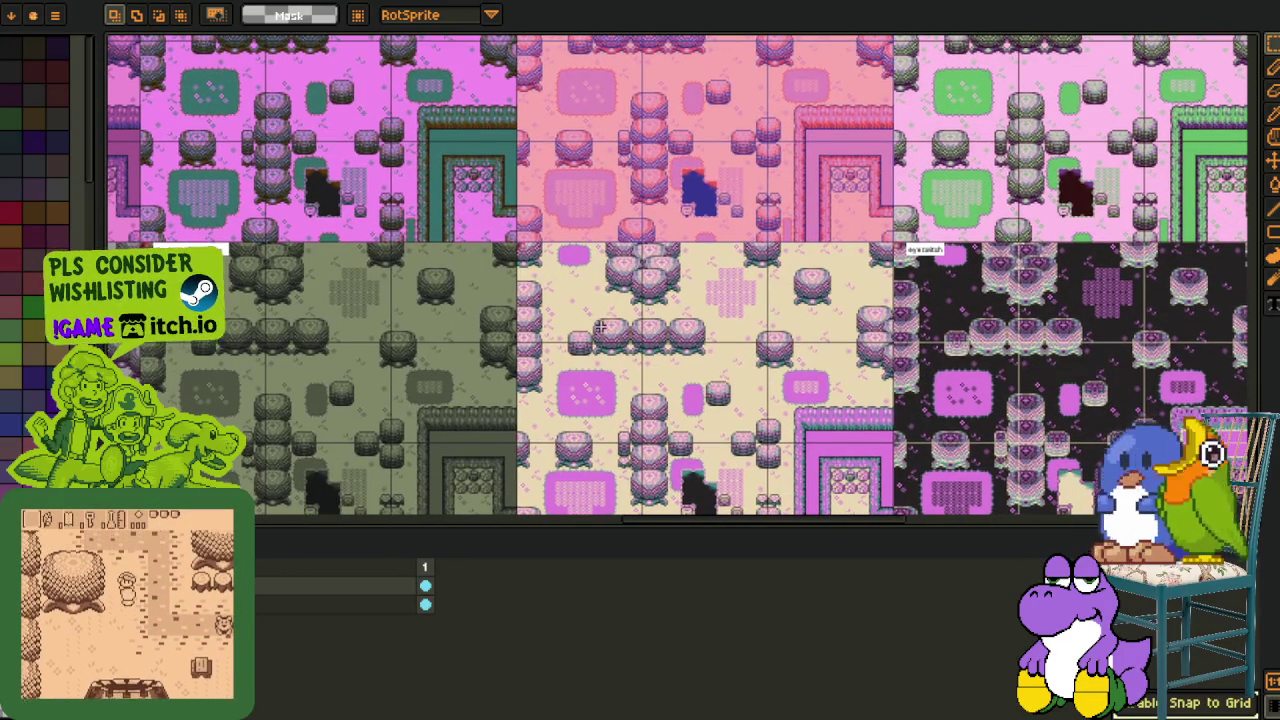
left_click_drag(602, 320, 600, 327)
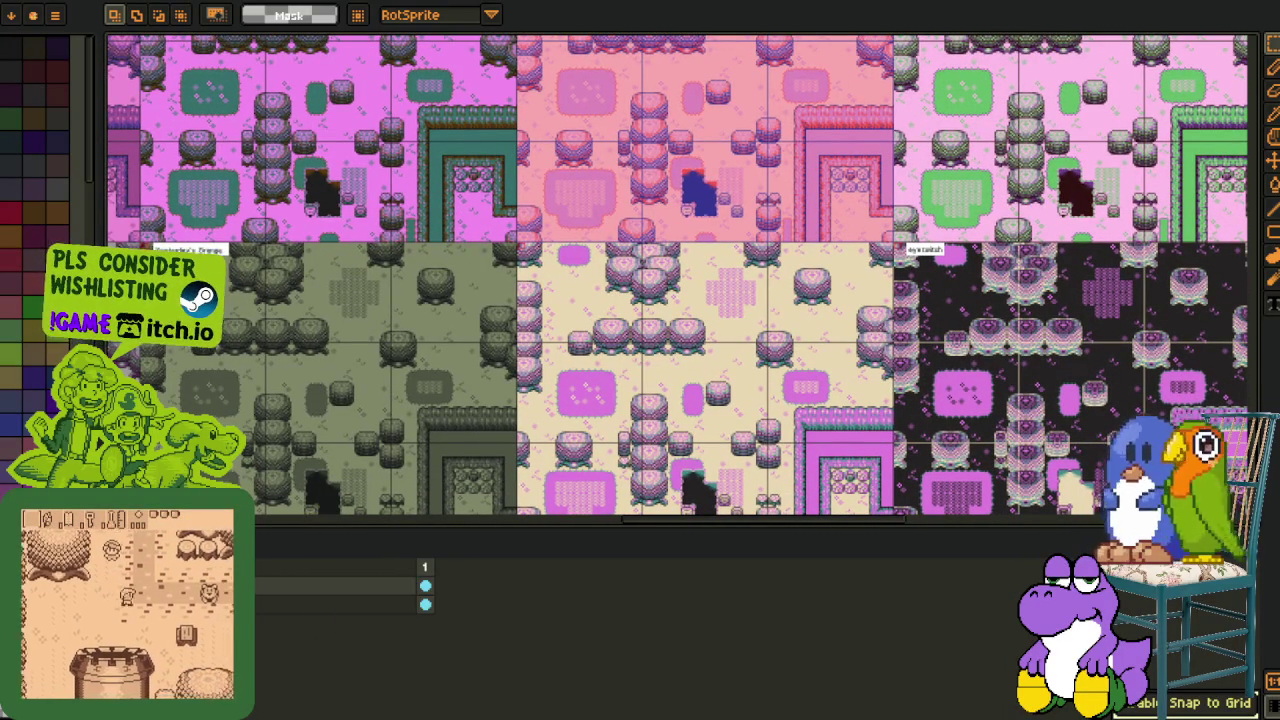
scroll(585, 253, "up", 3)
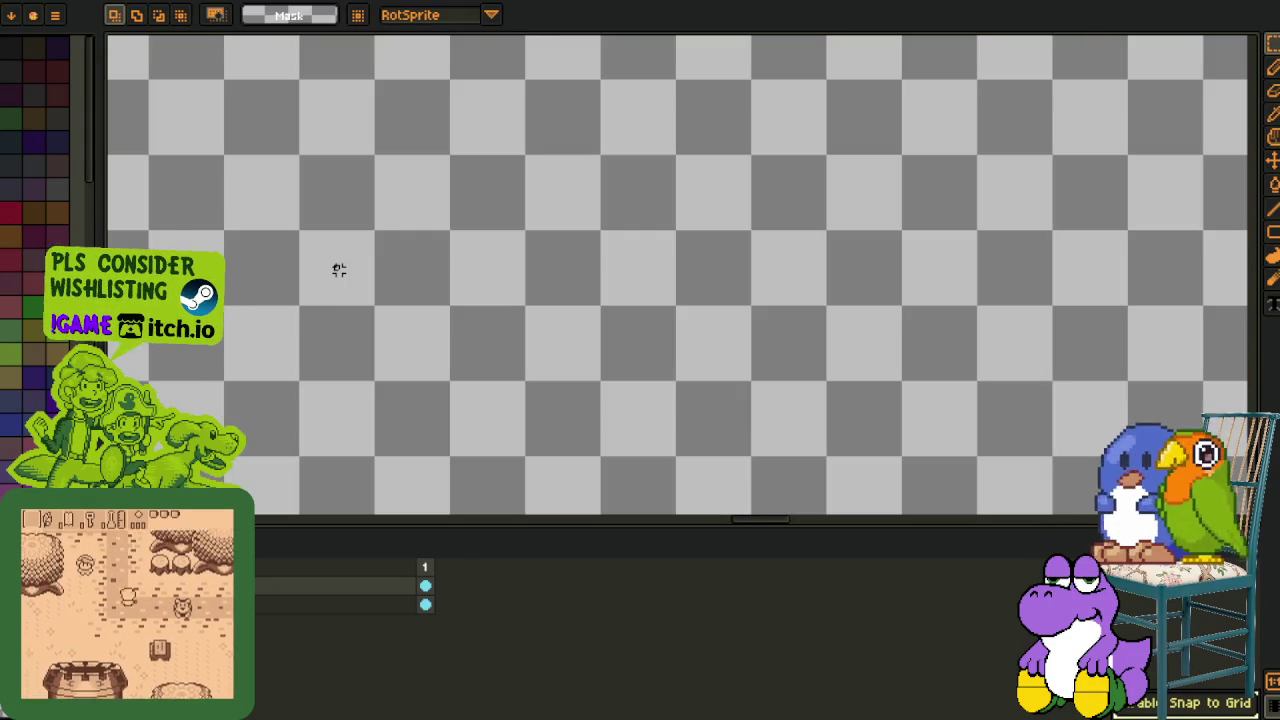
left_click_drag(296, 226, 378, 308)
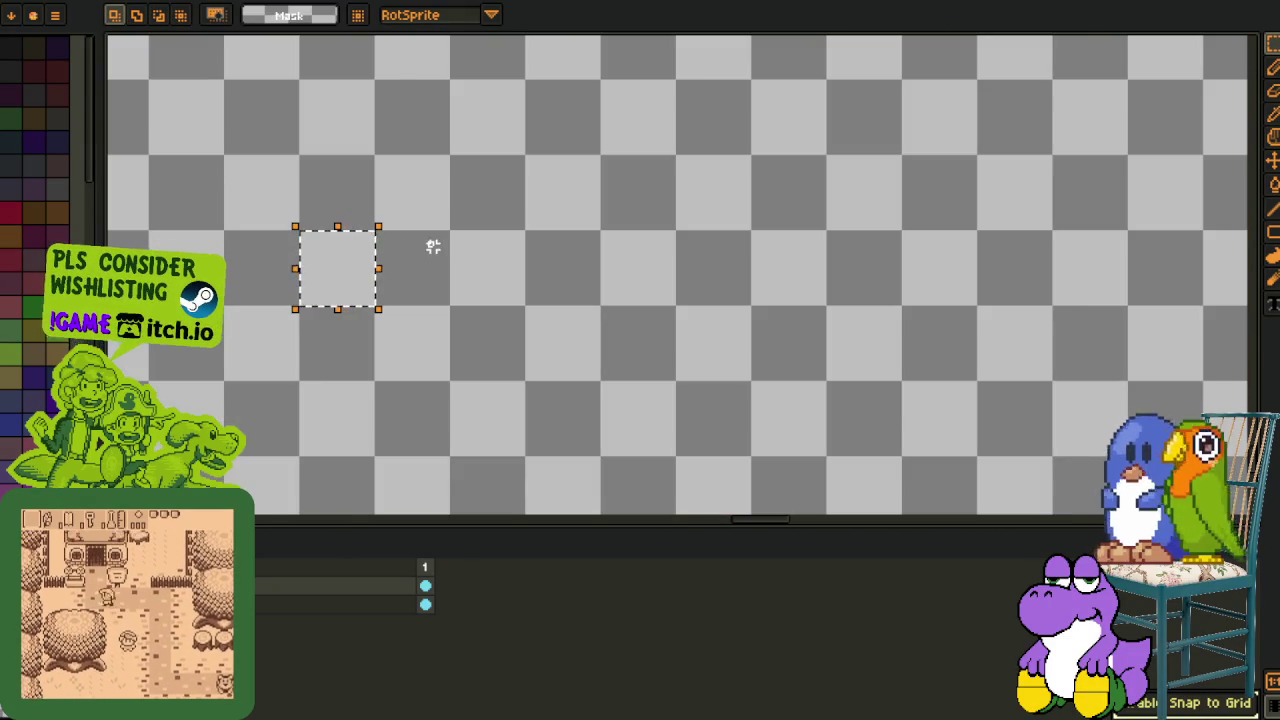
Write the text 'alapaap' in the cleared corner area of the cream variant.
scroll(386, 271, "up", 1)
left_click_drag(386, 271, 639, 295)
left_click(848, 455)
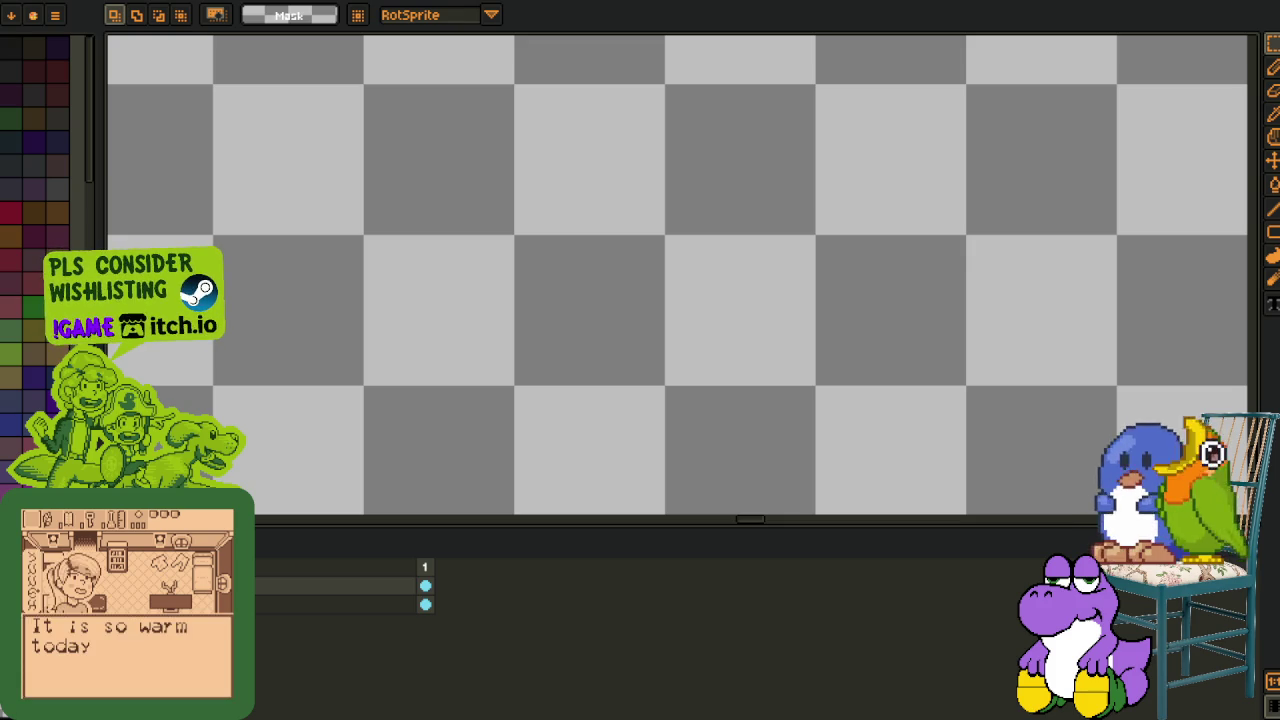
key("t")
left_click(422, 284)
type("alapaa")
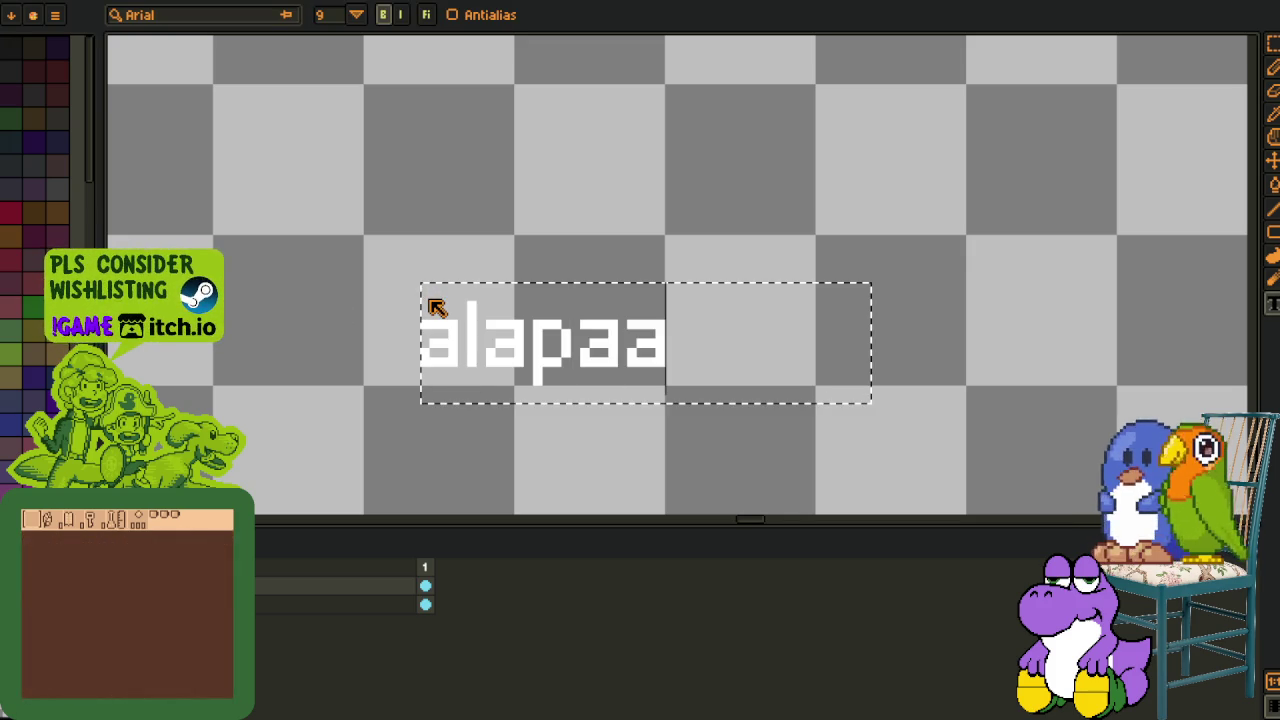
type("p")
type("m")
Move the alapaap text up and left, then two pixels right into place.
mouse_move(396, 250)
left_mouse_down()
mouse_move(826, 477)
mouse_move(800, 452)
left_mouse_up()
key("ctrl+d")
left_click_drag(357, 249, 820, 426)
key("Right")
key("Right")
key("Right")
key("Right")
key("Right")
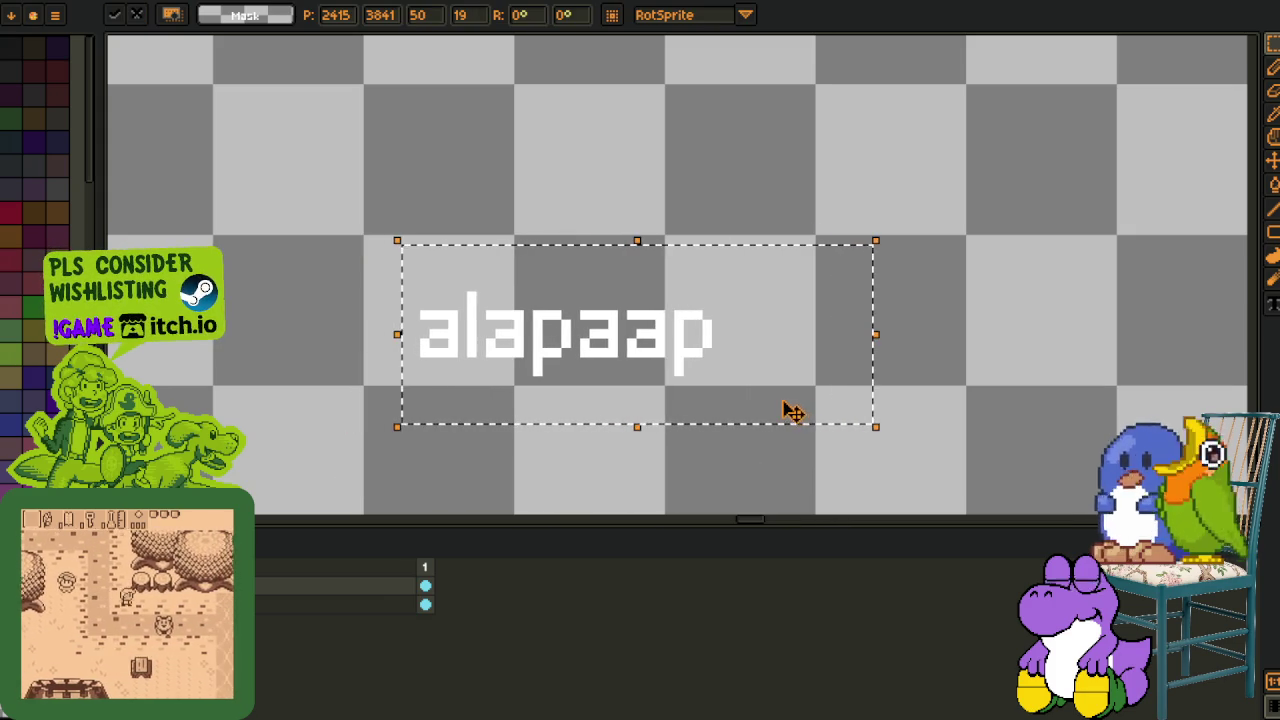
key("Right")
key("ctrl+d")
Fill a box behind the alapaap text with black, after undoing a stray white stroke.
key("b")
left_click_drag(357, 230, 785, 351)
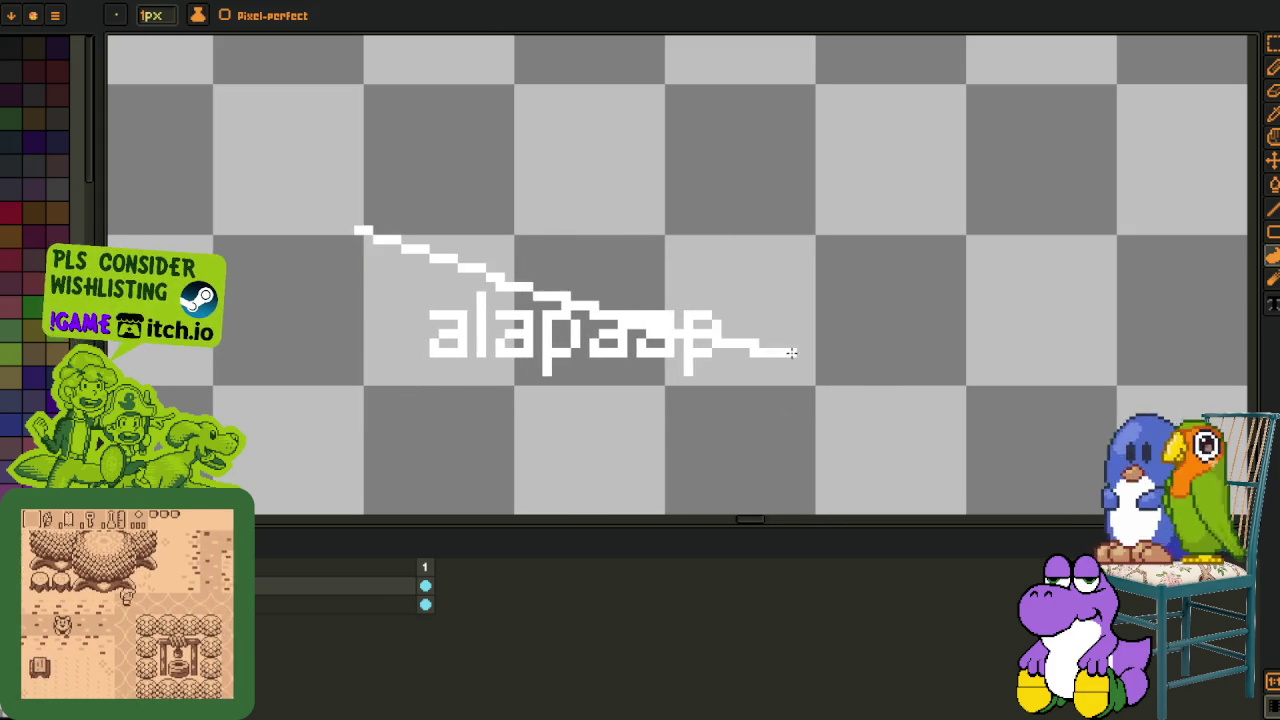
key("ctrl+z")
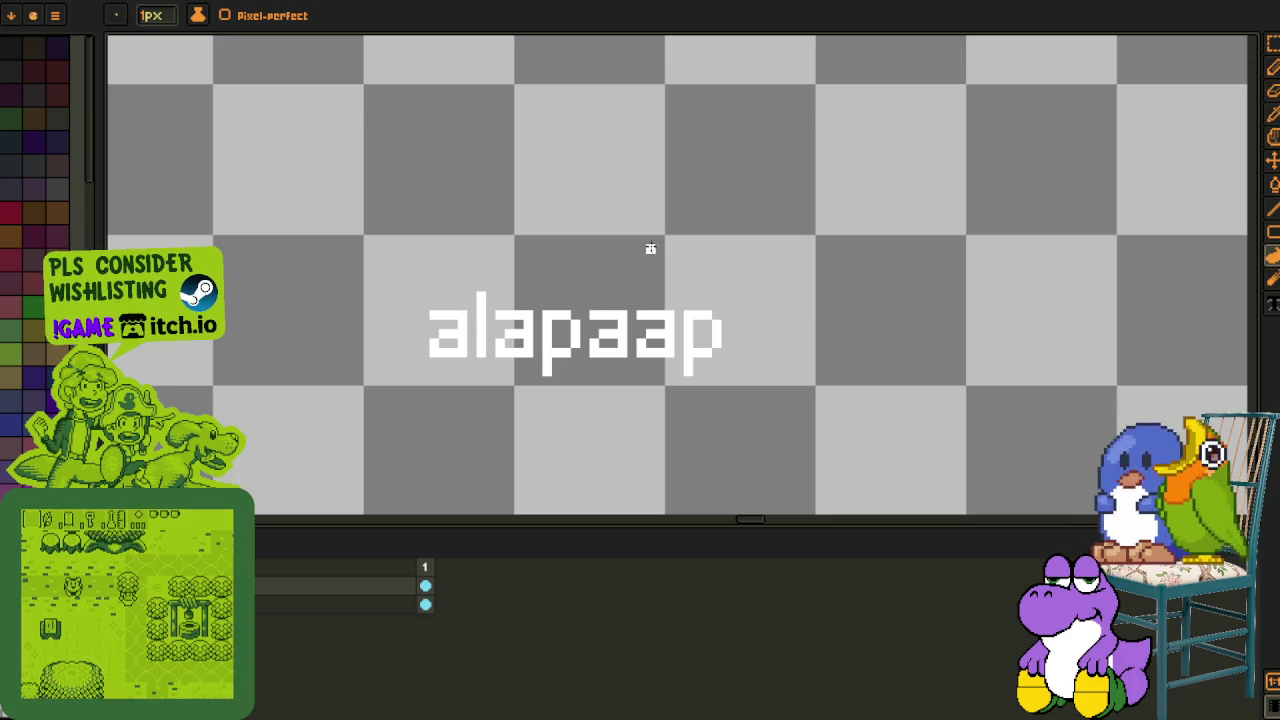
key("m")
left_click_drag(818, 232, 358, 388)
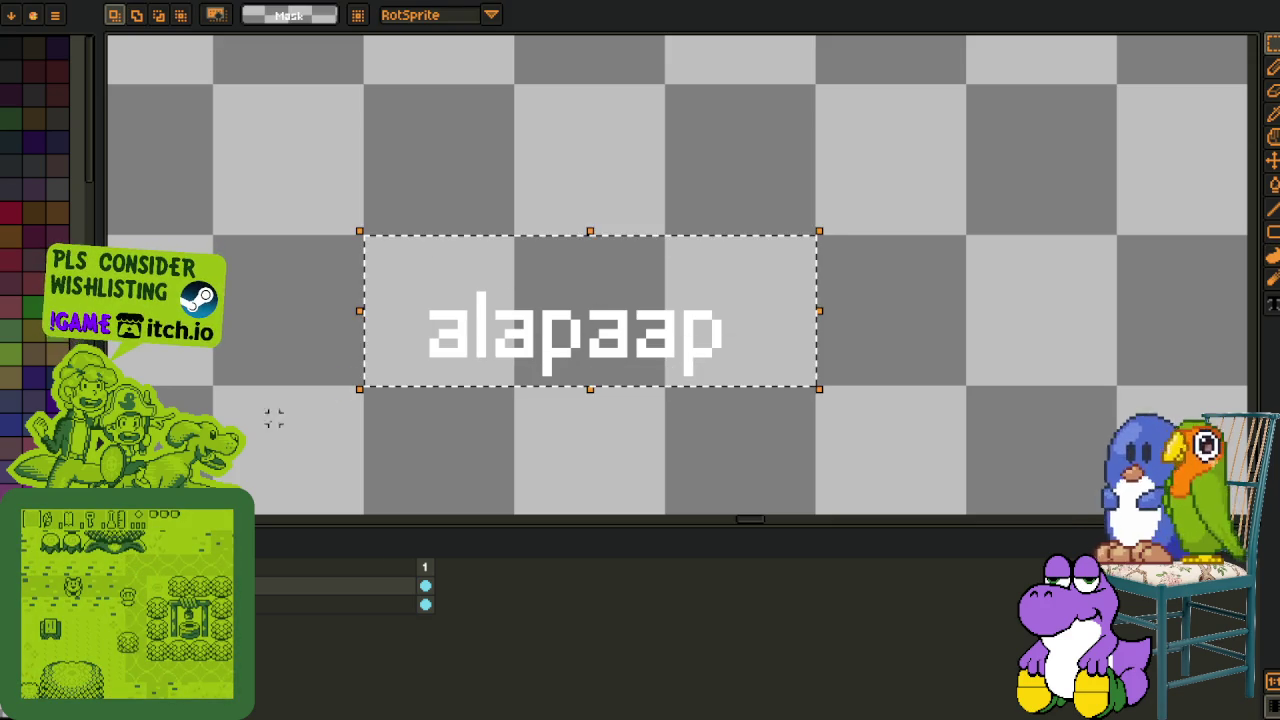
key("i")
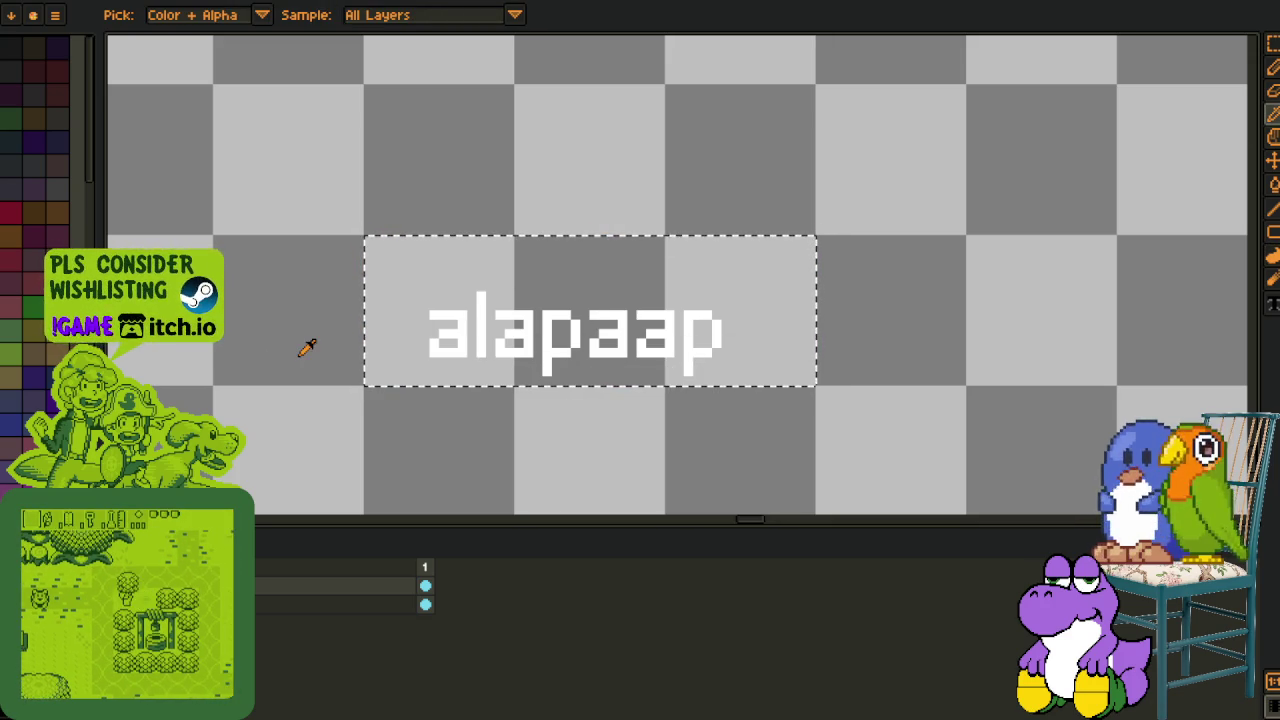
left_click(510, 592)
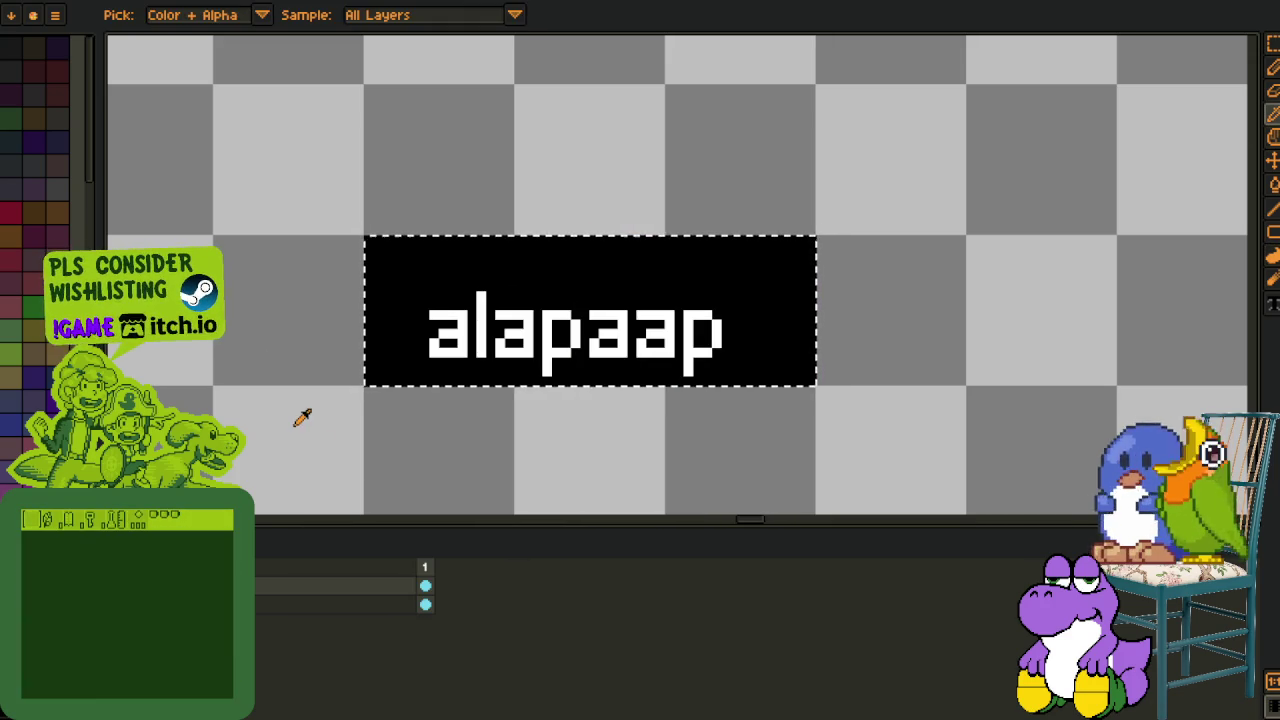
Deselect, save the file, and hide the timeline.
key("m")
key("ctrl+d")
scroll(650, 338, "down", 2)
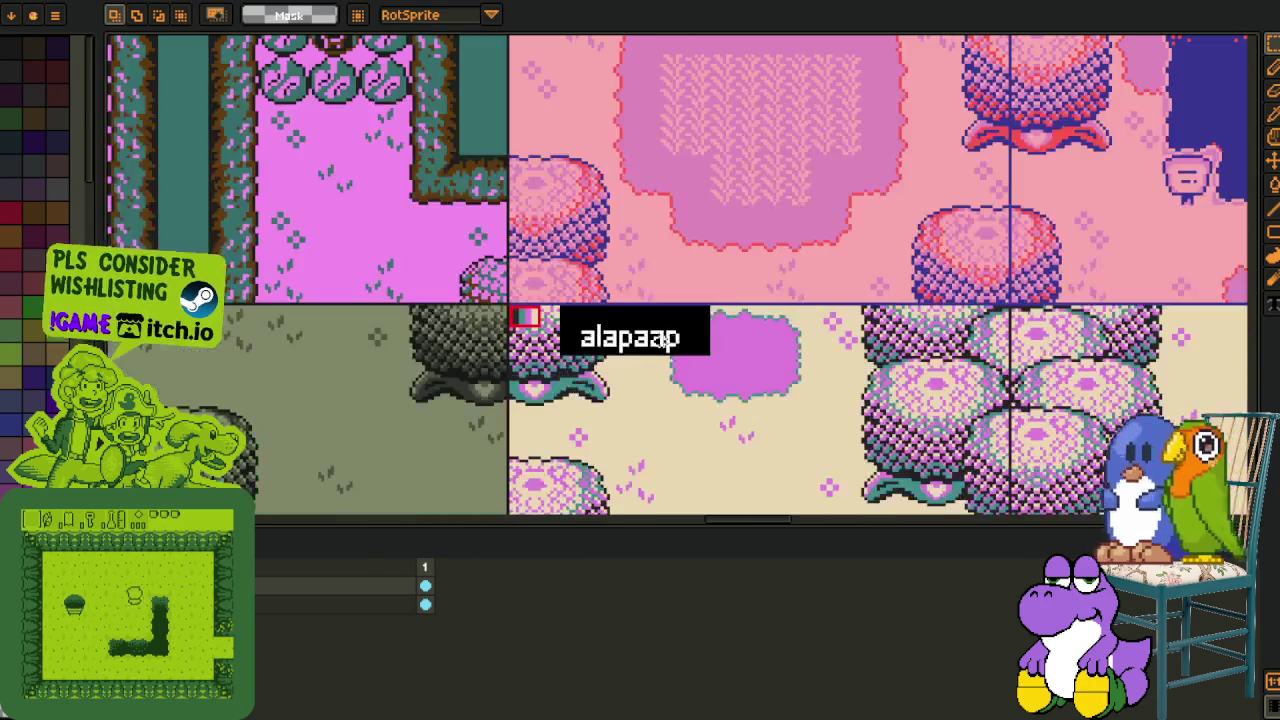
key("ctrl+s")
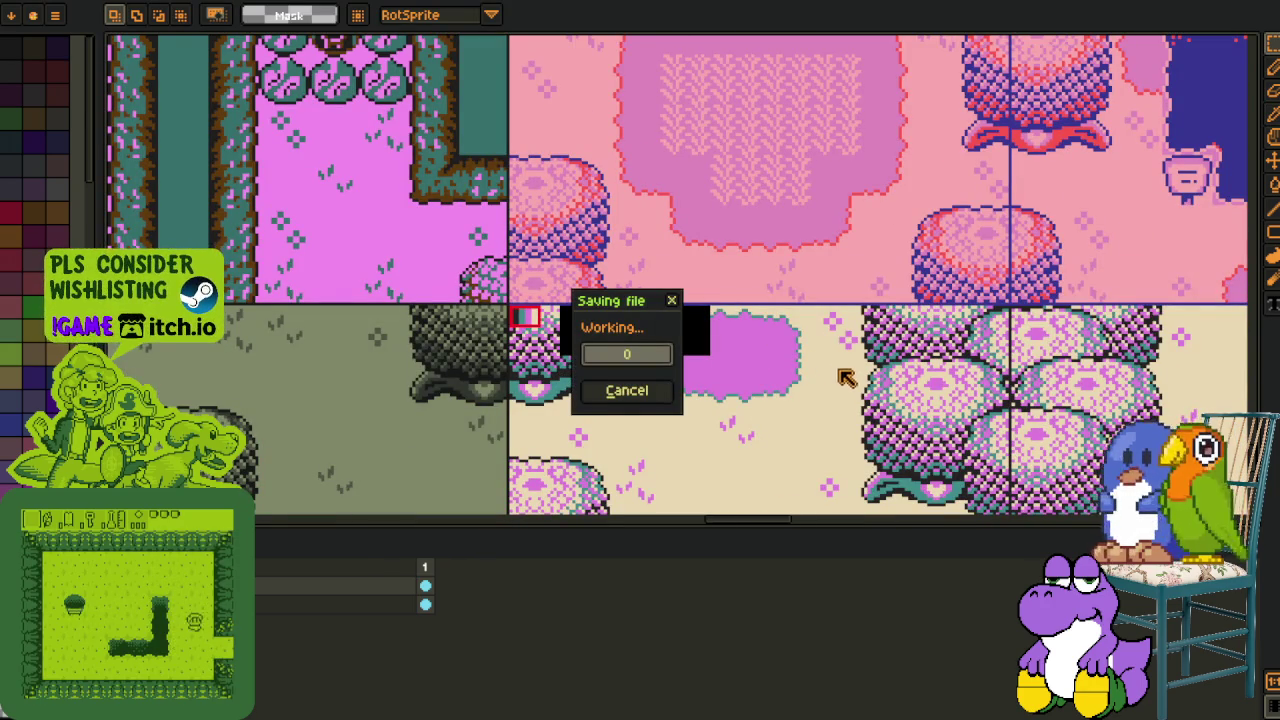
key("Tab")
scroll(365, 475, "down", 1)
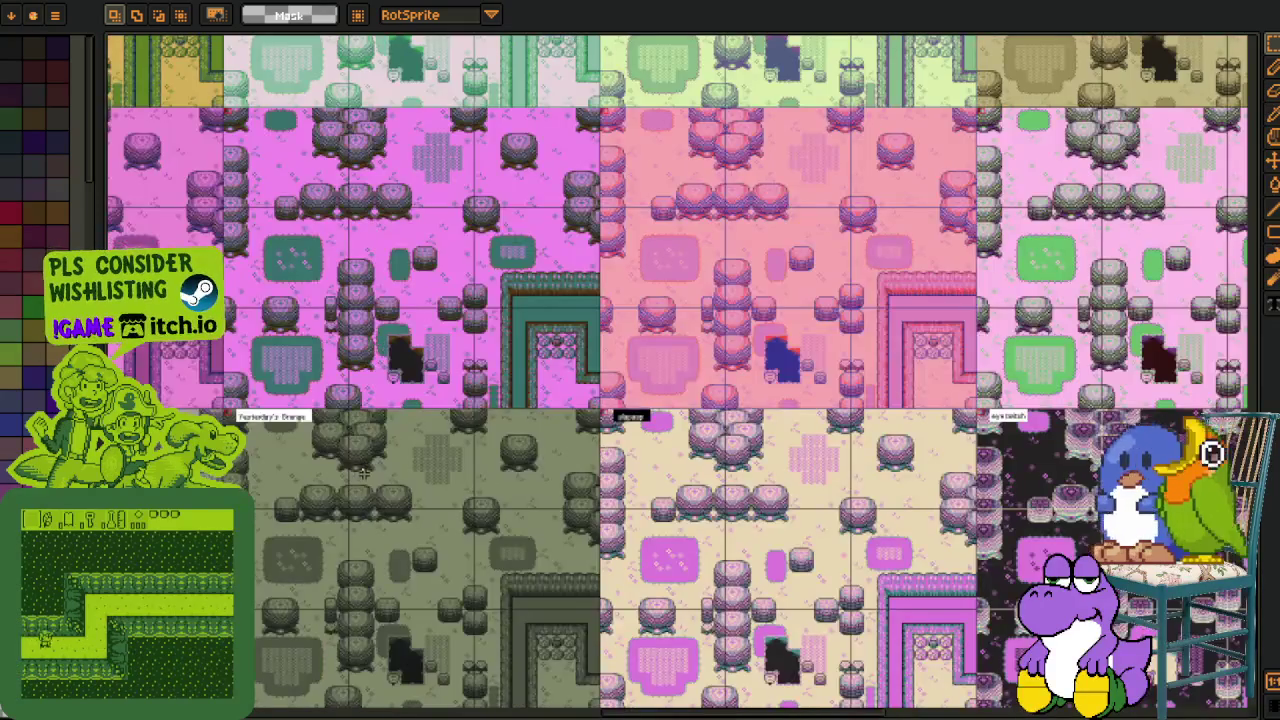
Zoom and pan onto the Yesterday's Grunge variant beside the alapaap label.
scroll(255, 460, "up", 1)
left_click_drag(337, 443, 529, 364)
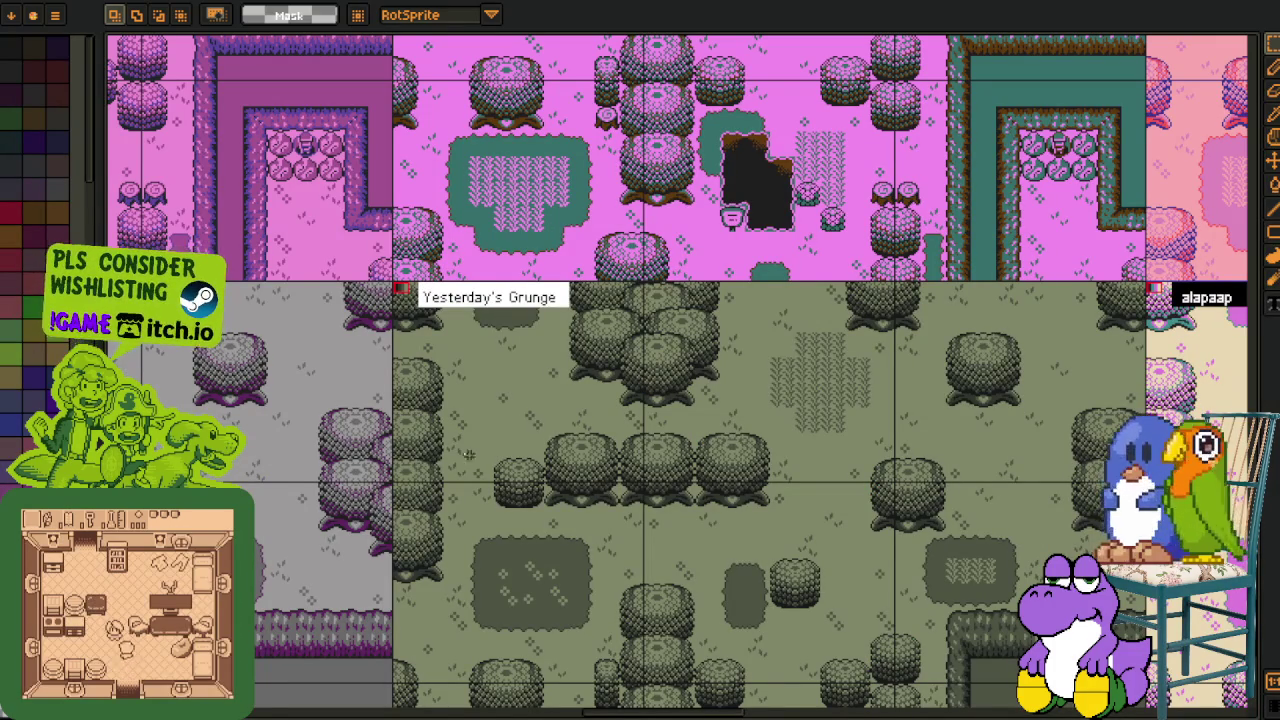
scroll(565, 333, "down", 2)
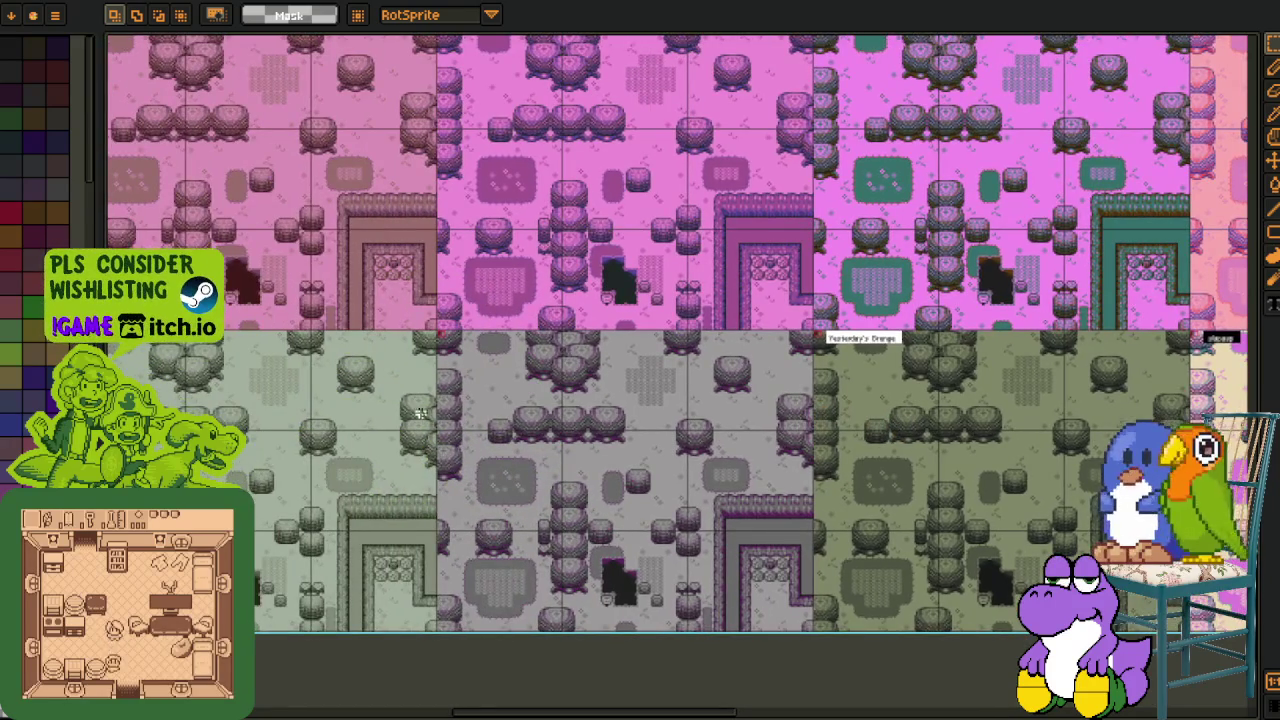
Scroll and pan across the variant grid to centre the mustard-yellow variant.
scroll(423, 414, "up", 3)
scroll(427, 430, "left", 3)
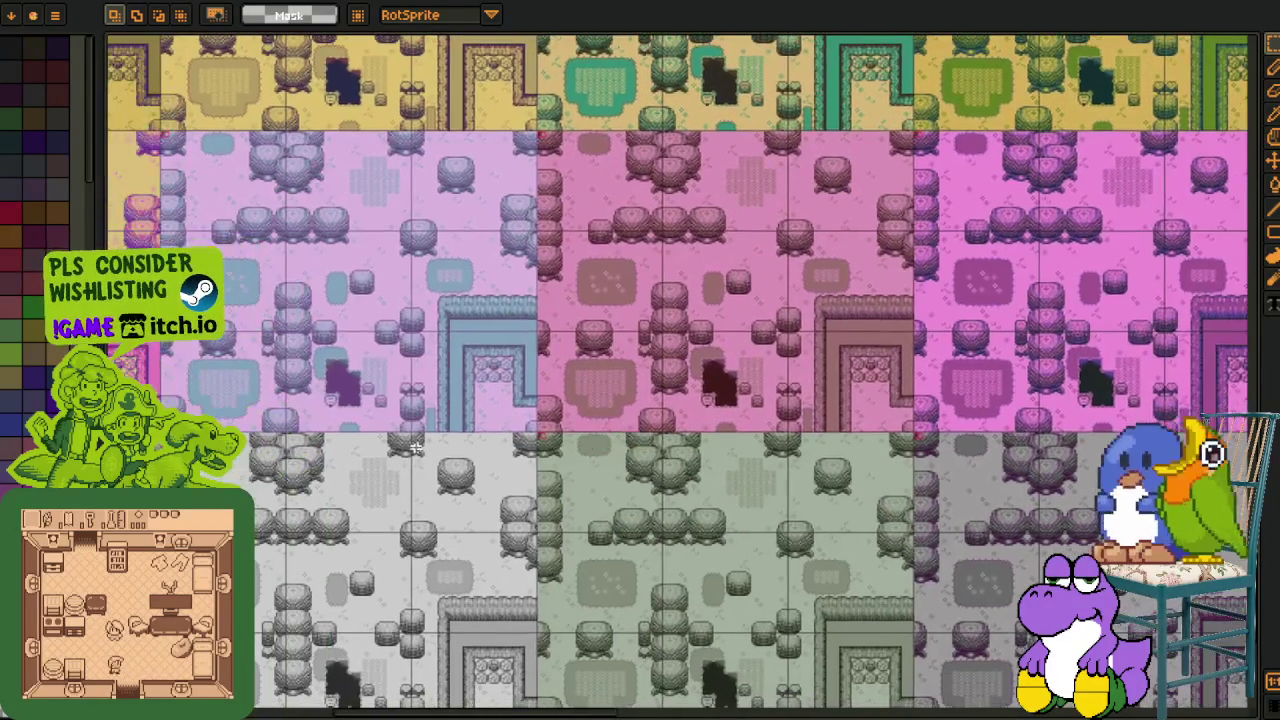
scroll(431, 448, "left", 5)
scroll(640, 452, "up", 2)
scroll(640, 452, "up", 1)
scroll(660, 445, "up", 1)
scroll(687, 438, "up", 1)
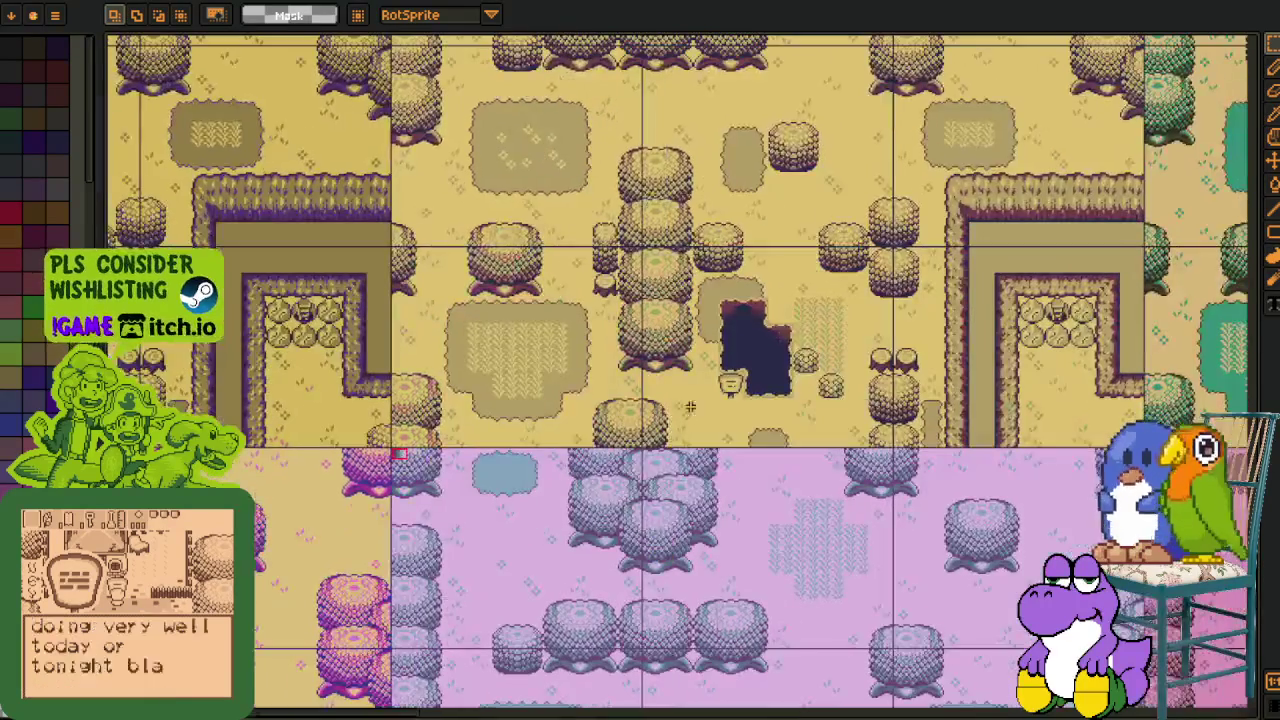
scroll(687, 438, "down", 1)
scroll(680, 466, "down", 1)
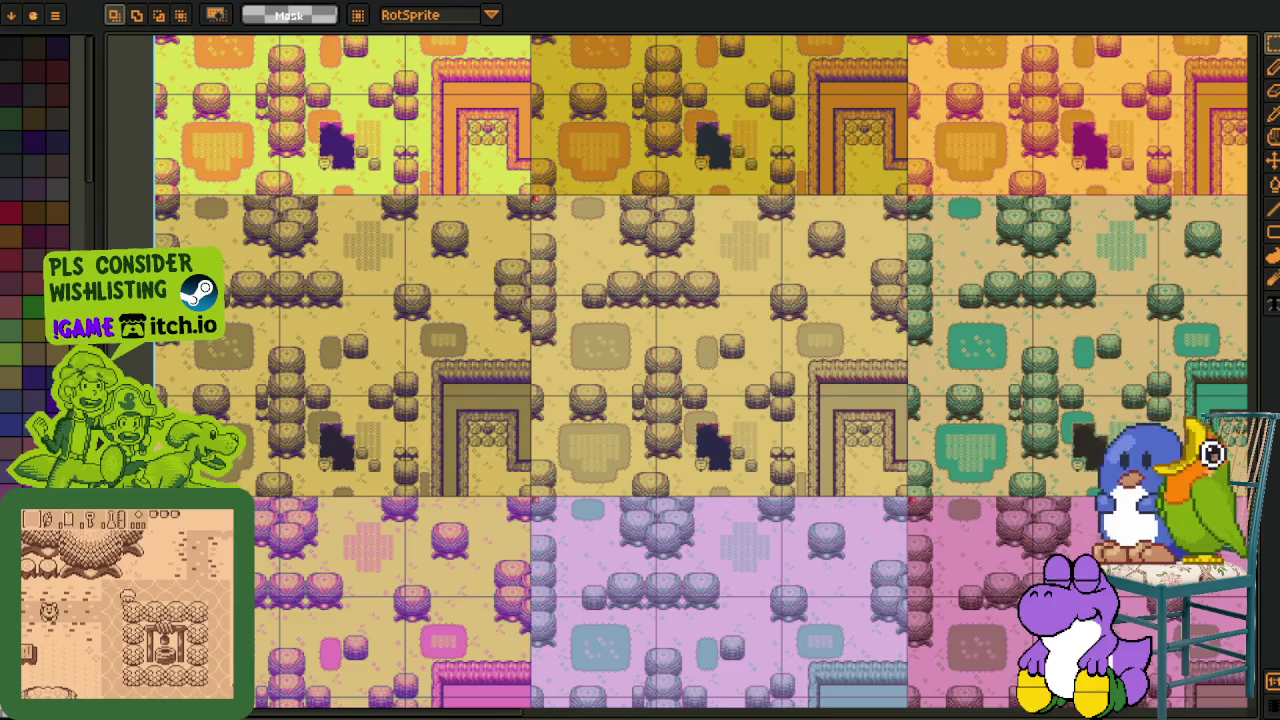
mouse_move(571, 477)
left_mouse_down()
mouse_move(571, 423)
mouse_move(418, 594)
left_mouse_up()
left_click_drag(510, 201, 452, 336)
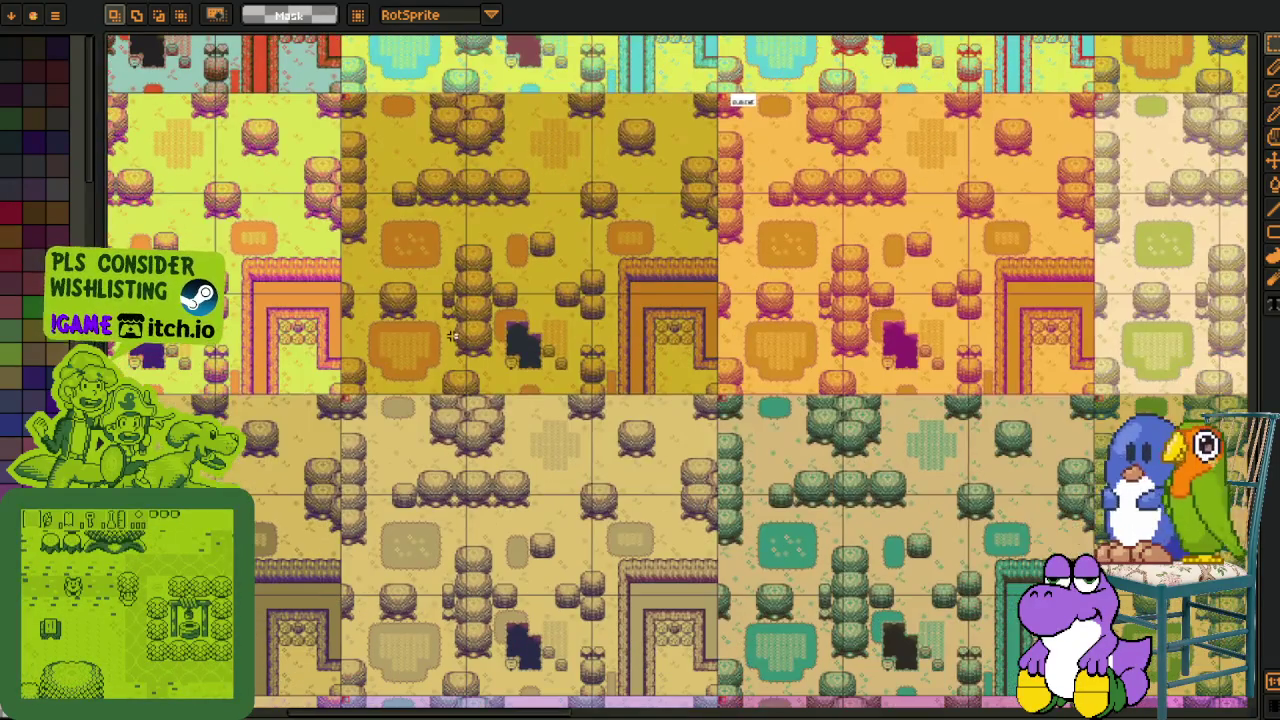
scroll(452, 336, "up", 1)
left_click_drag(492, 334, 466, 583)
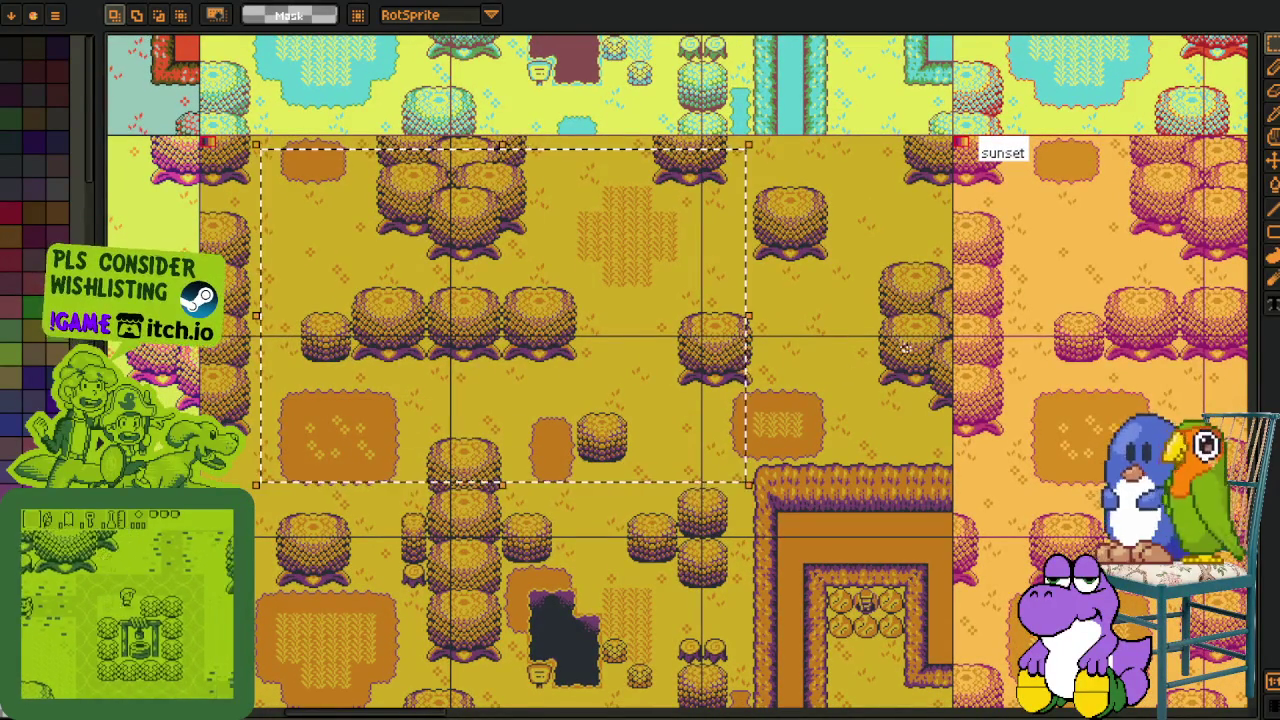
Zoom into the mustard-yellow variant's top-left corner and mark a region there.
scroll(880, 348, "down", 1)
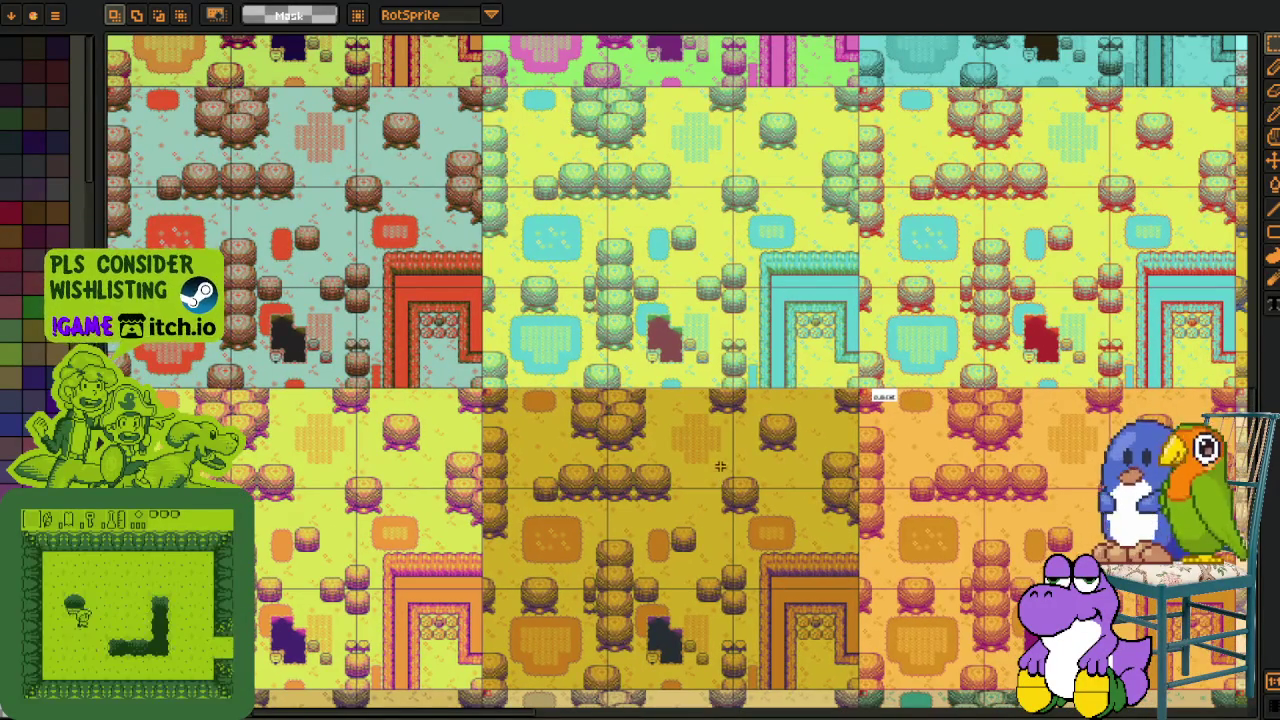
scroll(712, 458, "up", 3)
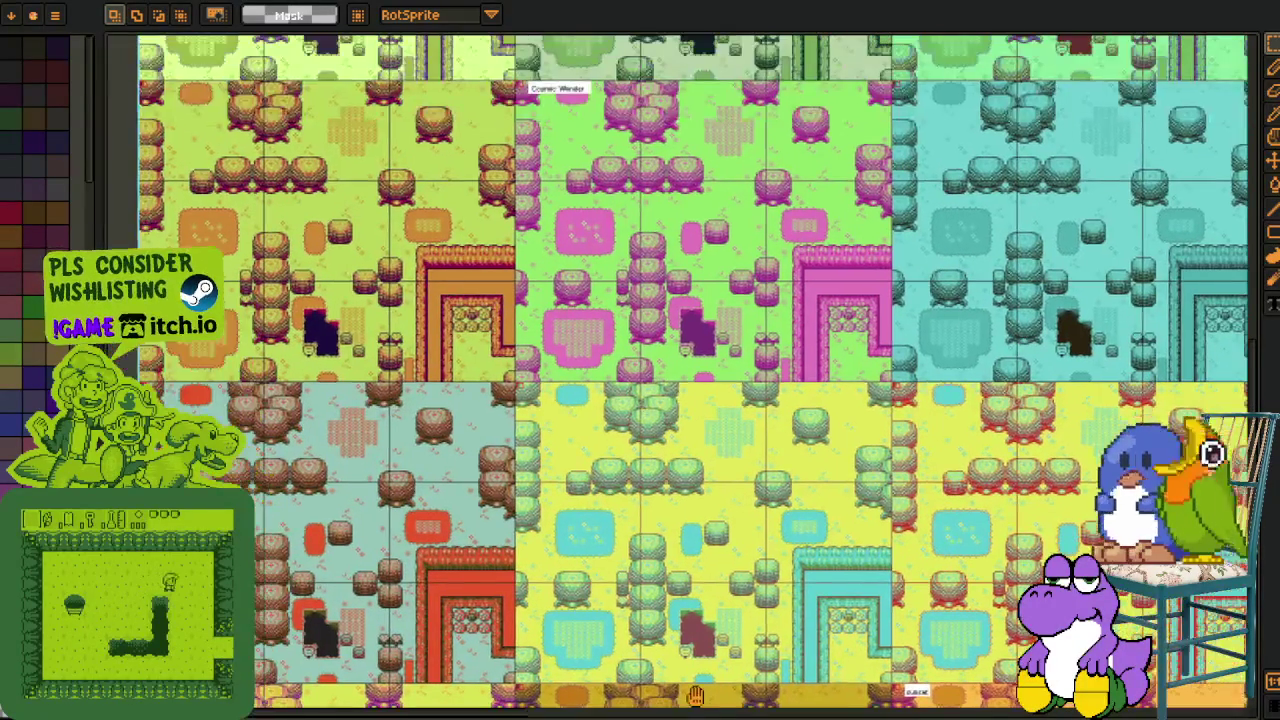
scroll(638, 500, "up", 3)
scroll(600, 450, "up", 3)
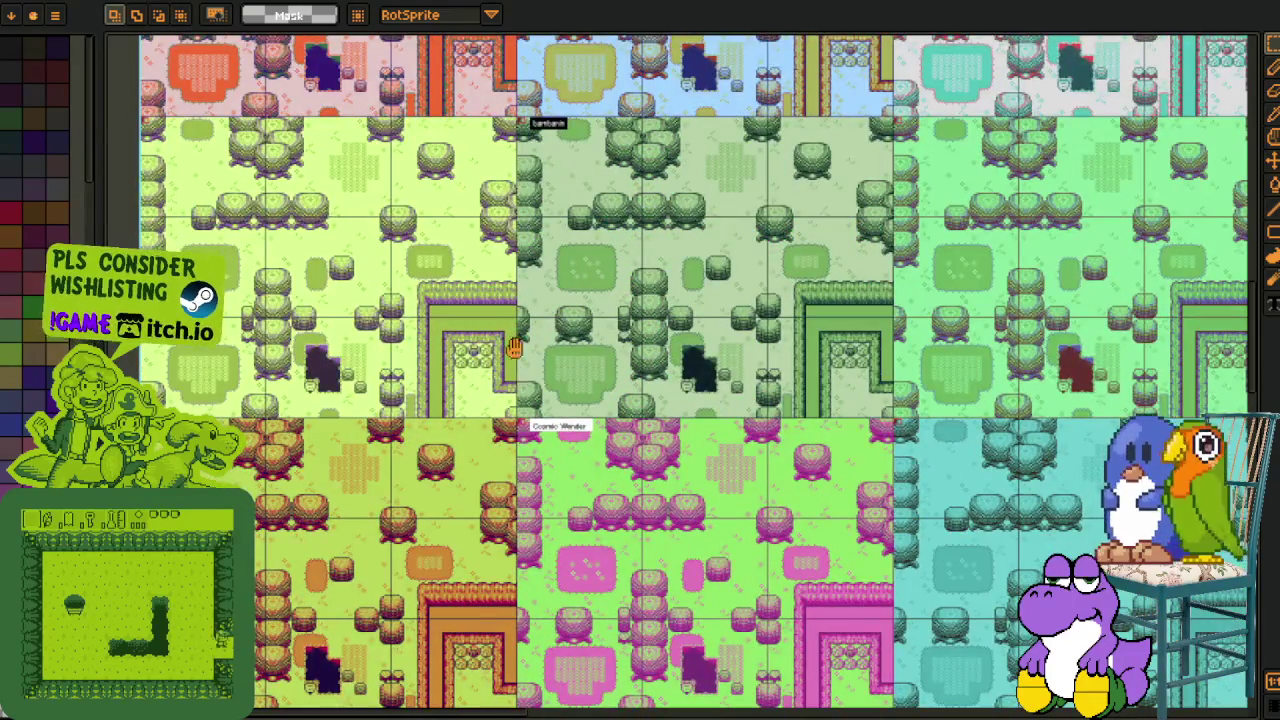
scroll(530, 380, "up", 3)
scroll(471, 349, "up", 3)
scroll(471, 349, "up", 1)
scroll(400, 340, "up", 1)
left_click_drag(298, 298, 692, 562)
Zoom back out over the labelled grid and show the timeline panel.
scroll(897, 540, "down", 2)
scroll(968, 600, "down", 3)
scroll(800, 560, "right", 3)
scroll(700, 530, "down", 3)
scroll(690, 528, "down", 3)
scroll(680, 526, "down", 3)
scroll(662, 522, "down", 2)
scroll(662, 522, "down", 3)
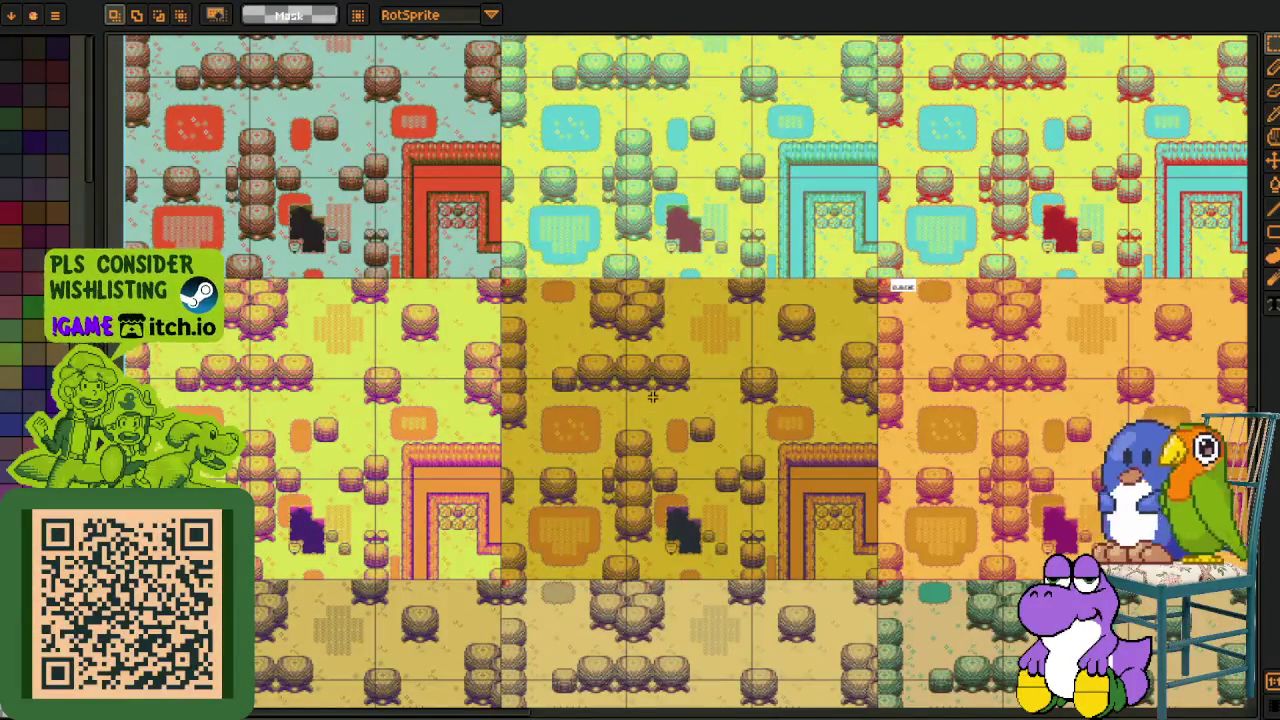
scroll(647, 338, "up", 2)
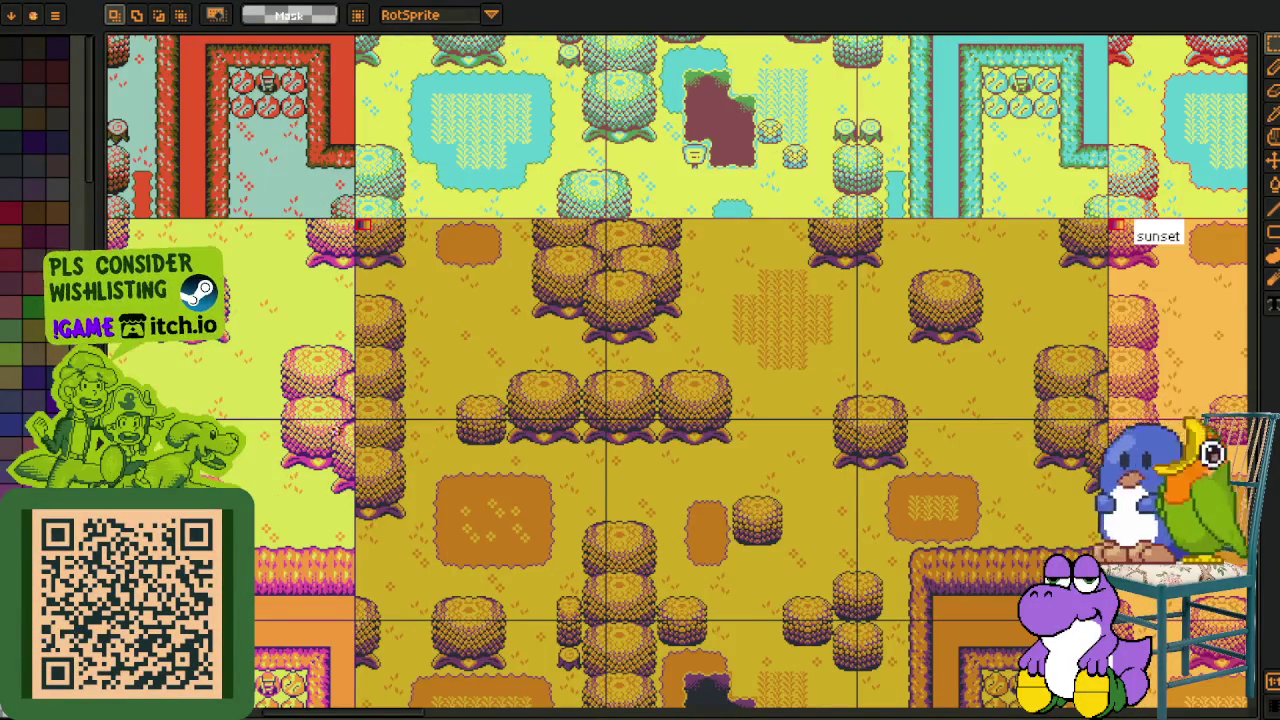
scroll(413, 203, "up", 2)
key("Tab")
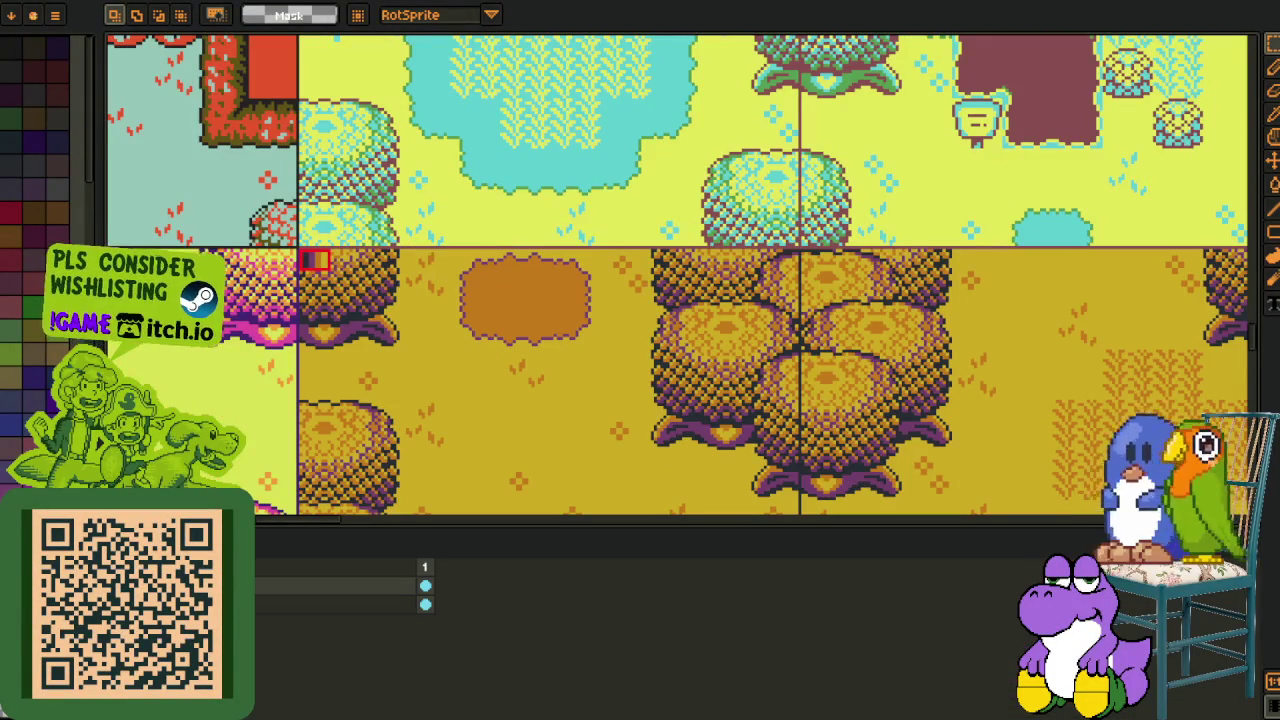
Mark the label area on the mustard variant and hide the tileset artwork layer.
left_click_drag(397, 280, 452, 303)
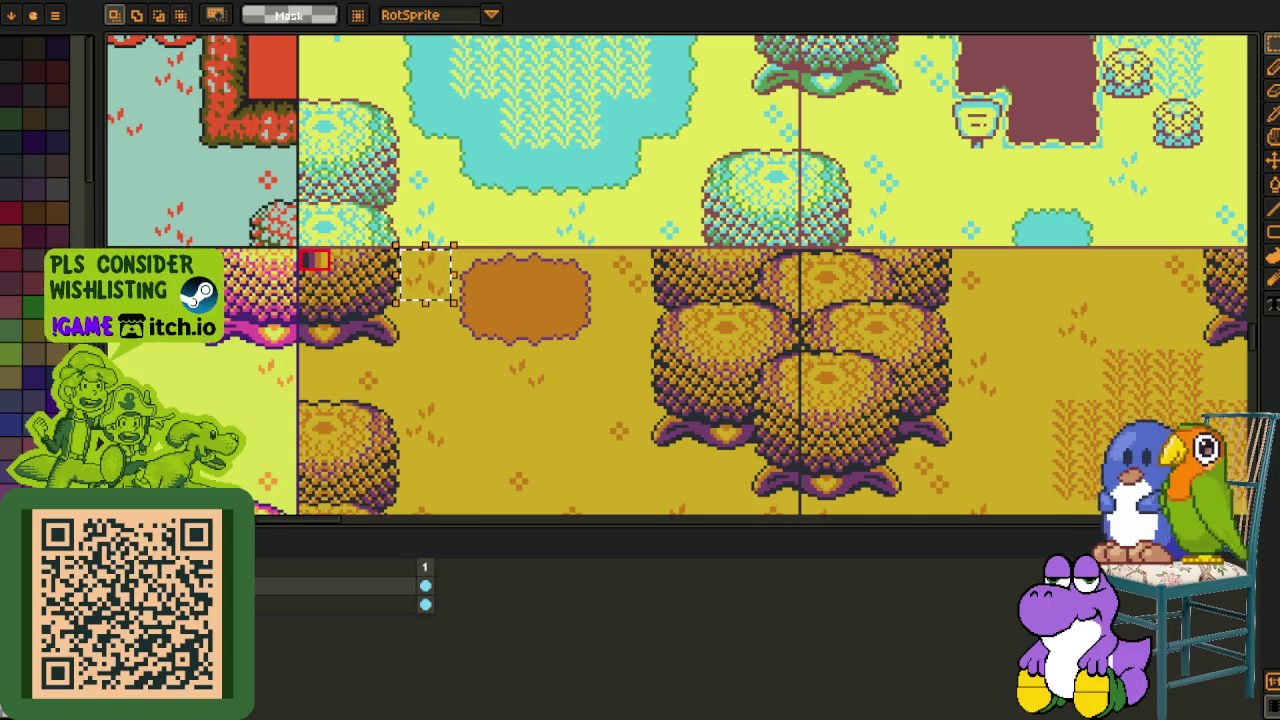
scroll(666, 260, "up", 2)
key("Tab")
key("ctrl+d")
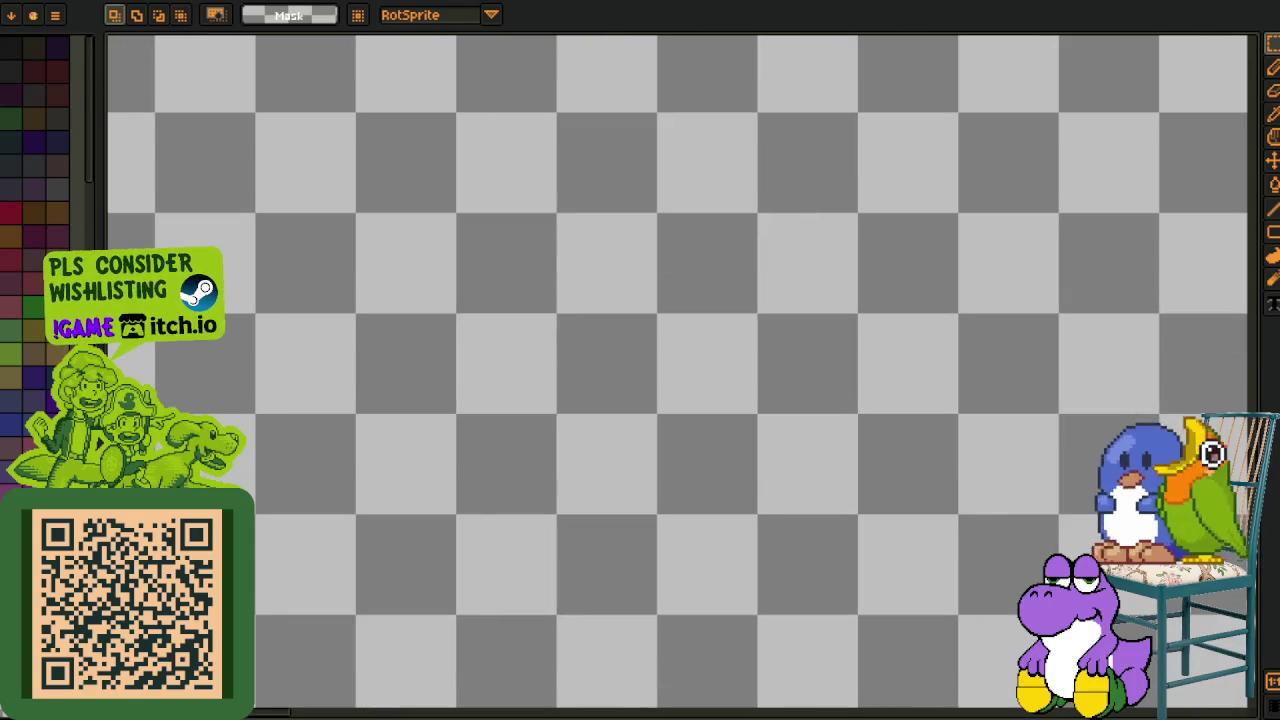
scroll(395, 253, "up", 2)
key("Tab")
key("ctrl+z")
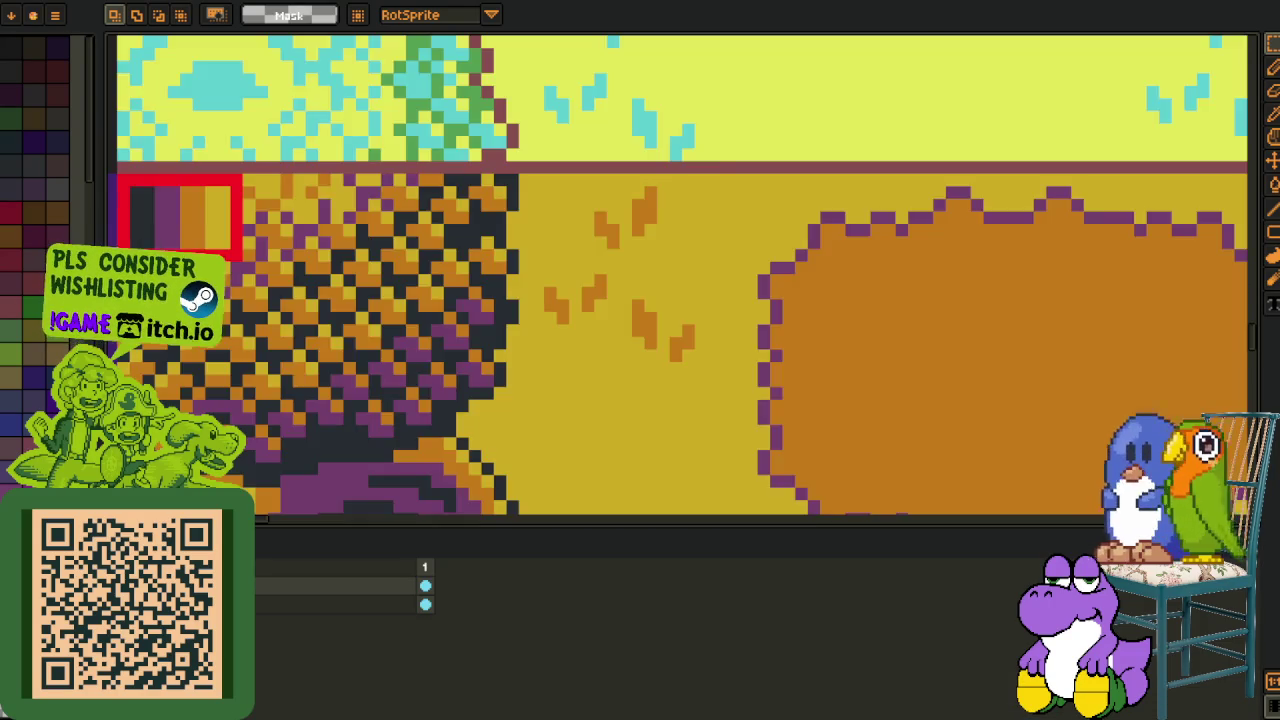
key("ctrl+y")
key("Tab")
Write 'sunflower' as text on the empty canvas.
key("t")
left_click(372, 214)
type("sunflower")
key("Return")
Box-select the sunflower text and replace the black box colour with white.
key("m")
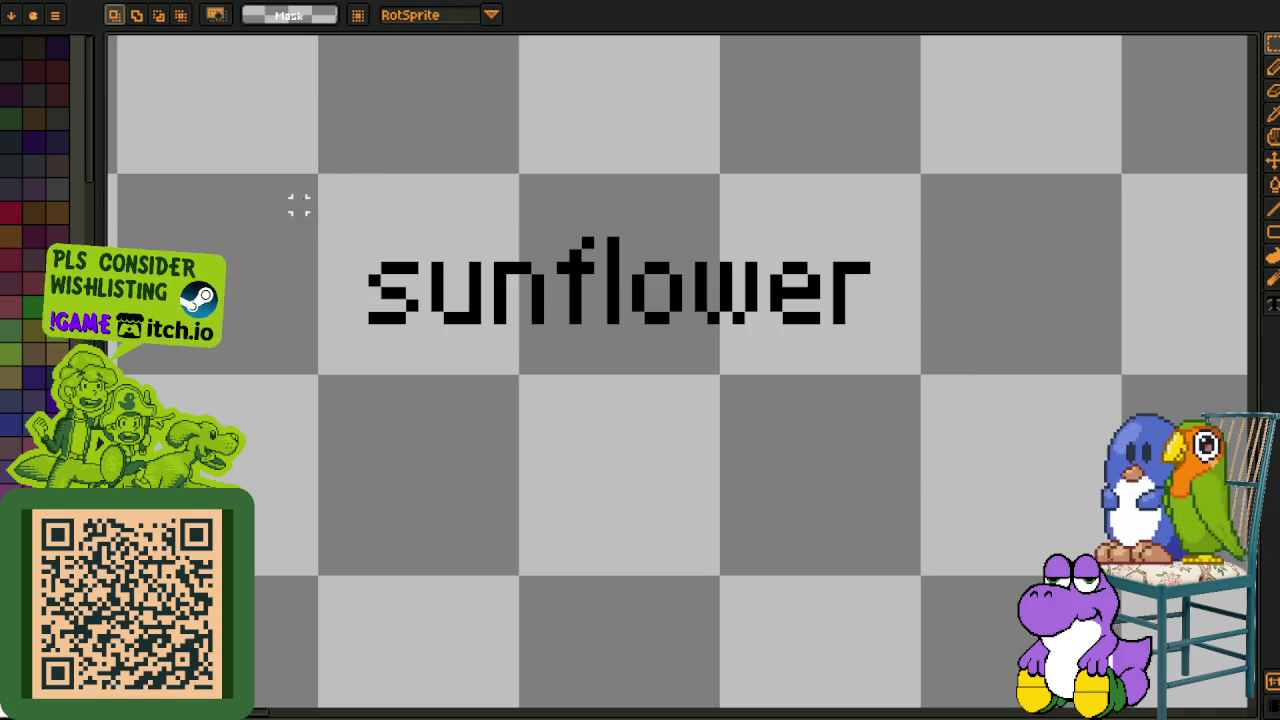
left_click_drag(309, 166, 894, 371)
left_click(765, 300)
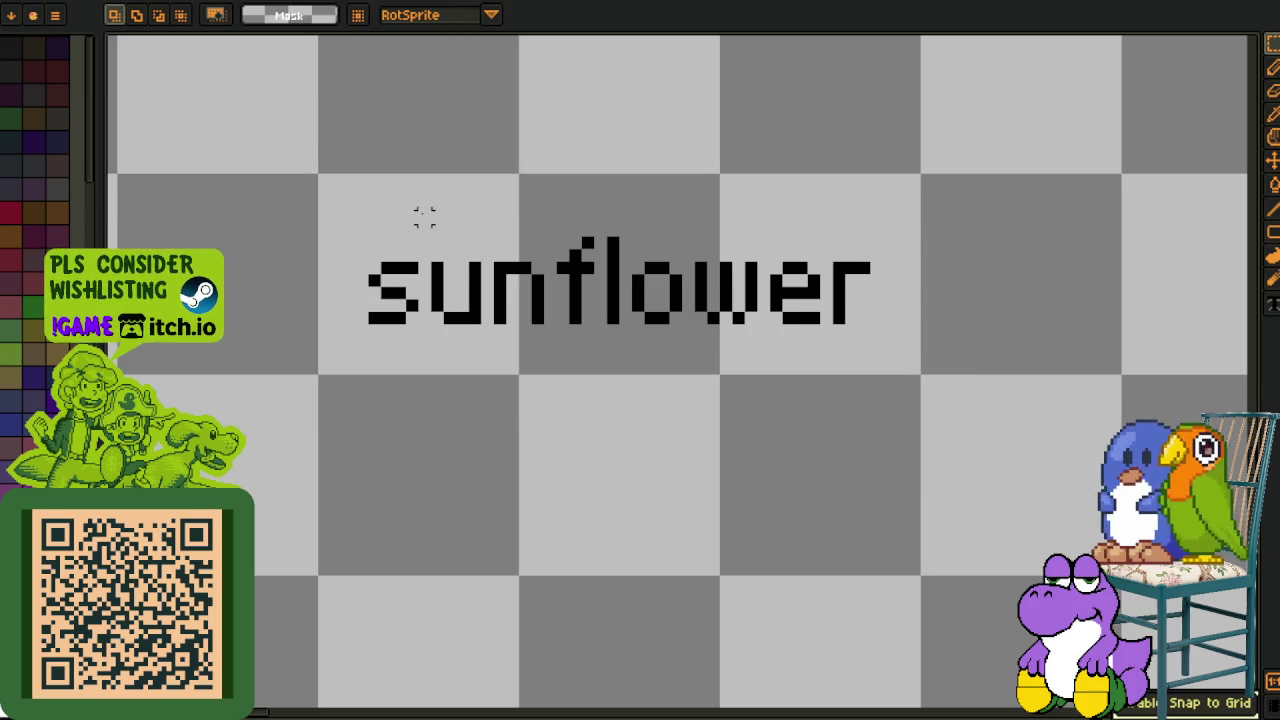
left_click_drag(310, 180, 920, 376)
key("shift+r")
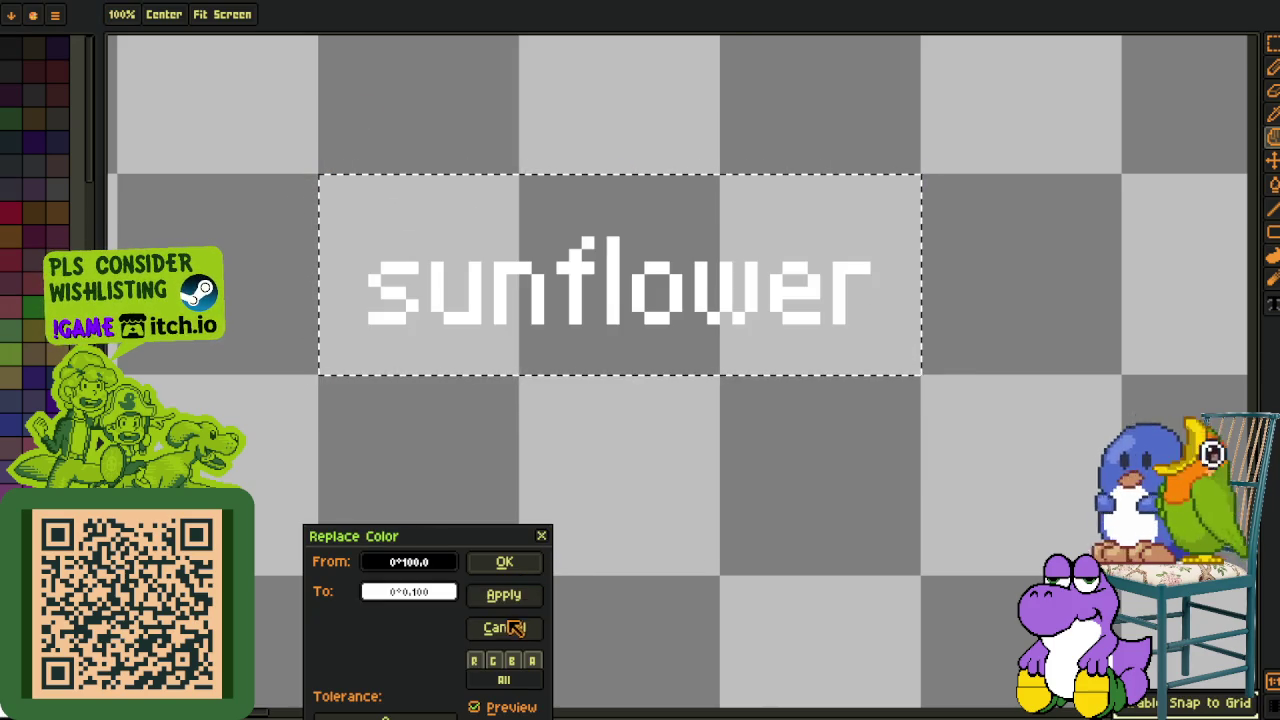
left_click(505, 628)
left_click(274, 470)
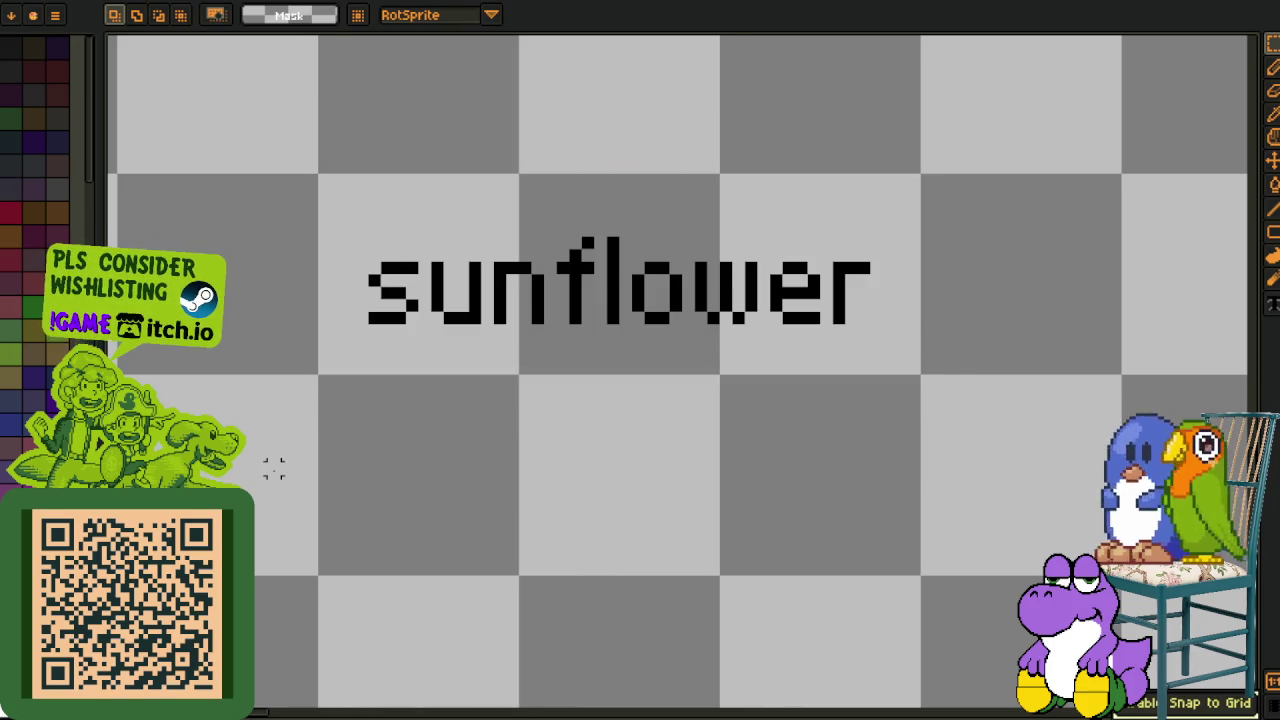
left_click_drag(310, 180, 920, 345)
key("shift+r")
left_click(503, 560)
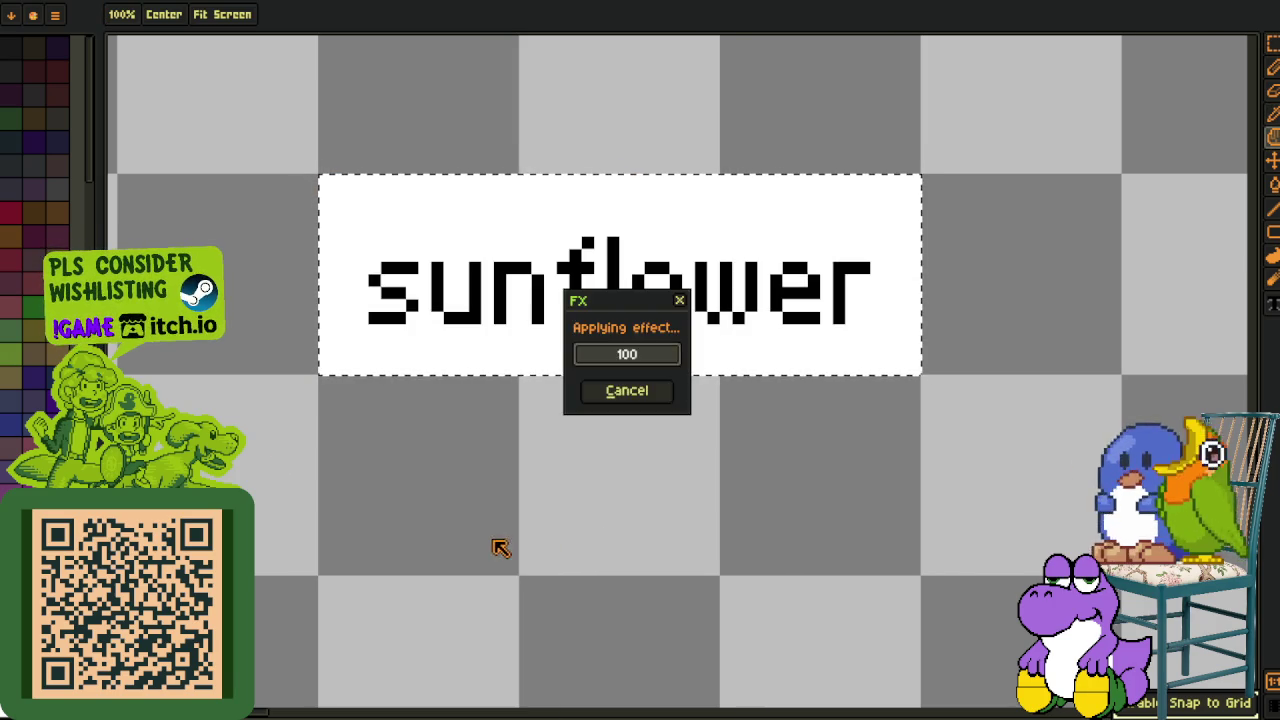
Unhide the background tileset artwork layer in the timeline.
key("i")
key("Tab")
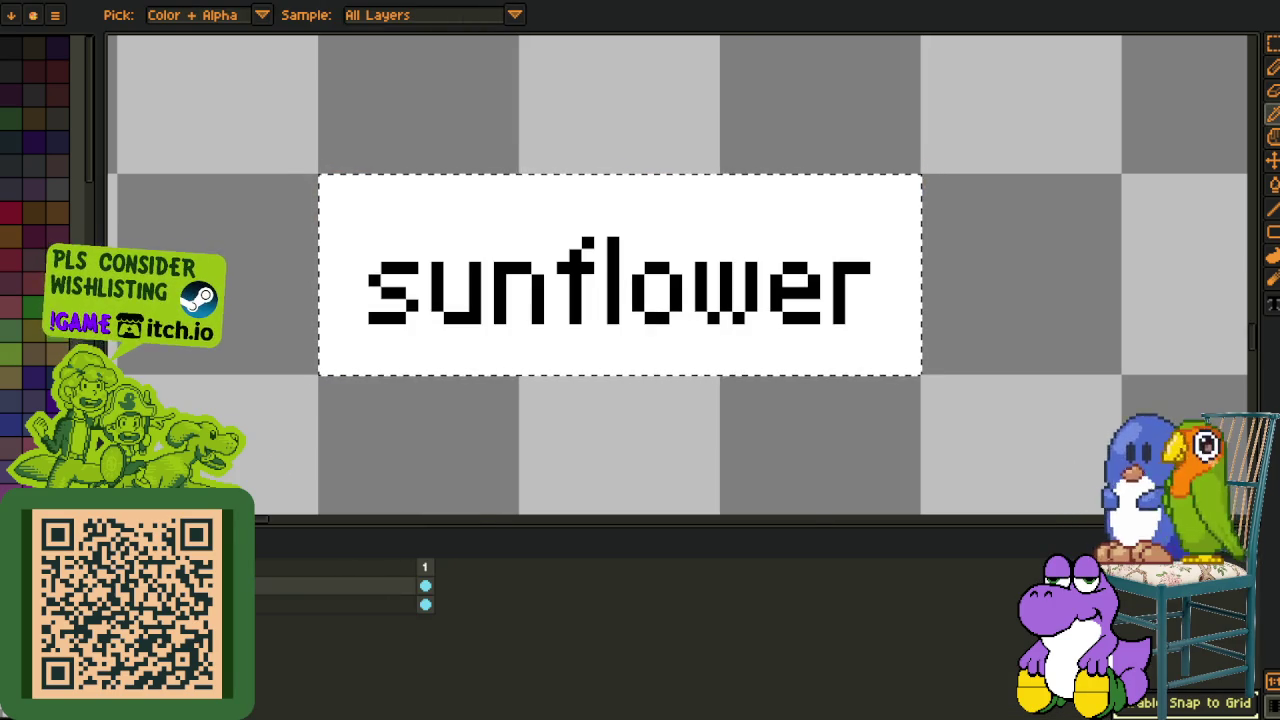
left_click(316, 606)
key("m")
scroll(1000, 277, "down", 2)
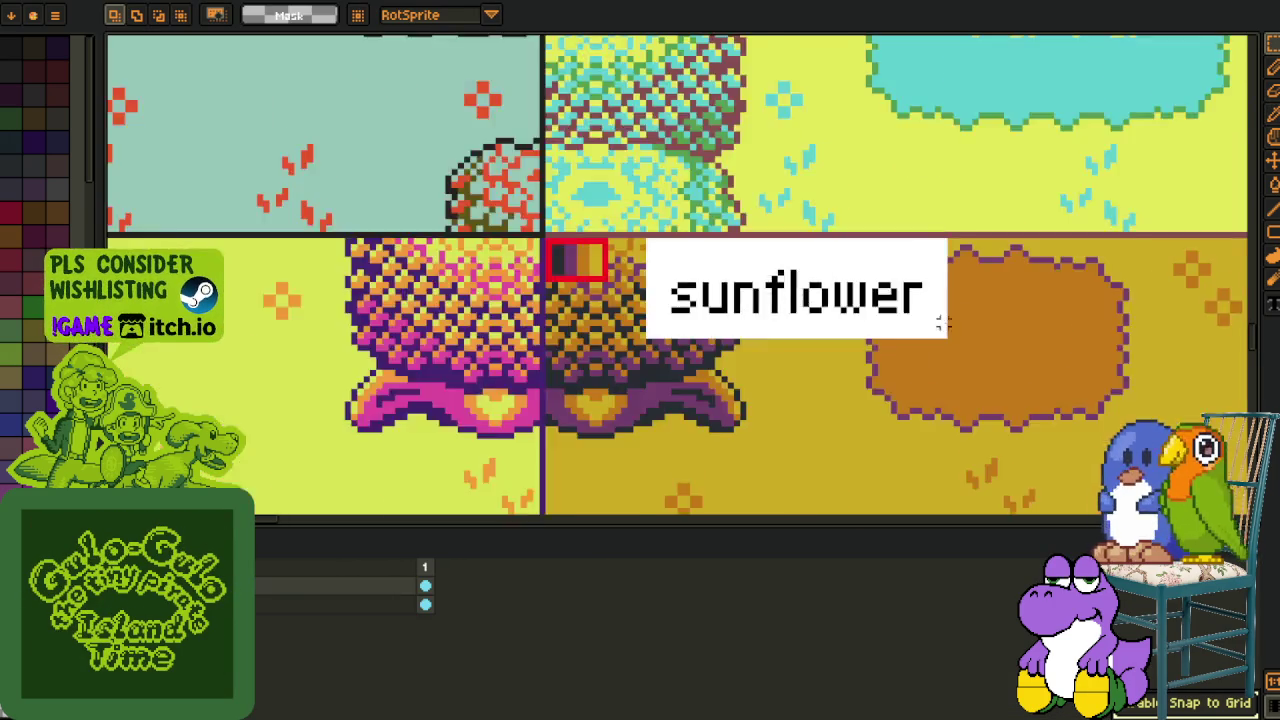
key("ctrl+s")
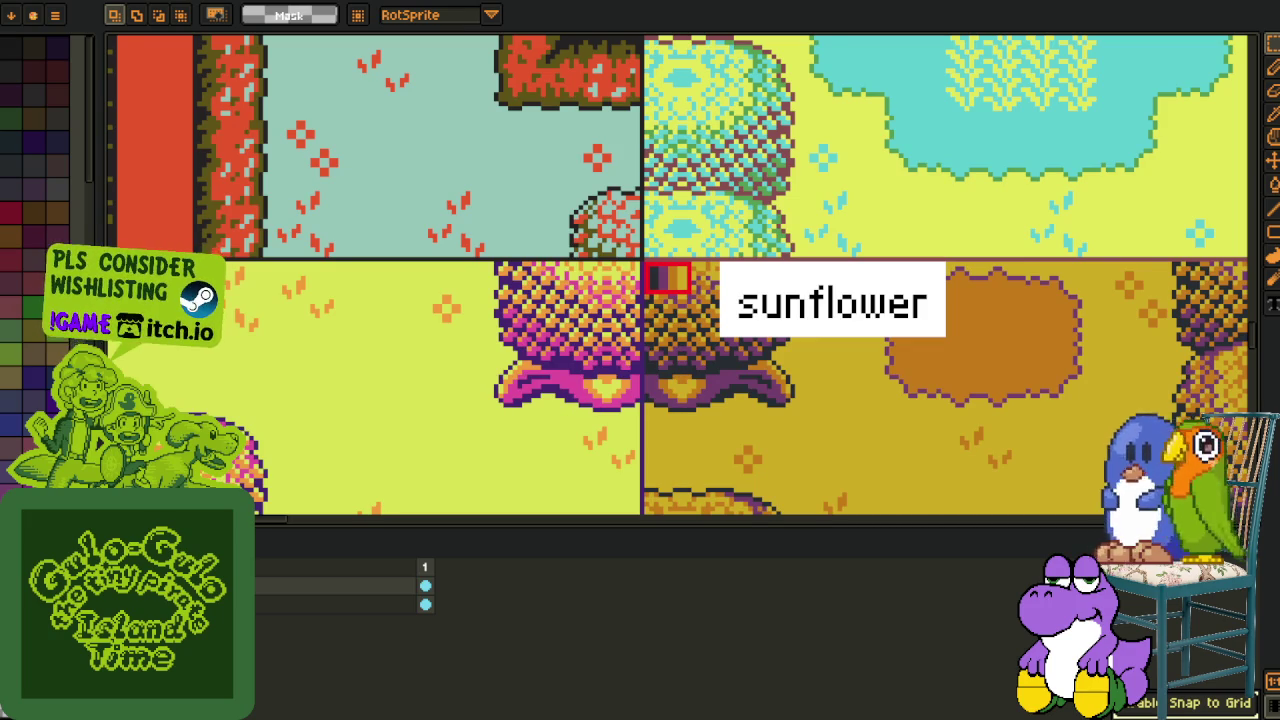
scroll(328, 440, "down", 2)
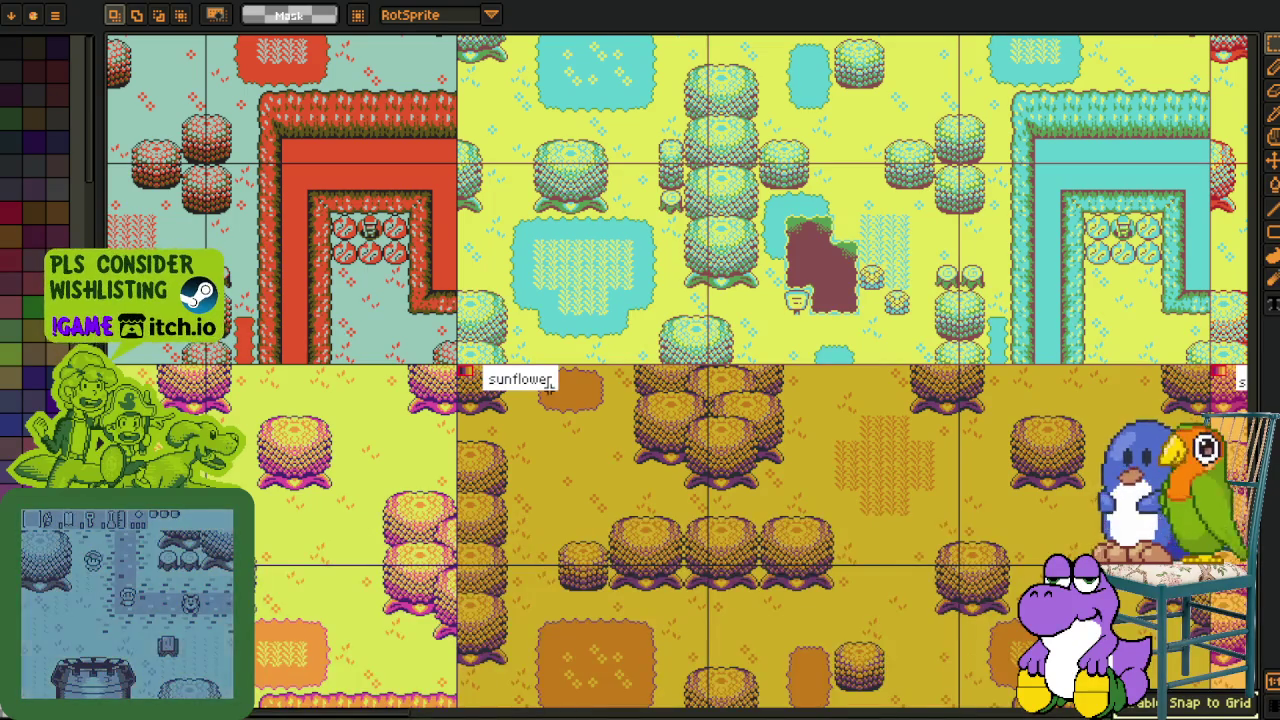
scroll(647, 339, "down", 2)
left_click_drag(106, 681, 414, 606)
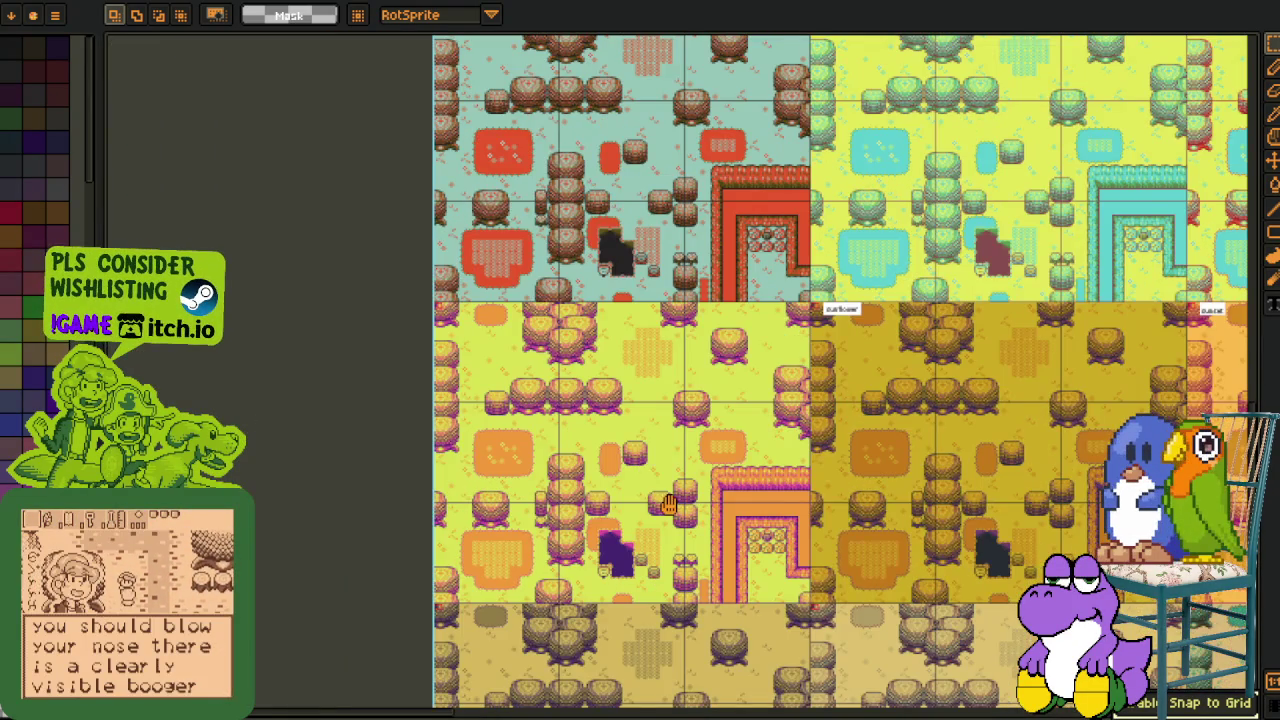
mouse_move(668, 505)
left_mouse_down()
mouse_move(455, 515)
mouse_move(470, 660)
left_mouse_up()
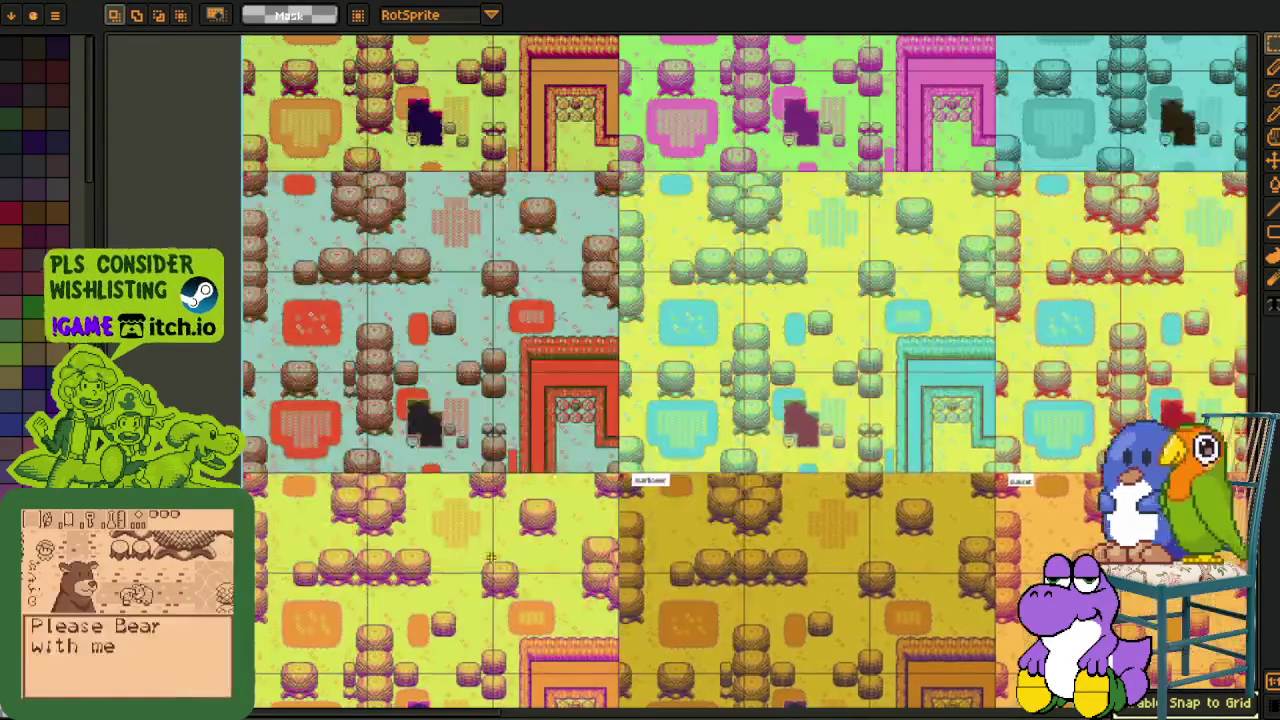
scroll(558, 596, "up", 1)
scroll(558, 596, "up", 1)
left_click_drag(558, 596, 554, 648)
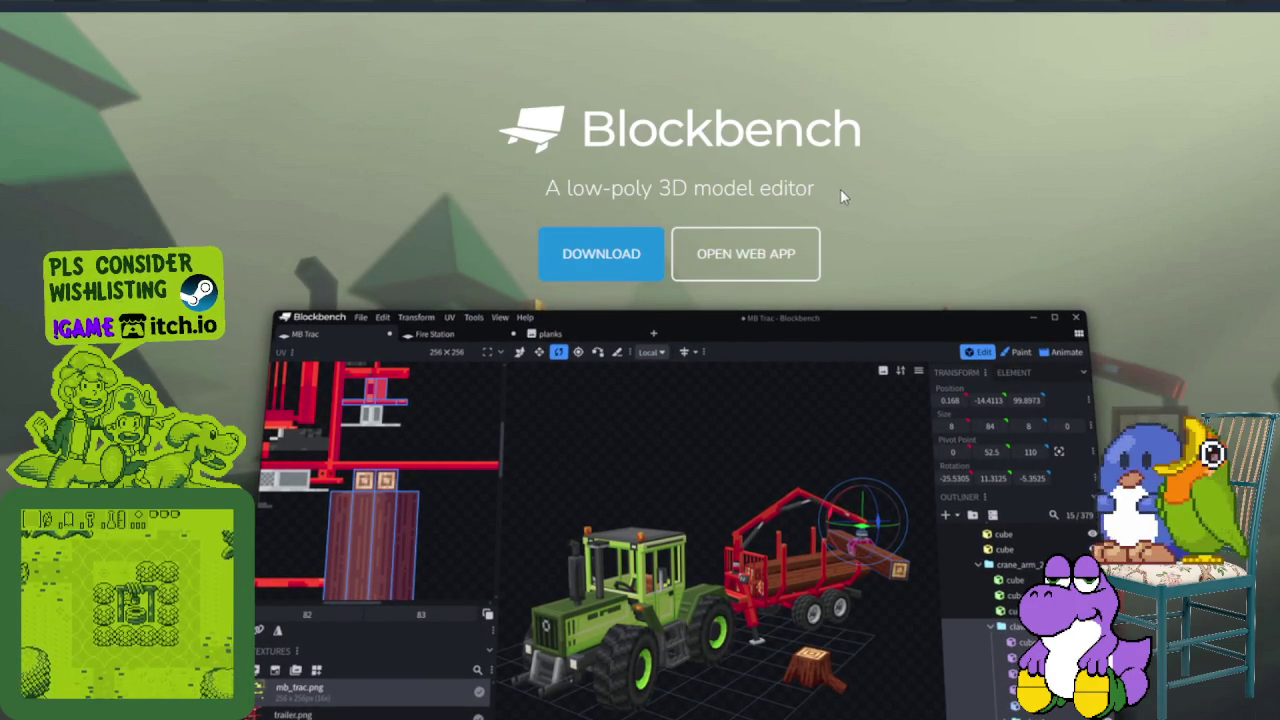
Scroll down through the Blockbench homepage's feature sections.
scroll(918, 200, "down", 2)
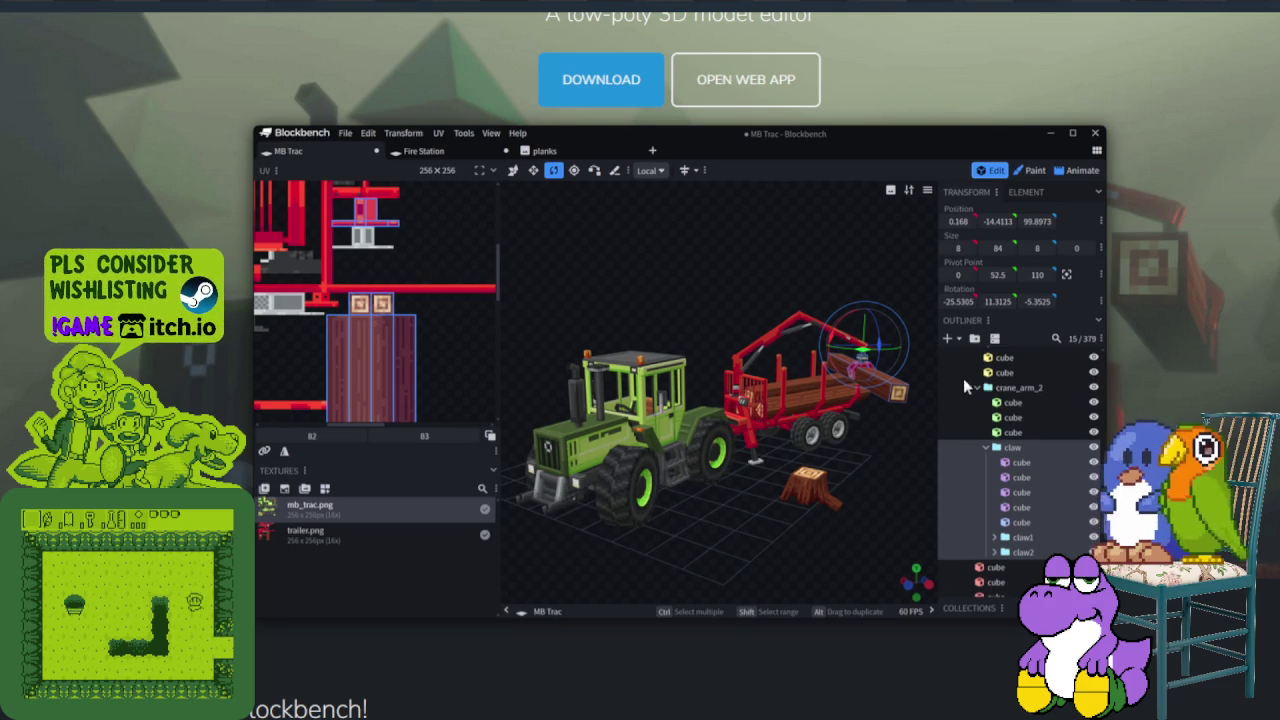
scroll(1225, 357, "down", 2)
scroll(1225, 357, "down", 2)
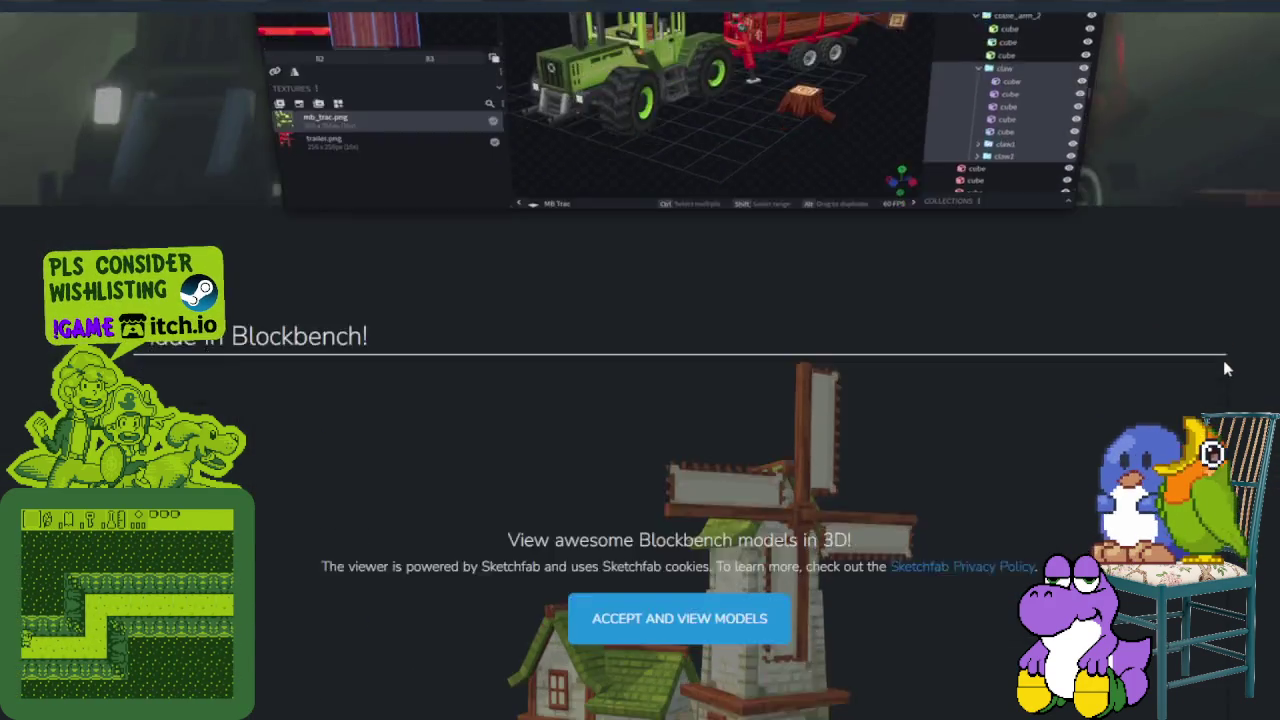
scroll(1225, 357, "down", 2)
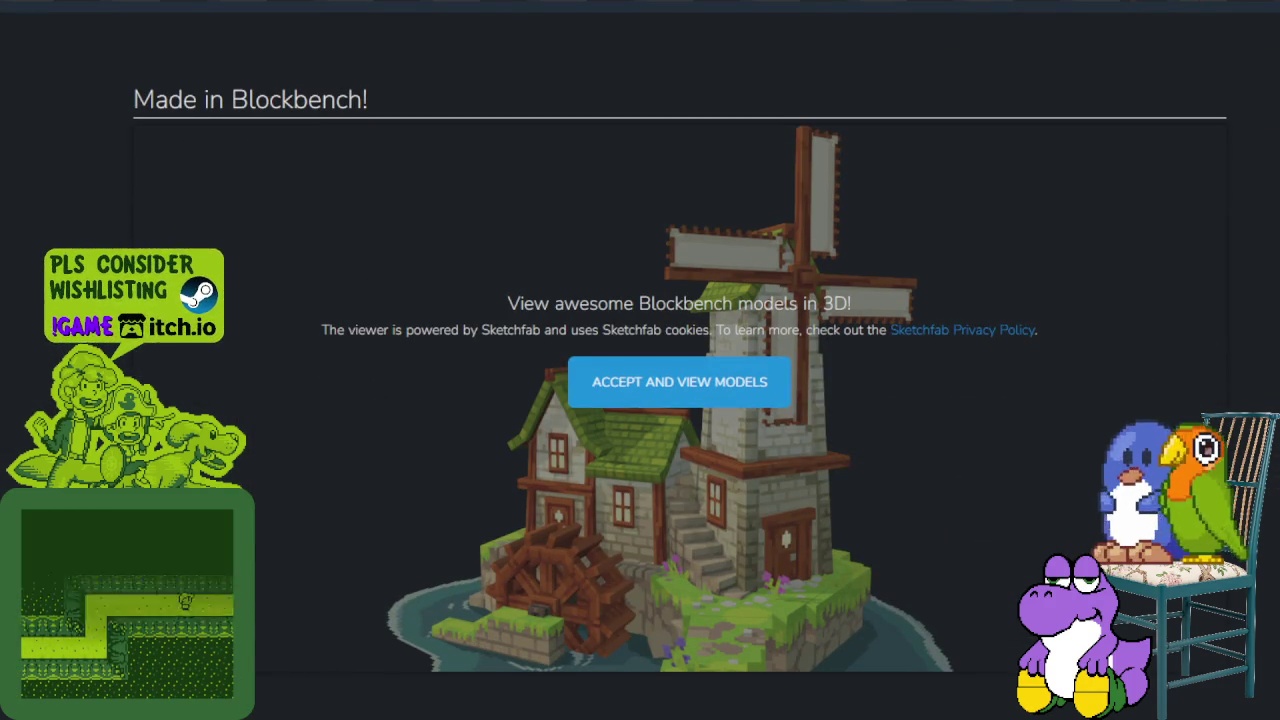
scroll(680, 360, "down", 2)
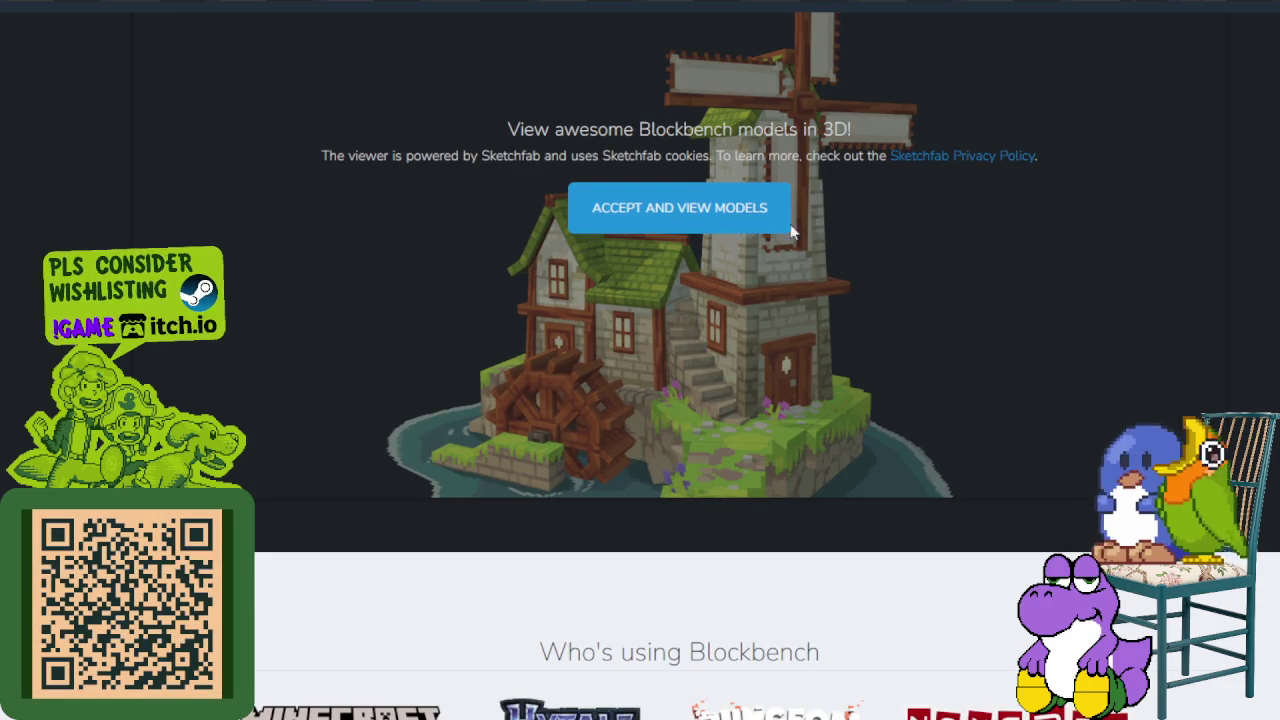
scroll(1266, 243, "down", 4)
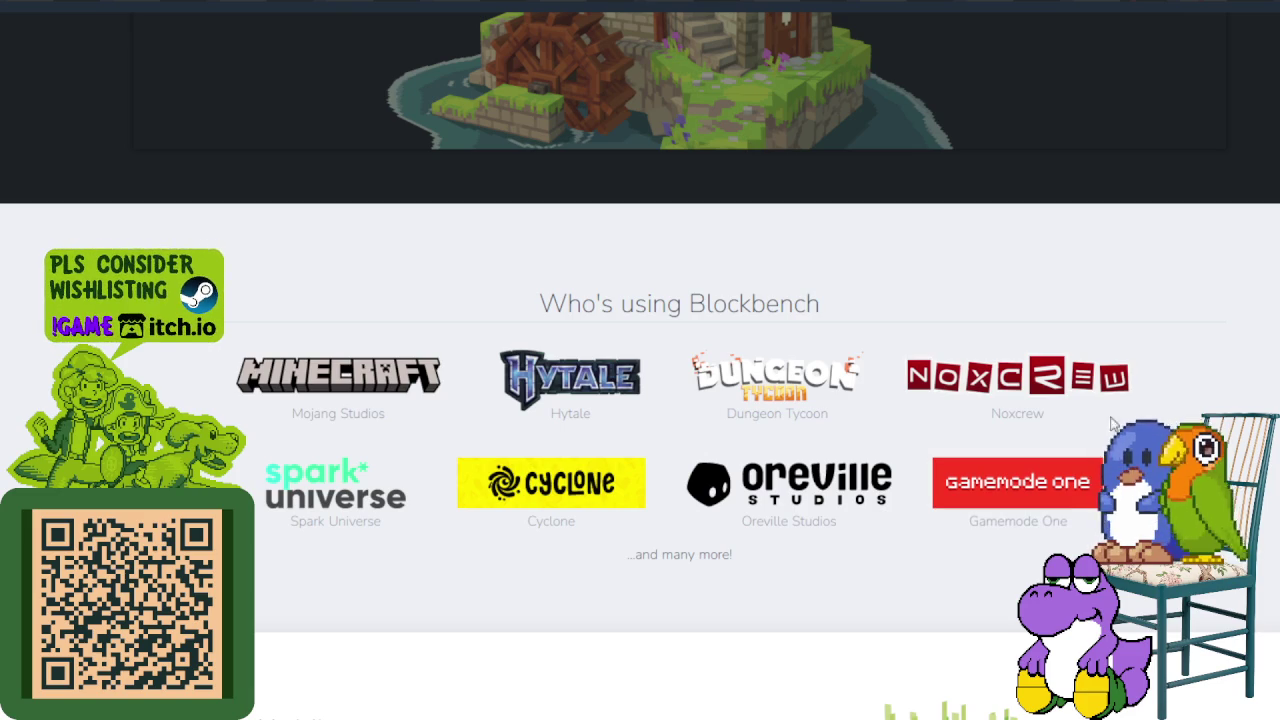
scroll(1043, 428, "down", 3)
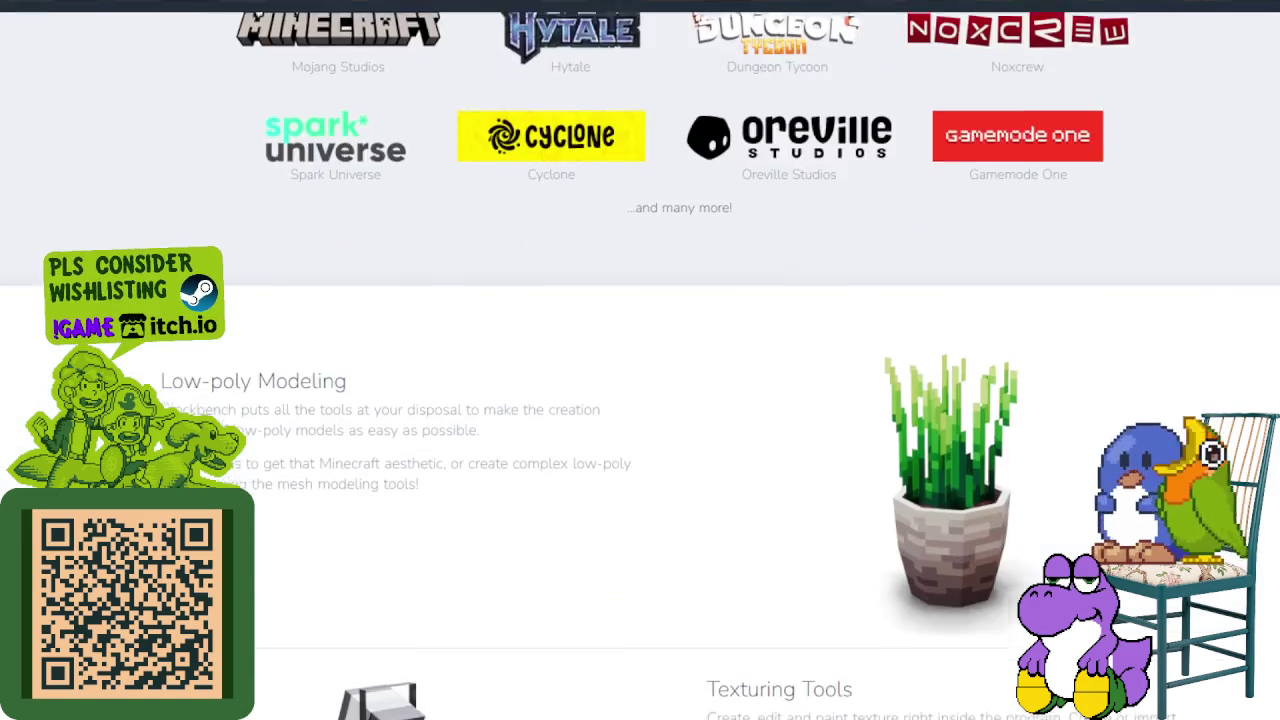
scroll(1050, 450, "down", 2)
scroll(1061, 483, "down", 2)
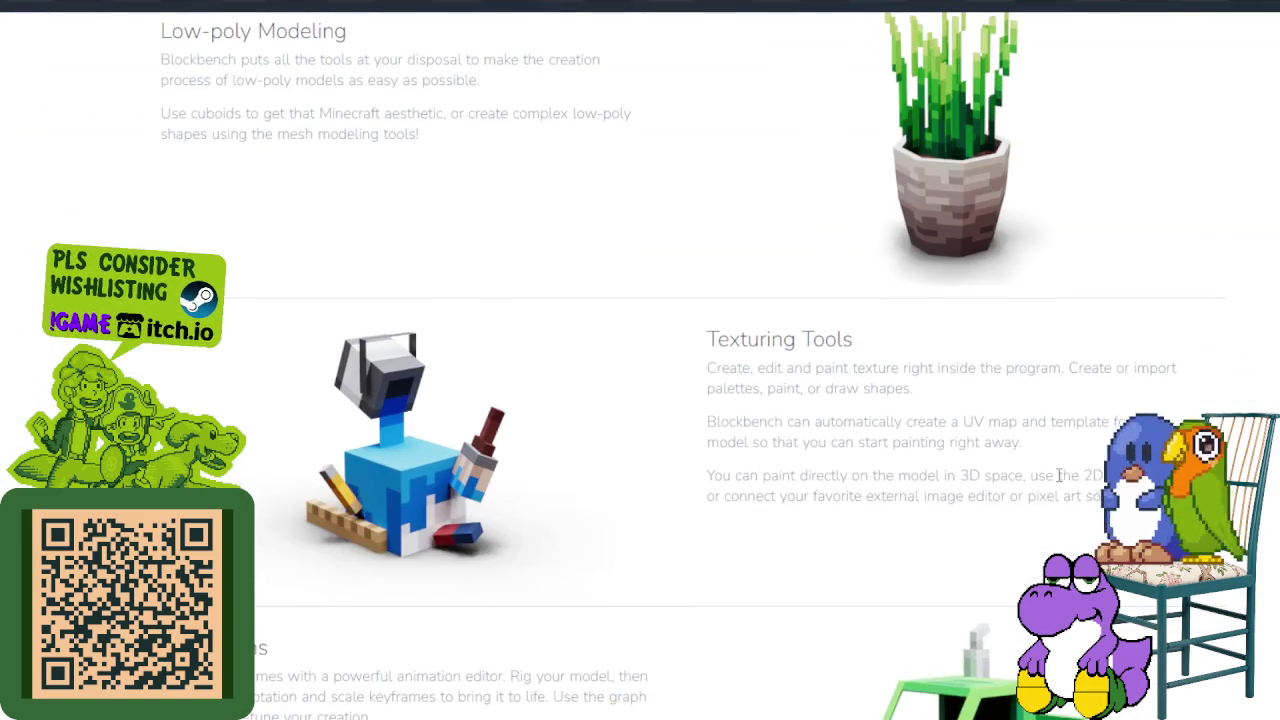
scroll(1061, 483, "down", 3)
scroll(1061, 483, "down", 2)
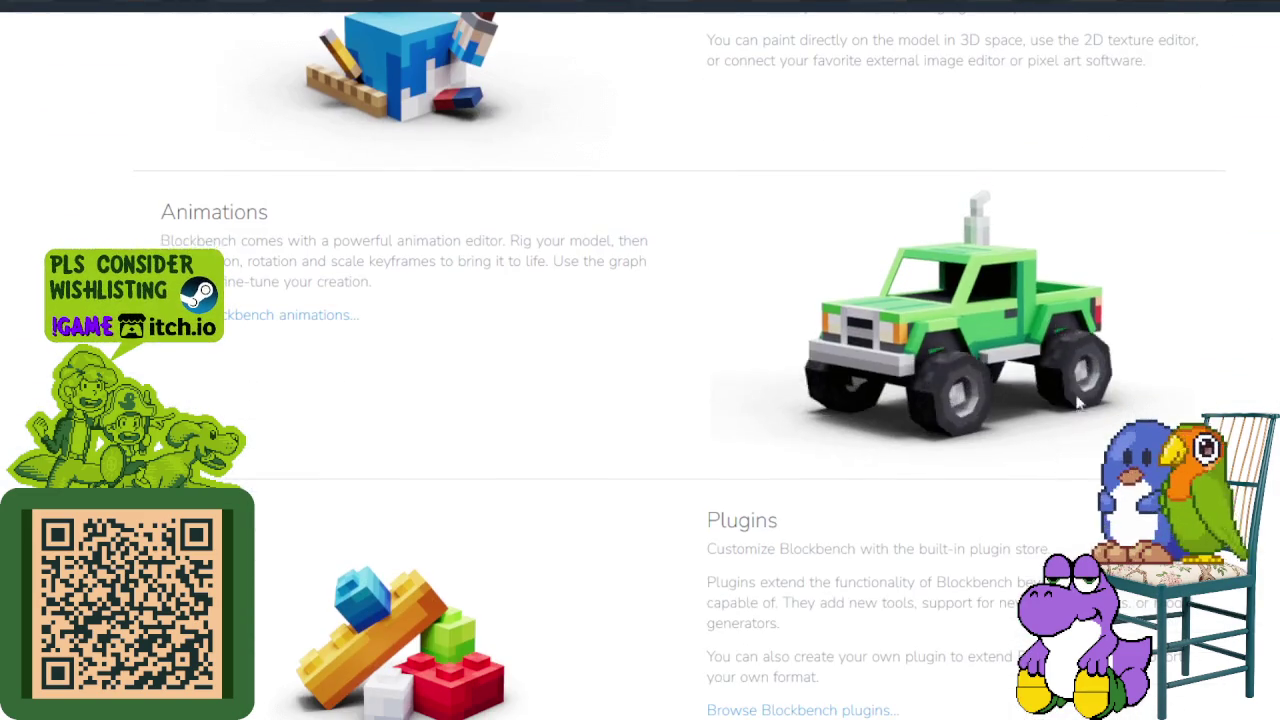
scroll(1014, 486, "down", 3)
scroll(1000, 452, "down", 2)
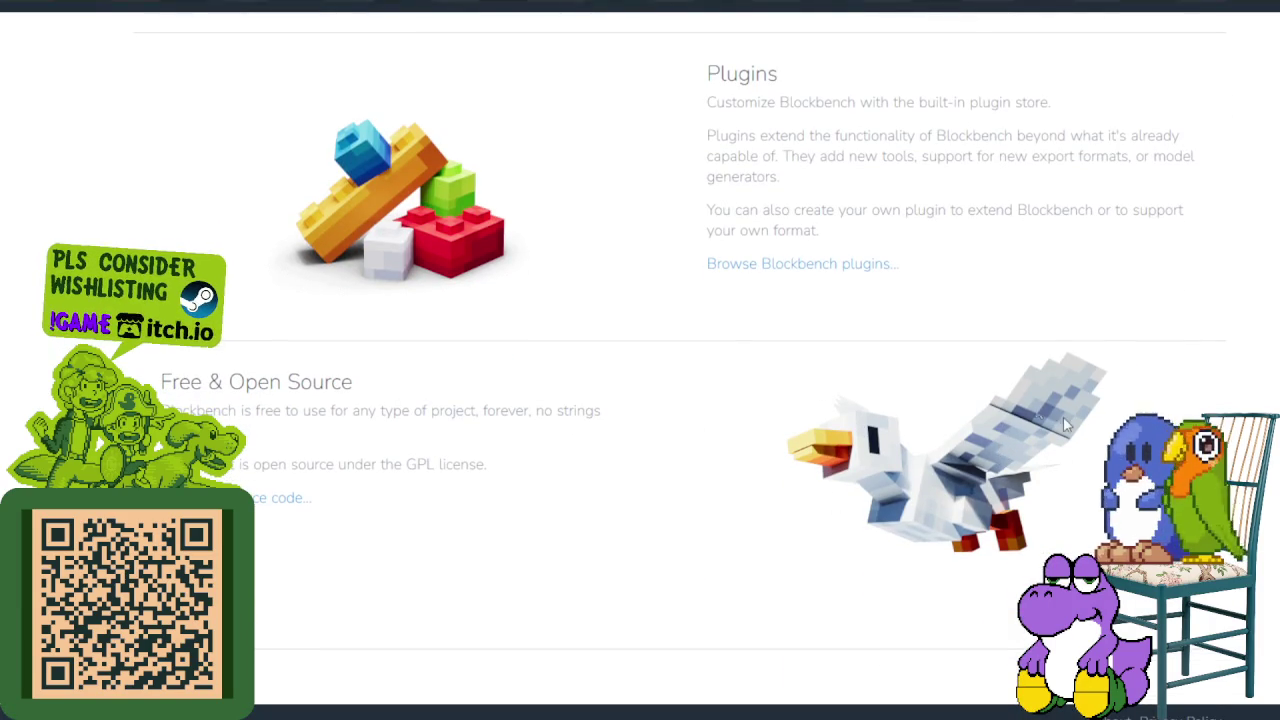
Scroll back up to the top of the Blockbench homepage.
scroll(960, 443, "up", 3)
scroll(960, 443, "up", 5)
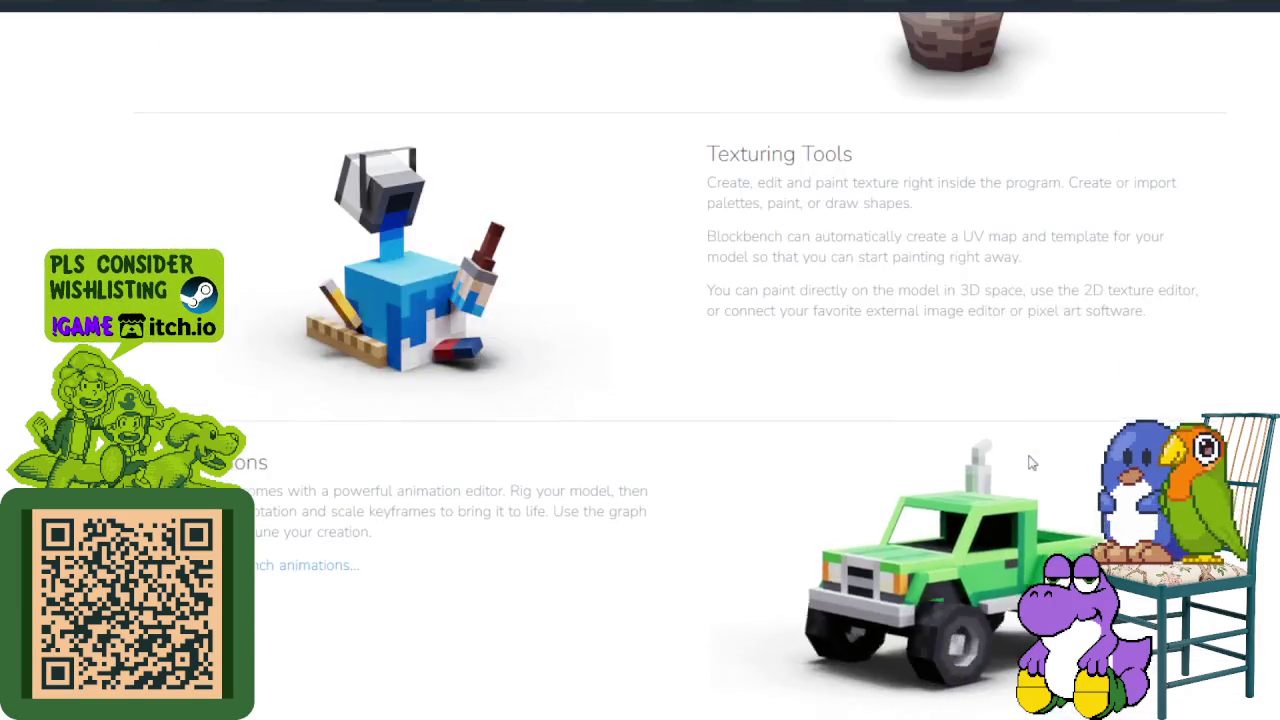
scroll(1023, 457, "up", 9)
scroll(1034, 451, "up", 4)
scroll(1027, 450, "up", 3)
scroll(1027, 450, "up", 3)
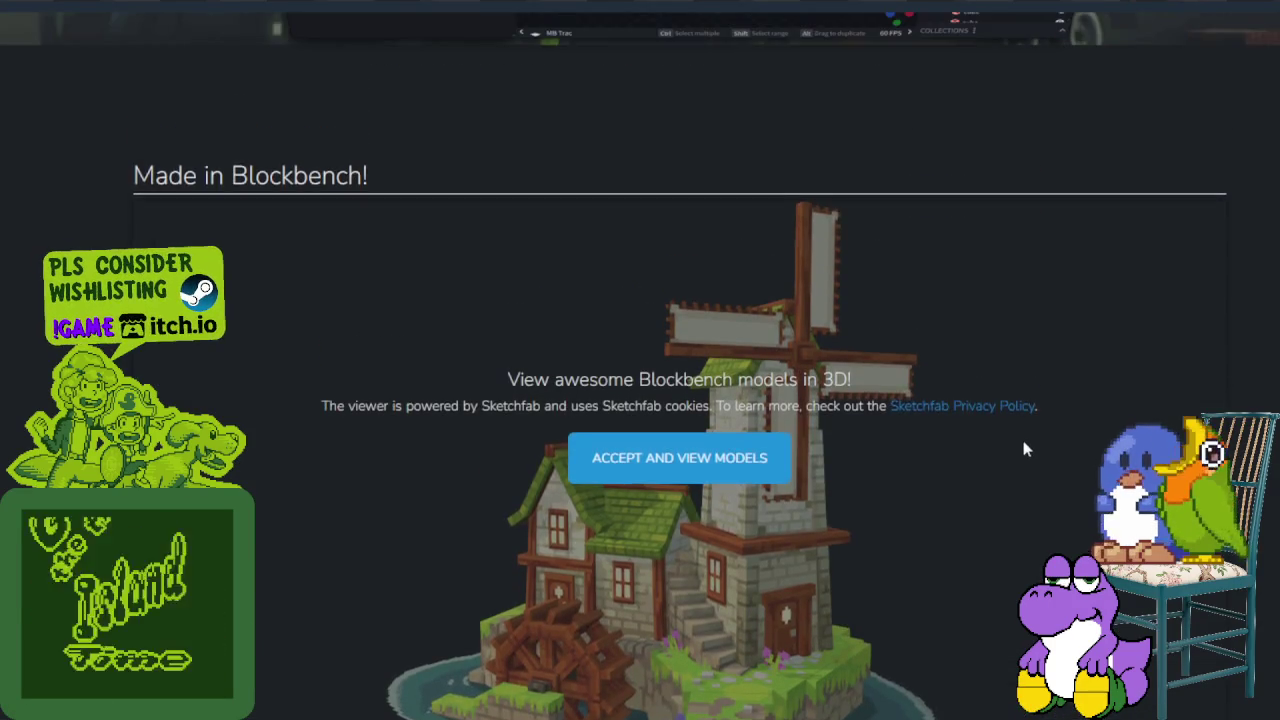
scroll(1027, 450, "up", 3)
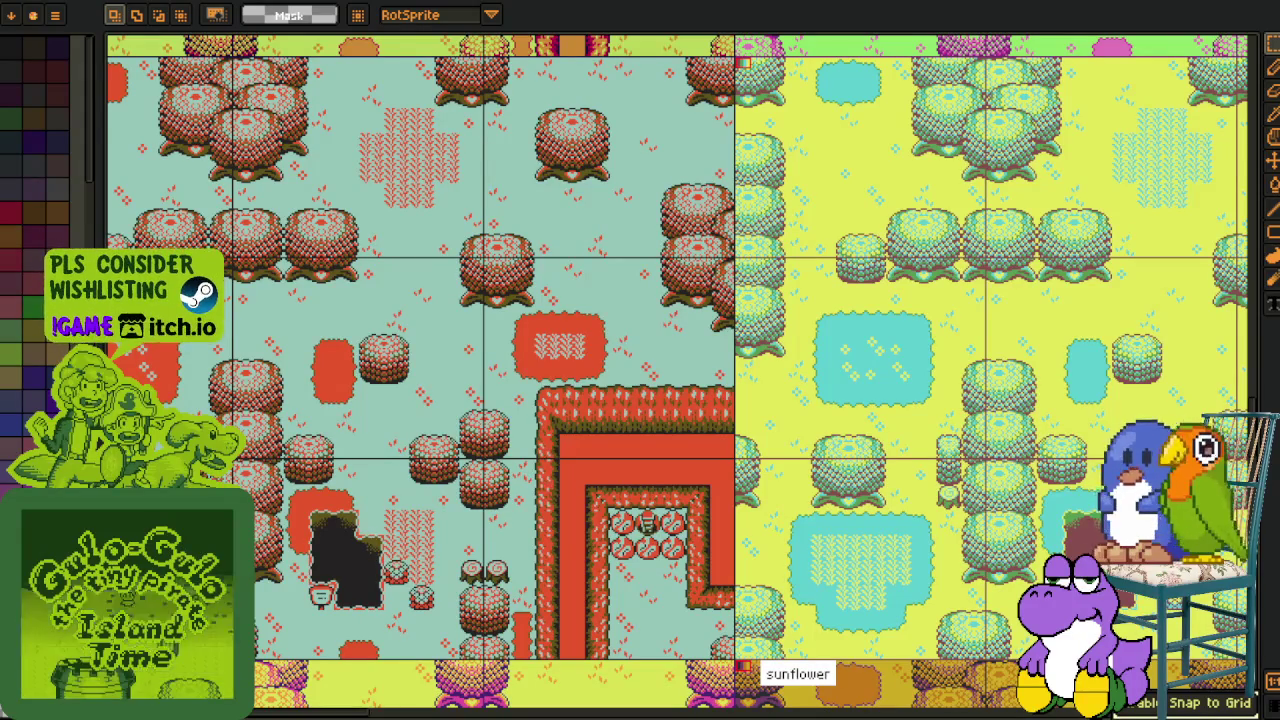
scroll(644, 441, "down", 1)
scroll(644, 441, "down", 1)
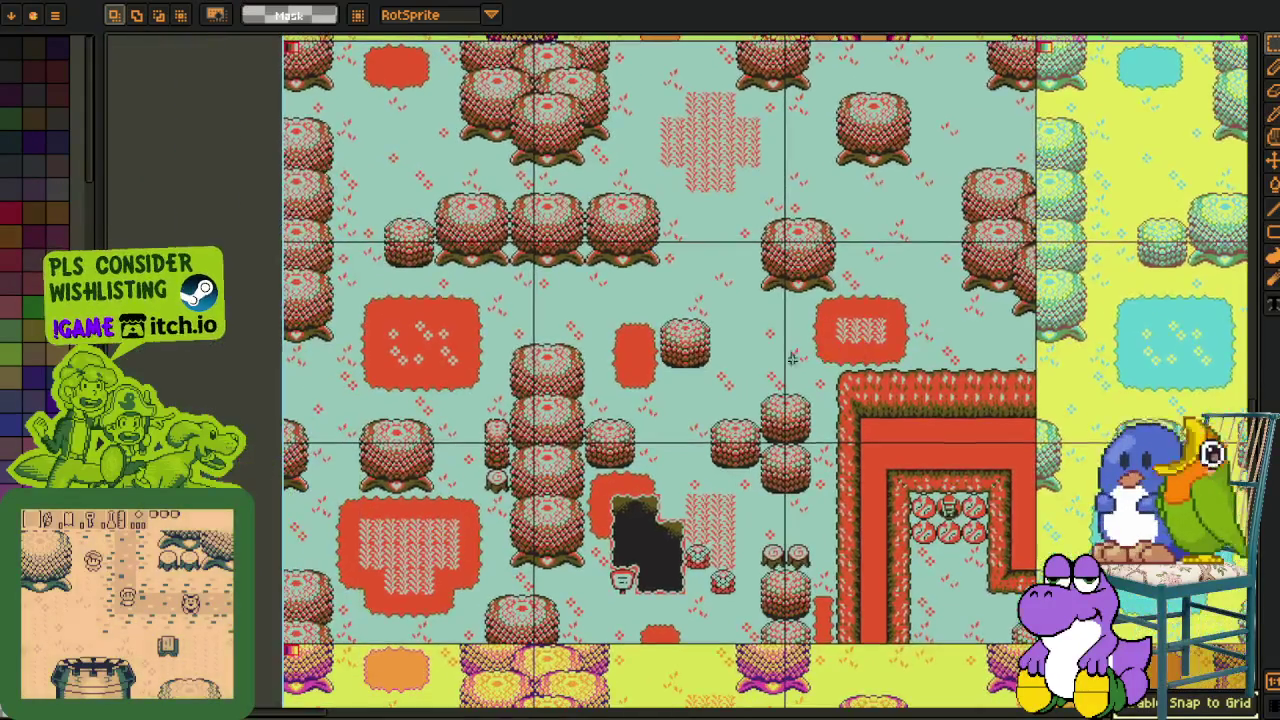
scroll(644, 441, "down", 2)
mouse_move(1044, 441)
left_mouse_down()
mouse_move(644, 441)
mouse_move(394, 500)
left_mouse_up()
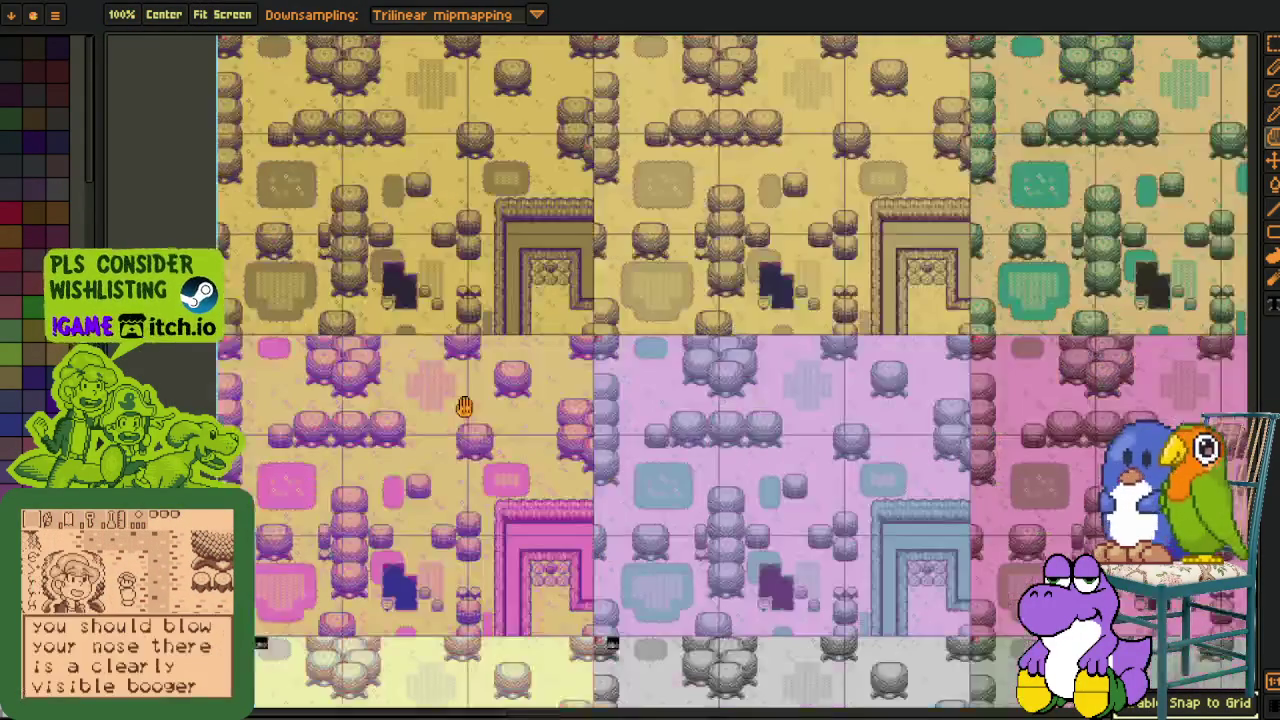
scroll(394, 500, "up", 1)
key("ctrl+s")
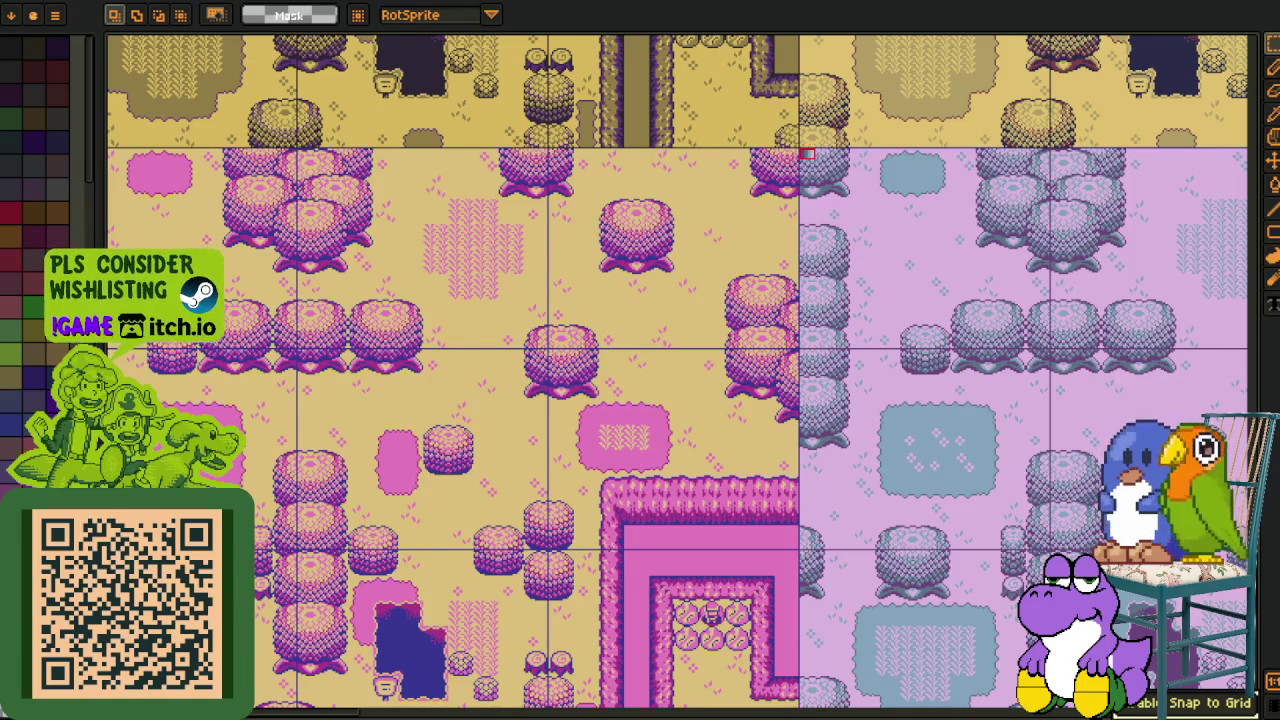
scroll(603, 330, "down", 3)
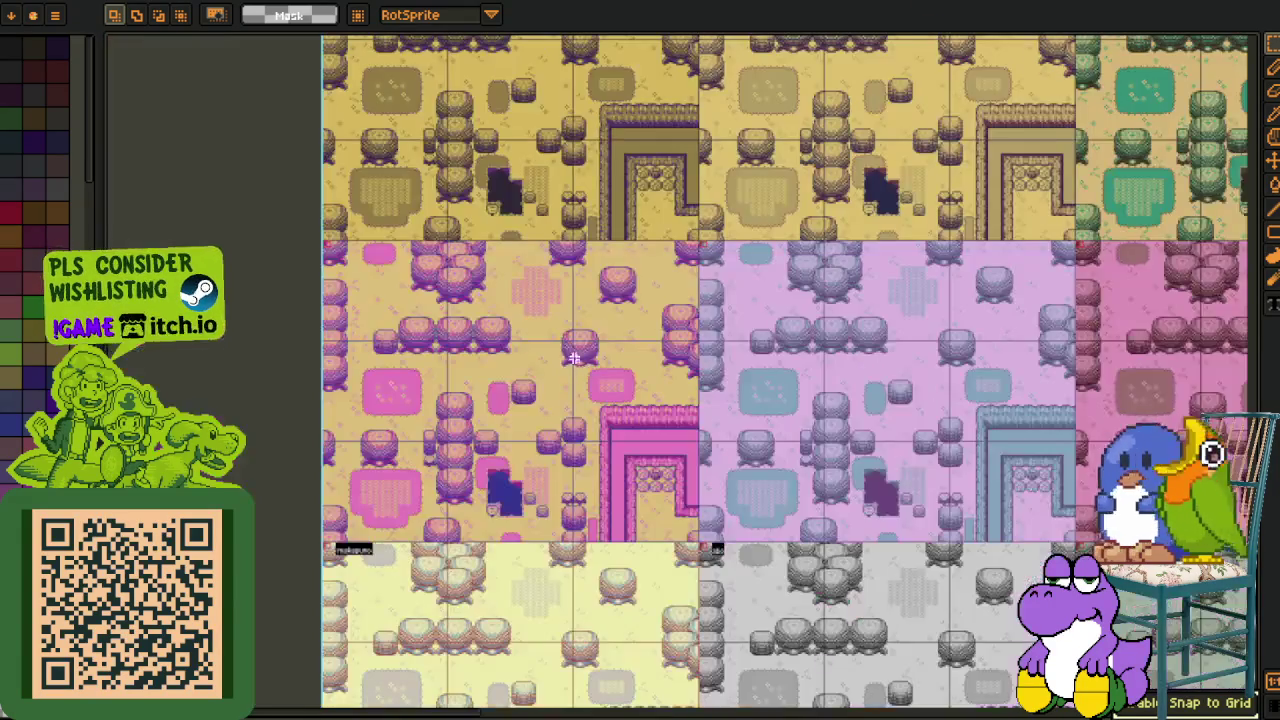
left_click_drag(646, 346, 663, 346)
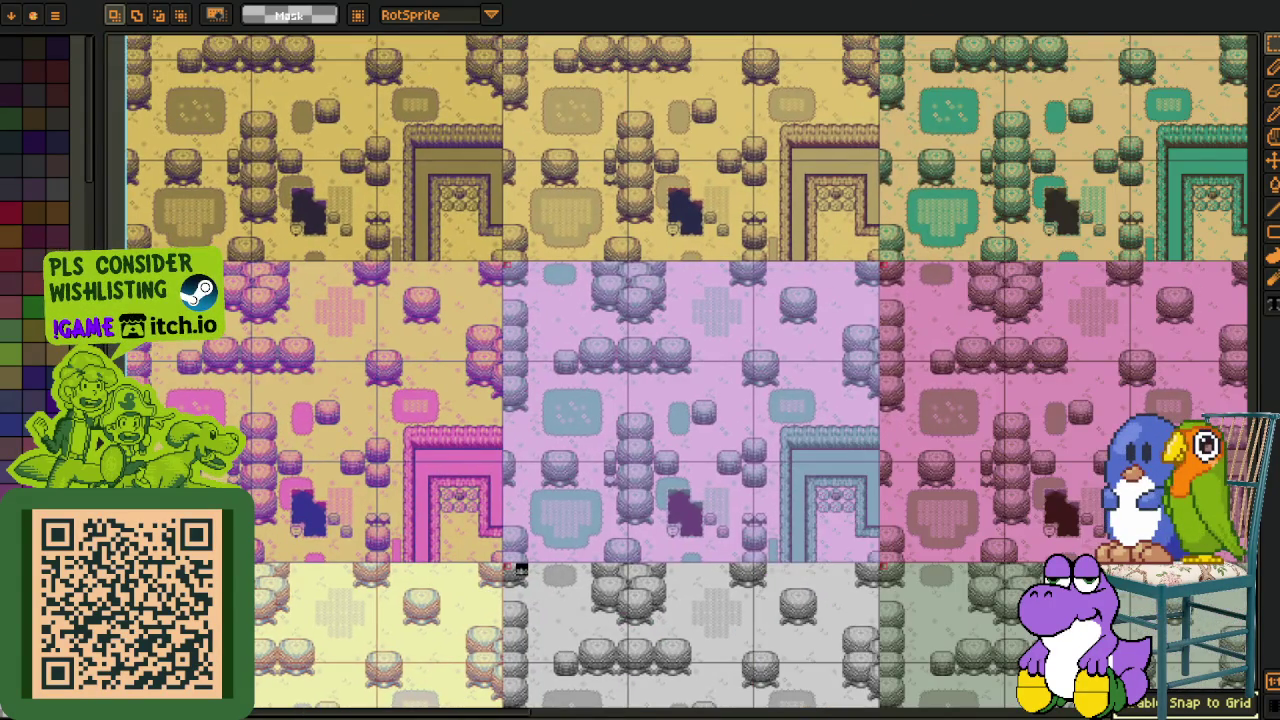
scroll(521, 568, "down", 2)
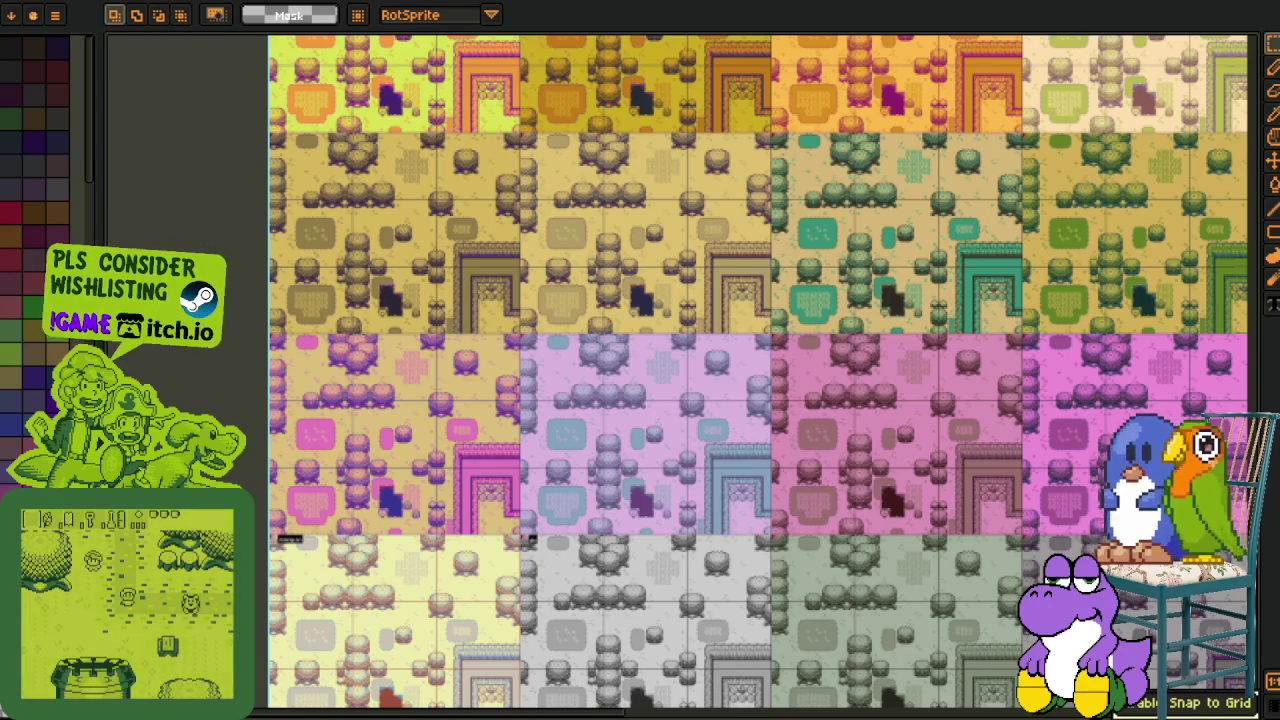
scroll(477, 506, "up", 2)
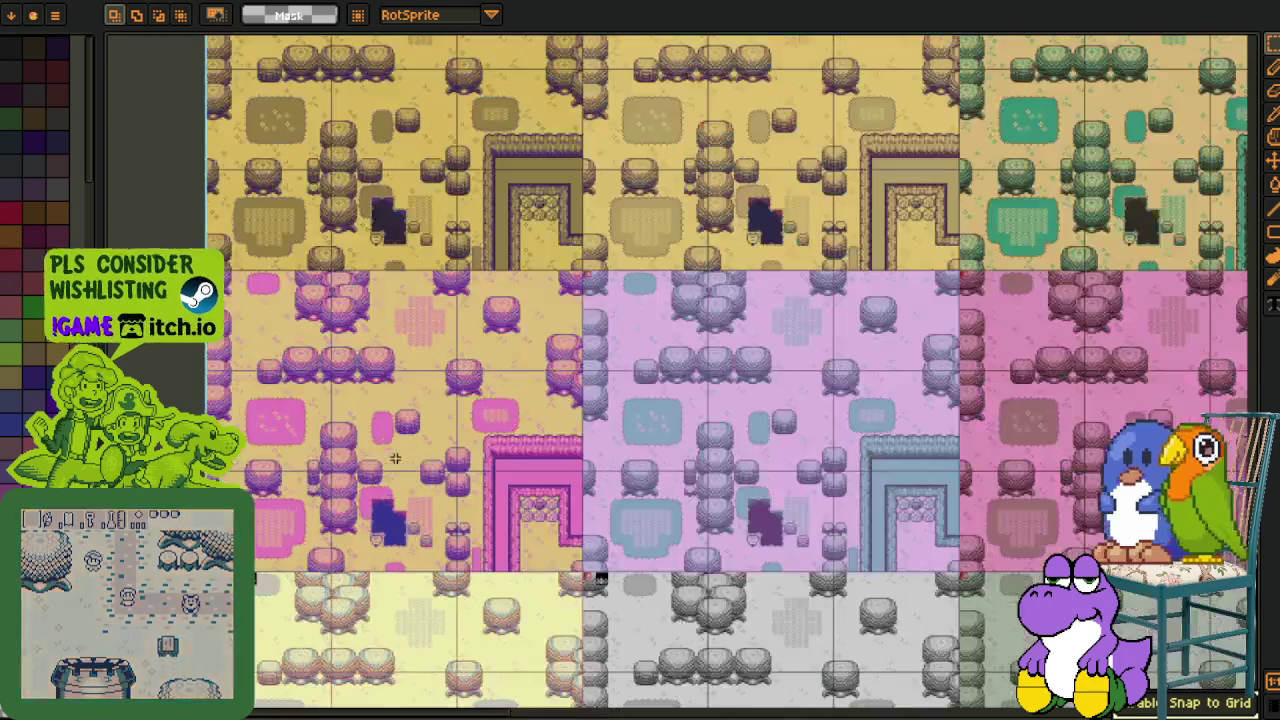
scroll(540, 490, "up", 2)
key("i")
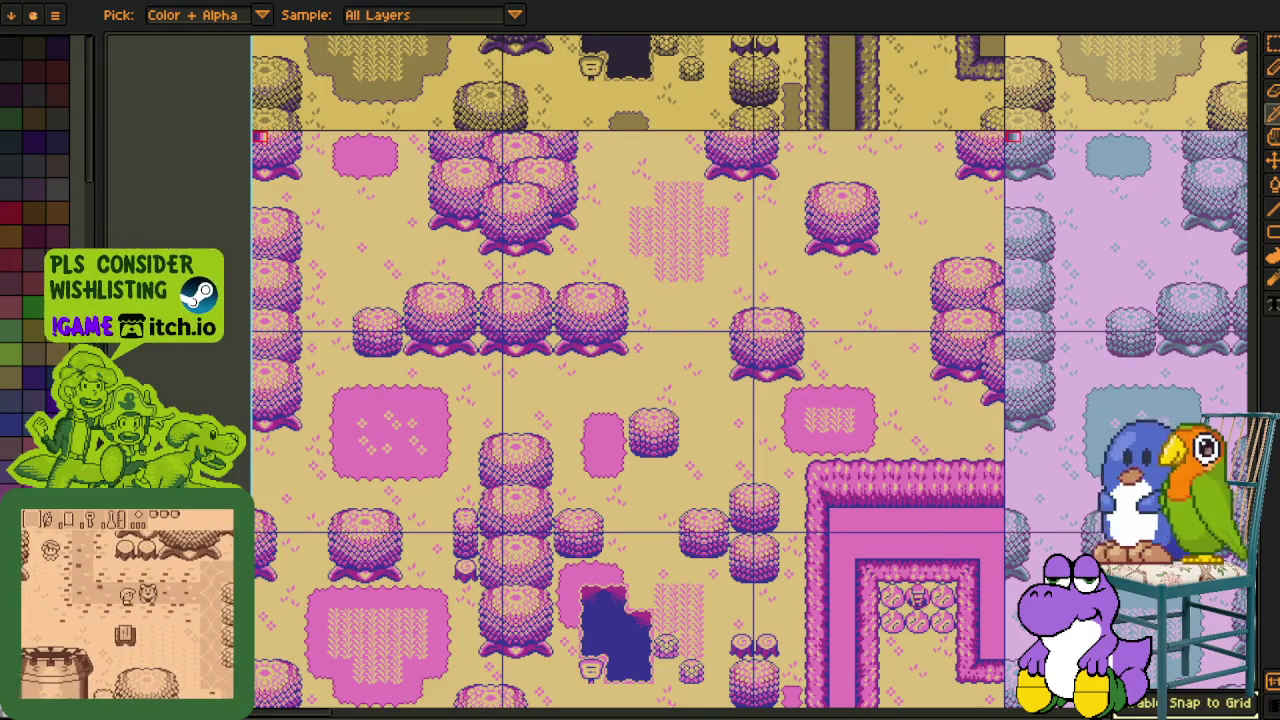
Mark a small label area at the variant's top-left corner, then clear it.
key("m")
scroll(269, 238, "up", 2)
key("Tab")
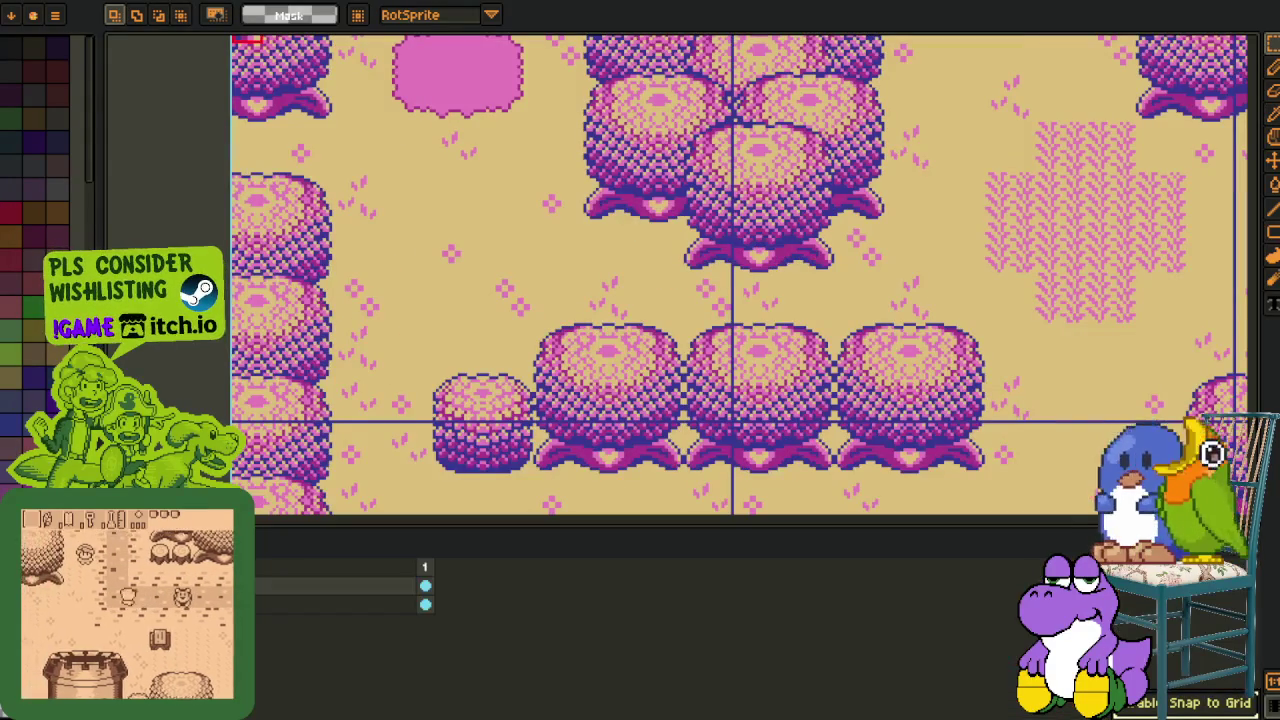
scroll(383, 186, "up", 2)
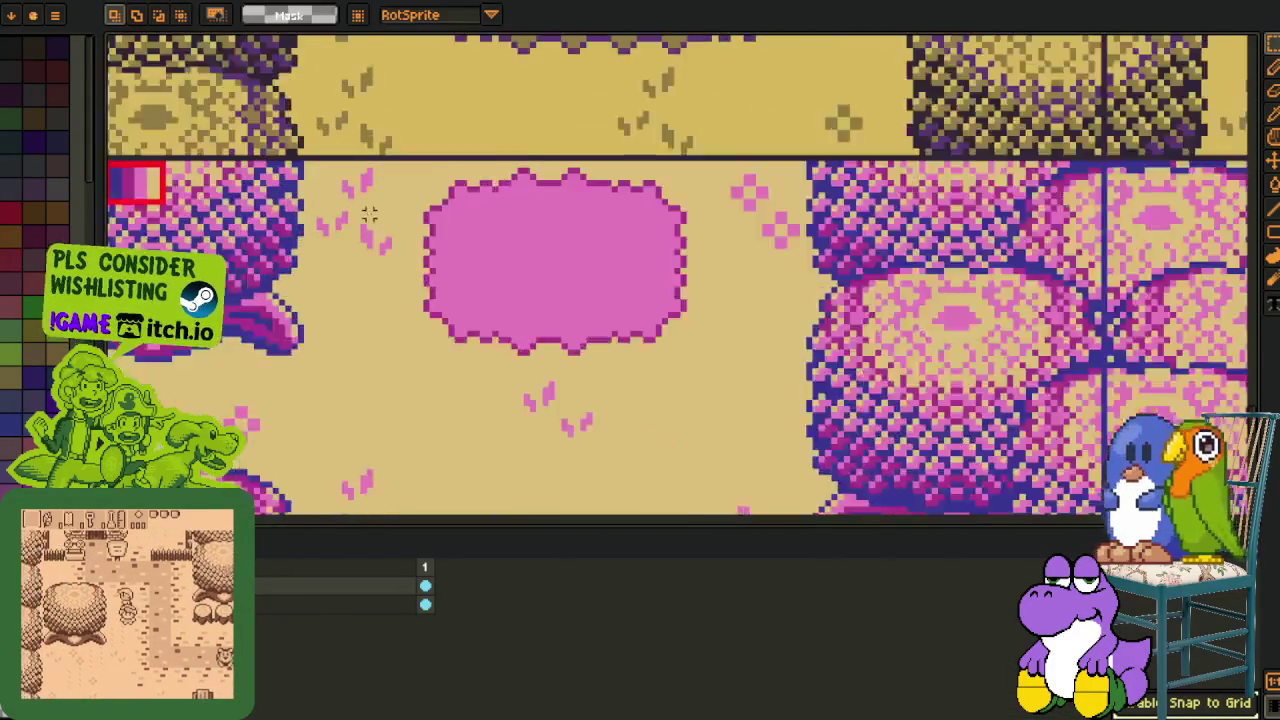
left_click_drag(158, 148, 290, 275)
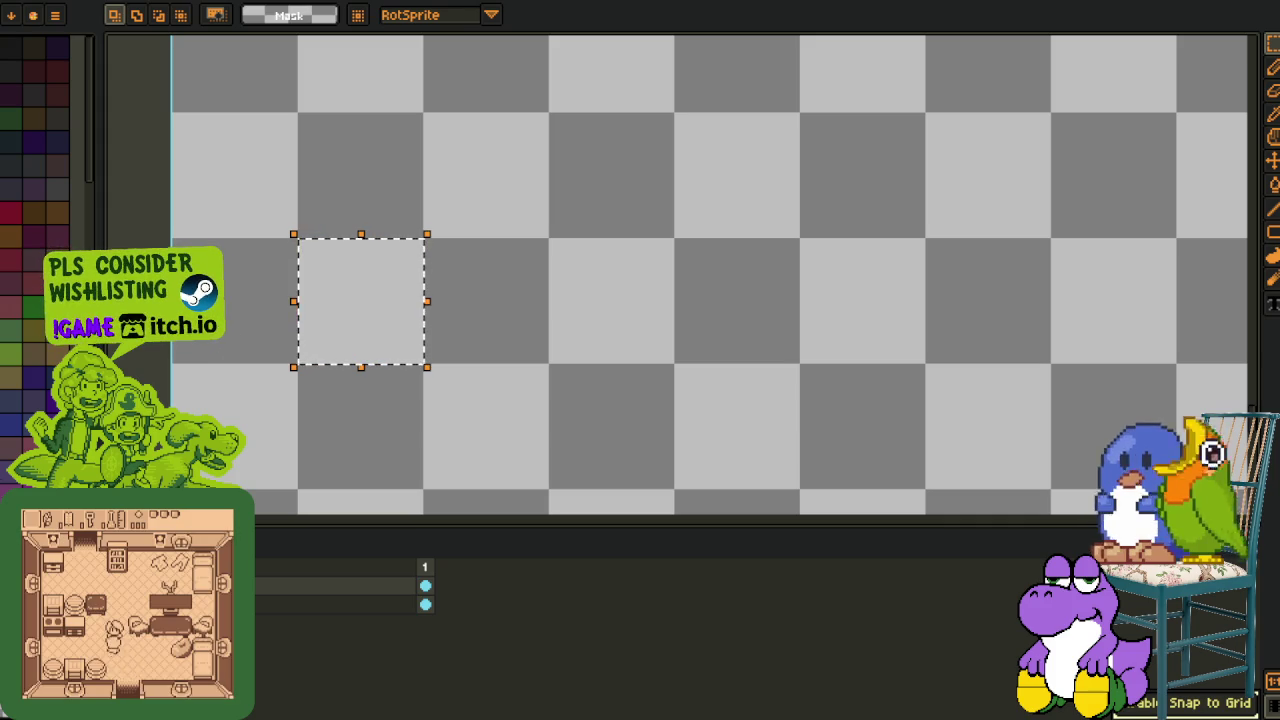
left_click(333, 304)
scroll(333, 304, "up", 1)
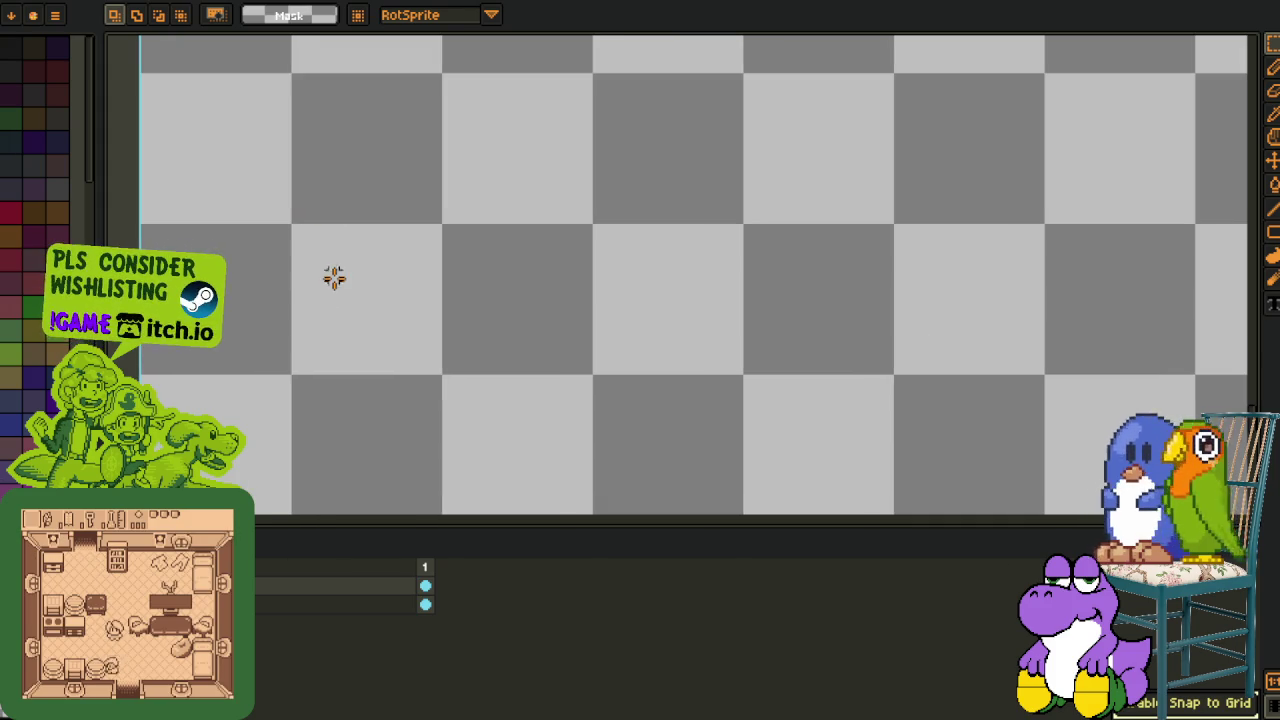
Write 'laknip' as text and nudge it up-left into position.
key("t")
left_click(333, 277)
type("laknip")
key("Escape")
key("r")
left_click_drag(300, 243, 671, 443)
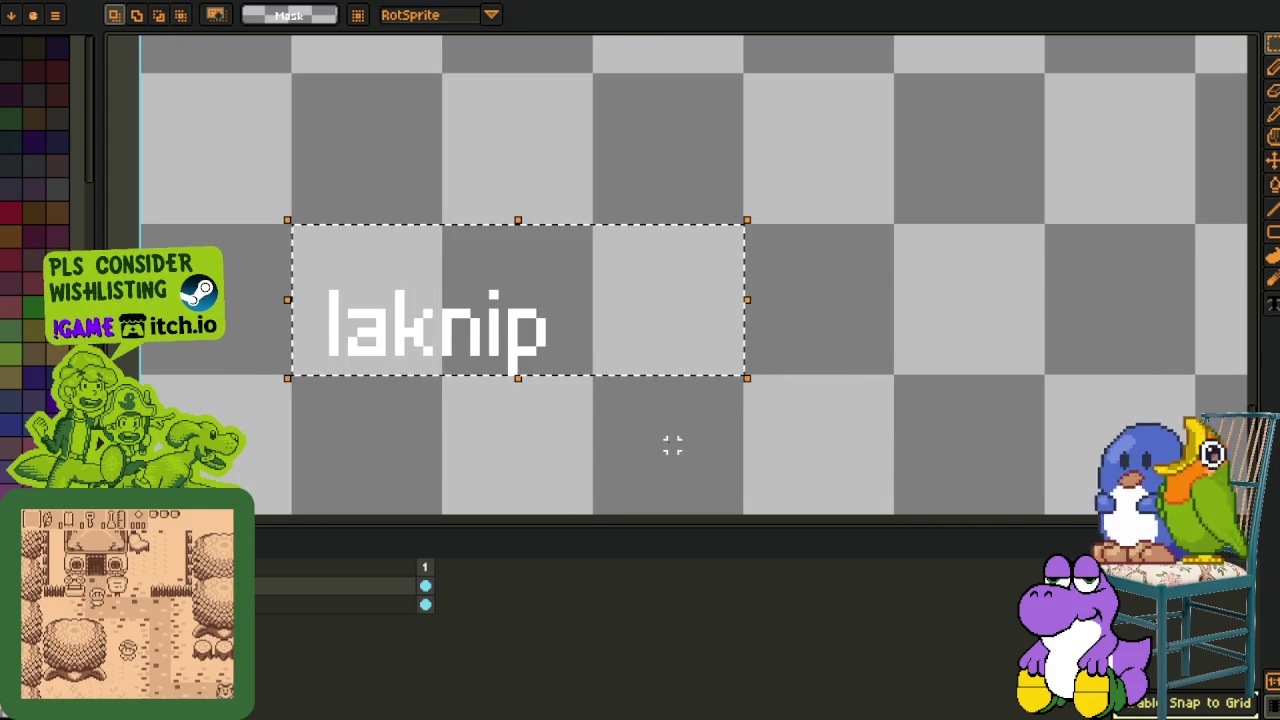
key("Left")
key("Up")
key("Up")
key("ctrl+d")
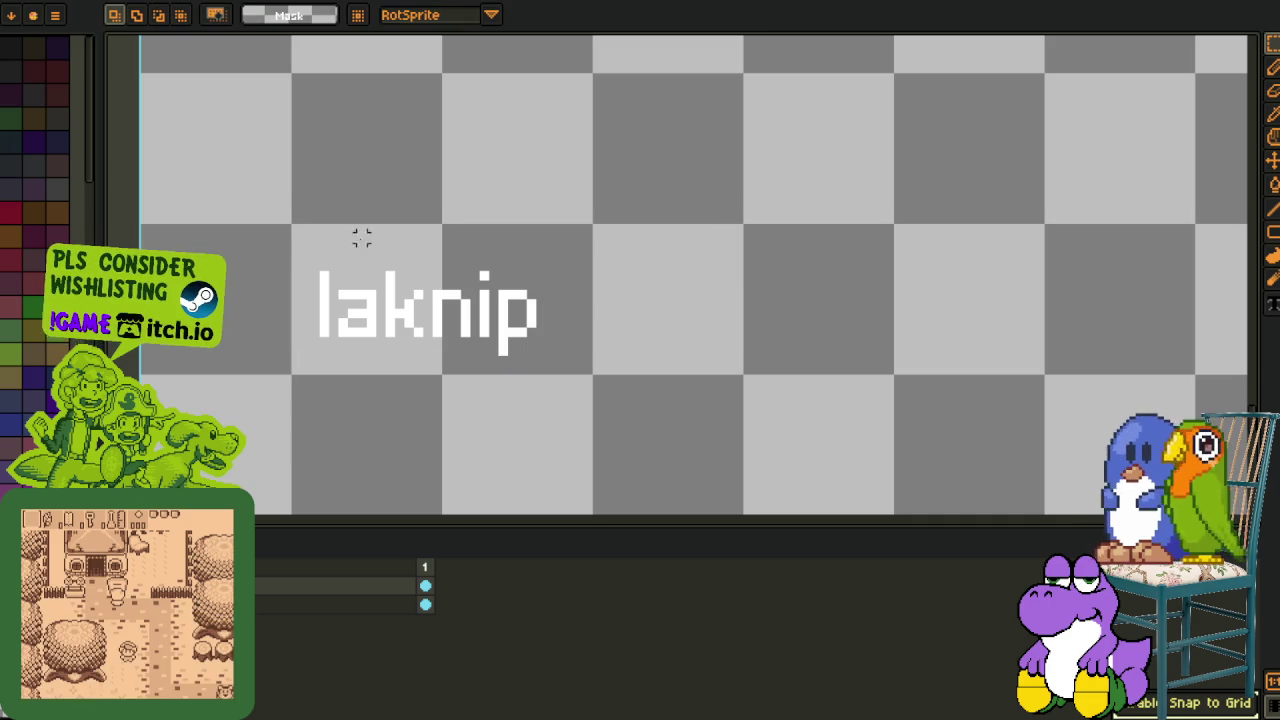
Fill a grid-aligned box behind laknip with black and restore the tileset.
left_click_drag(305, 247, 560, 360)
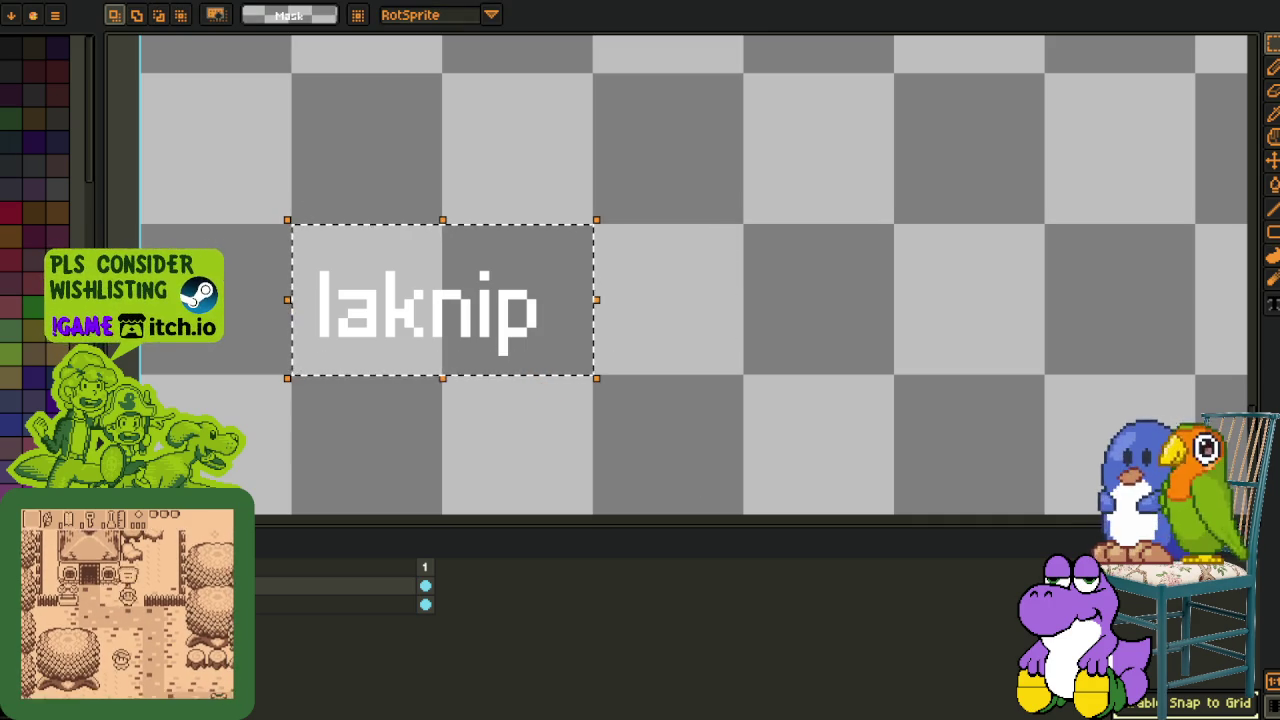
key("i")
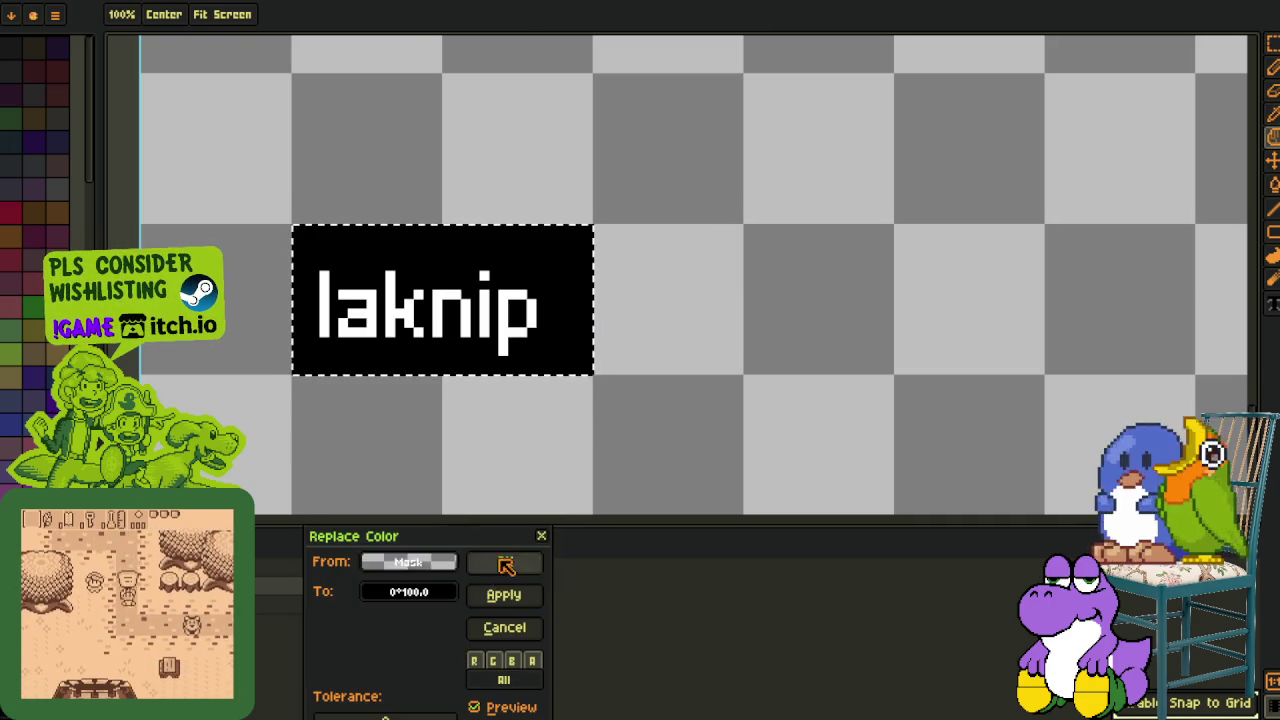
left_click(503, 562)
key("v")
key("ctrl+d")
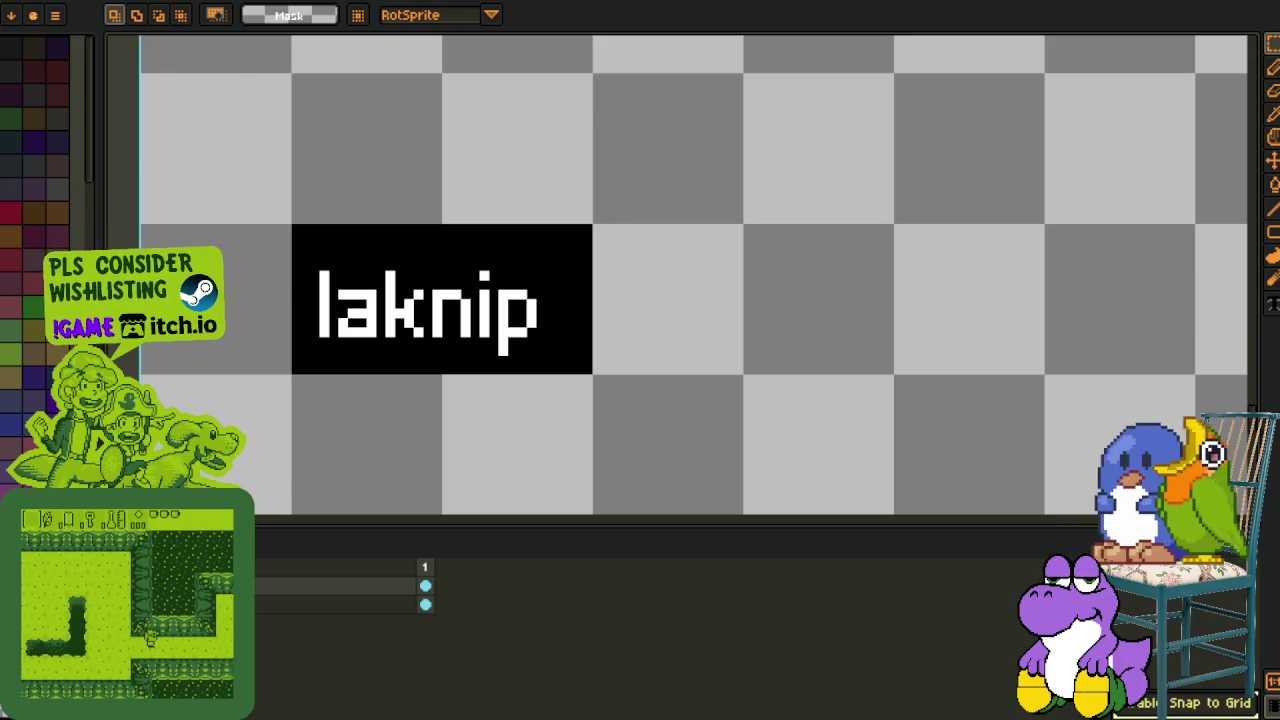
key("ctrl+v")
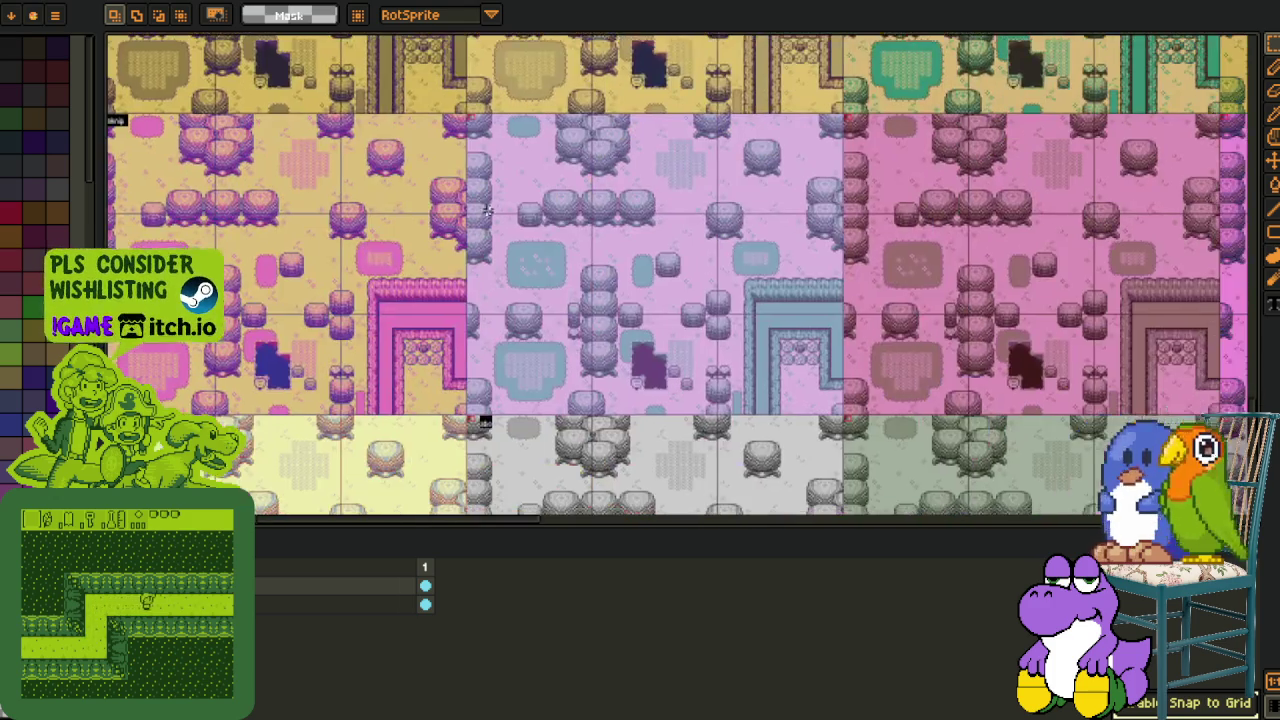
Pan the view to show the variants around the laknip label.
mouse_move(798, 360)
left_mouse_down()
mouse_move(582, 268)
mouse_move(568, 344)
mouse_move(634, 383)
left_mouse_up()
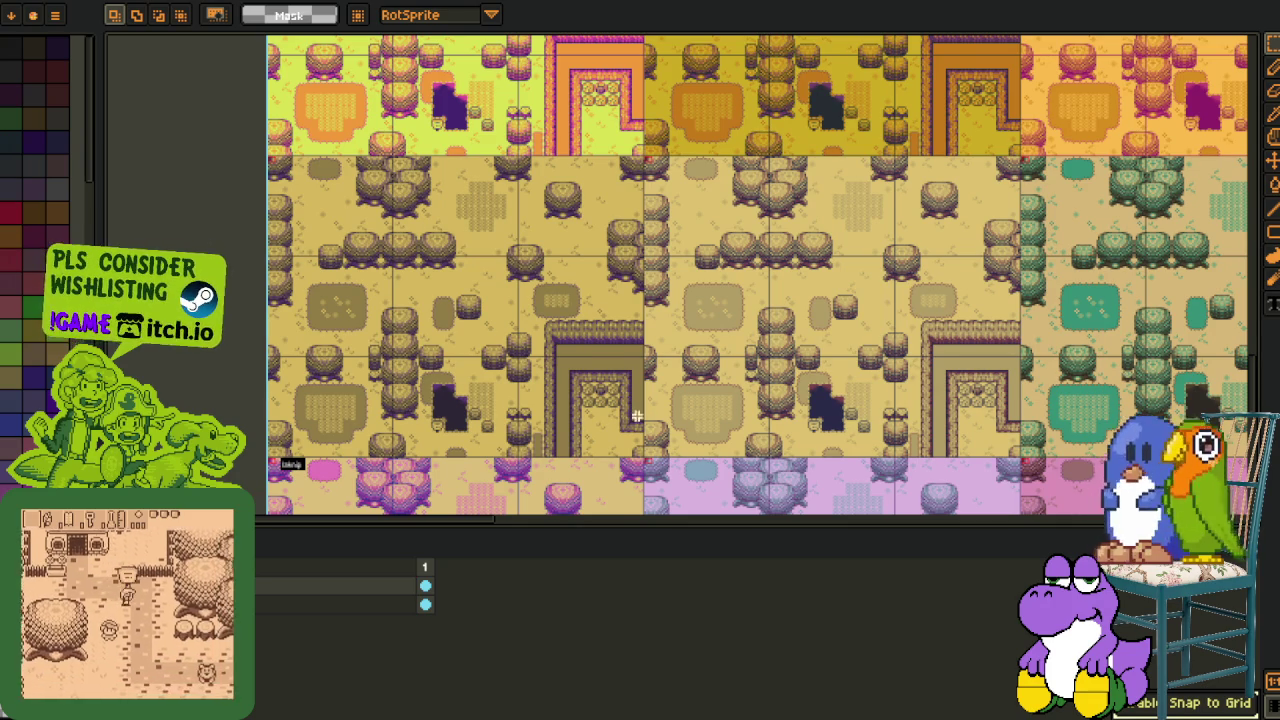
key("Tab")
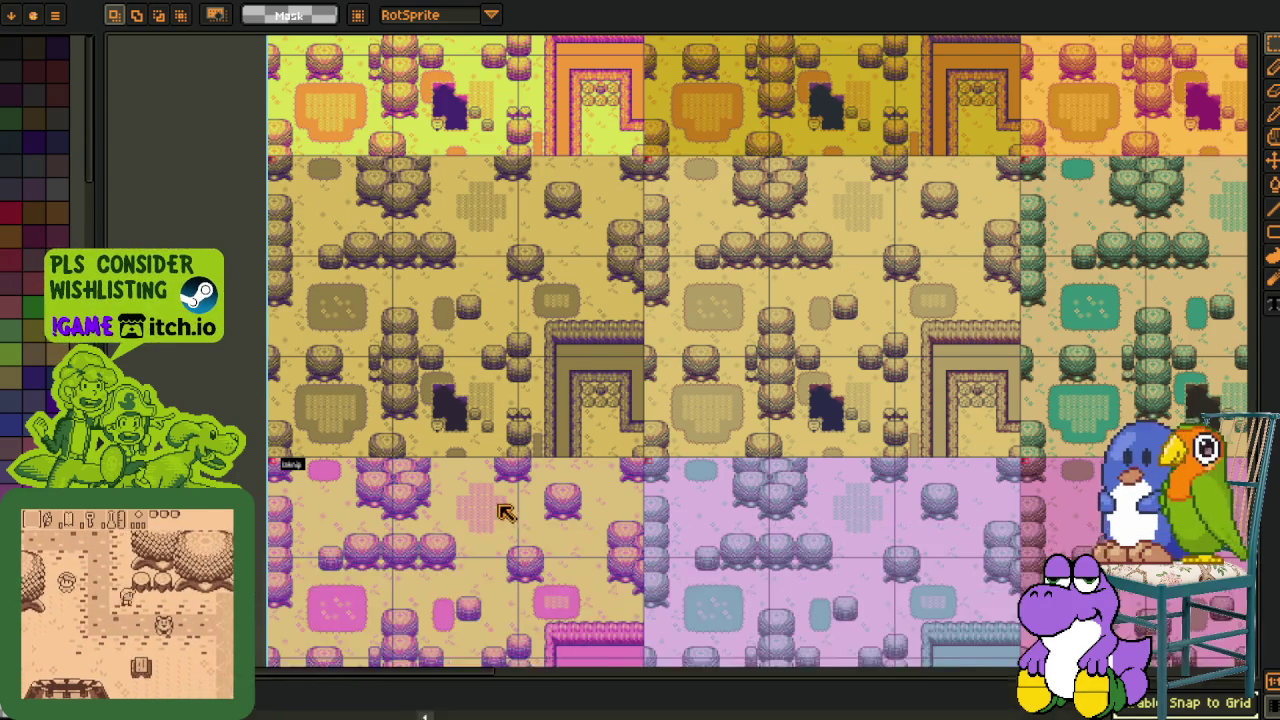
scroll(618, 450, "down", 3)
mouse_move(733, 385)
left_mouse_down()
mouse_move(660, 470)
mouse_move(850, 440)
mouse_move(850, 417)
mouse_move(702, 217)
left_mouse_up()
scroll(455, 294, "up", 2)
left_click_drag(455, 294, 475, 637)
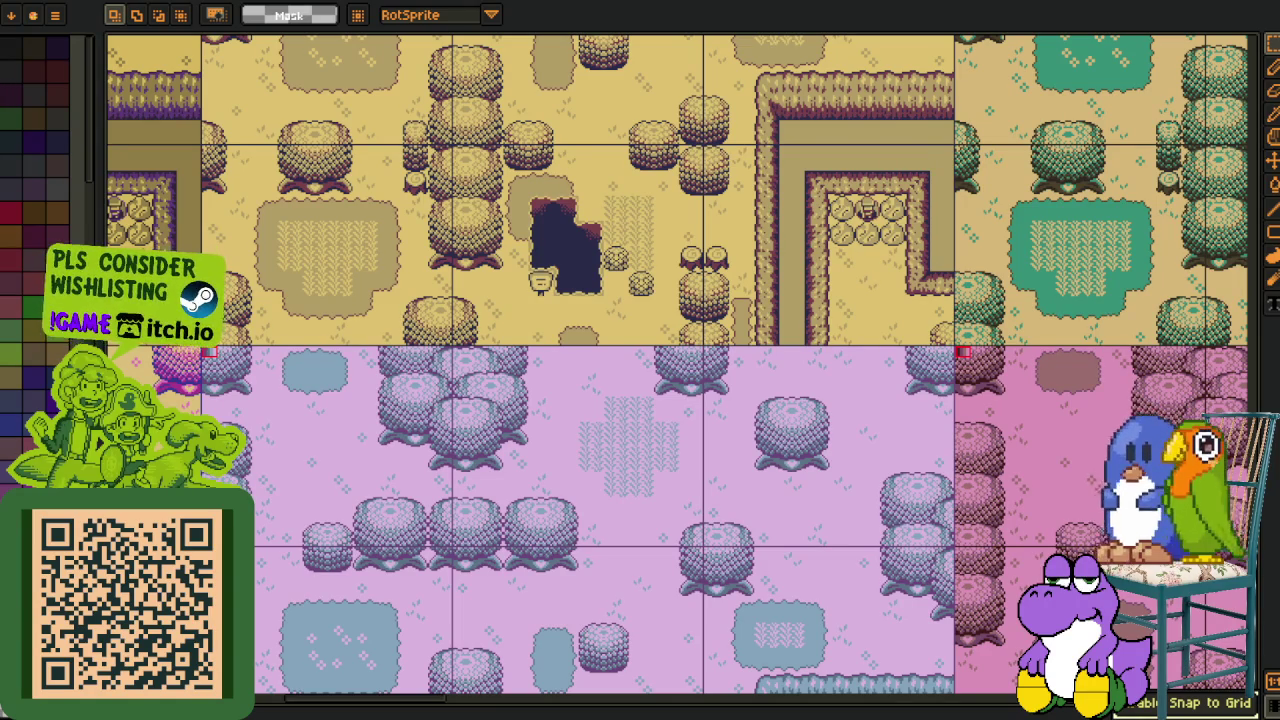
mouse_move(487, 367)
left_mouse_down()
mouse_move(492, 352)
mouse_move(608, 562)
left_mouse_up()
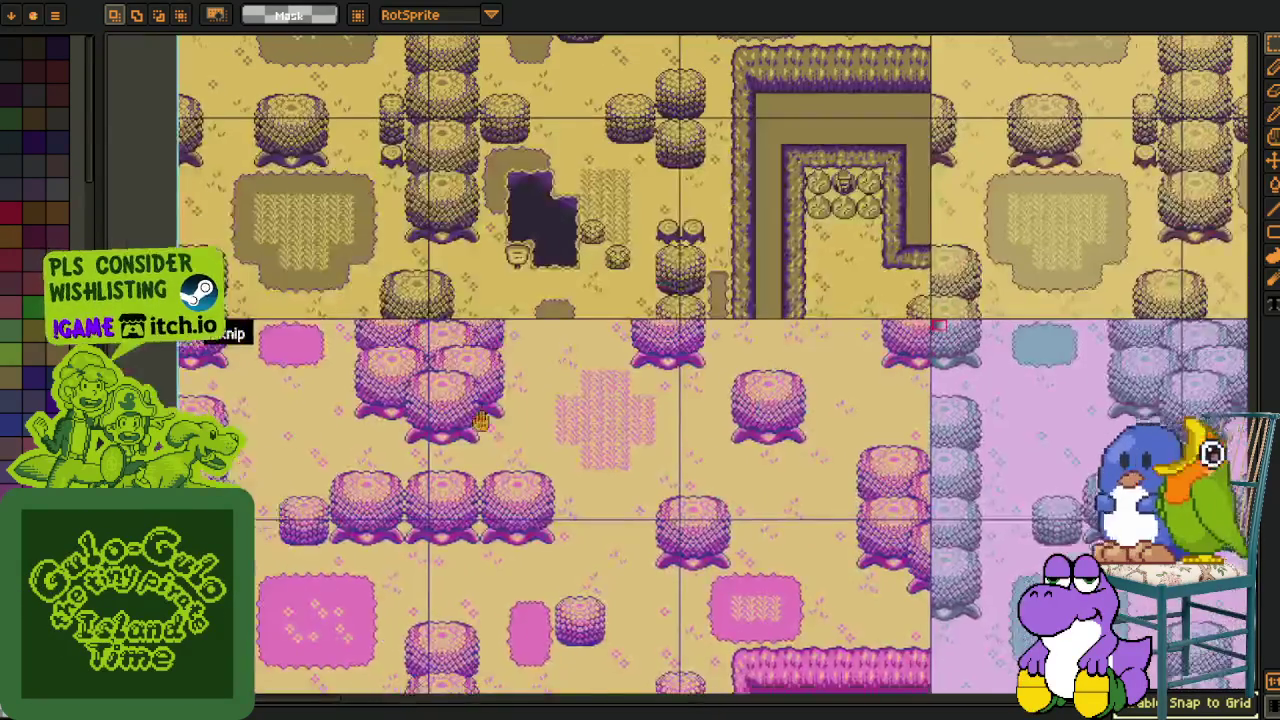
scroll(610, 540, "up", 2)
scroll(615, 500, "up", 1)
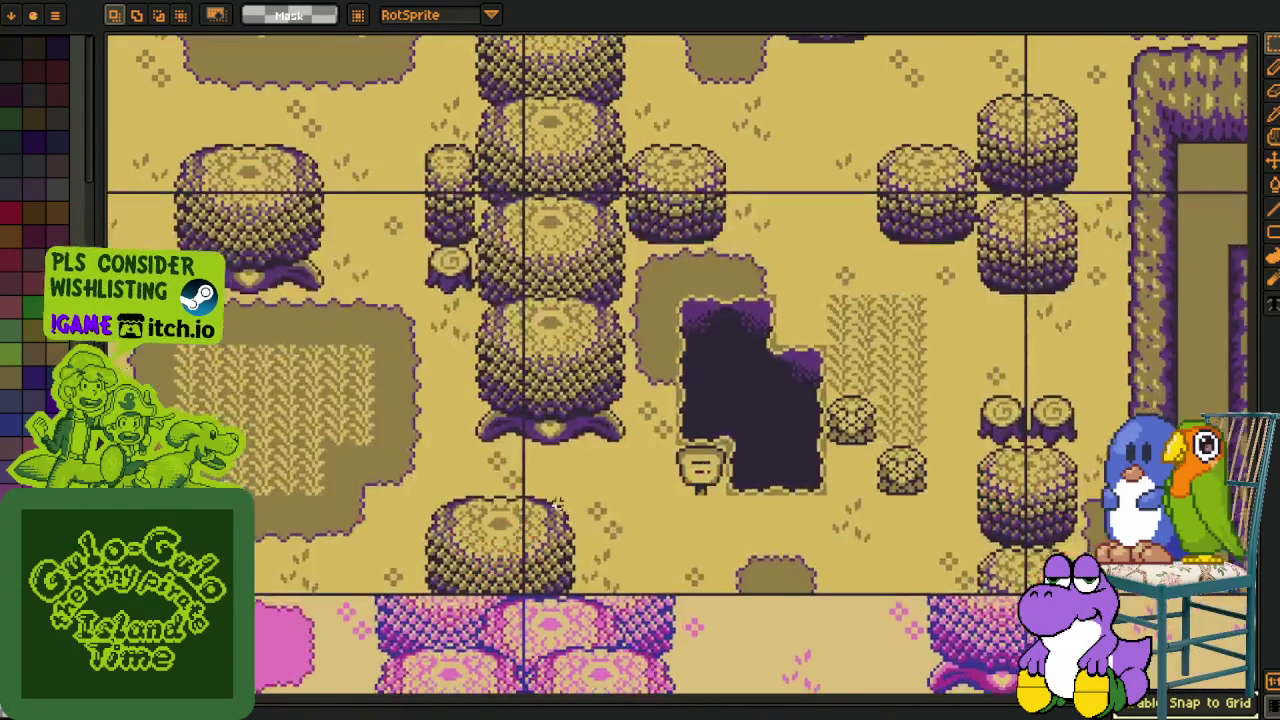
scroll(625, 450, "down", 5)
mouse_move(627, 449)
left_mouse_down()
mouse_move(579, 365)
mouse_move(448, 500)
left_mouse_up()
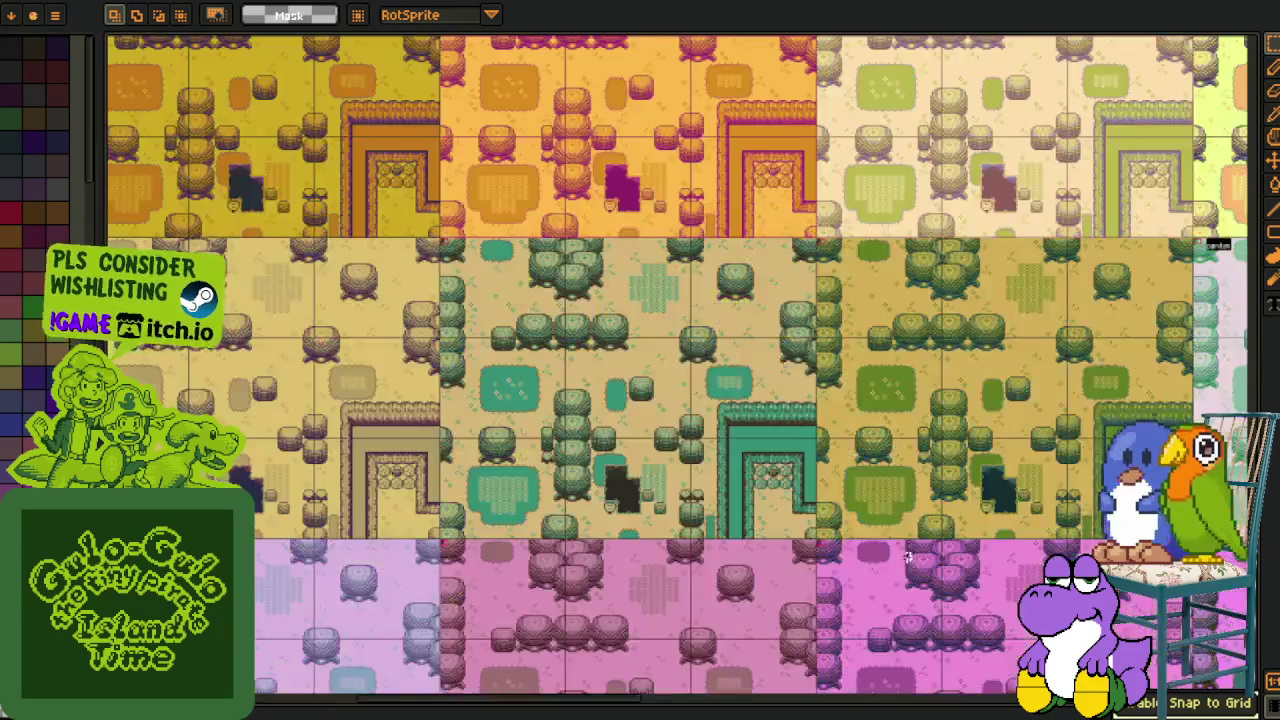
scroll(423, 448, "up", 2)
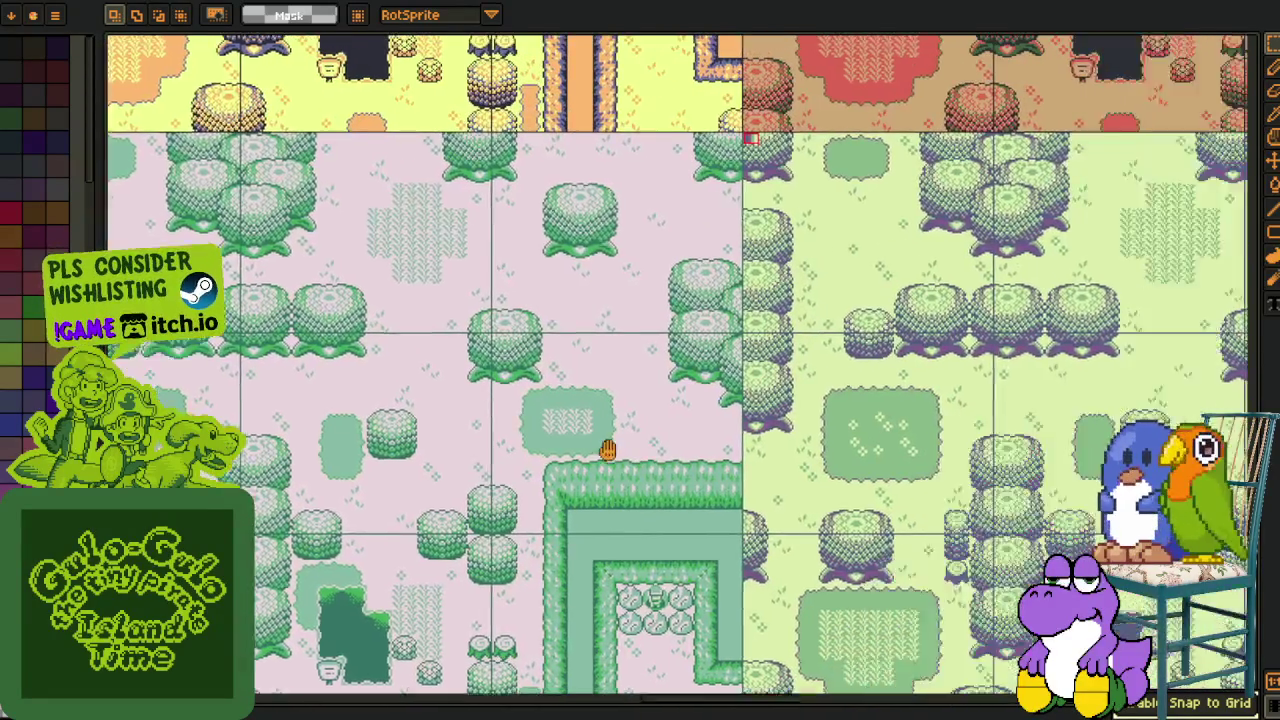
scroll(607, 450, "down", 1)
scroll(650, 450, "down", 1)
scroll(720, 451, "down", 1)
scroll(789, 452, "down", 1)
mouse_move(789, 452)
left_mouse_down()
mouse_move(684, 614)
mouse_move(589, 554)
left_mouse_up()
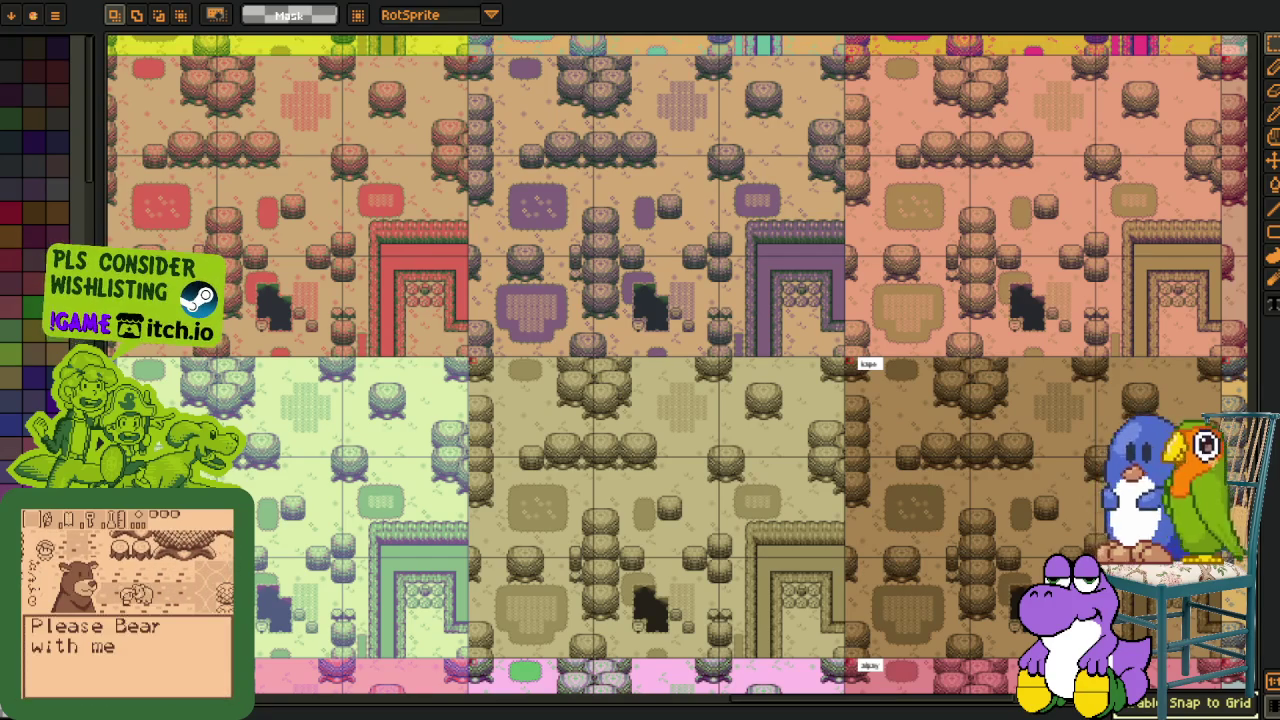
mouse_move(596, 223)
left_mouse_down()
mouse_move(570, 263)
mouse_move(540, 425)
mouse_move(590, 518)
left_mouse_up()
scroll(475, 408, "up", 1)
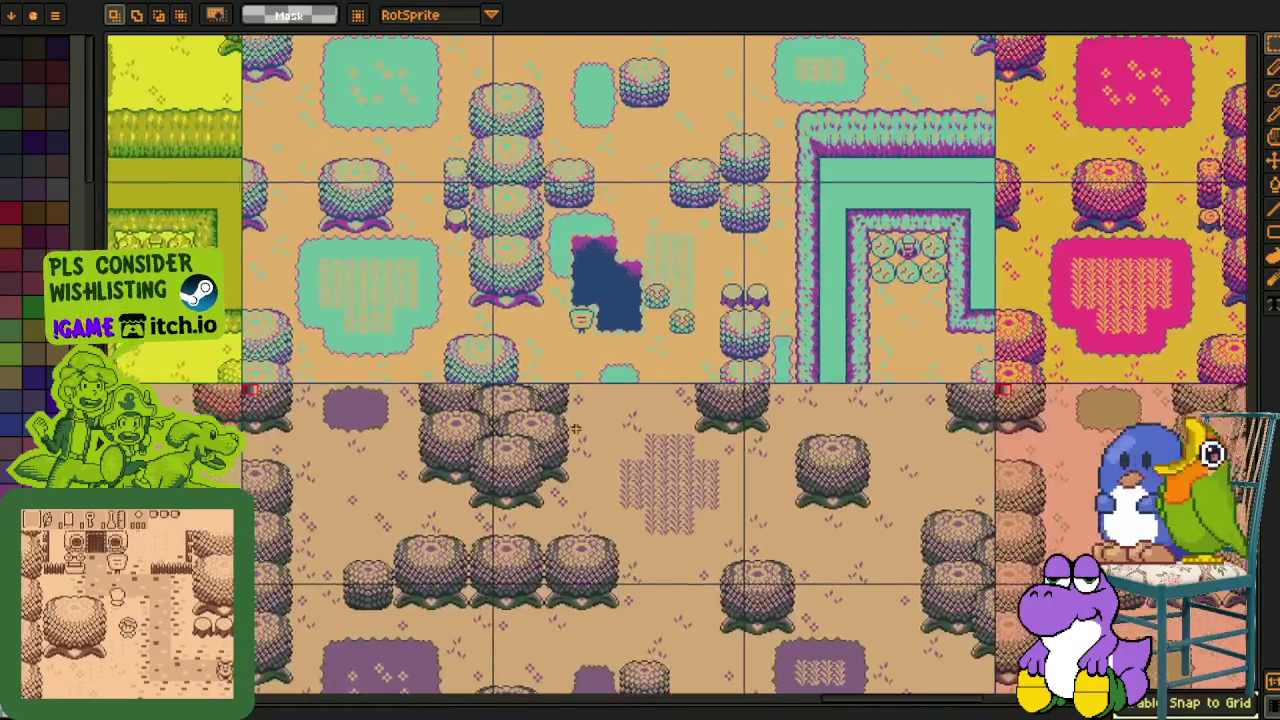
scroll(590, 518, "up", 1)
scroll(585, 513, "down", 1)
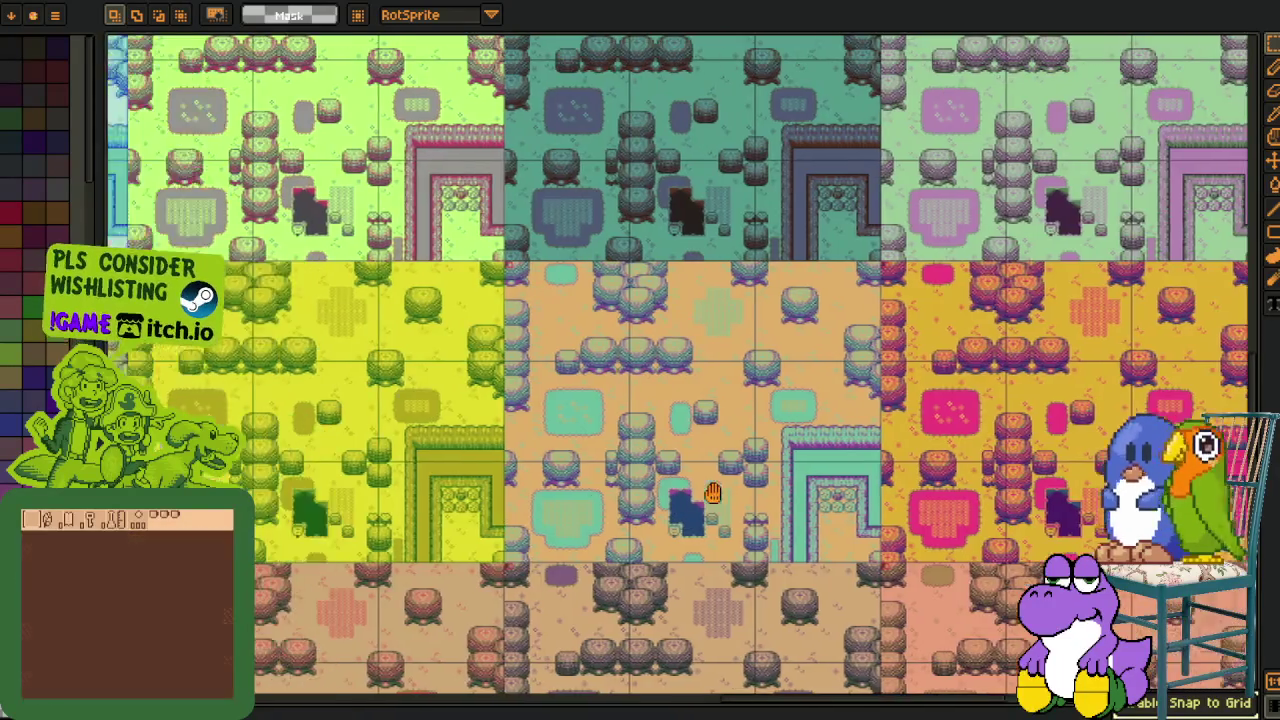
left_click_drag(410, 520, 494, 478)
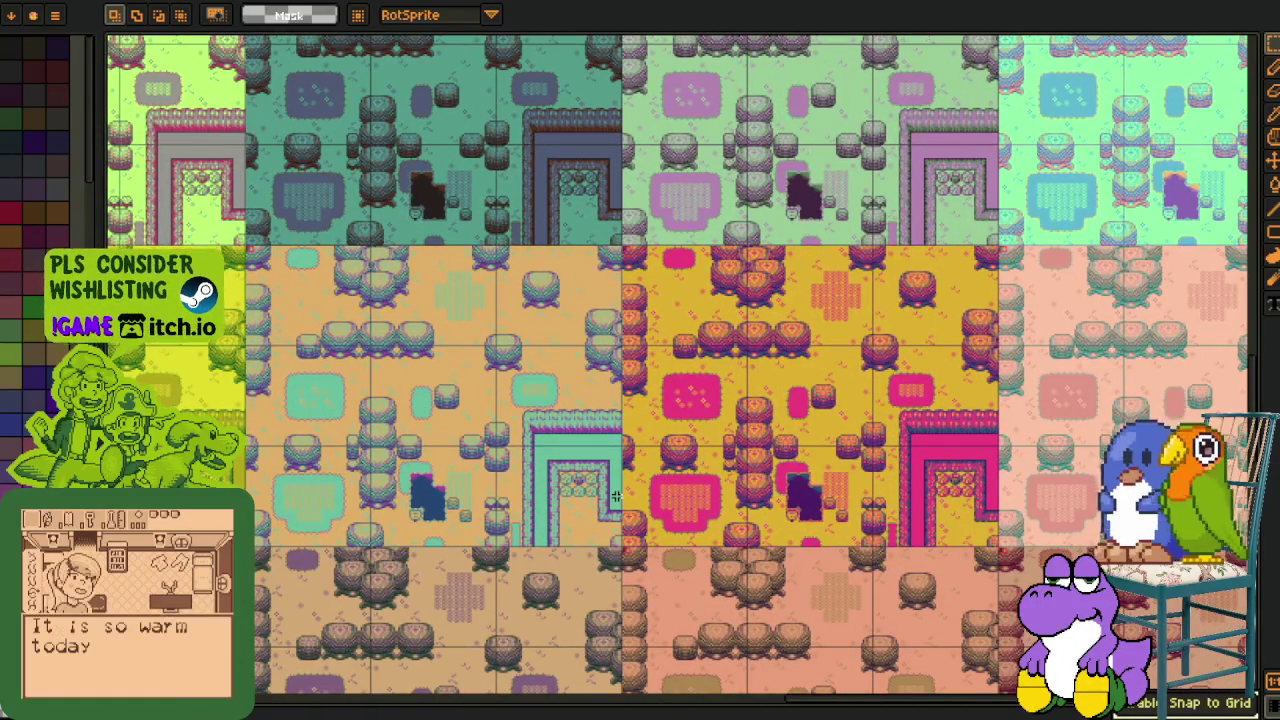
key("i")
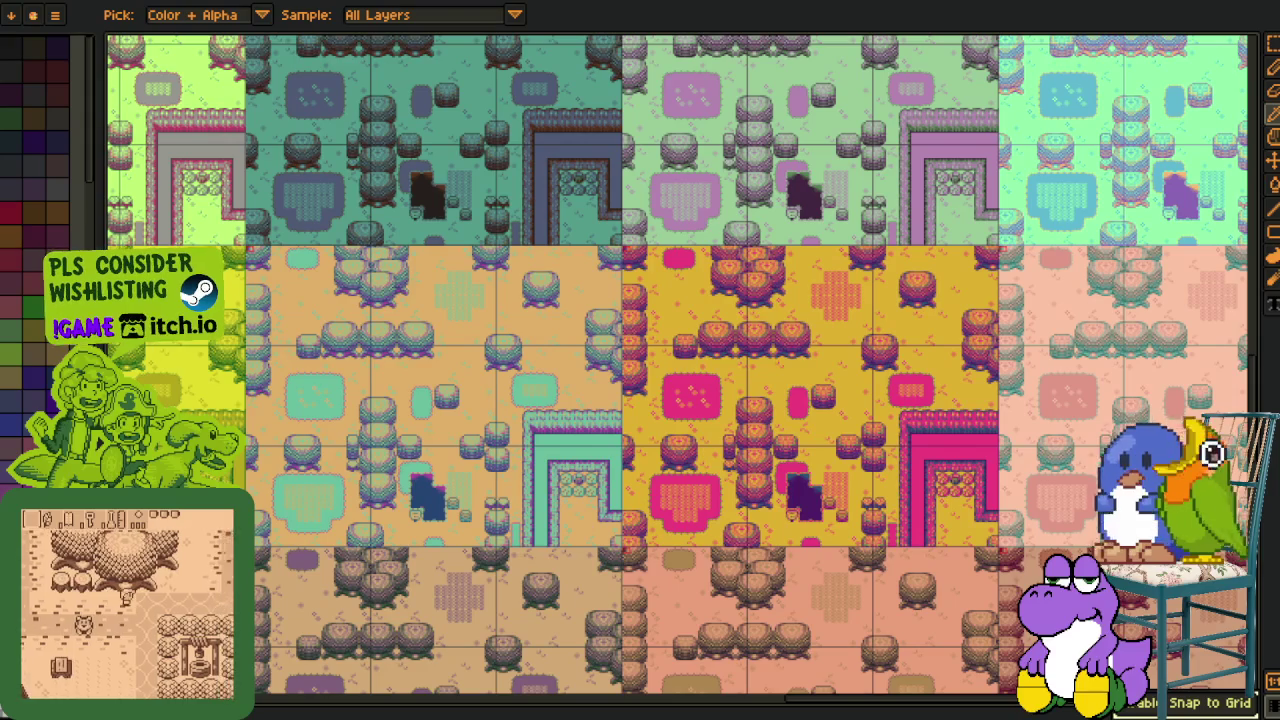
key("m")
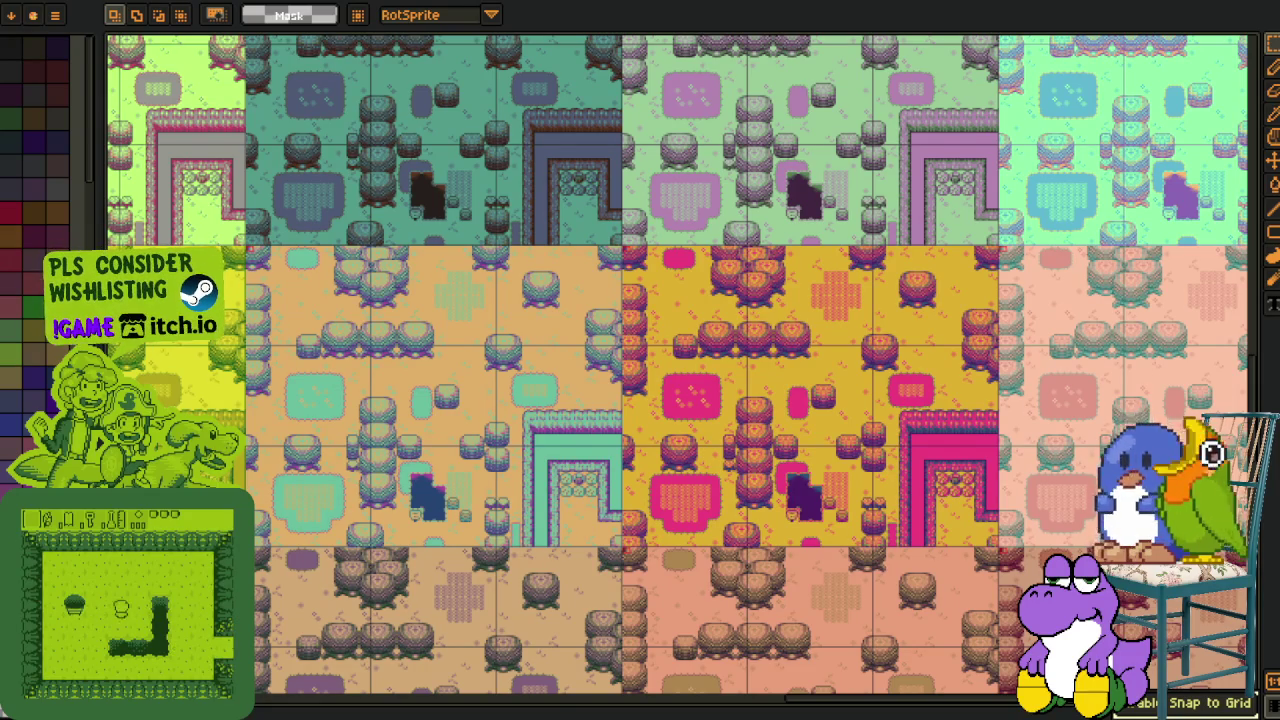
scroll(355, 500, "down", 2)
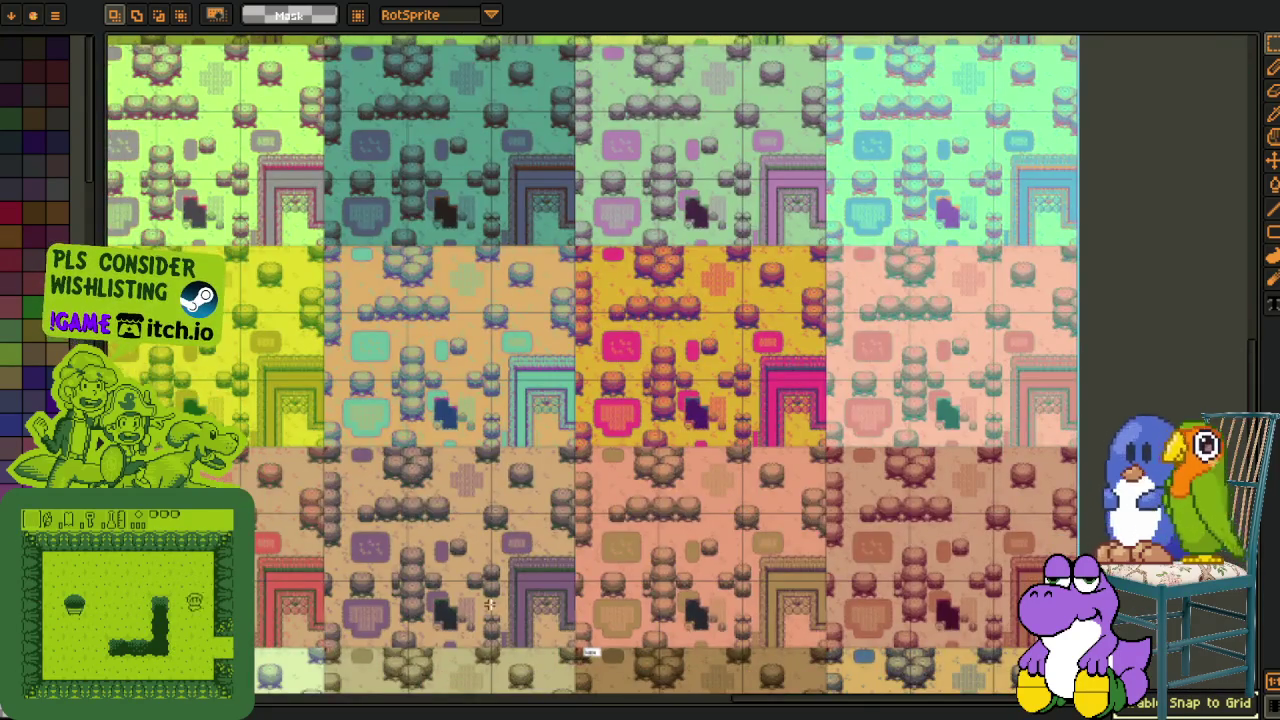
scroll(522, 600, "up", 4)
left_click_drag(522, 600, 756, 430)
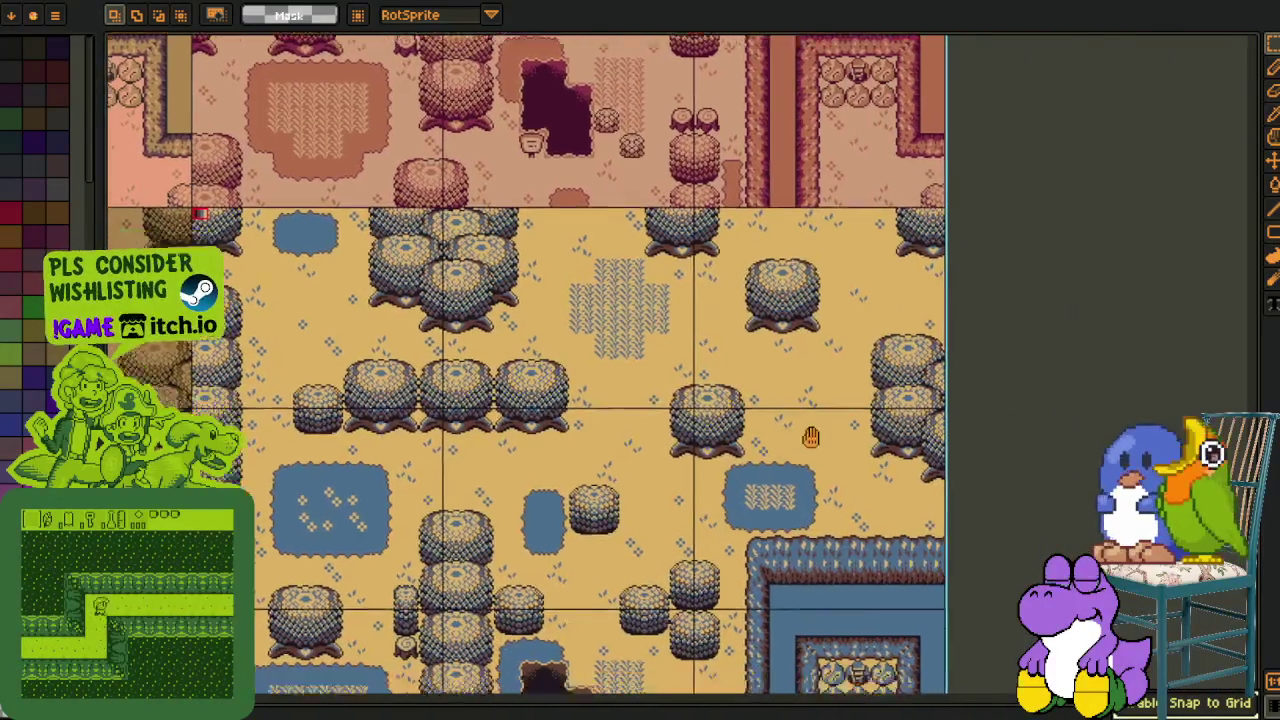
scroll(684, 532, "down", 3)
scroll(684, 532, "up", 3)
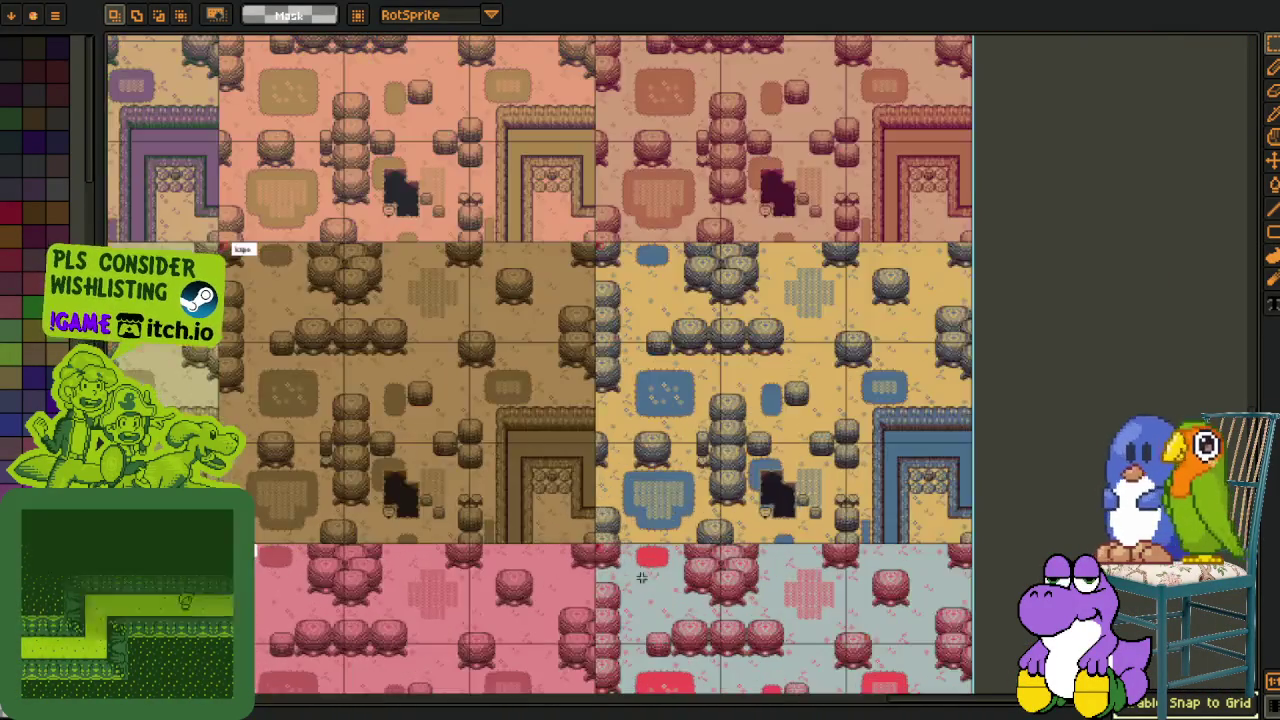
scroll(680, 540, "up", 3)
left_click_drag(679, 545, 677, 551)
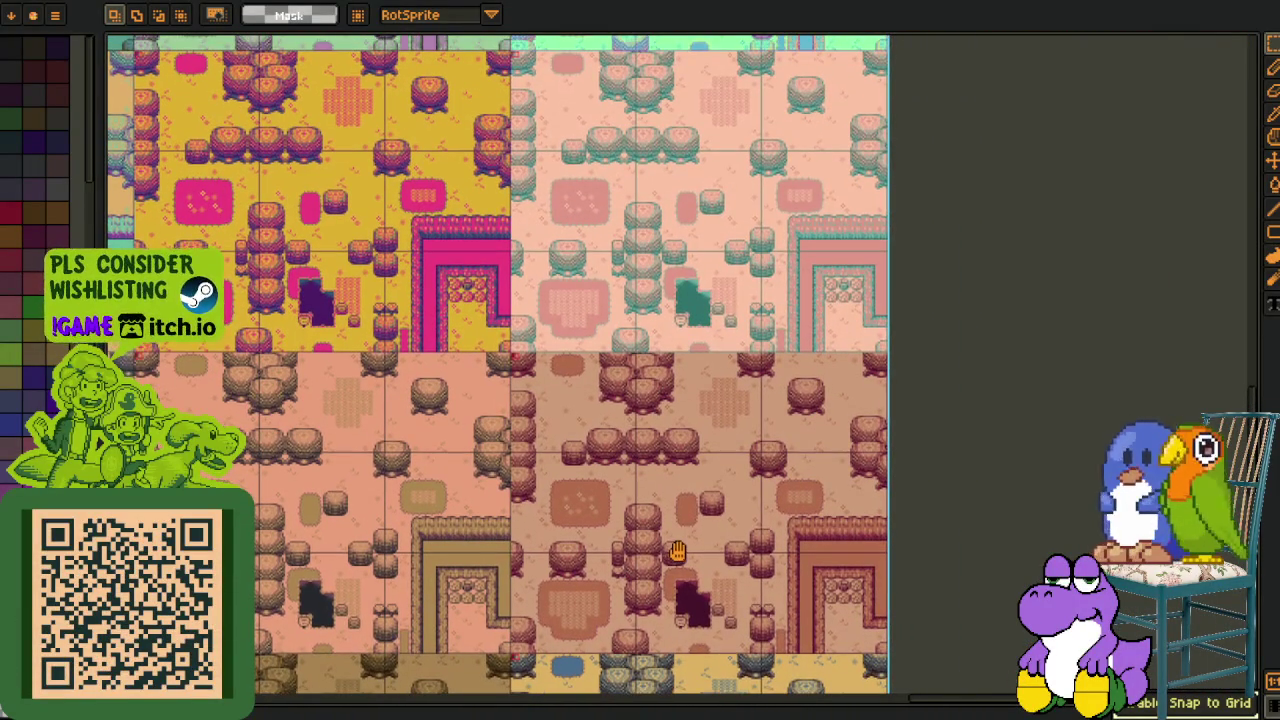
scroll(620, 420, "up", 1)
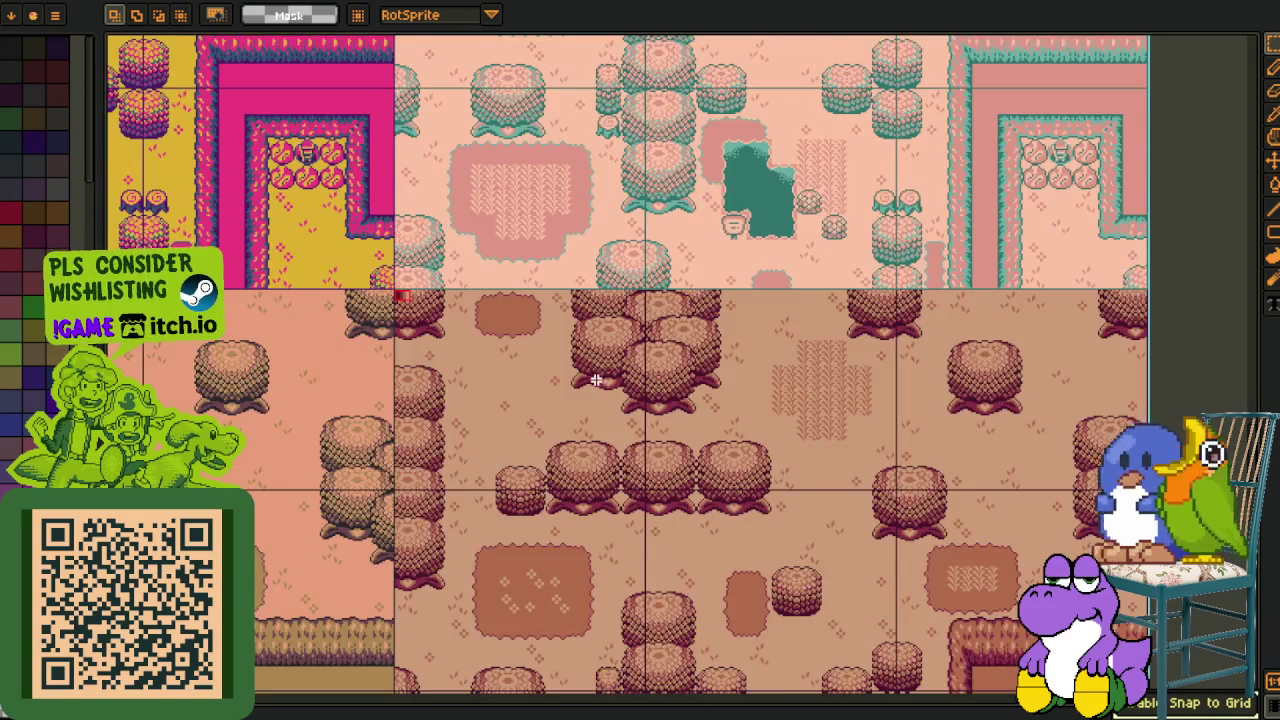
scroll(595, 380, "down", 3)
scroll(520, 430, "up", 1)
scroll(468, 474, "up", 1)
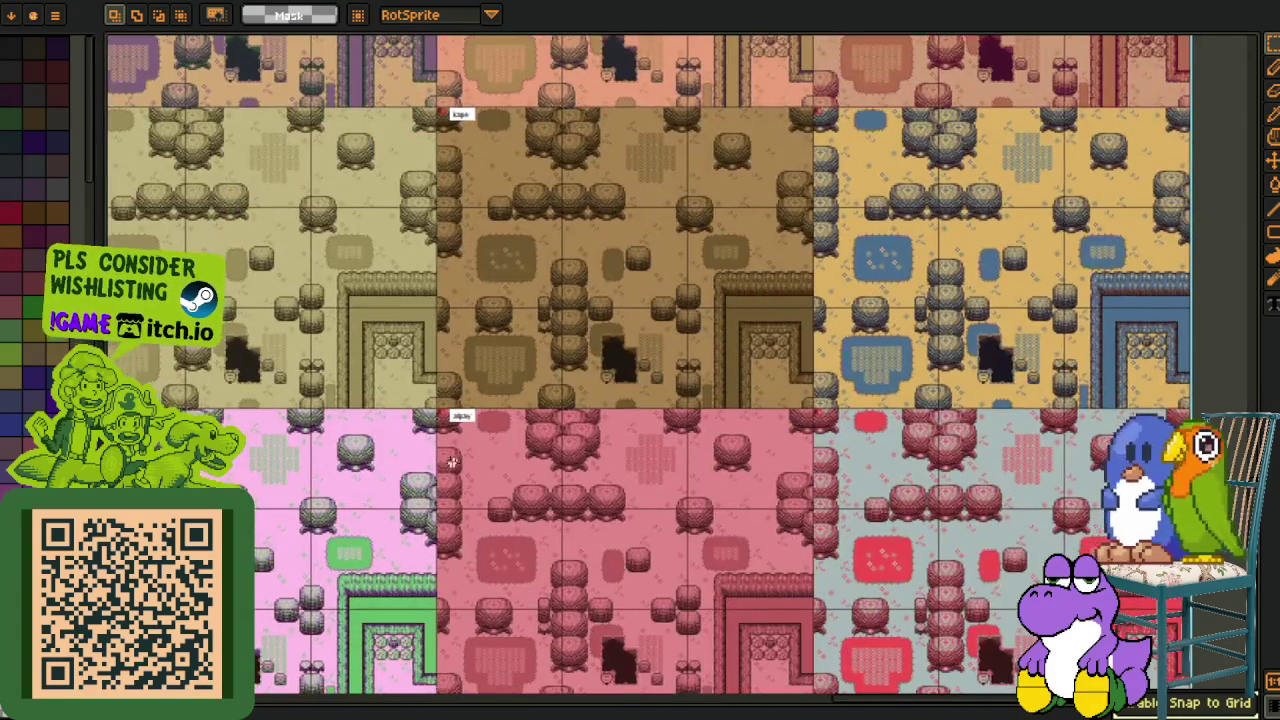
scroll(468, 474, "up", 1)
Move the alpay label onto its palette screen's corner and save.
left_click_drag(443, 366, 629, 466)
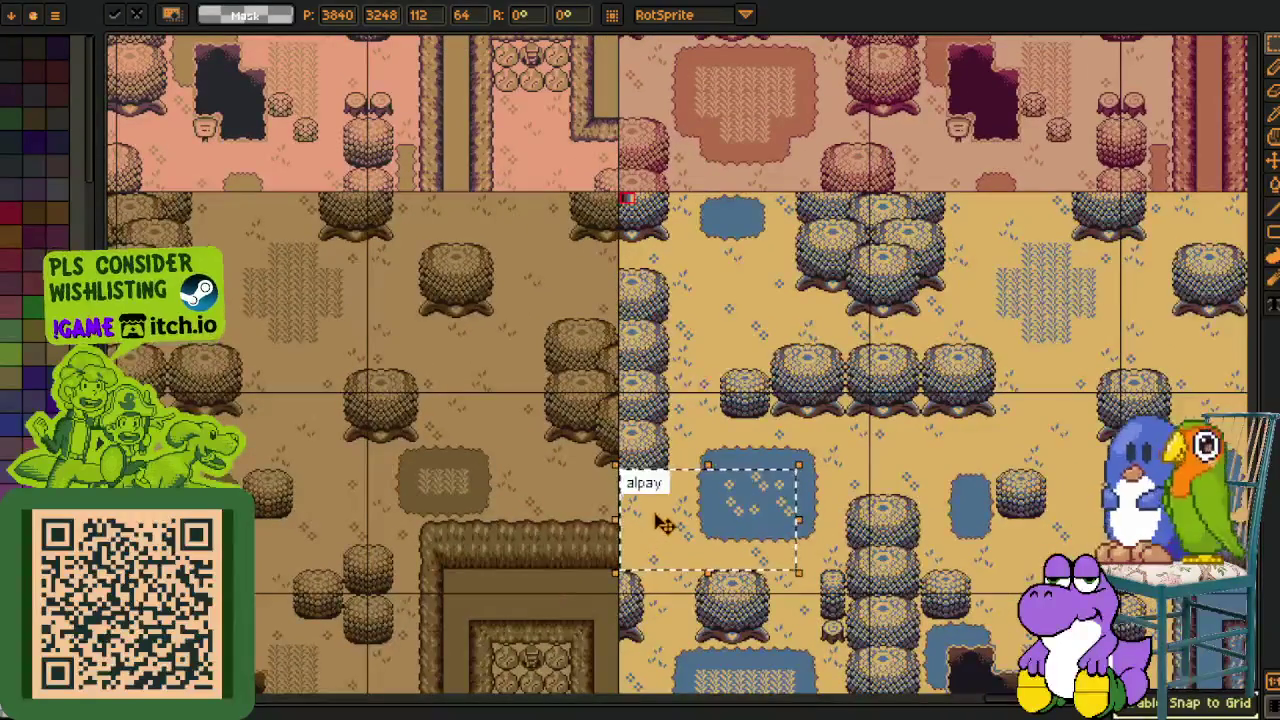
mouse_move(665, 525)
left_mouse_down()
mouse_move(771, 171)
mouse_move(563, 614)
mouse_move(586, 466)
mouse_move(568, 262)
mouse_move(586, 543)
mouse_move(520, 409)
mouse_move(530, 391)
mouse_move(518, 392)
left_mouse_up()
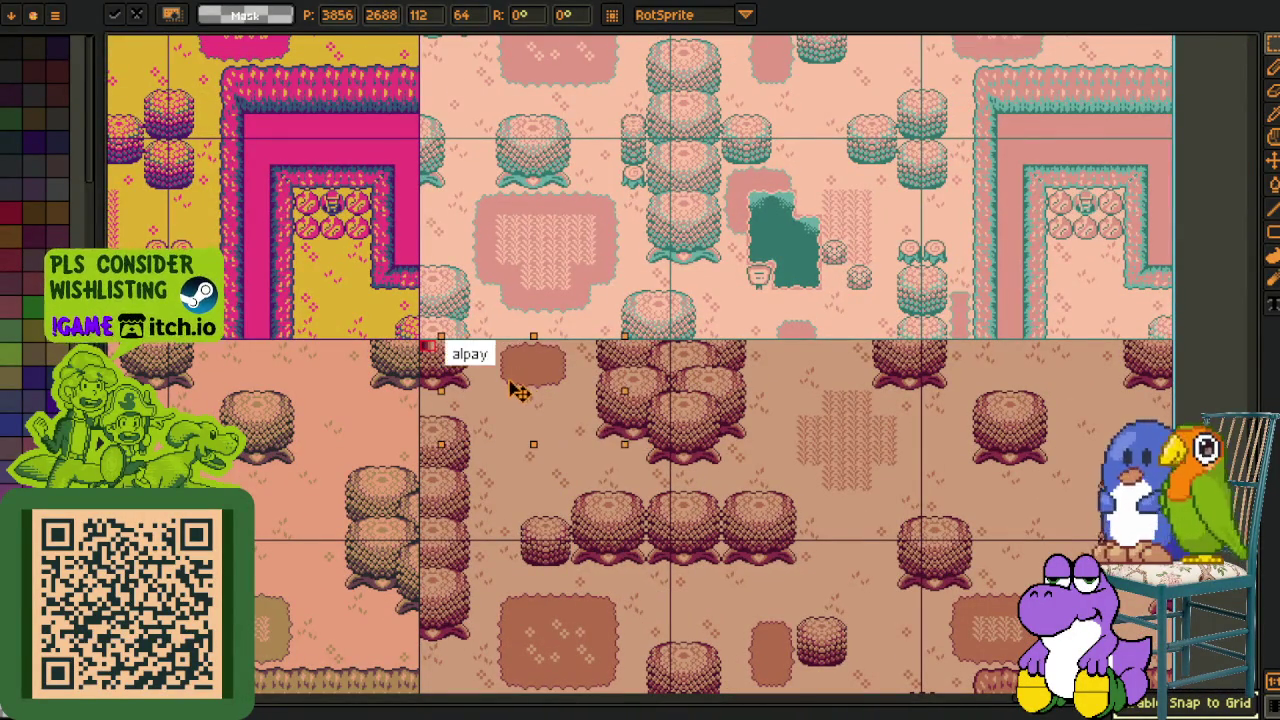
key("ctrl+s")
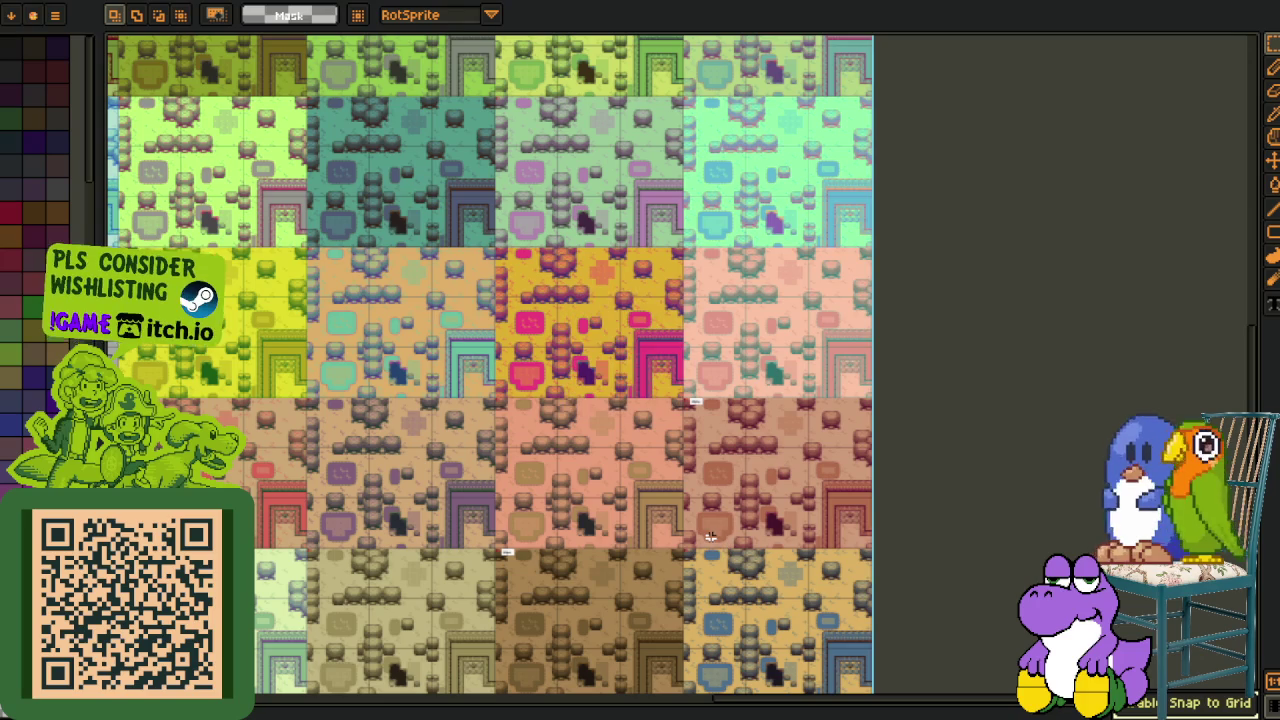
Pan across to the other palette variants.
scroll(378, 455, "up", 2)
scroll(460, 400, "up", 1)
scroll(547, 355, "up", 1)
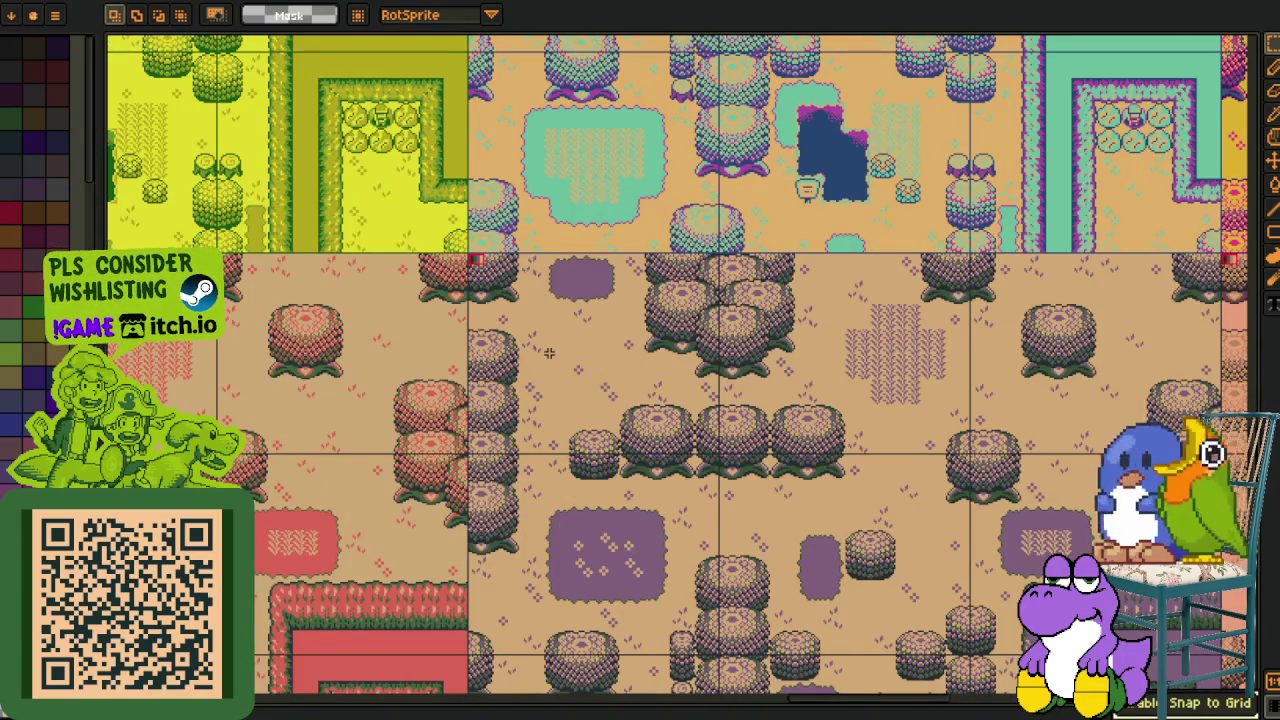
scroll(544, 359, "down", 2)
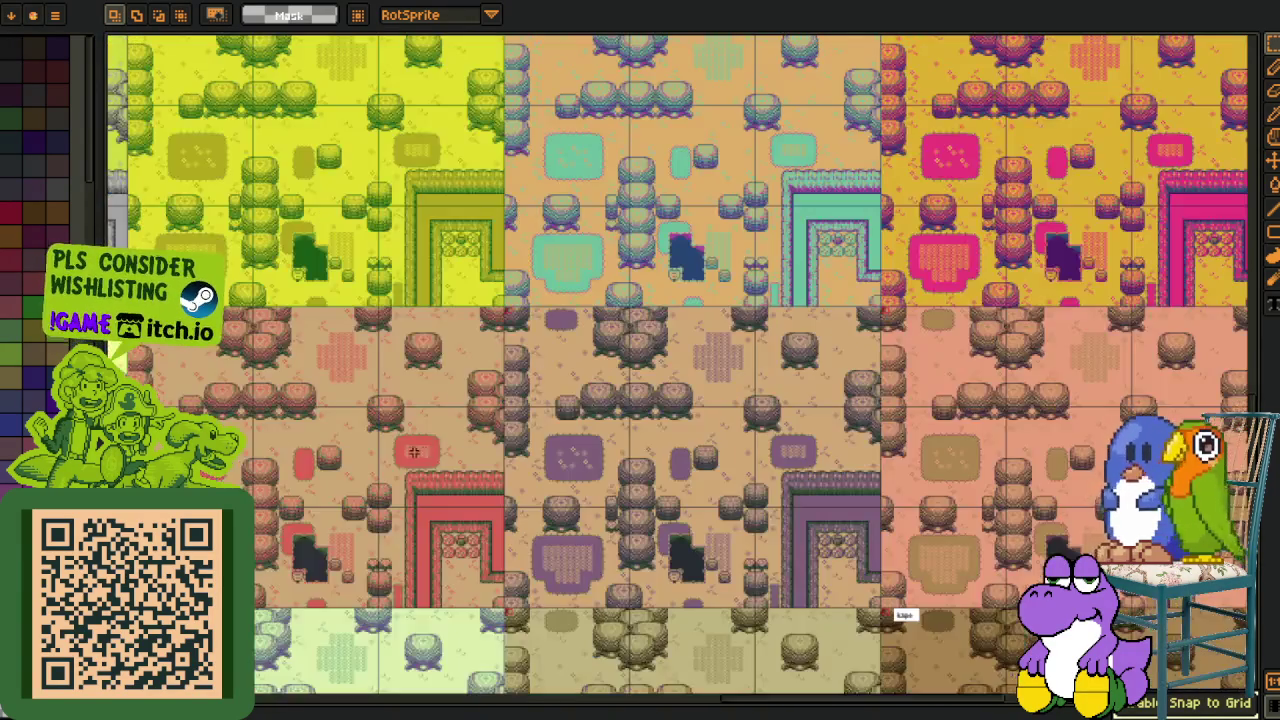
left_click_drag(410, 451, 677, 449)
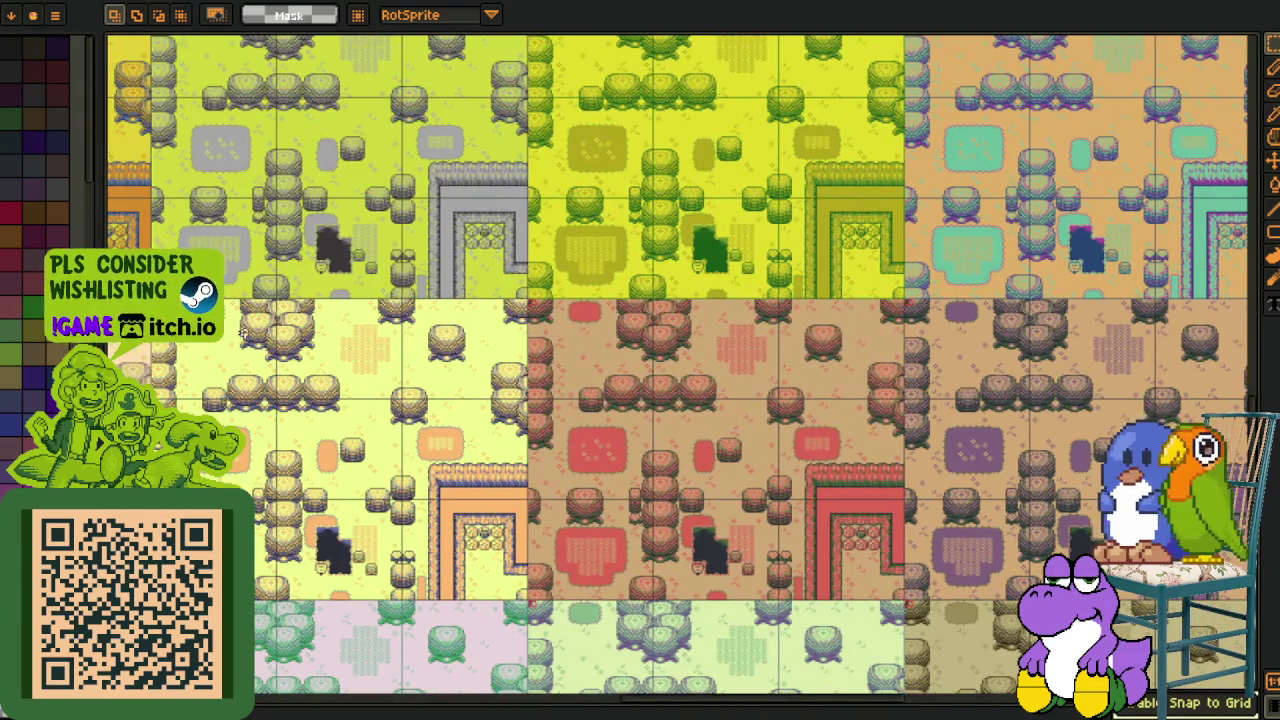
Bring the pale yellow palette screen into view and open the layers timeline.
scroll(360, 410, "up", 2)
left_click_drag(235, 330, 390, 348)
left_click_drag(302, 298, 612, 458)
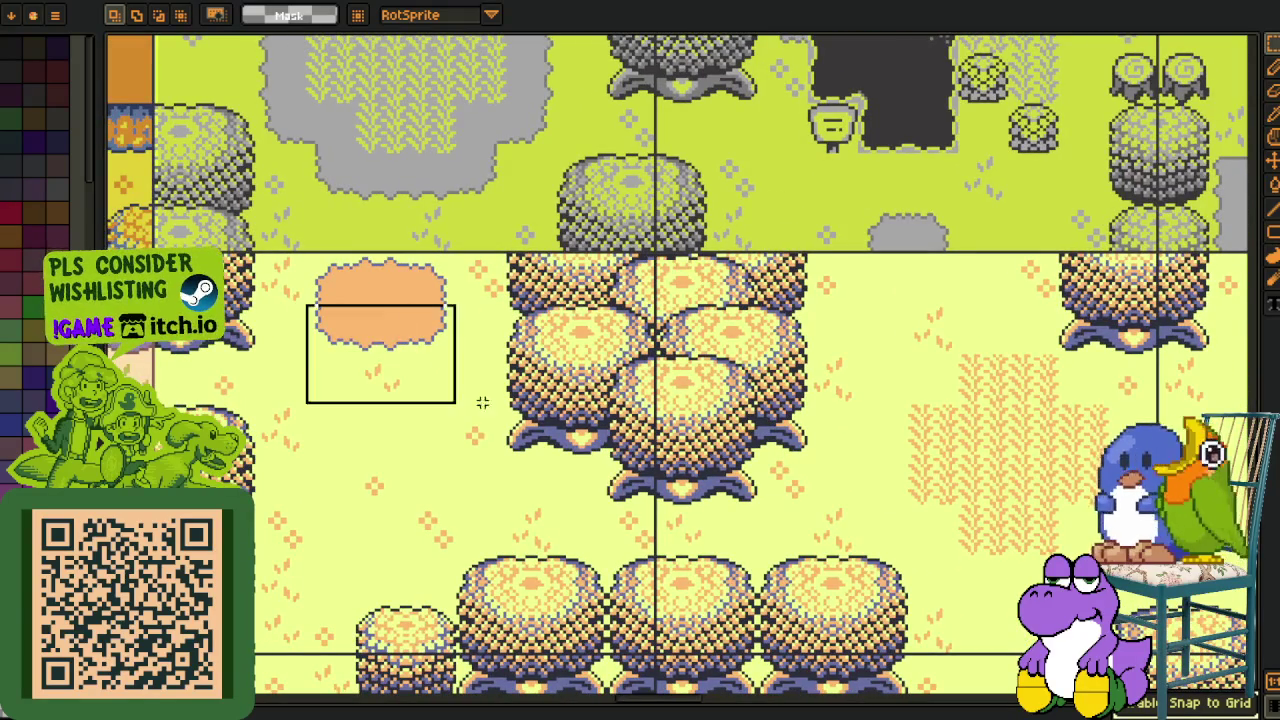
scroll(612, 458, "down", 2)
scroll(733, 452, "down", 1)
scroll(733, 452, "up", 2)
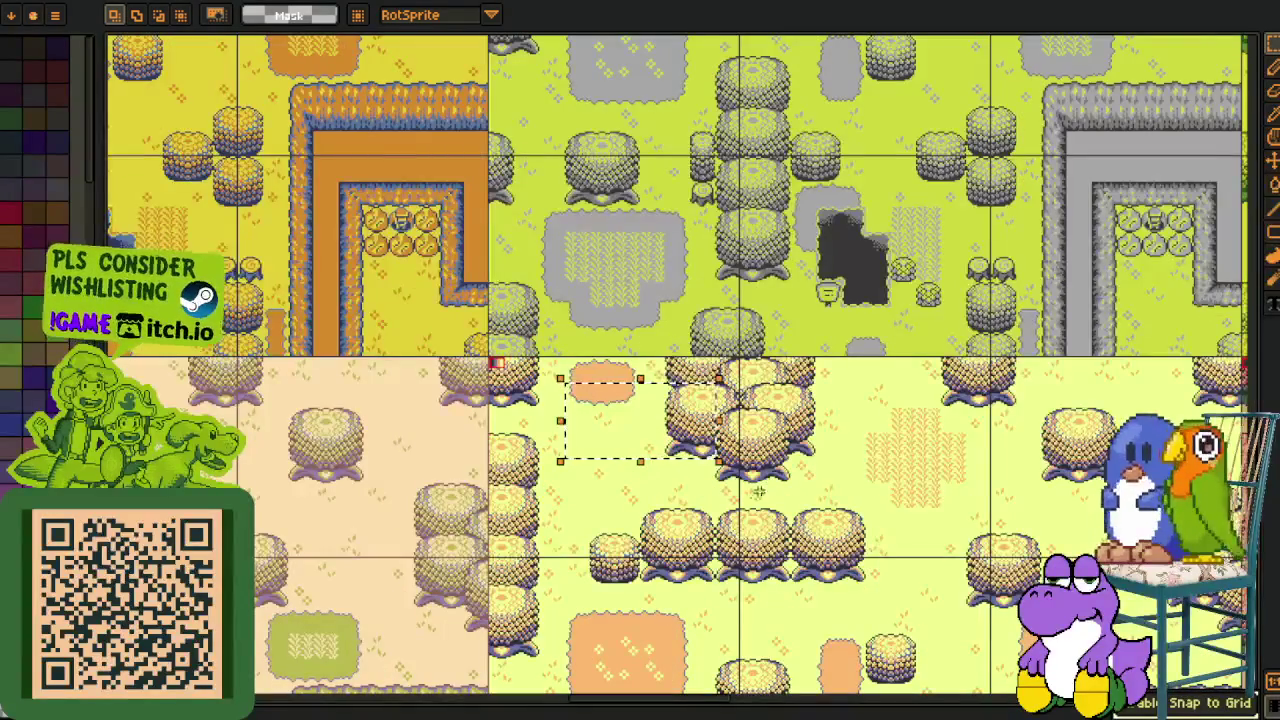
key("ctrl+d")
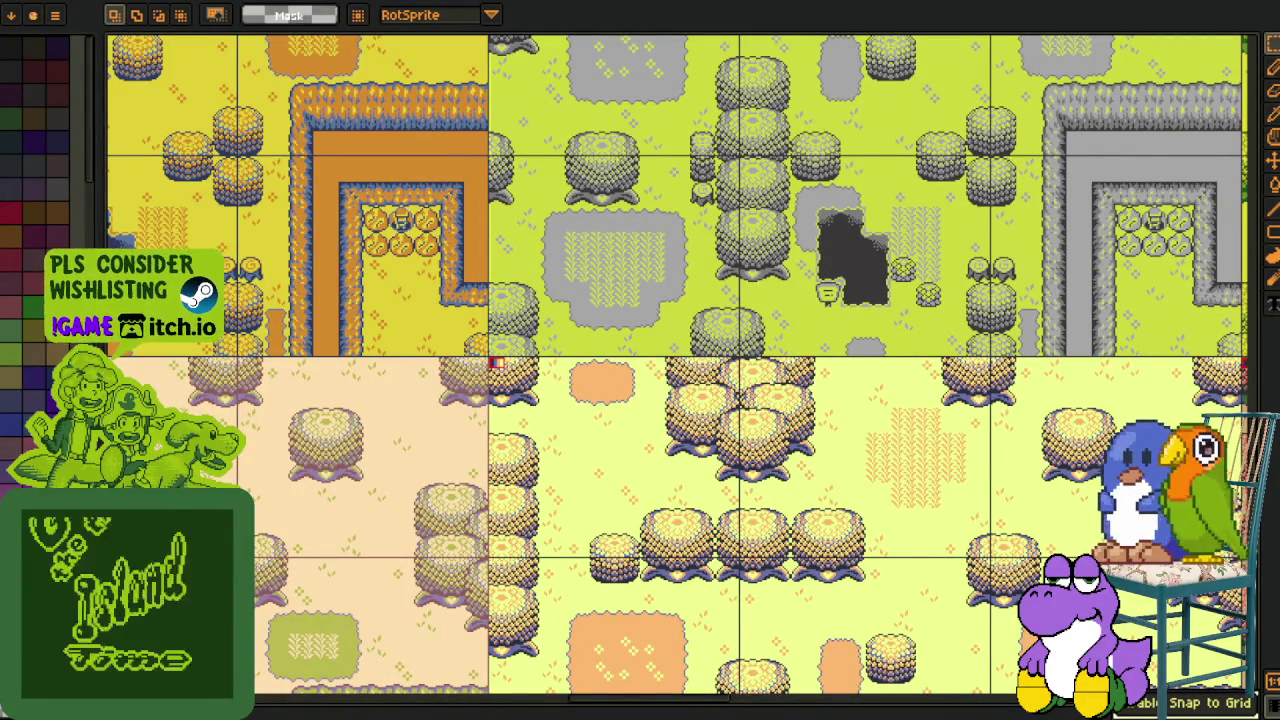
scroll(565, 376, "up", 2)
scroll(453, 311, "up", 1)
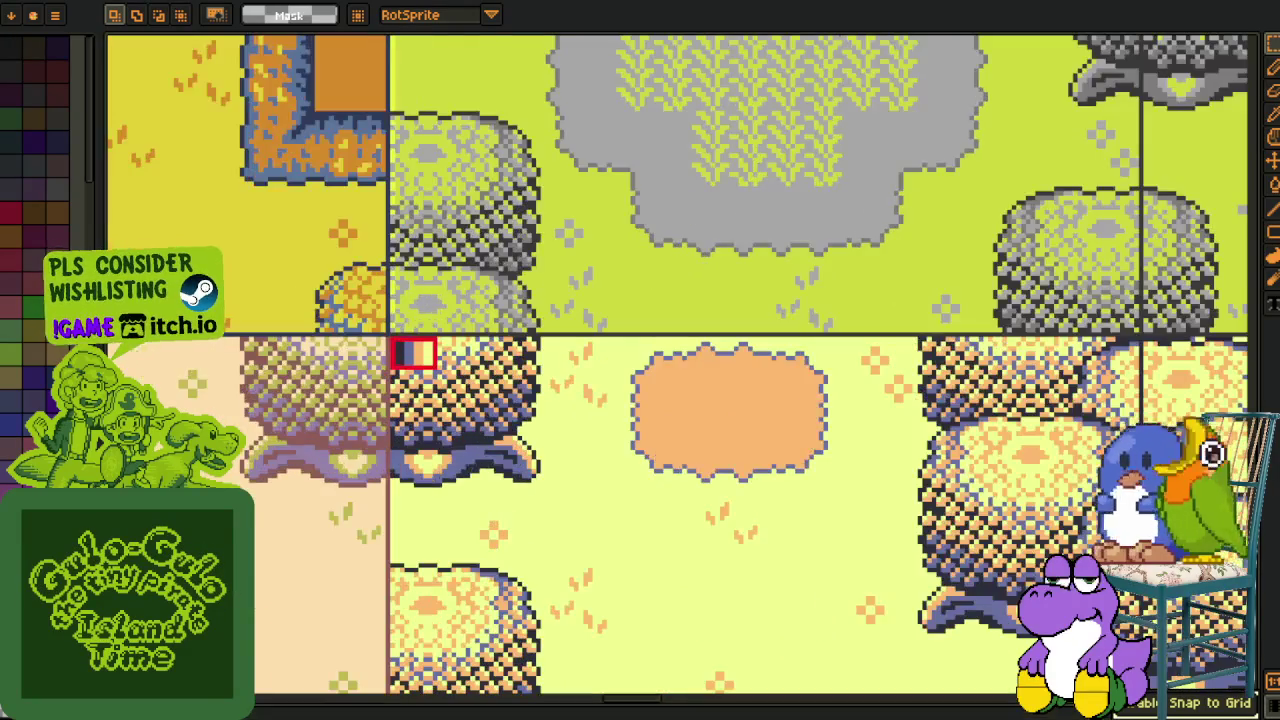
left_click_drag(255, 706, 305, 586)
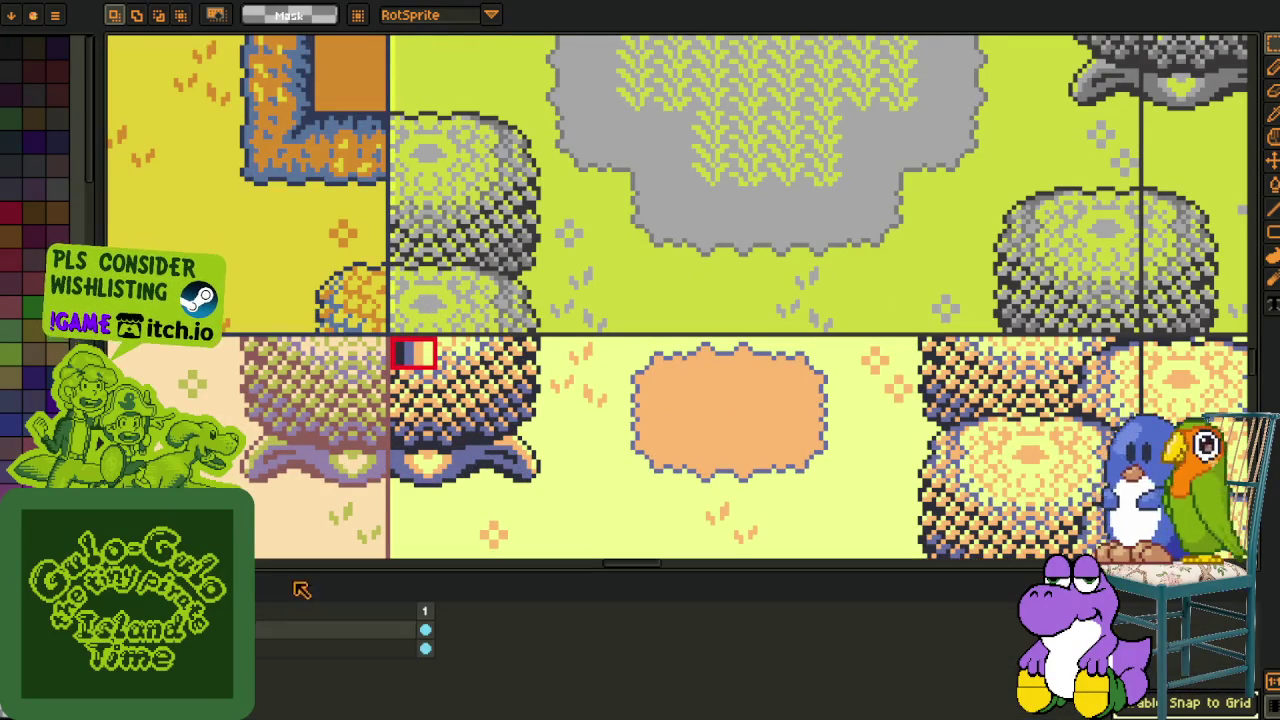
scroll(414, 352, "up", 3)
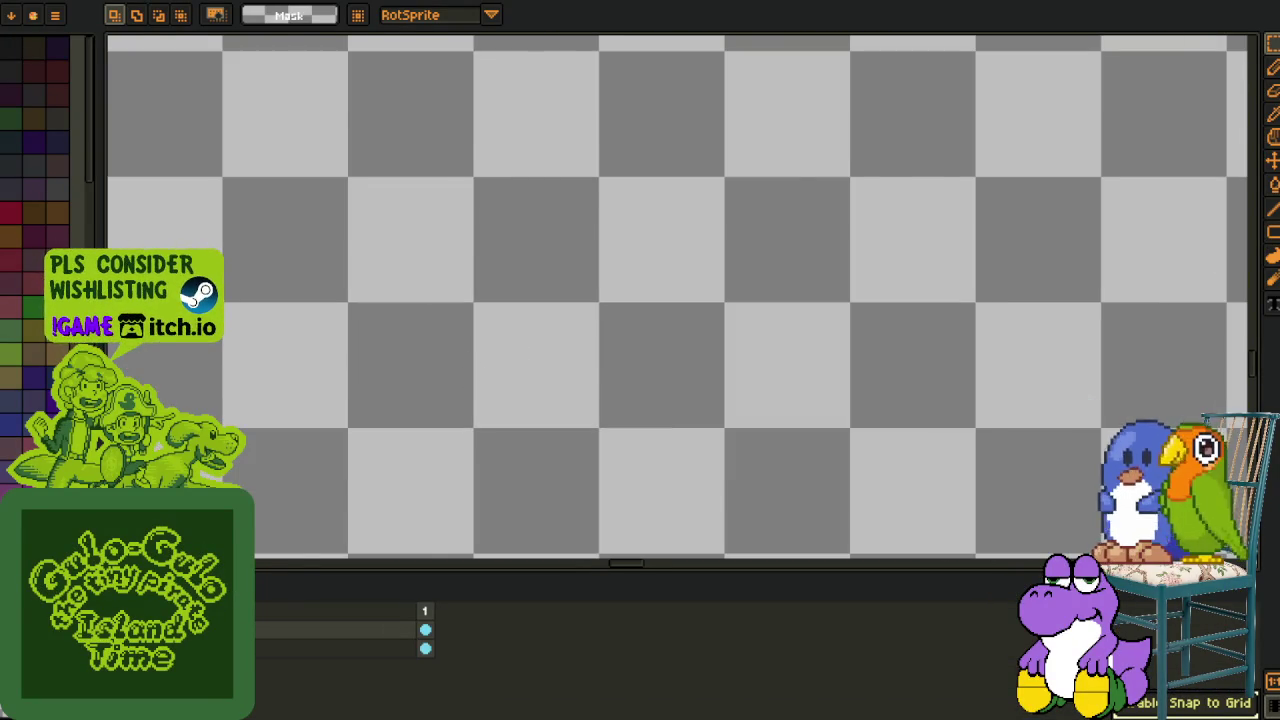
scroll(387, 330, "down", 2)
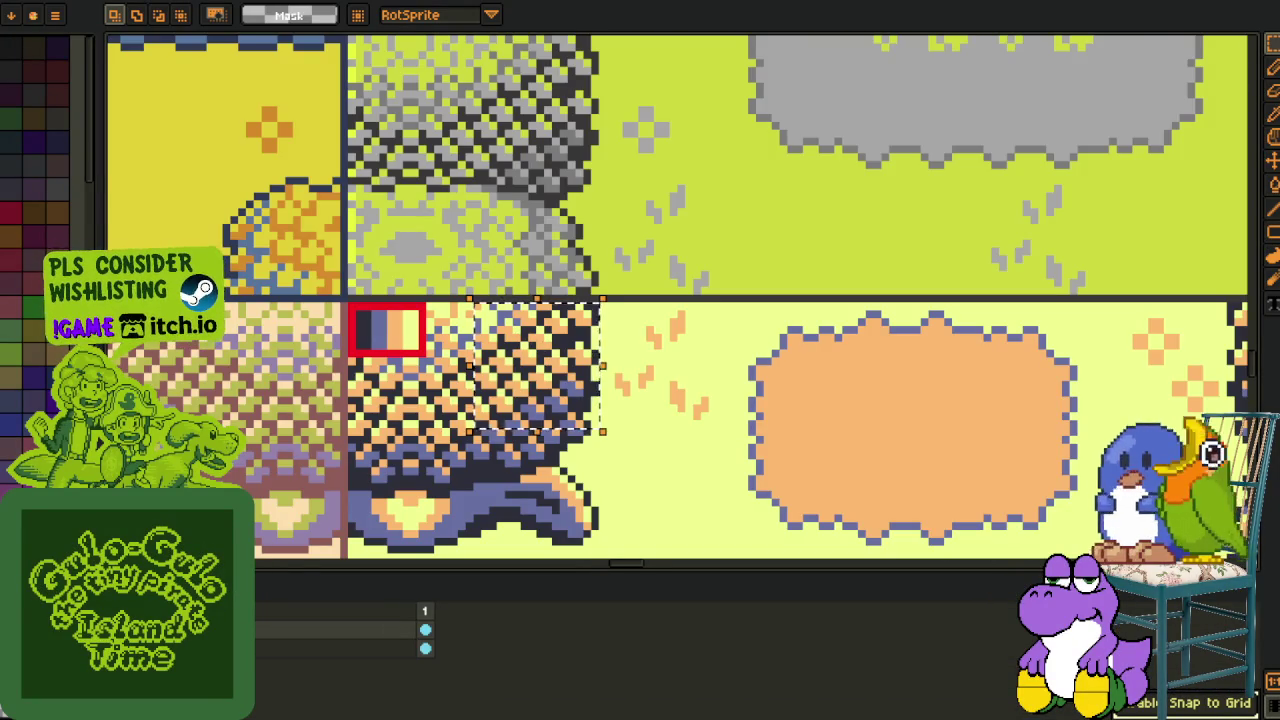
scroll(486, 400, "up", 3)
key("ctrl+d")
Write 'vanilla' as text on the canvas.
key("t")
left_click(516, 316)
type("vanil")
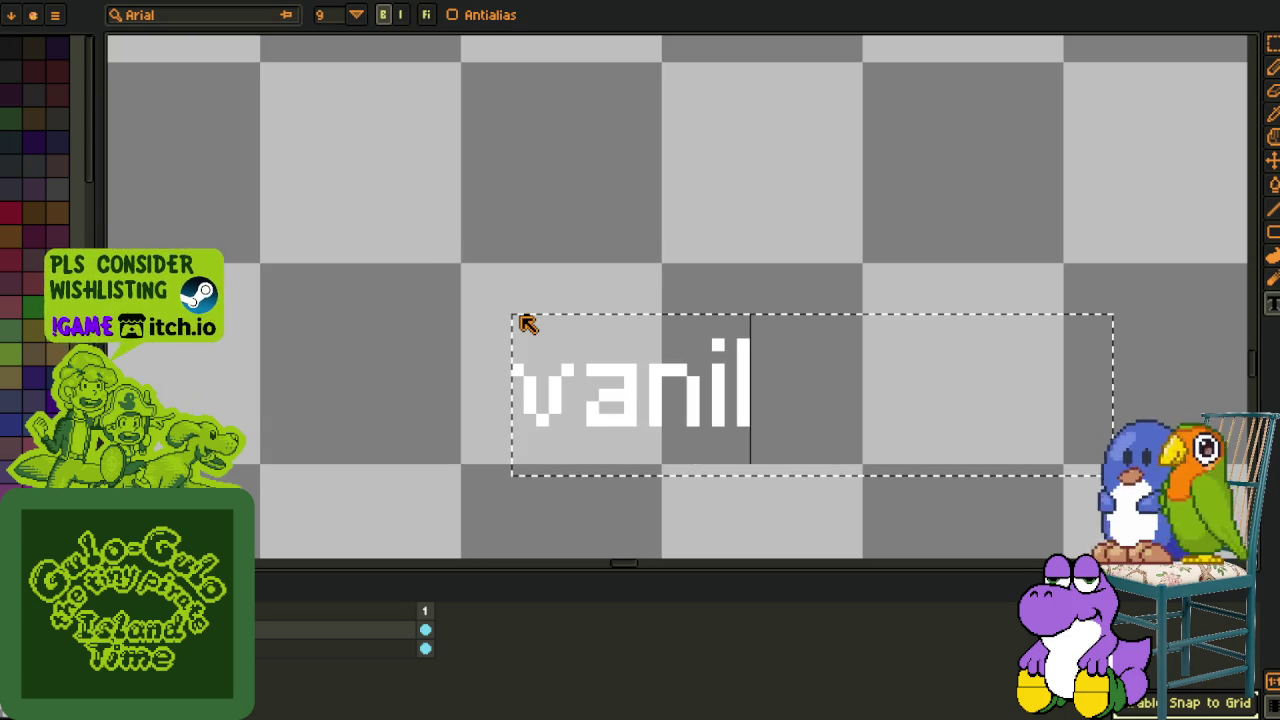
type("la")
key("Return")
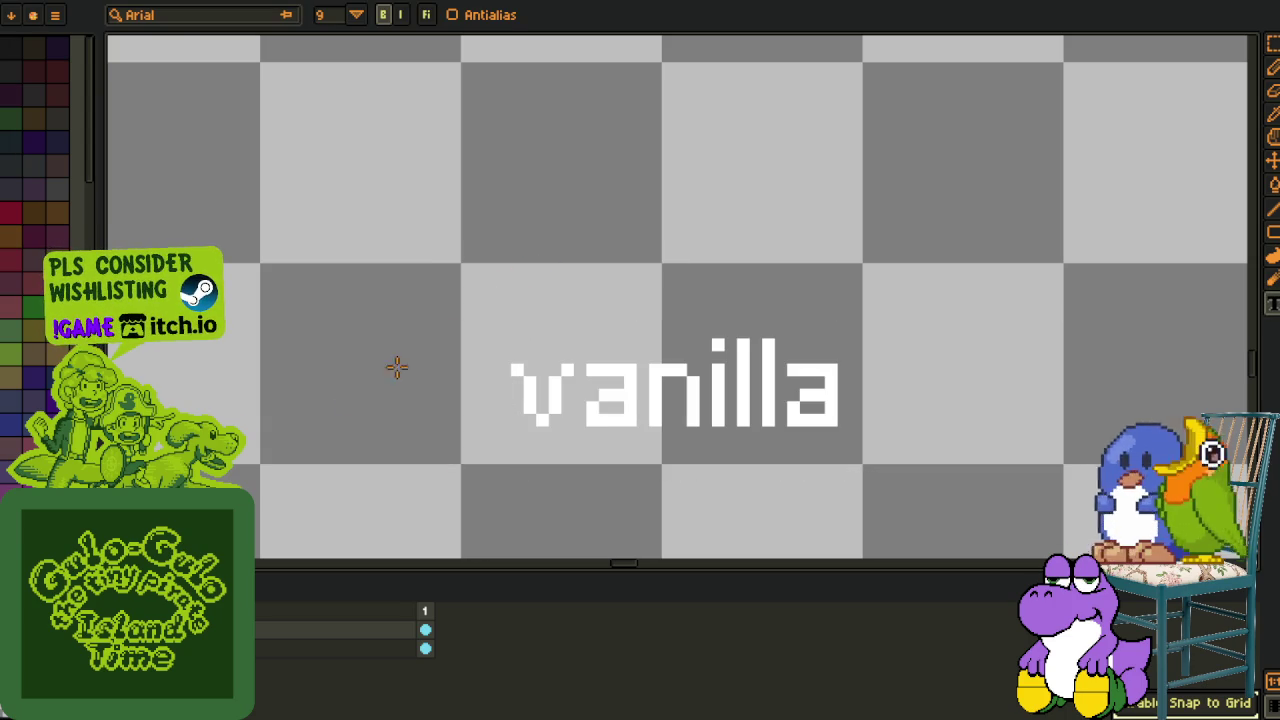
Select a box around vanilla and replace its transparent area with black.
key("m")
mouse_move(462, 266)
left_mouse_down()
mouse_move(777, 443)
mouse_move(864, 465)
left_mouse_up()
key("i")
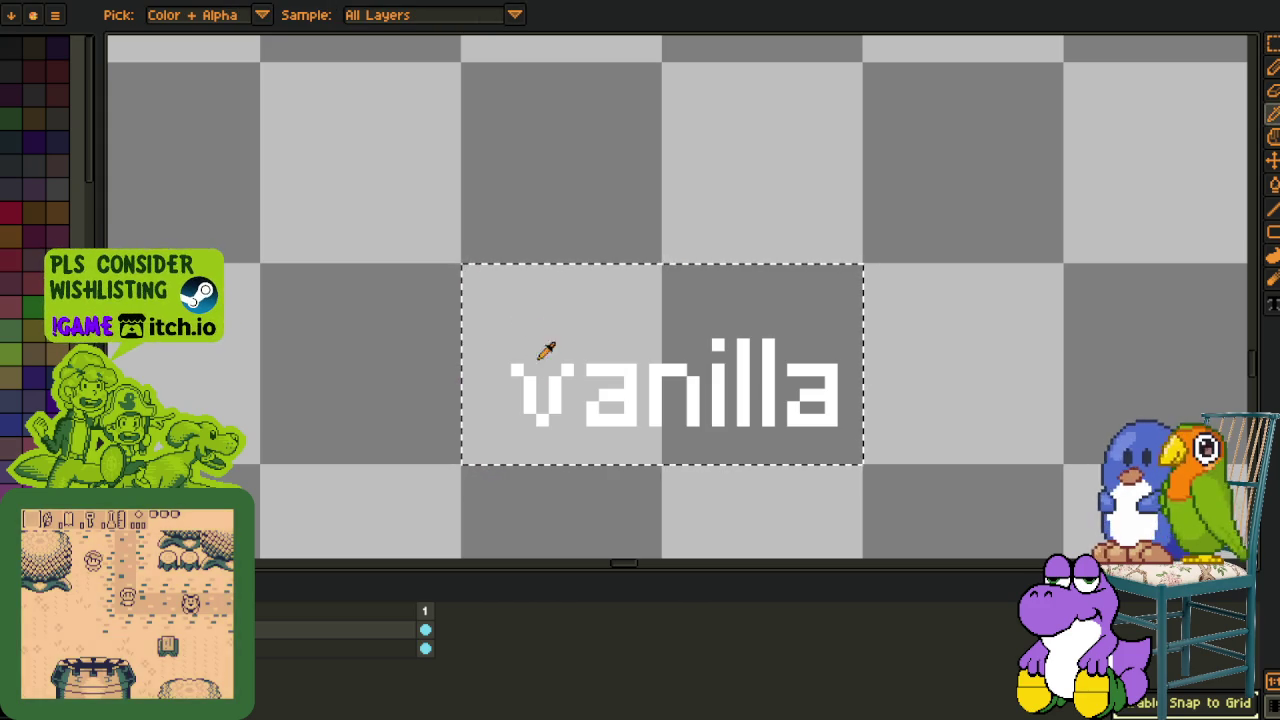
key("ctrl+r")
left_click(500, 566)
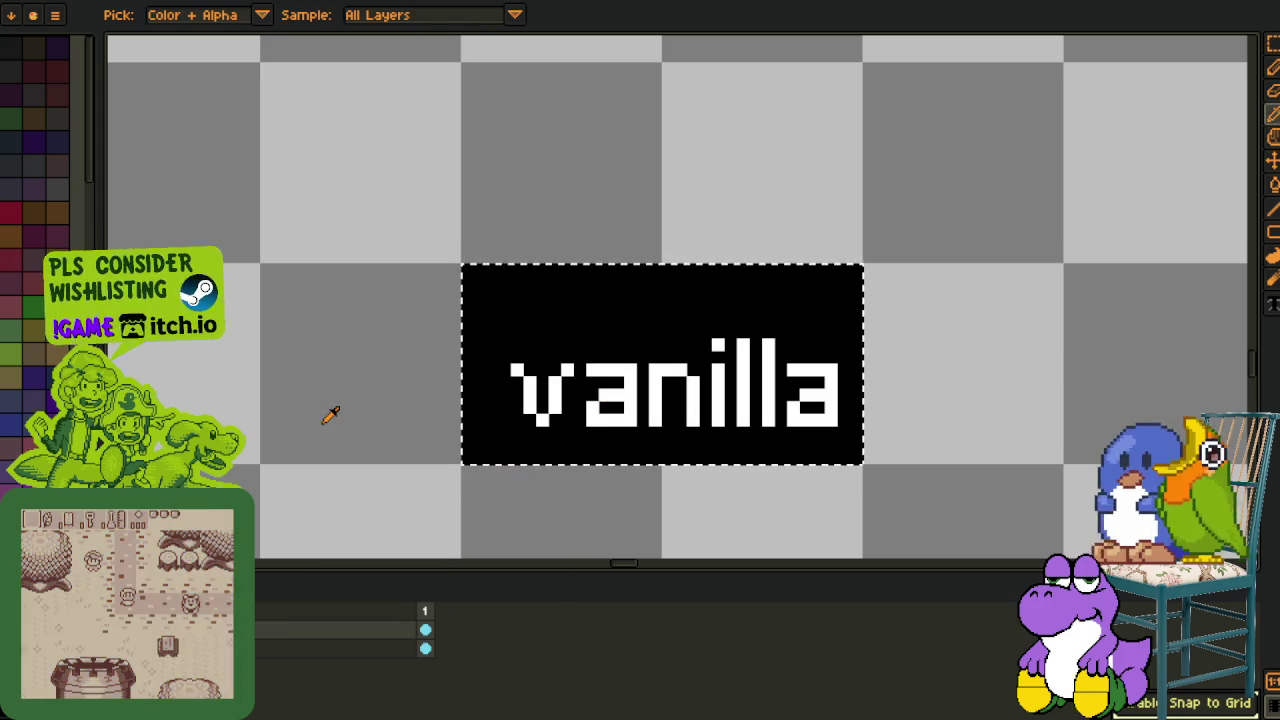
key("m")
scroll(268, 335, "down", 2)
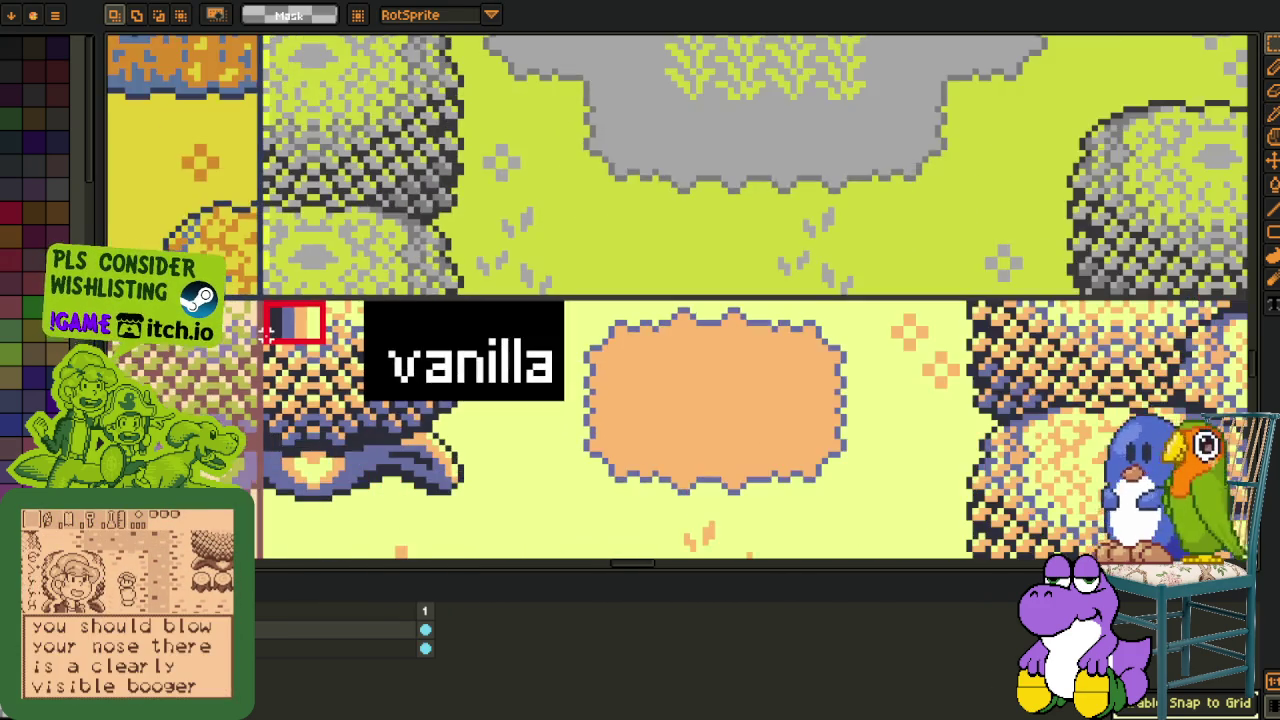
Save the file and pan the map to the pale, yellow and orange rooms.
scroll(268, 335, "down", 2)
key("ctrl+s")
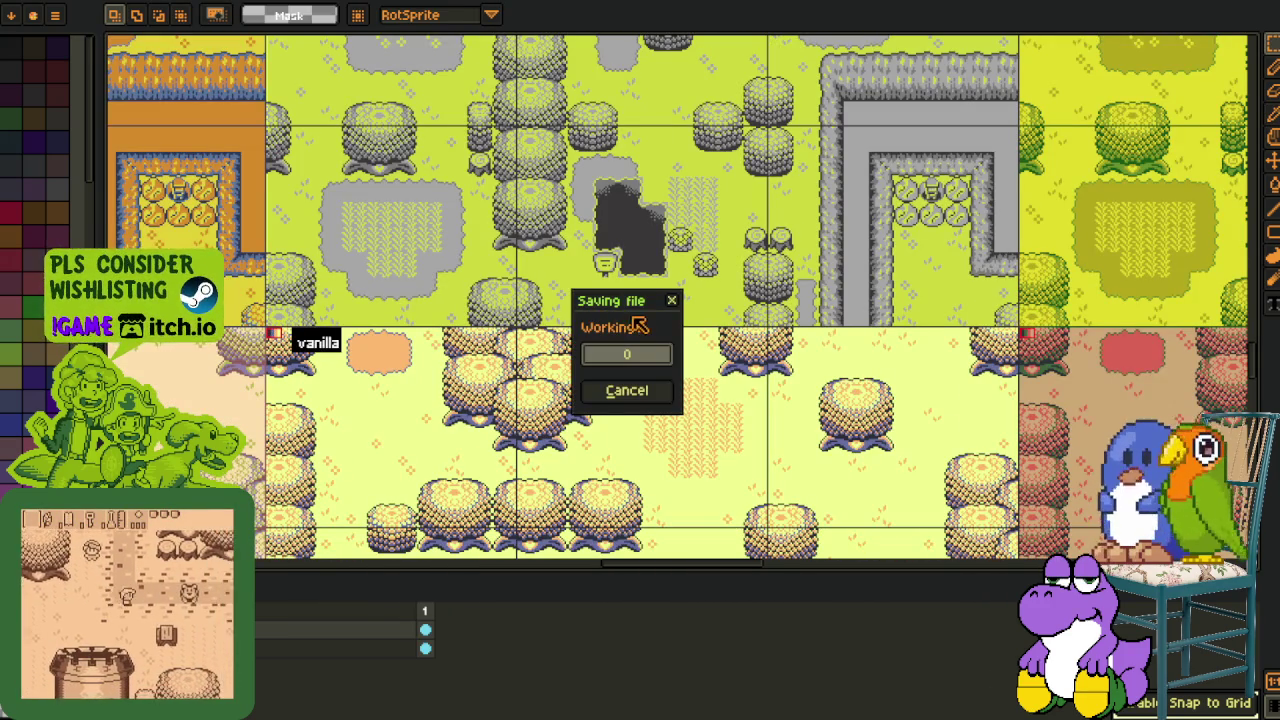
scroll(391, 374, "left", 5)
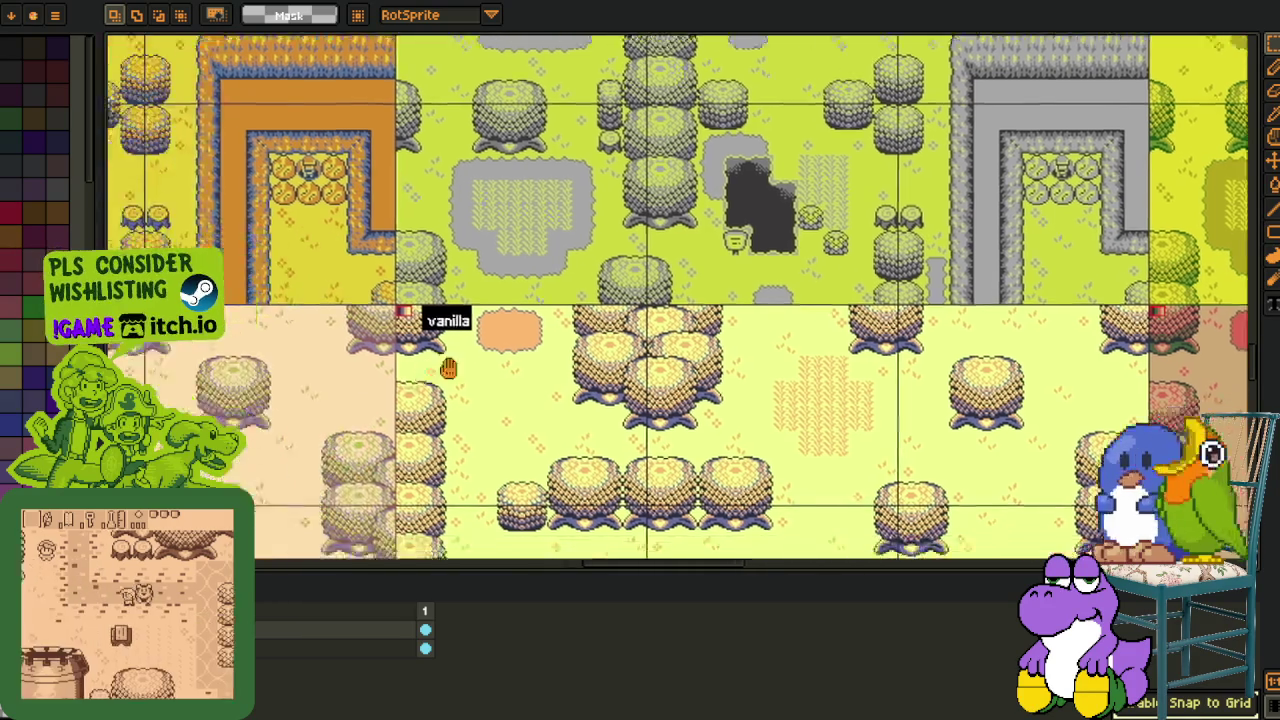
mouse_move(337, 437)
left_mouse_down()
mouse_move(425, 400)
mouse_move(660, 400)
mouse_move(643, 566)
left_mouse_up()
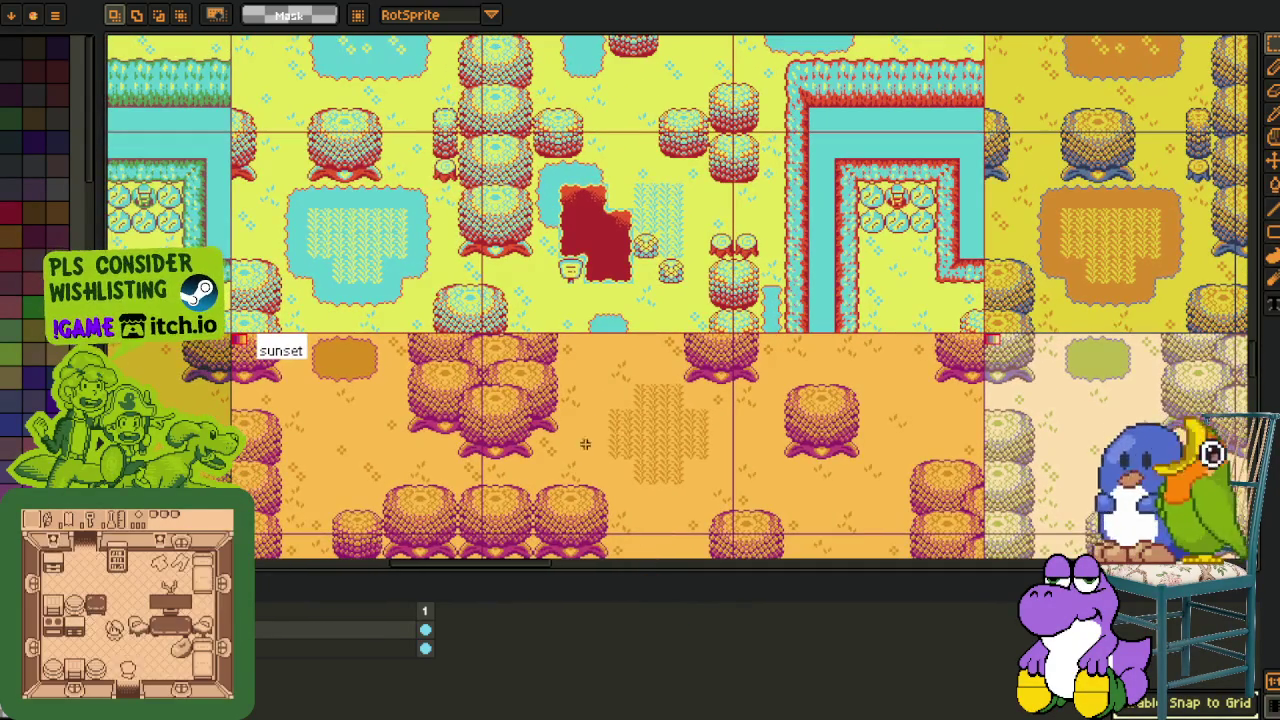
left_click_drag(981, 451, 557, 283)
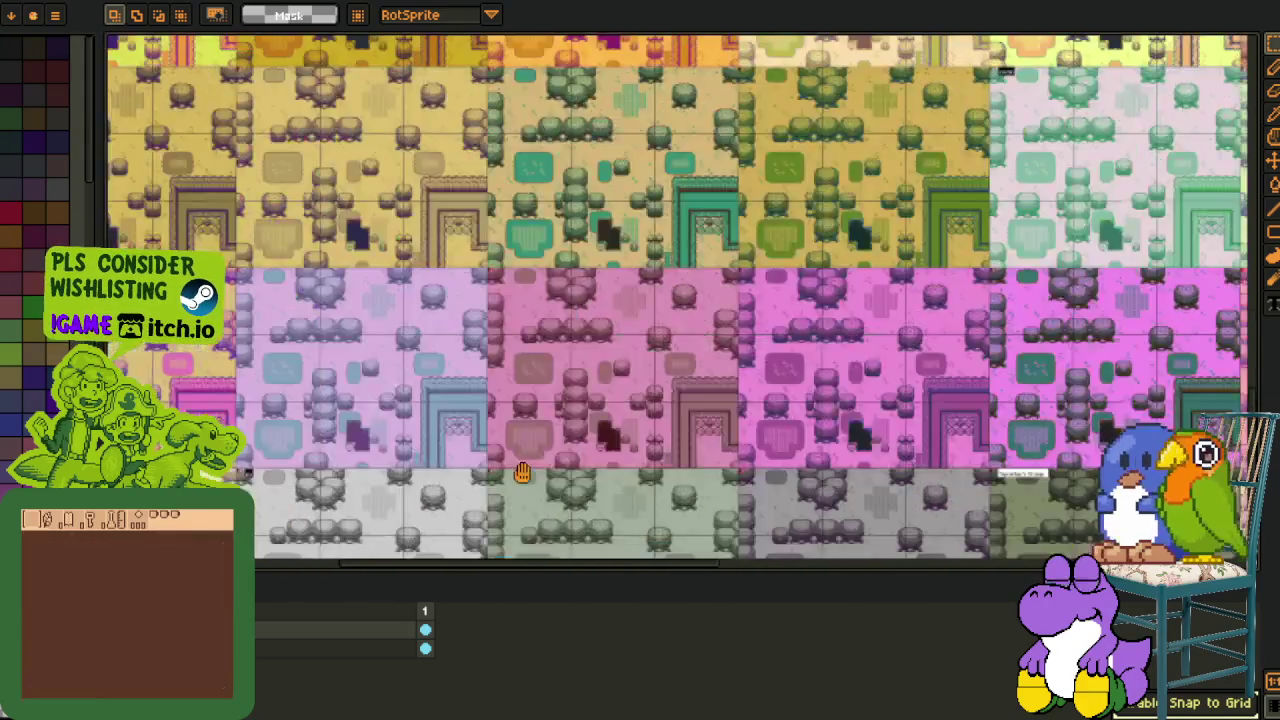
left_click_drag(522, 473, 629, 223)
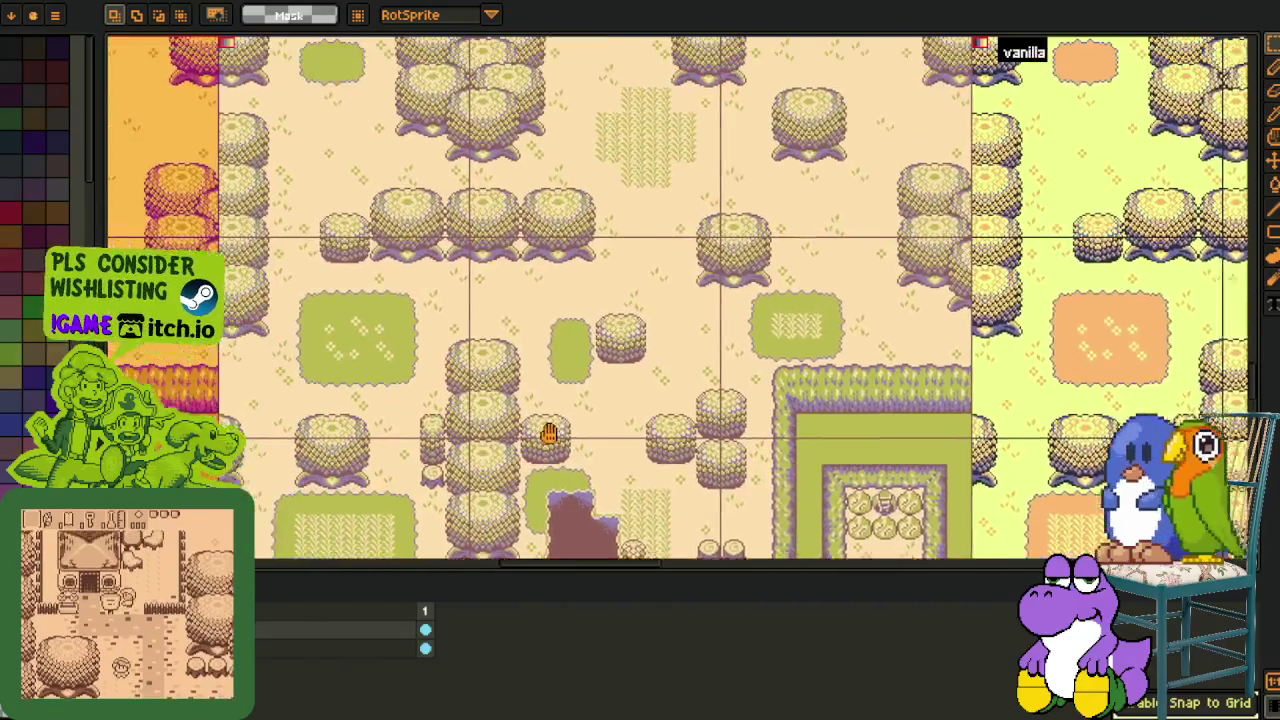
left_click_drag(548, 432, 565, 452)
mouse_move(524, 574)
left_mouse_down()
mouse_move(529, 657)
mouse_move(560, 198)
mouse_move(360, 148)
mouse_move(794, 420)
mouse_move(953, 562)
mouse_move(895, 651)
mouse_move(824, 608)
mouse_move(750, 424)
mouse_move(626, 366)
left_mouse_up()
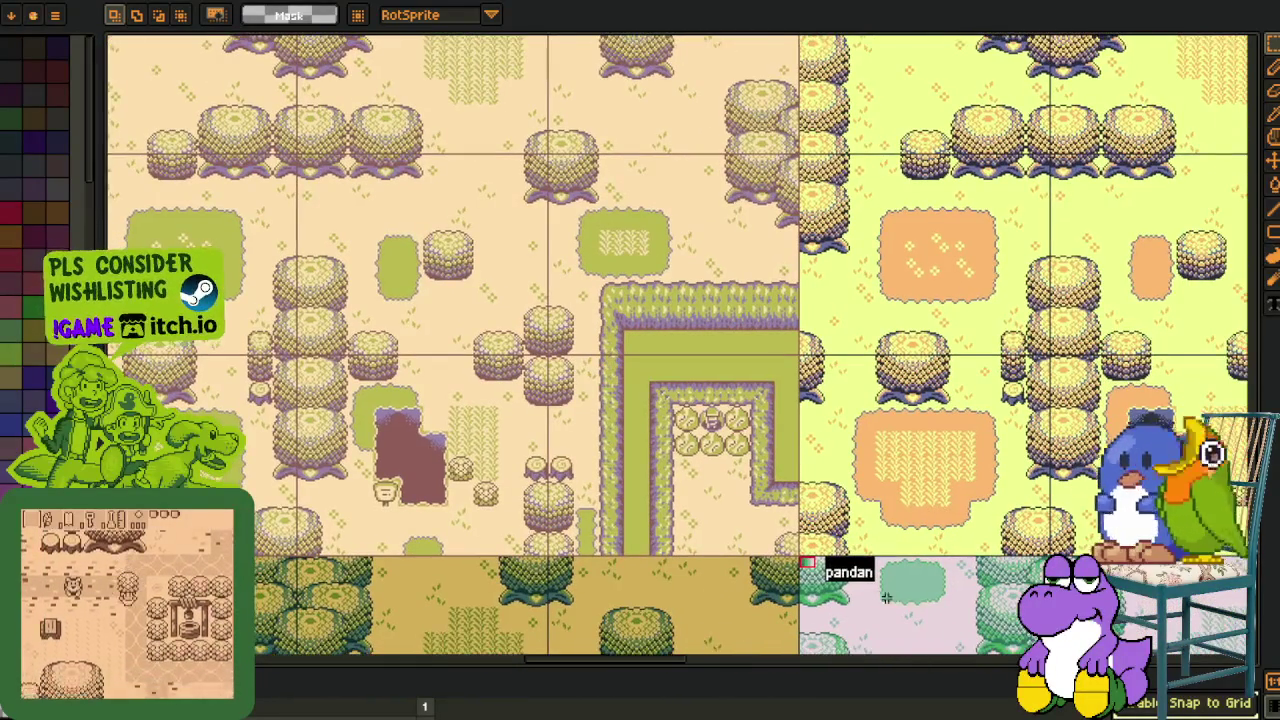
Paste the pandan label at the variant's top-left corner and save.
key("ctrl+v")
mouse_move(313, 168)
left_mouse_down()
mouse_move(470, 355)
mouse_move(625, 435)
mouse_move(500, 320)
mouse_move(423, 291)
left_mouse_up()
scroll(692, 348, "up", 3)
key("ctrl+s")
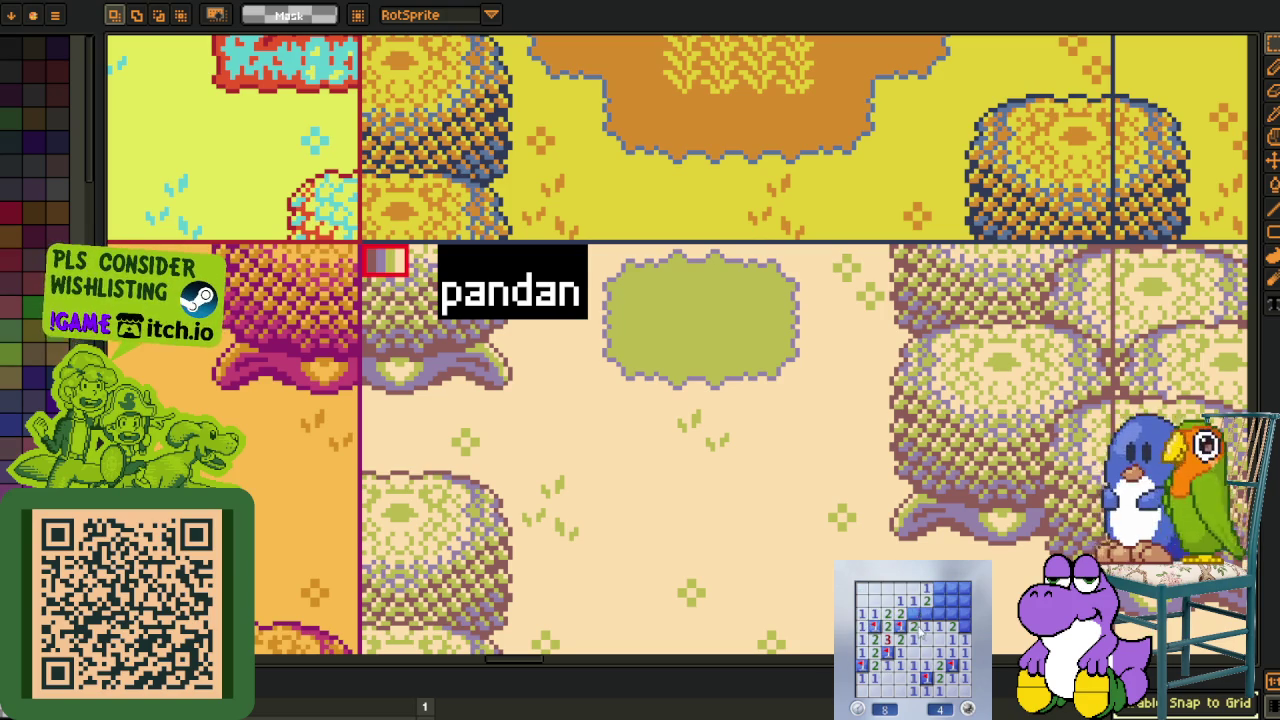
left_click(939, 604)
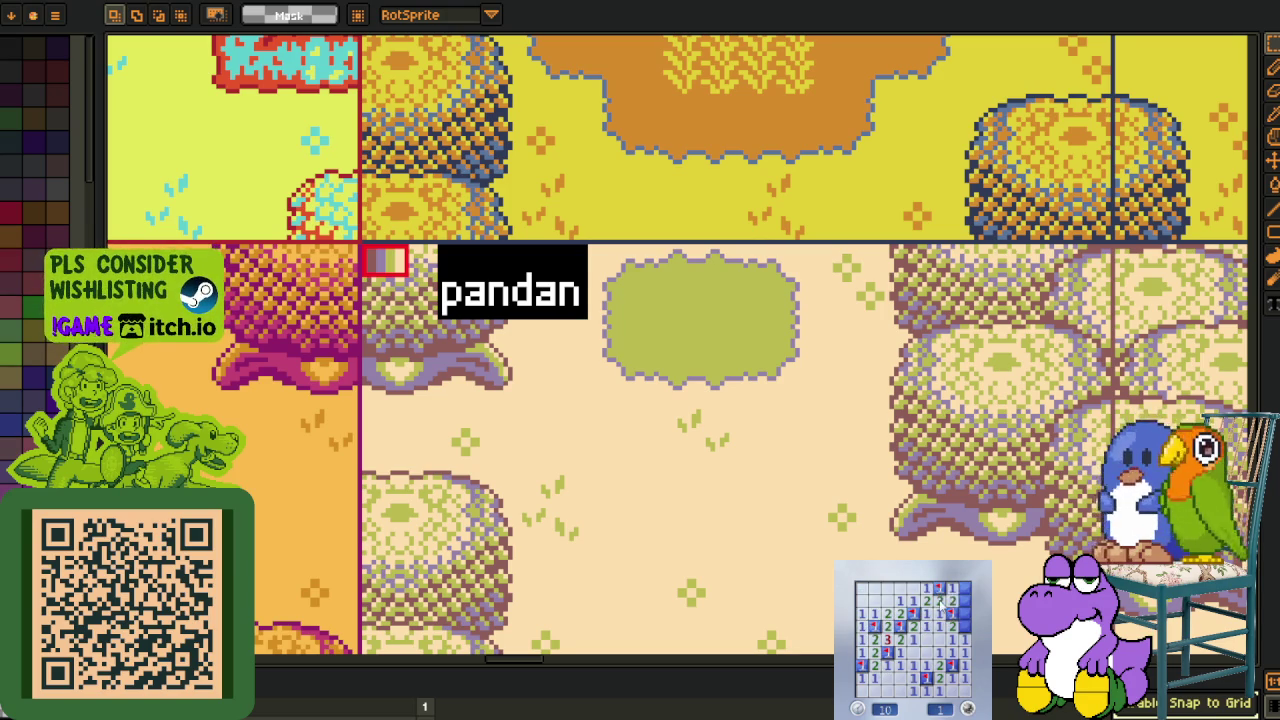
left_click(972, 692)
left_click(927, 652)
left_click(943, 644)
left_click(955, 633)
right_click(952, 588)
left_click(965, 589)
right_click(898, 588)
right_click(887, 601)
left_click(876, 612)
left_click(875, 612)
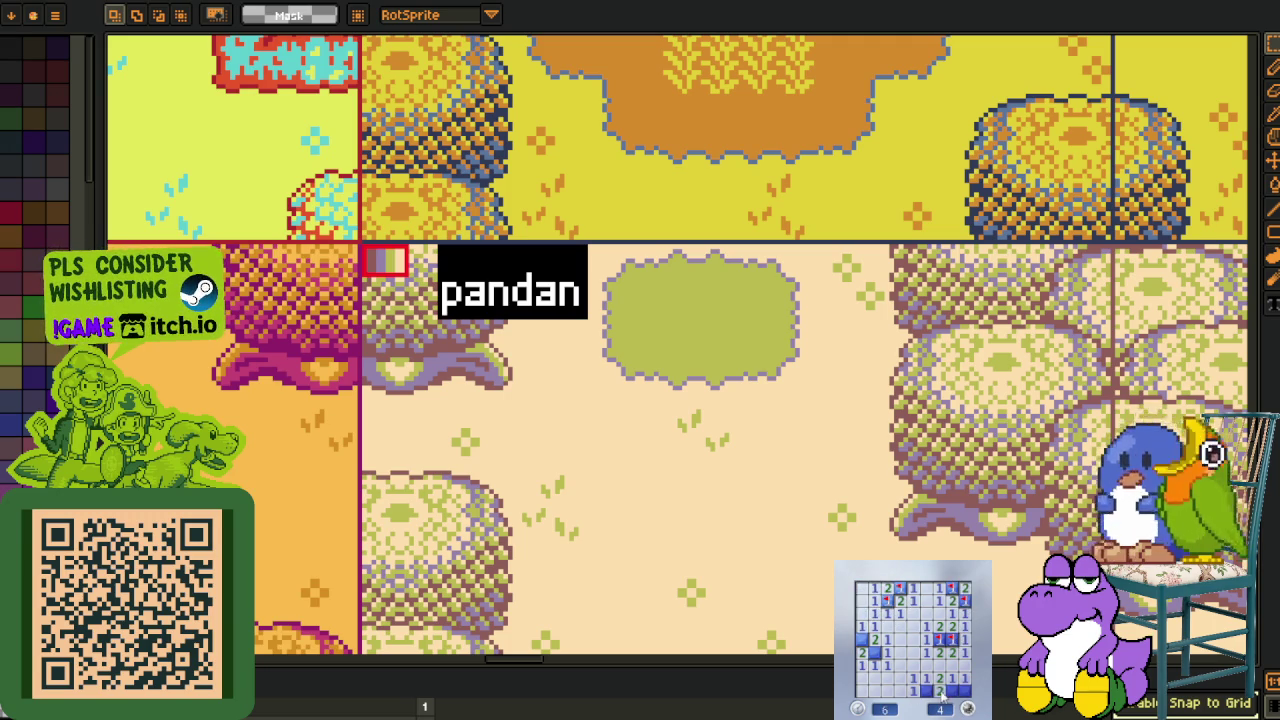
left_click(968, 696)
left_click(889, 648)
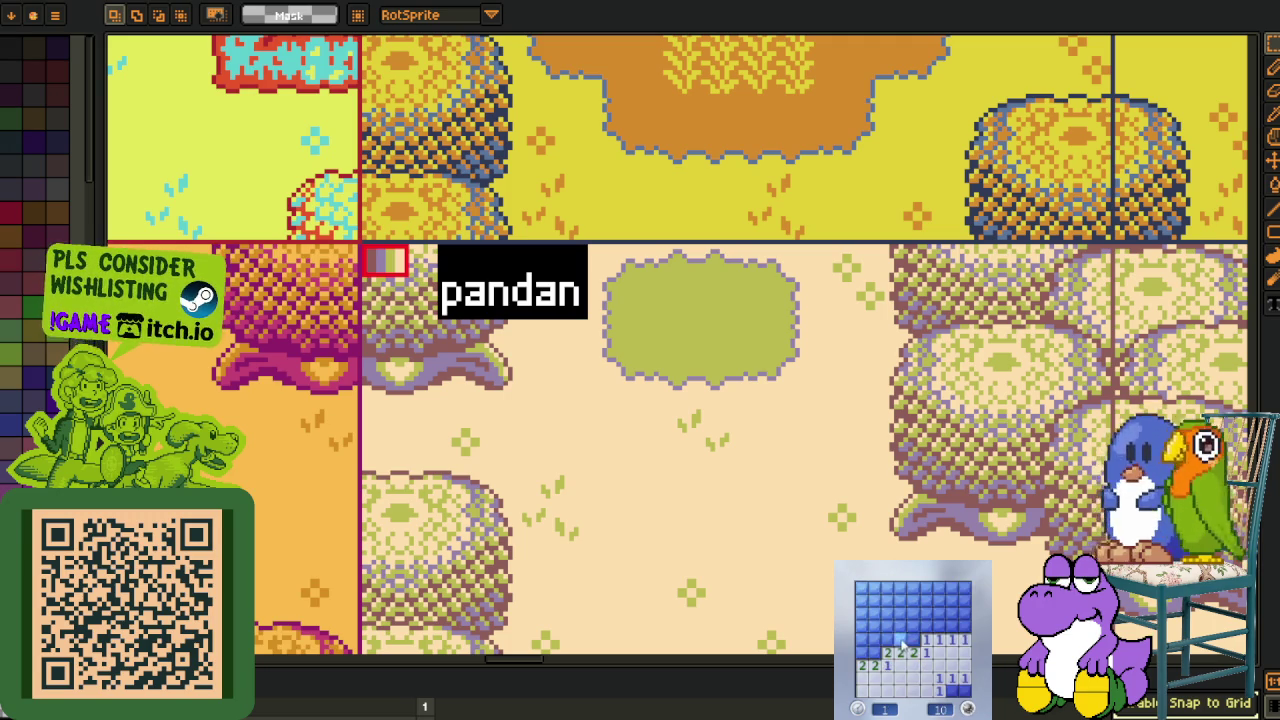
right_click(874, 652)
right_click(862, 652)
middle_click(885, 650)
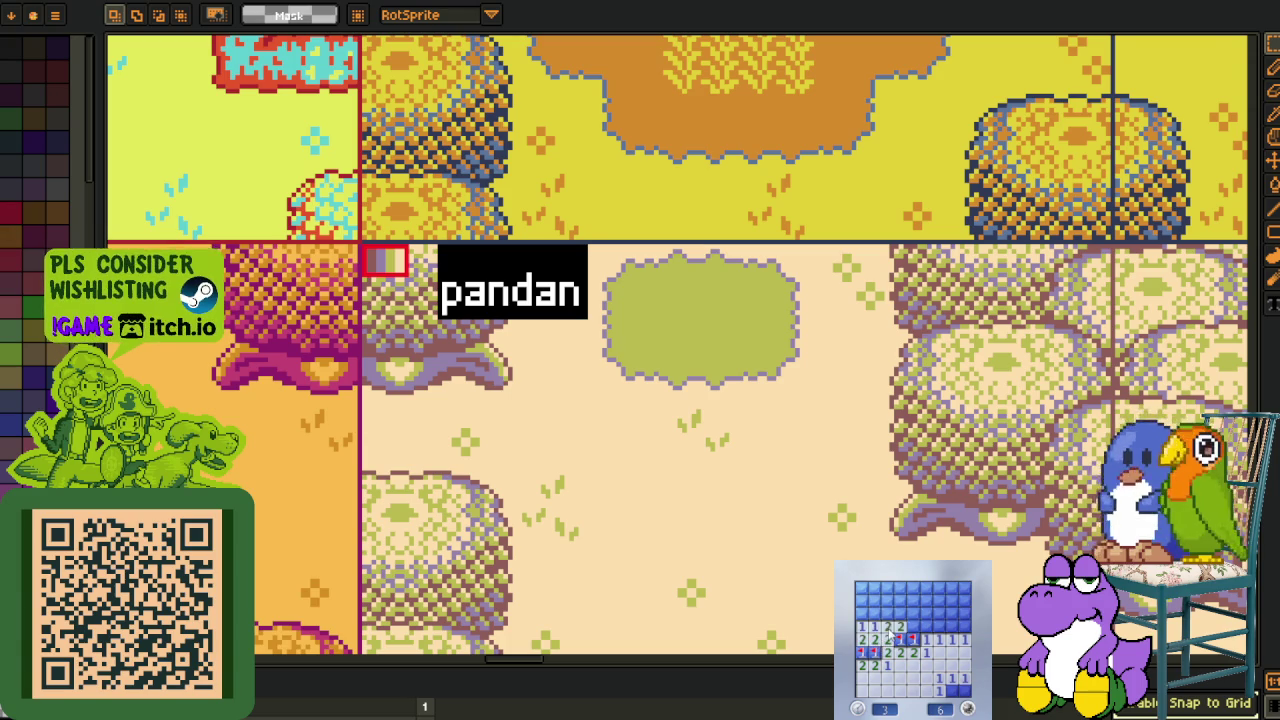
left_click(913, 626)
right_click(952, 626)
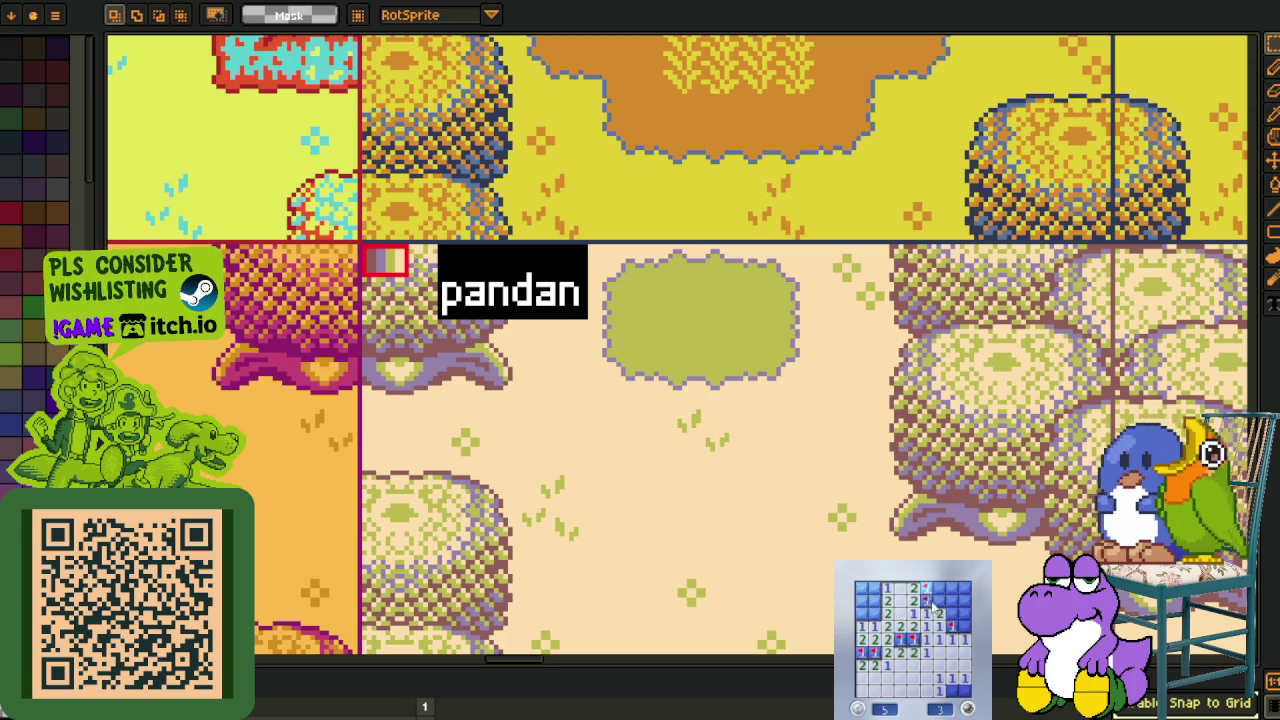
right_click(926, 600)
right_click(926, 588)
left_click(940, 600)
right_click(874, 600)
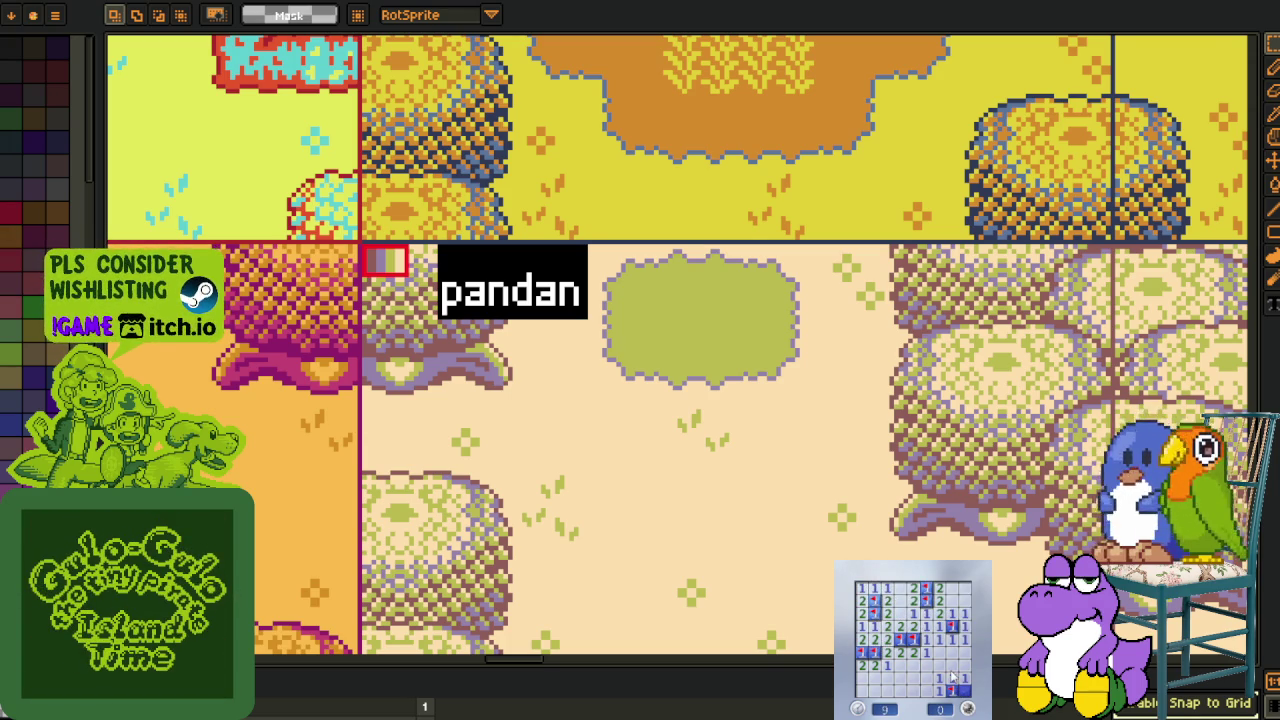
left_click(966, 707)
left_click(886, 650)
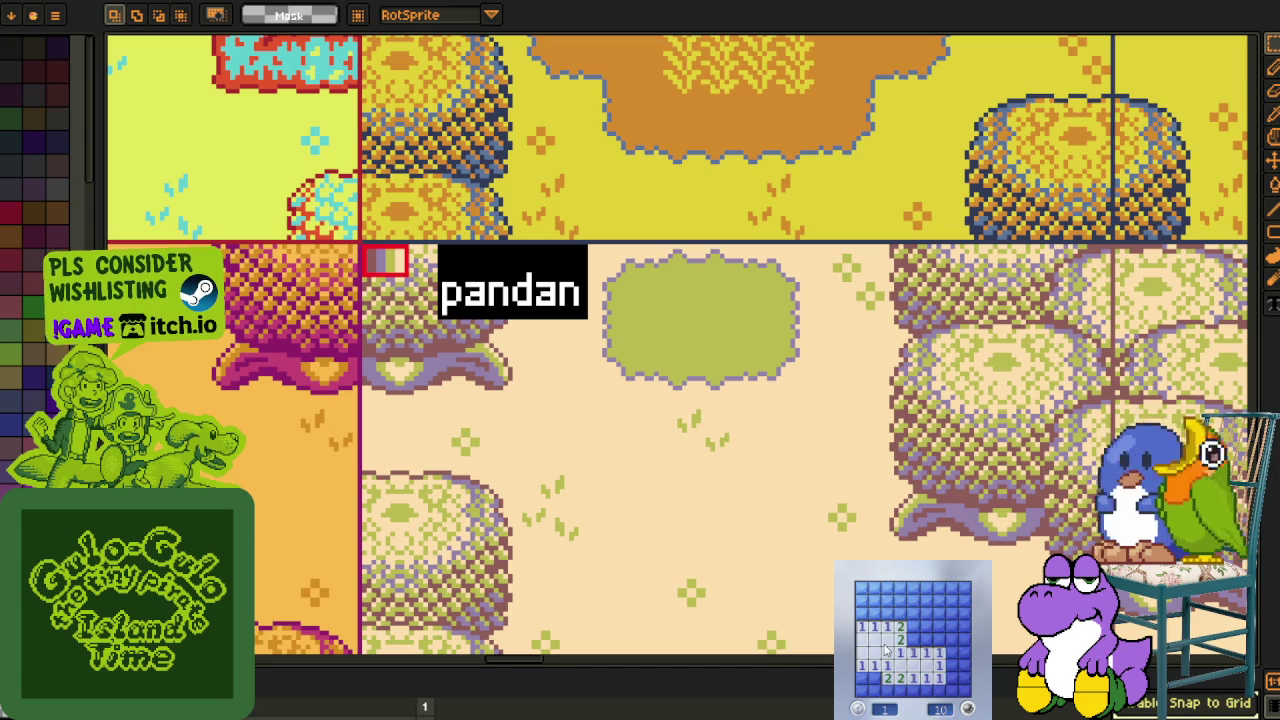
left_click(901, 628)
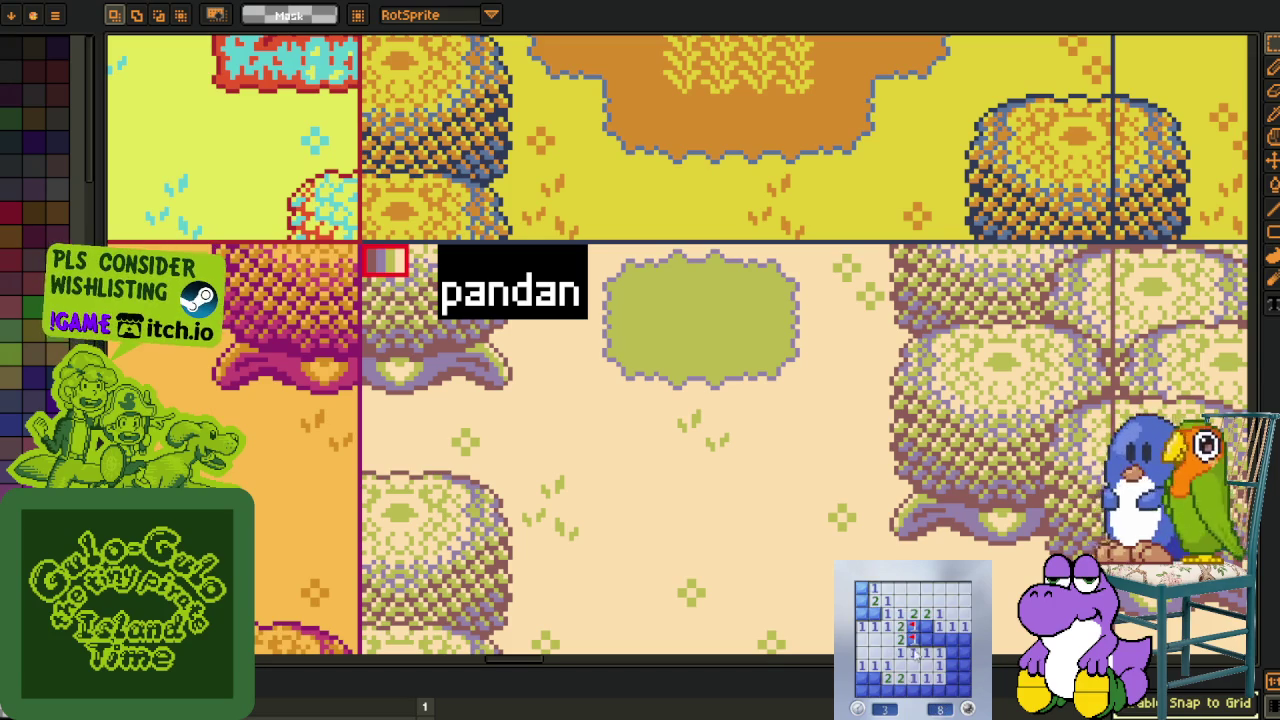
left_click(951, 667)
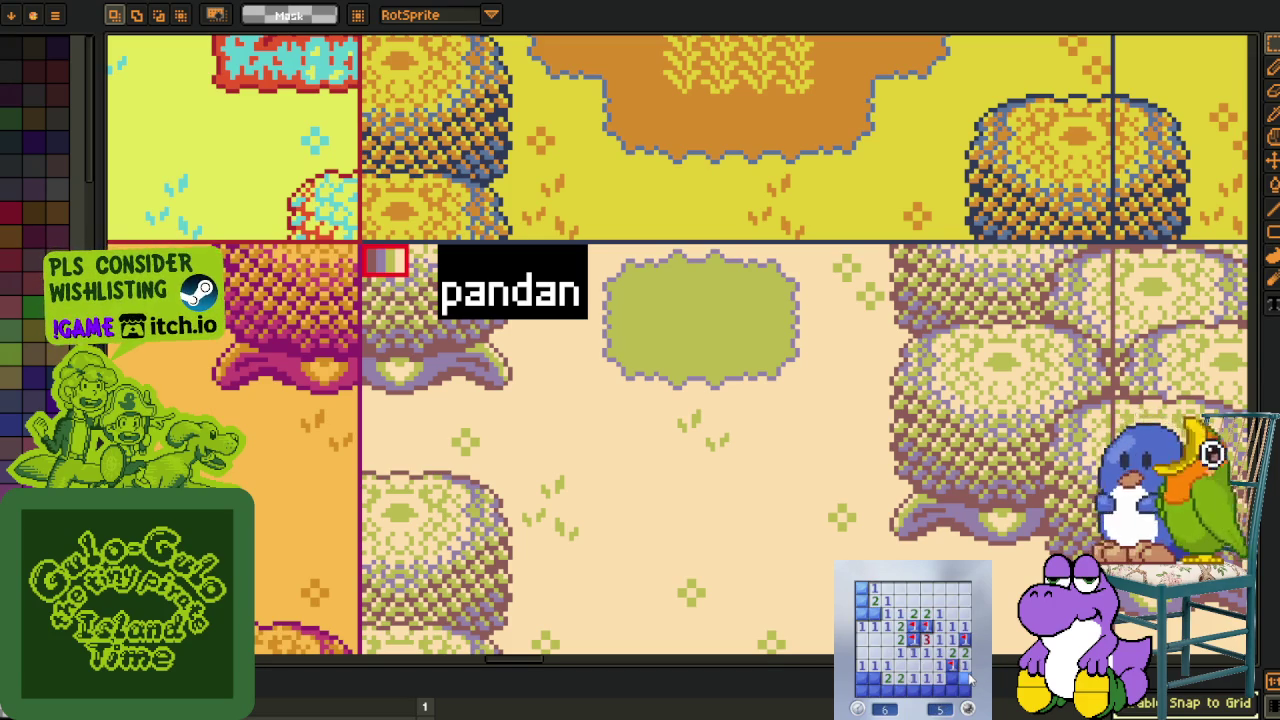
left_click(964, 677)
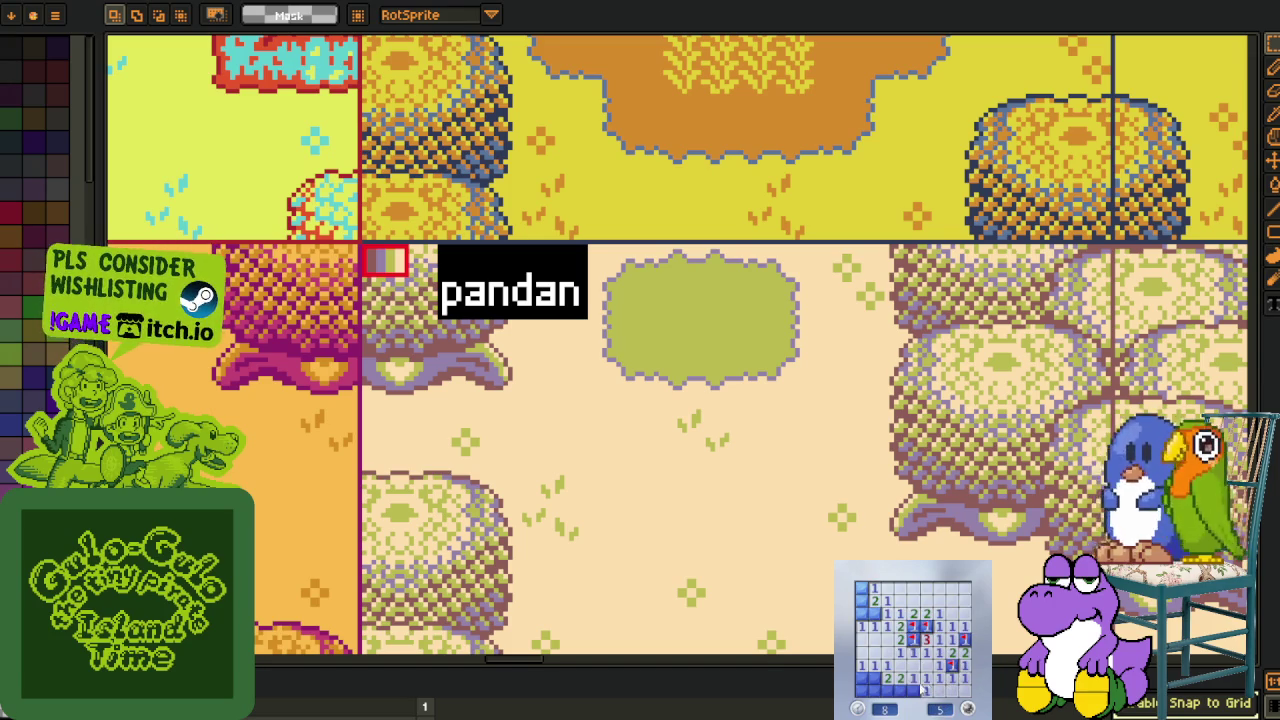
right_click(880, 683)
right_click(862, 614)
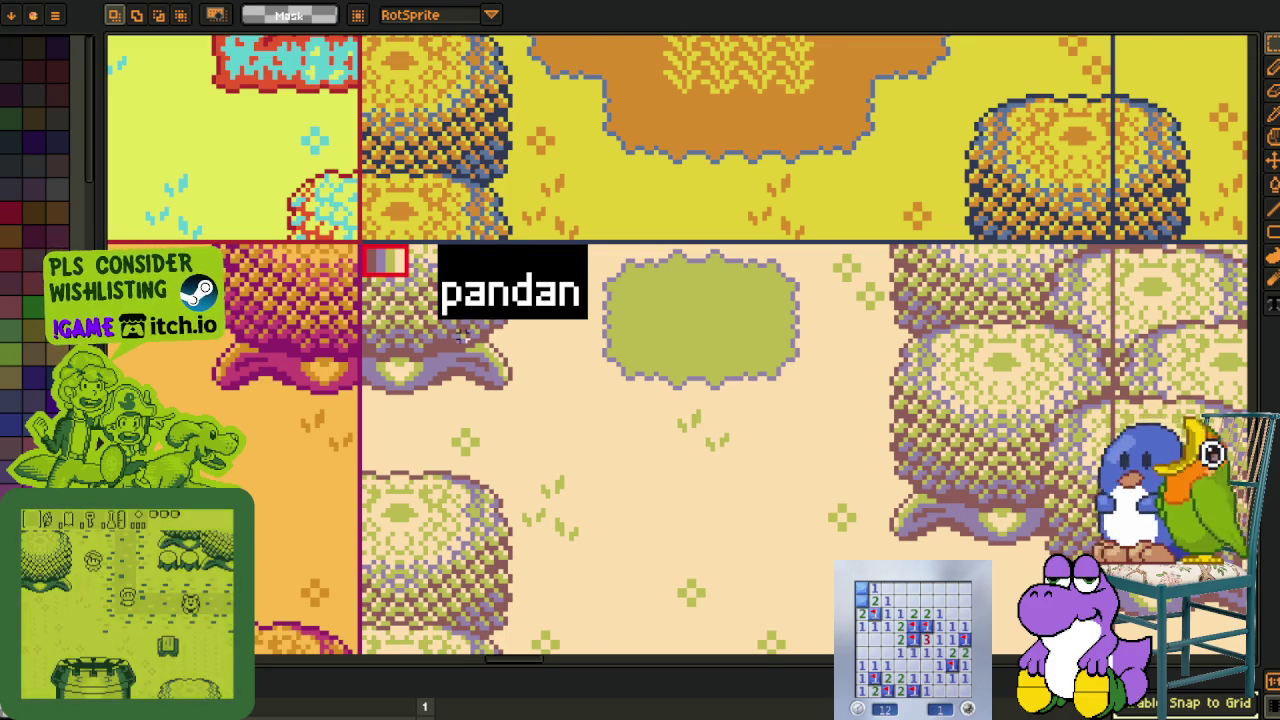
Zoom far out and resize the timeline to fit the variant grid.
scroll(465, 300, "up", 2)
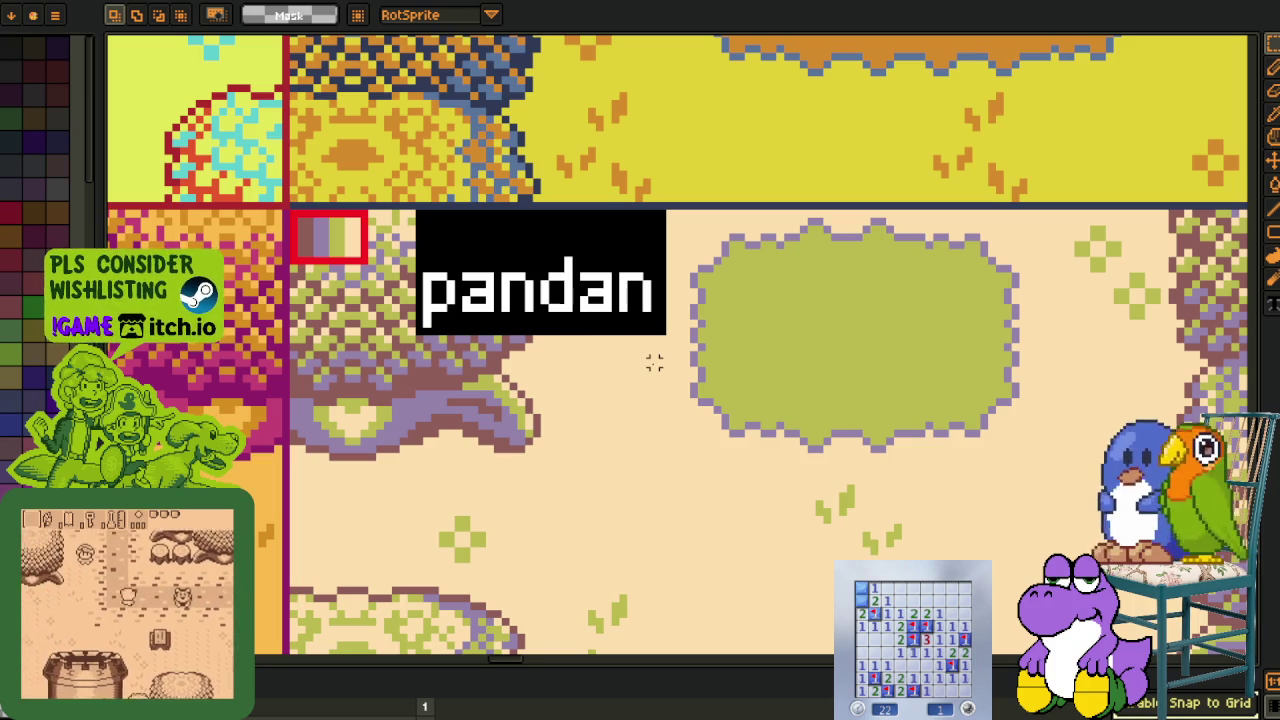
scroll(648, 369, "down", 2)
scroll(648, 369, "down", 1)
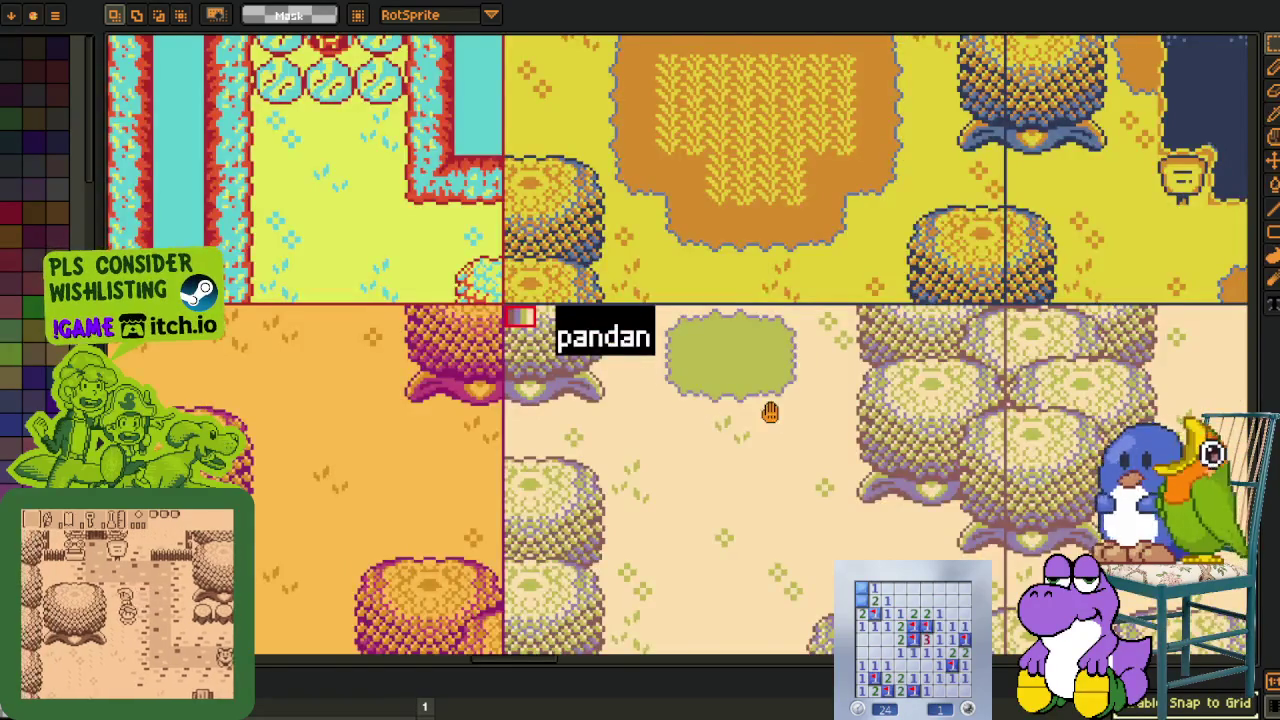
scroll(433, 530, "right", 3)
left_click_drag(430, 657, 409, 515)
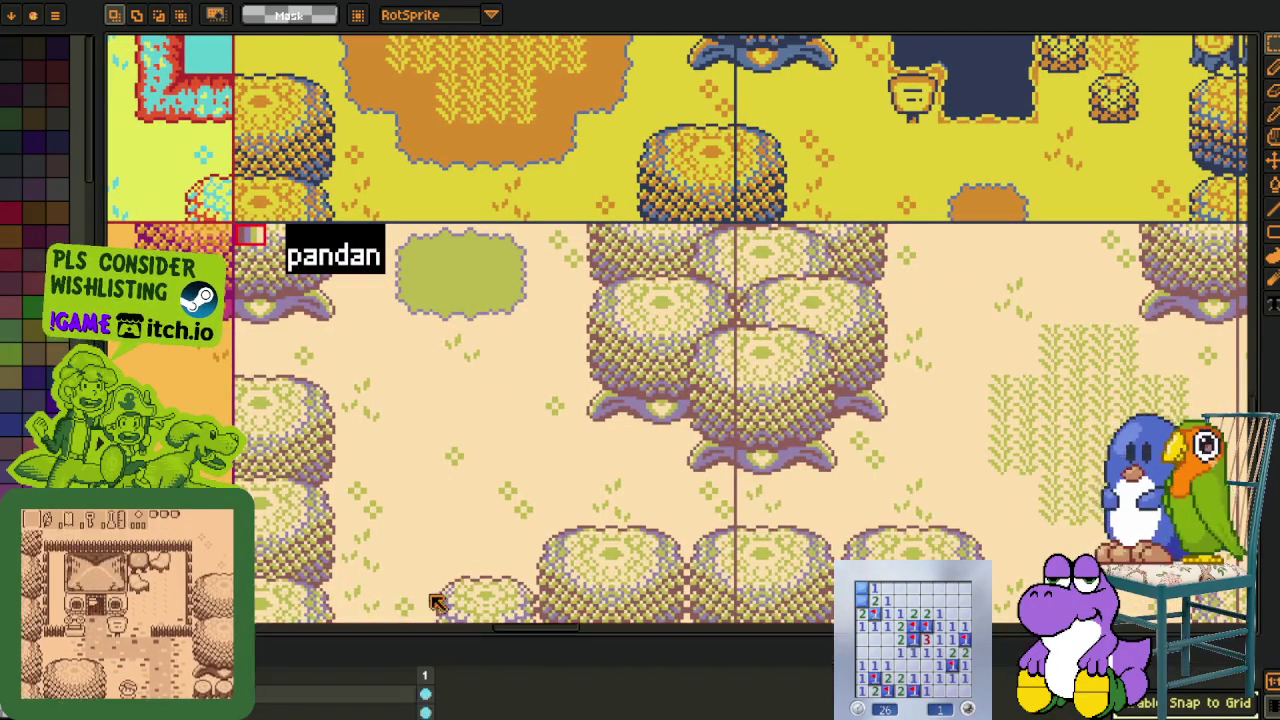
key("minus")
key("minus")
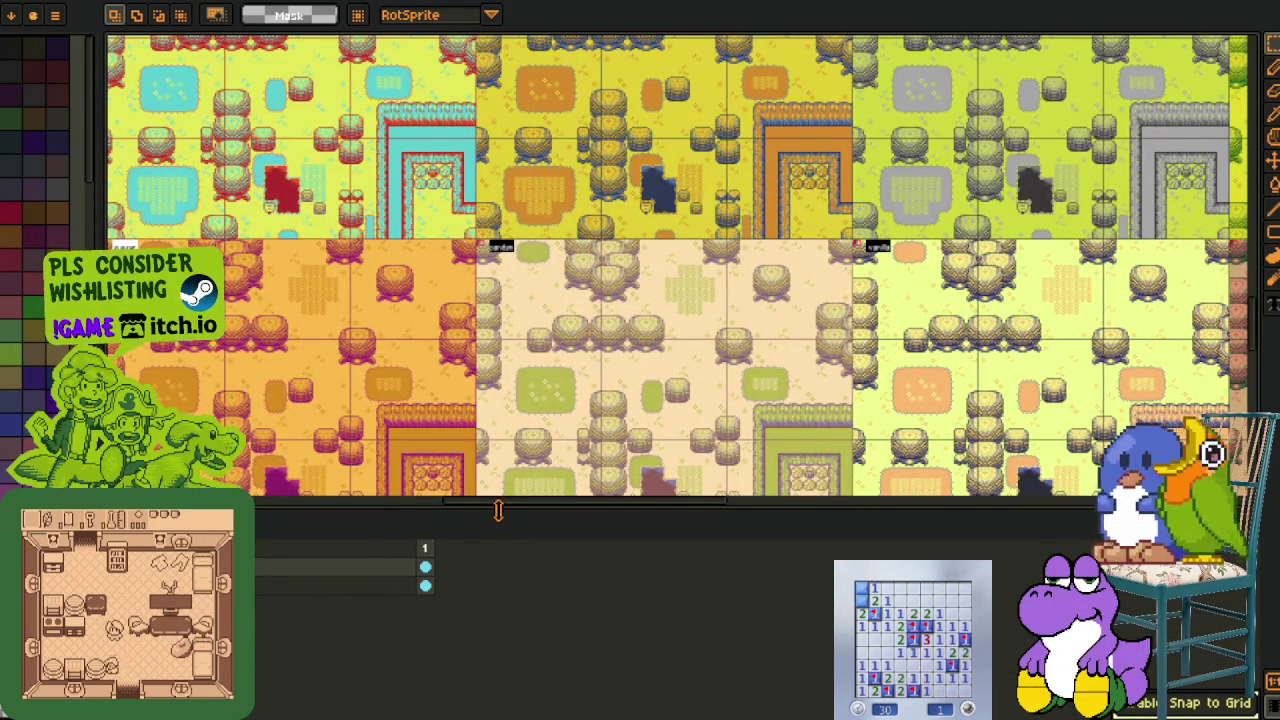
left_click_drag(498, 510, 498, 590)
Pan across the cyan, golden, orange, pink, red and yellow variants.
mouse_move(819, 387)
left_mouse_down()
mouse_move(663, 362)
mouse_move(546, 386)
left_mouse_up()
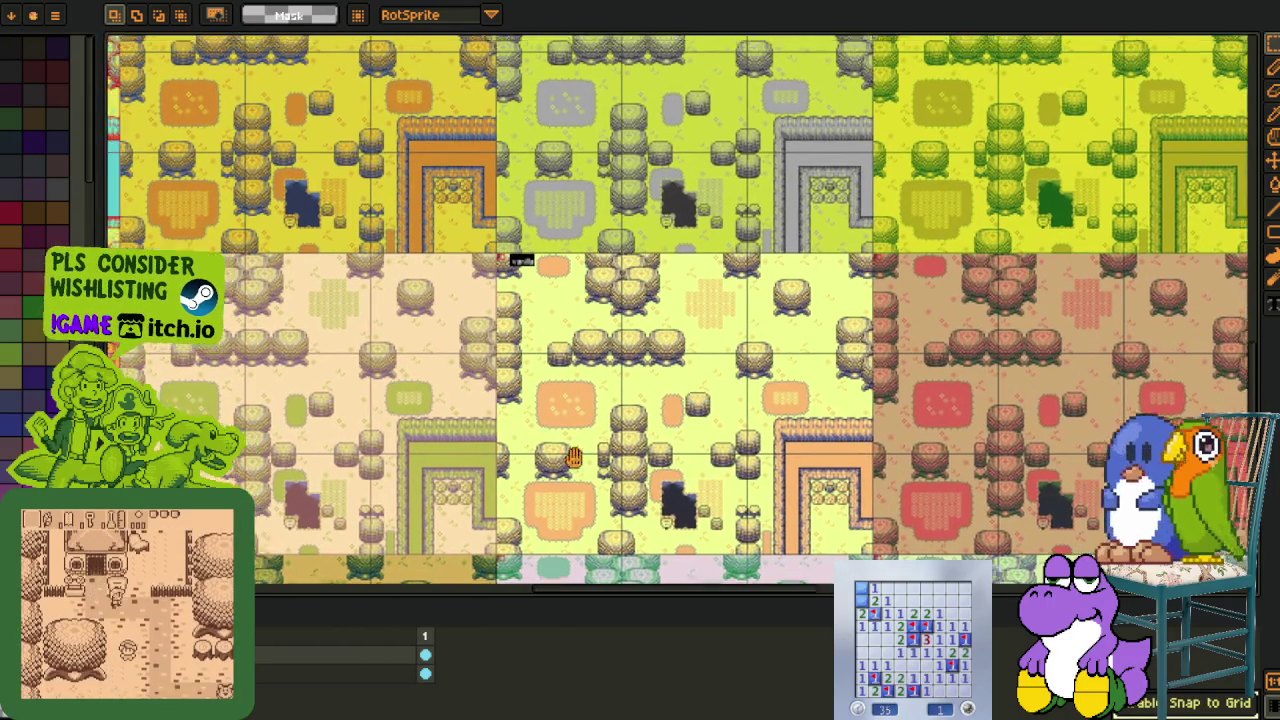
left_click_drag(494, 419, 566, 441)
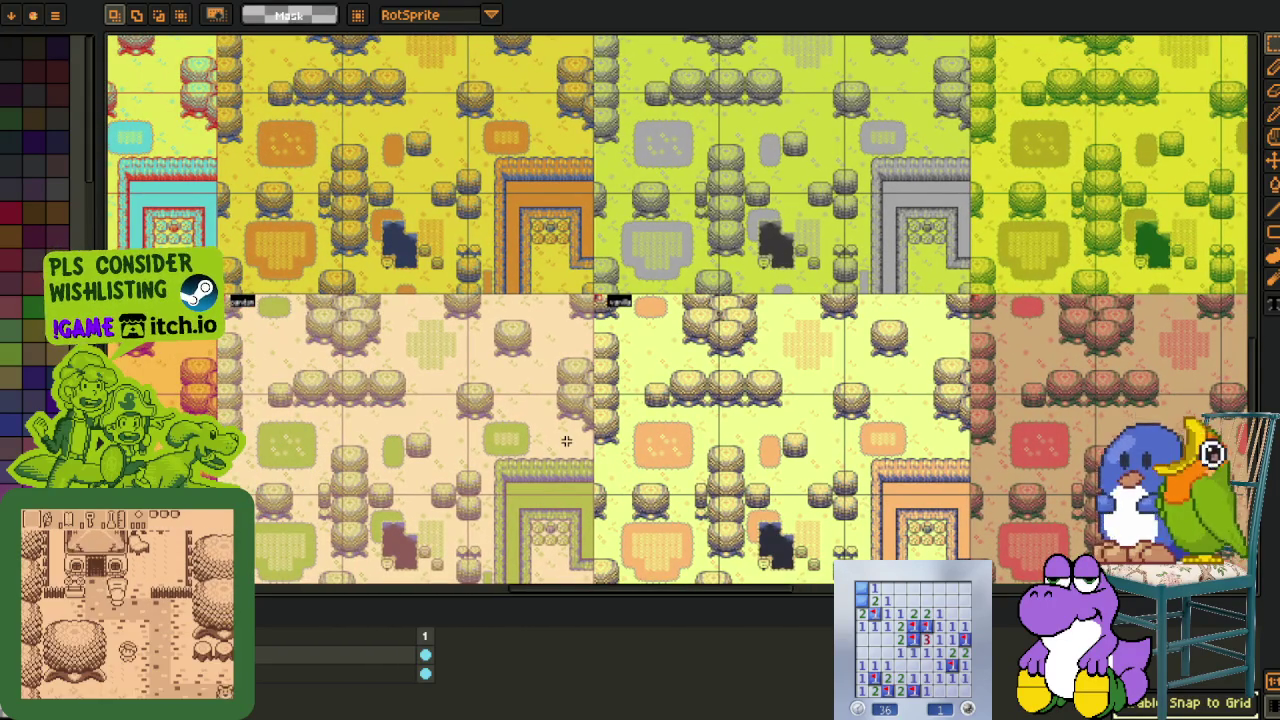
mouse_move(519, 259)
left_mouse_down()
mouse_move(636, 365)
mouse_move(998, 122)
left_mouse_up()
mouse_move(252, 358)
left_mouse_down()
mouse_move(522, 328)
mouse_move(476, 547)
left_mouse_up()
mouse_move(780, 151)
left_mouse_down()
mouse_move(640, 328)
mouse_move(605, 398)
left_mouse_up()
left_click_drag(752, 446, 483, 365)
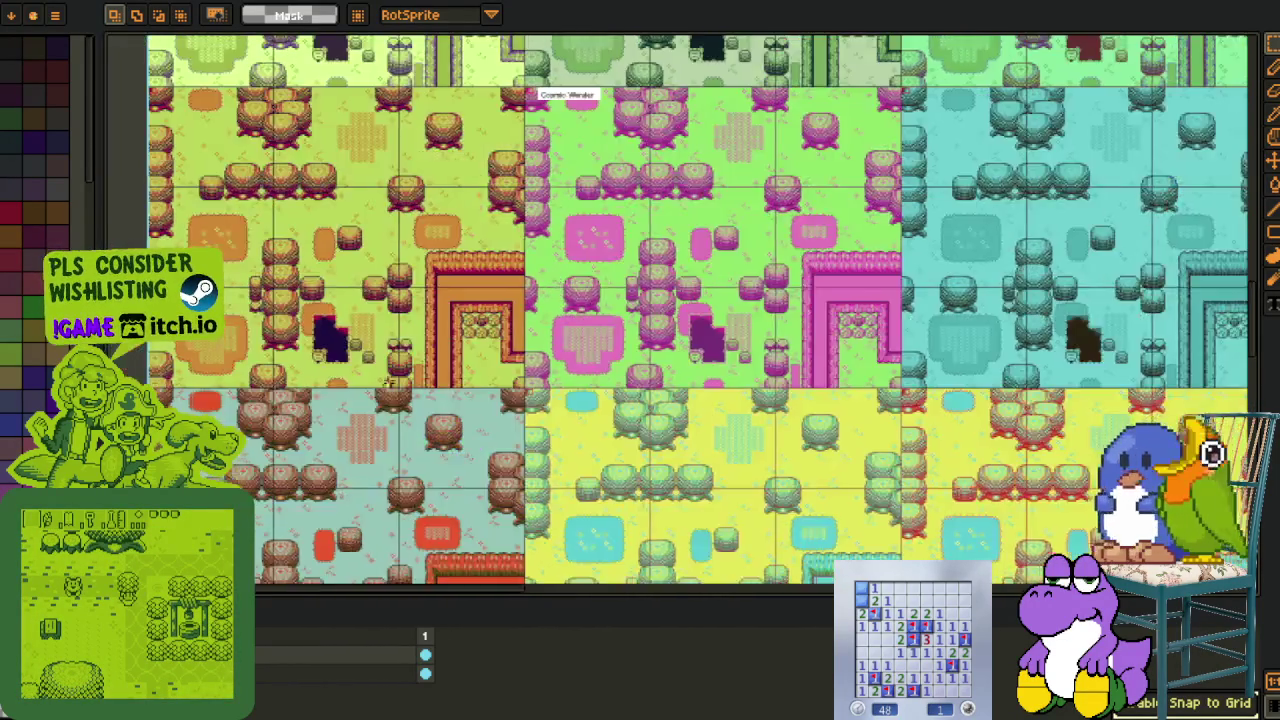
Scroll right and down across the remaining labelled variants.
scroll(483, 365, "down", 5)
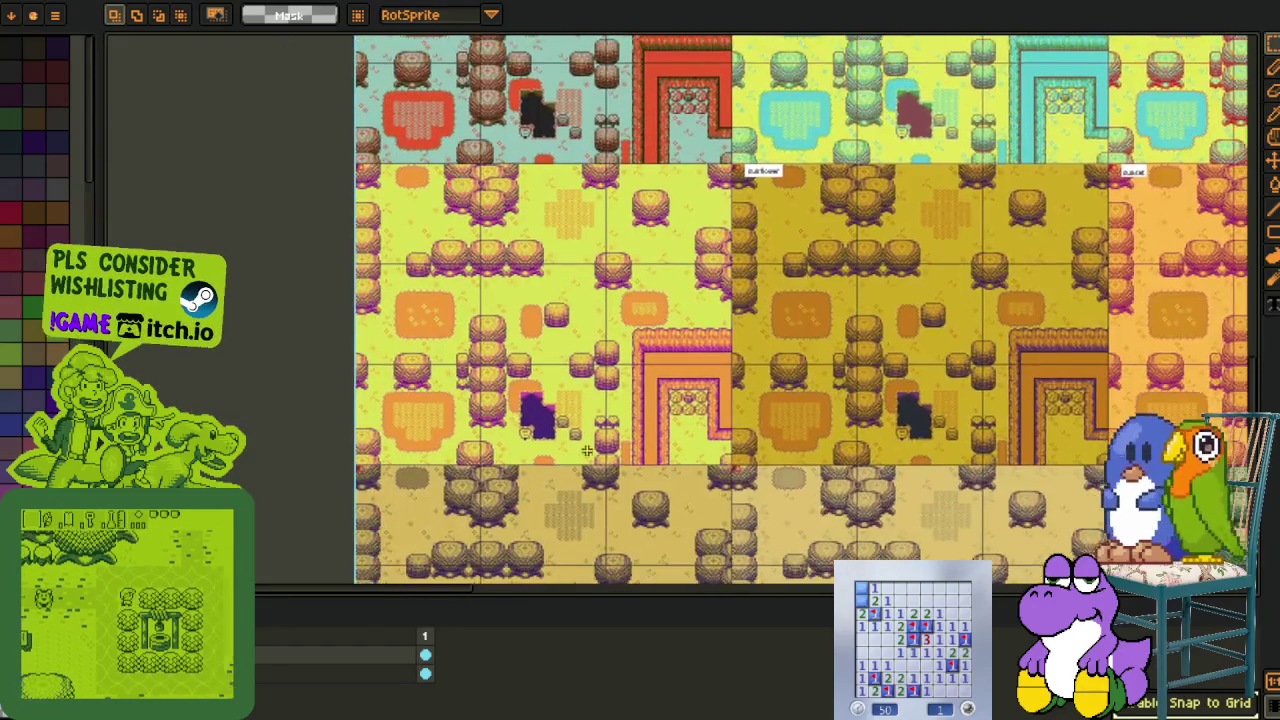
scroll(470, 358, "right", 3)
scroll(470, 358, "down", 6)
scroll(760, 338, "right", 3)
scroll(760, 338, "down", 2)
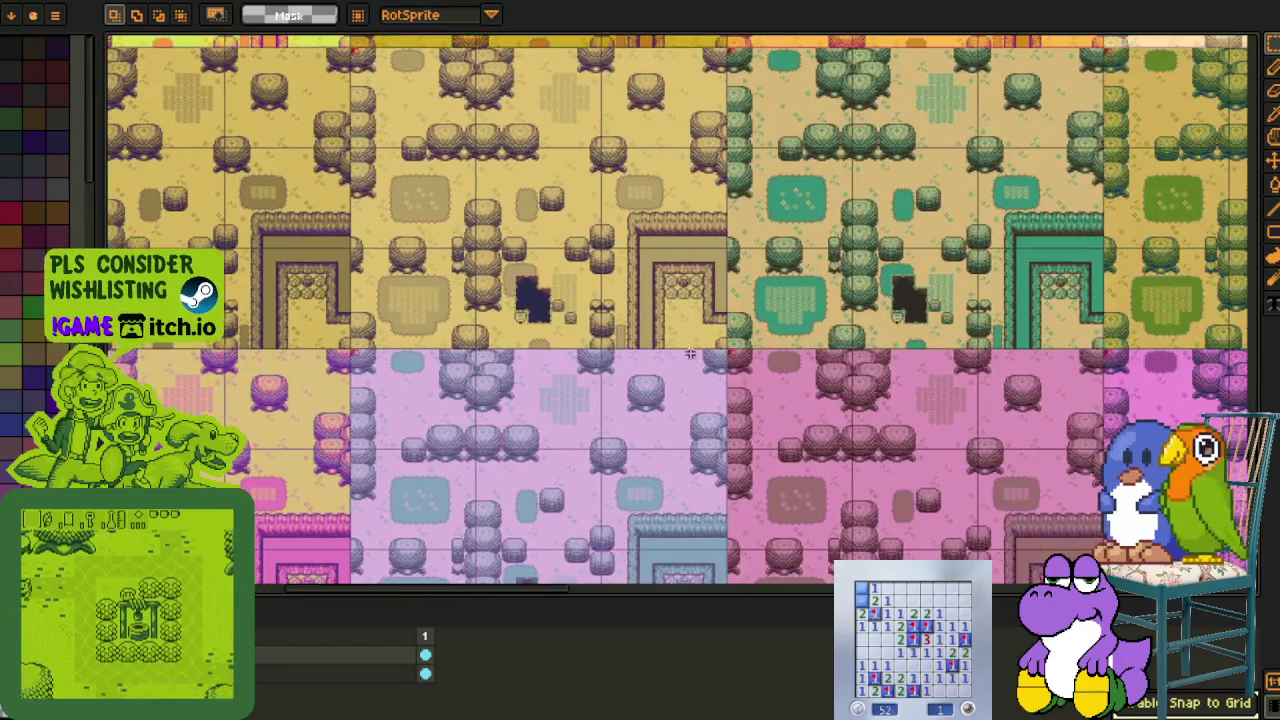
scroll(765, 320, "down", 3)
scroll(770, 305, "down", 2)
scroll(566, 434, "right", 3)
scroll(723, 391, "up", 5)
scroll(704, 479, "up", 4)
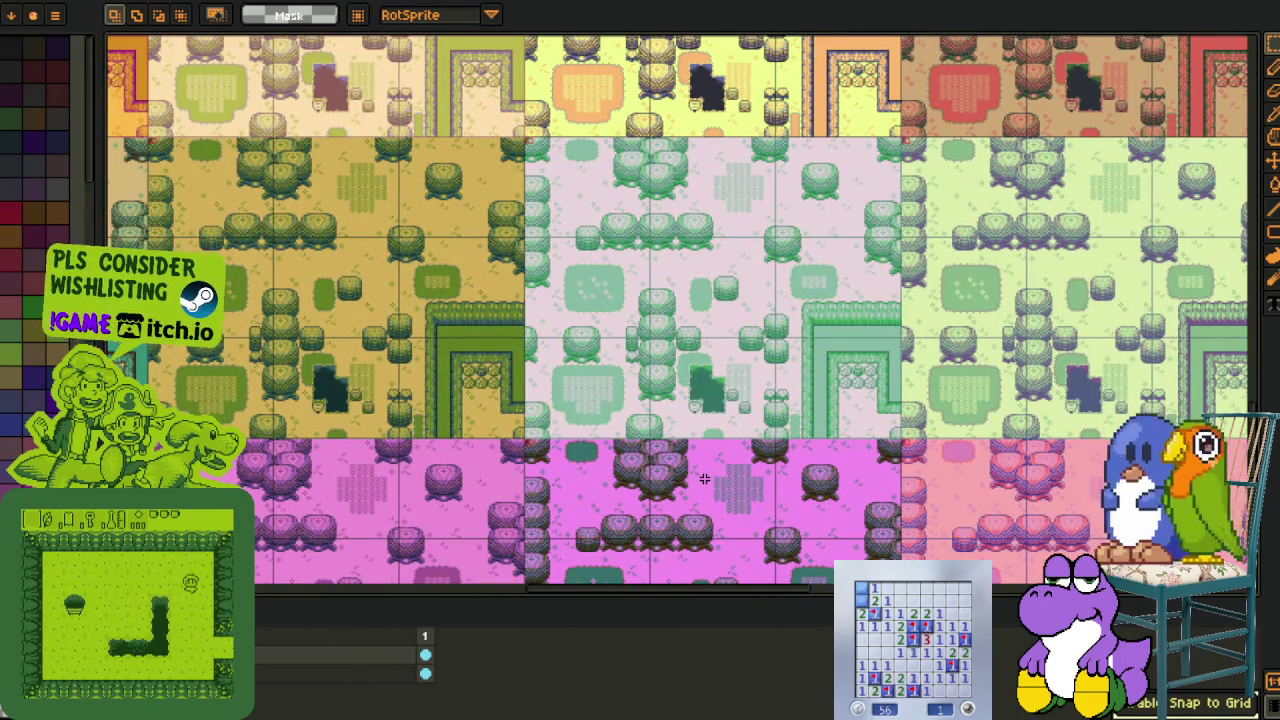